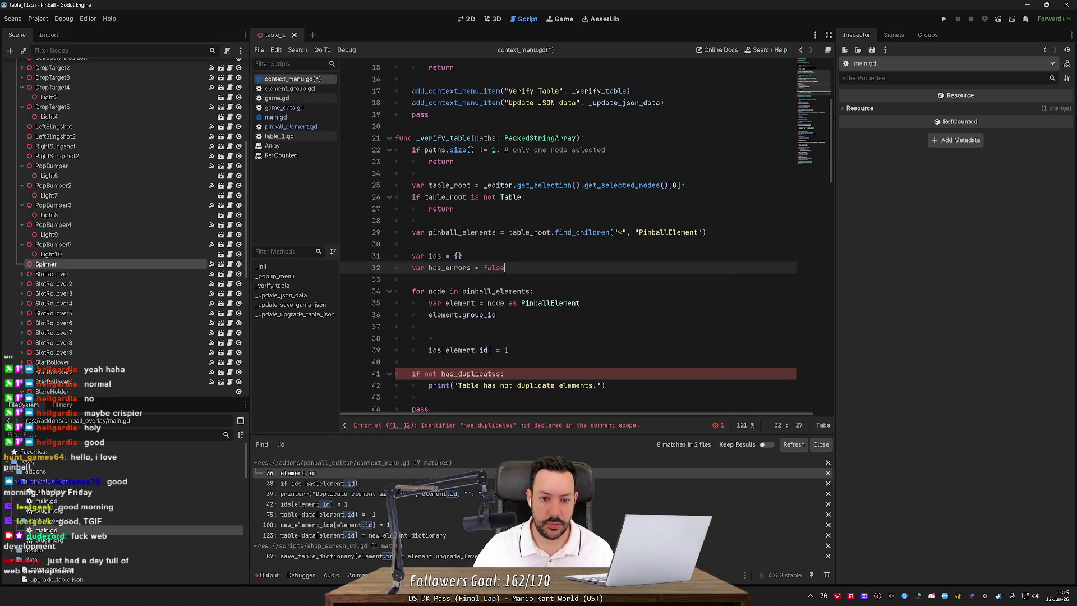
Replace has_duplicates with has_errors in the final table check.
{"action": "double_click", "coordinate": [450, 268]}
{"action": "key", "text": "ctrl+c"}
{"action": "double_click", "coordinate": [472, 374]}
{"action": "key", "text": "ctrl+v"}
Reword the print message to "Table has no errors.".
{"action": "double_click", "coordinate": [536, 385]}
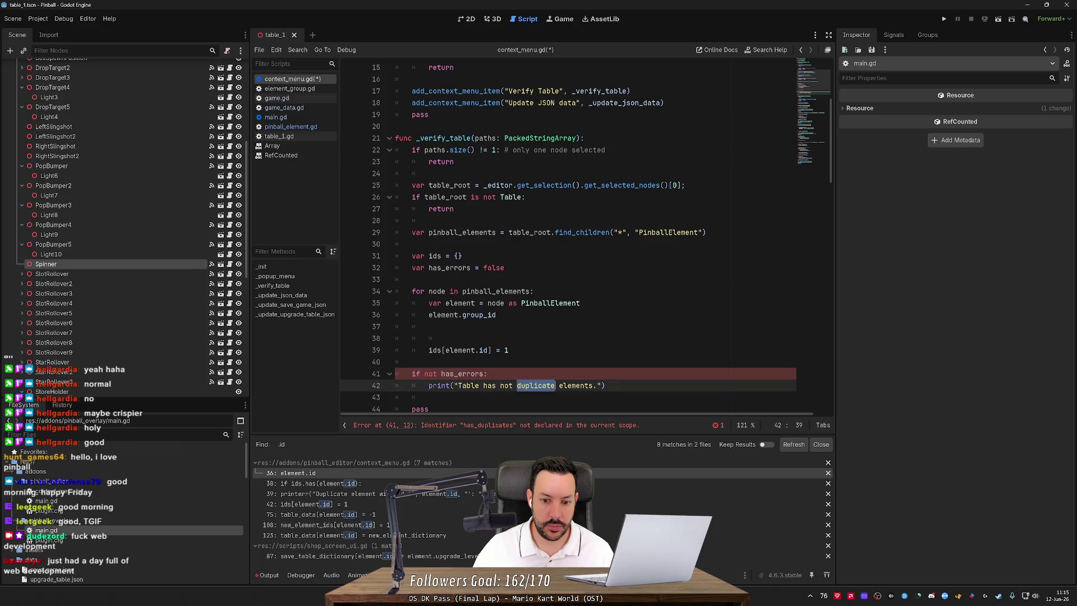
{"action": "key", "text": "shift+ctrl+Right"}
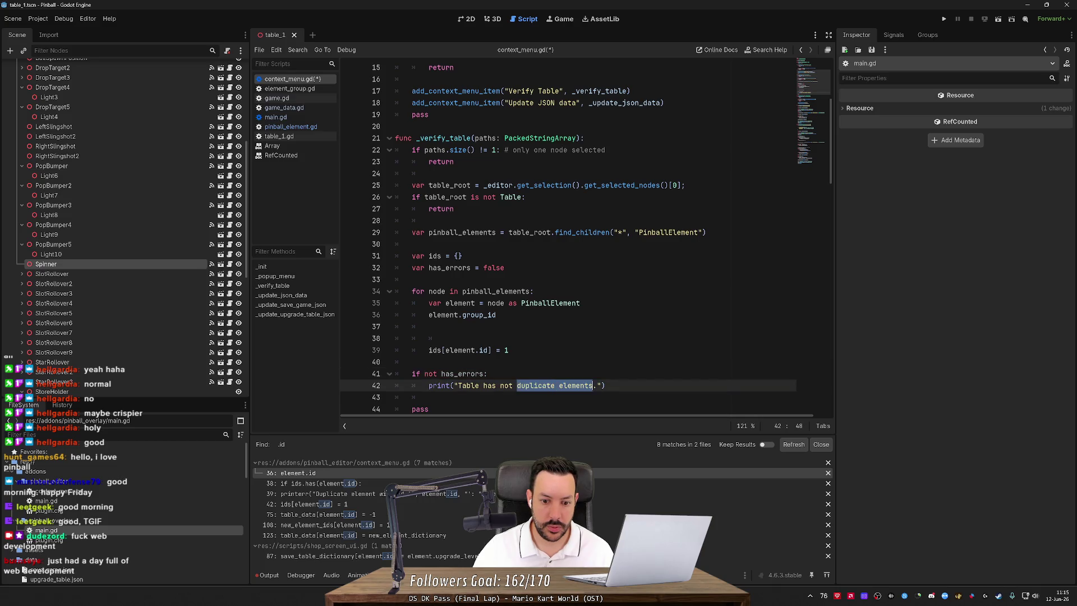
{"action": "key", "text": "BackSpace"}
{"action": "key", "text": "BackSpace"}
{"action": "key", "text": "BackSpace"}
{"action": "type", "text": "erros"}
{"action": "key", "text": "BackSpace"}
{"action": "type", "text": "rs"}
Review the _verify_table function and return to the empty line inside its loop.
{"action": "left_click", "coordinate": [431, 338]}
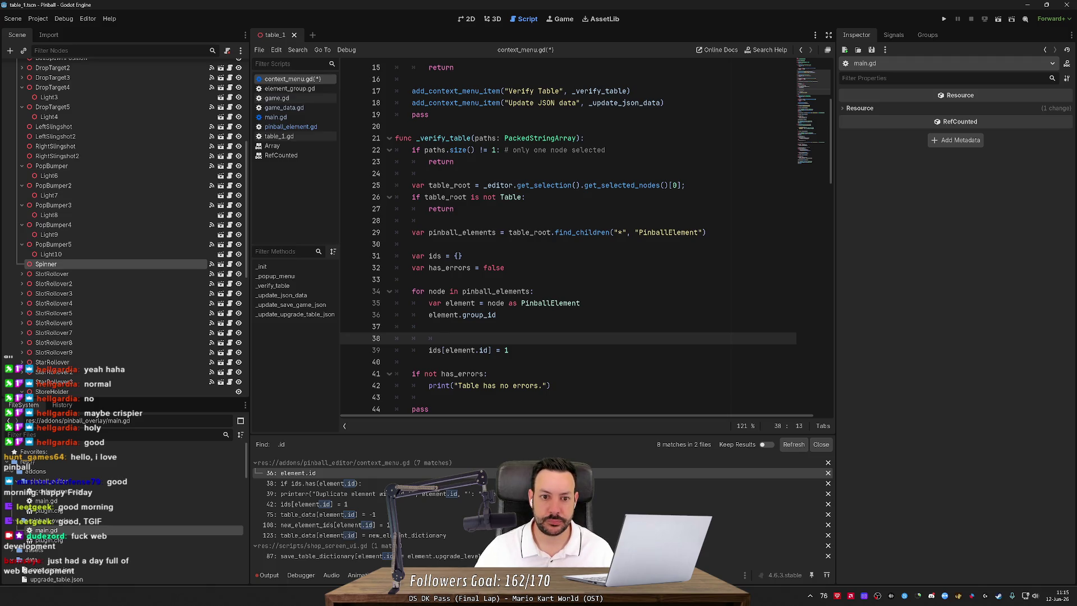
{"action": "double_click", "coordinate": [443, 138]}
{"action": "scroll", "coordinate": [585, 237], "scroll_direction": "up", "scroll_amount": 3}
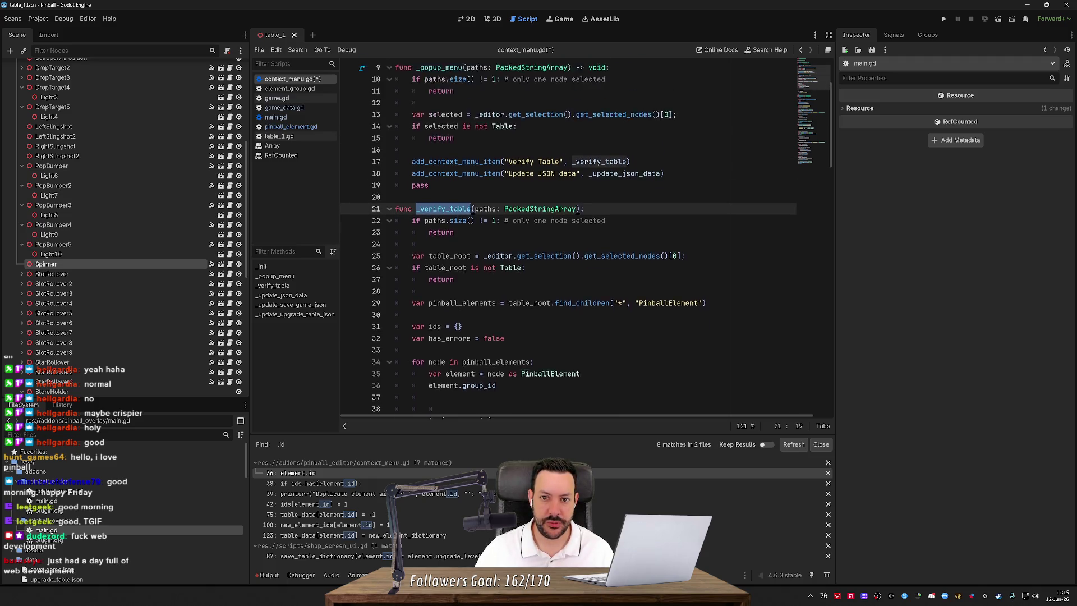
{"action": "scroll", "coordinate": [586, 237], "scroll_direction": "down", "scroll_amount": 3}
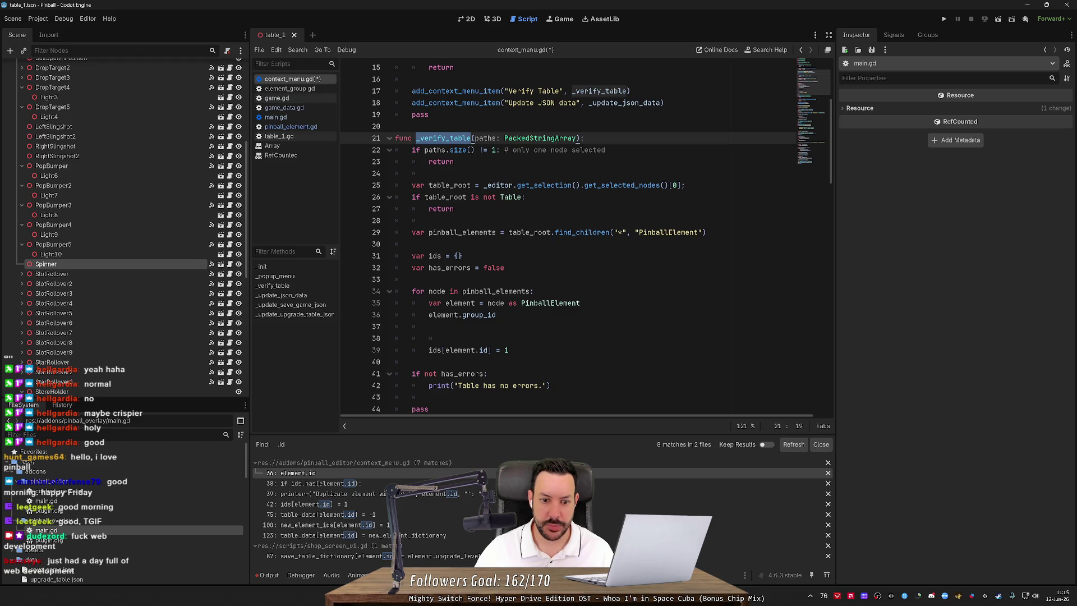
{"action": "left_click", "coordinate": [435, 338]}
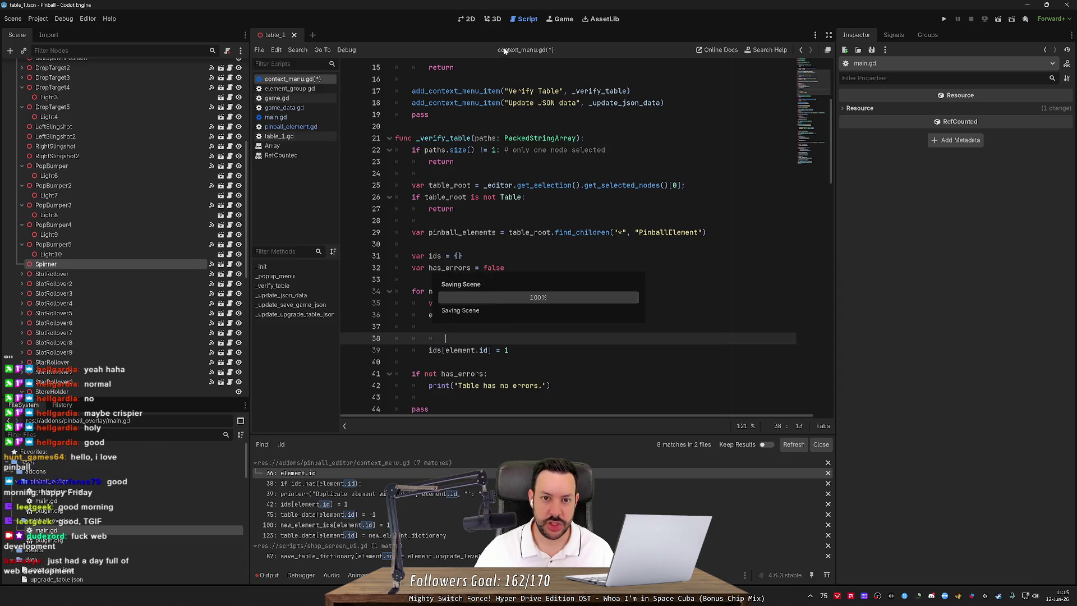
In the 3D table view, select StarRollover2 and StarRollover to compare Group ID and Is Group Owner.
{"action": "left_click", "coordinate": [492, 18]}
{"action": "left_click_drag", "start_coordinate": [573, 235], "coordinate": [573, 264]}
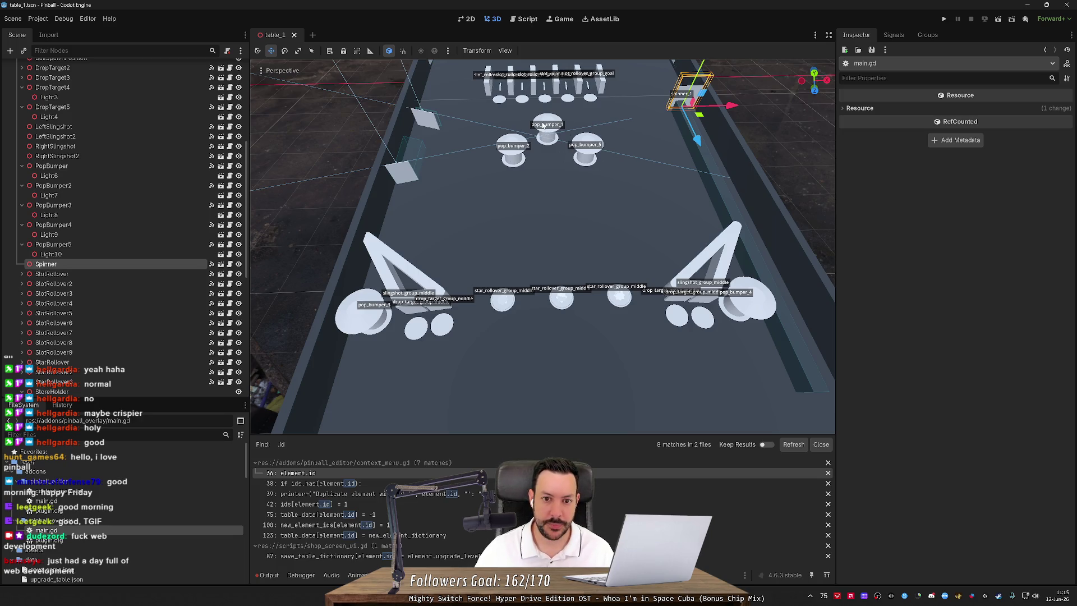
{"action": "mouse_move", "coordinate": [537, 240]}
{"action": "left_mouse_down"}
{"action": "mouse_move", "coordinate": [485, 254]}
{"action": "mouse_move", "coordinate": [476, 243]}
{"action": "left_mouse_up"}
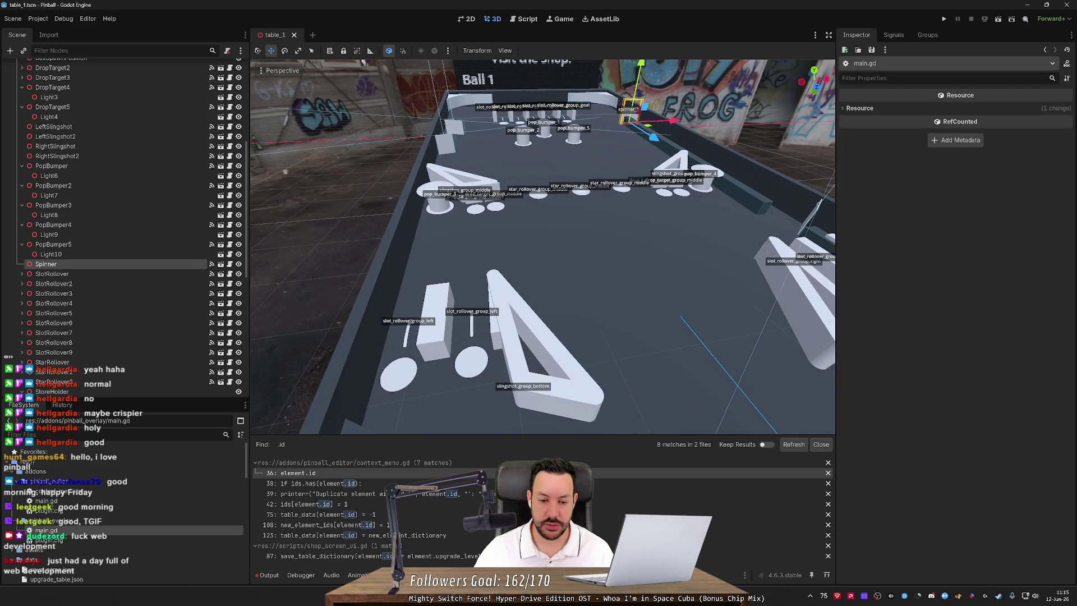
{"action": "left_click_drag", "start_coordinate": [558, 246], "coordinate": [557, 249]}
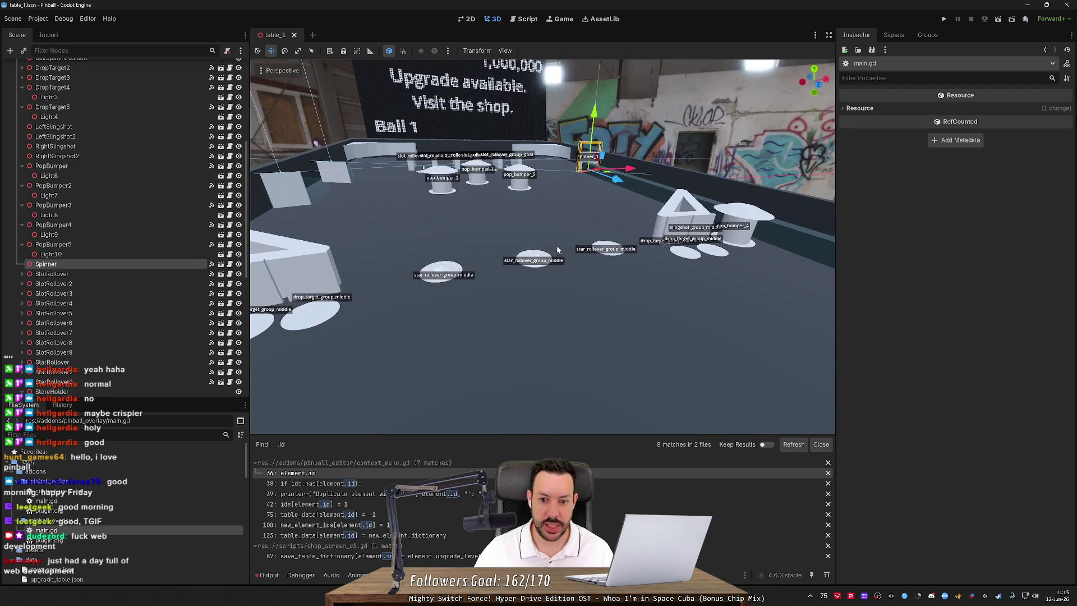
{"action": "left_click", "coordinate": [522, 259]}
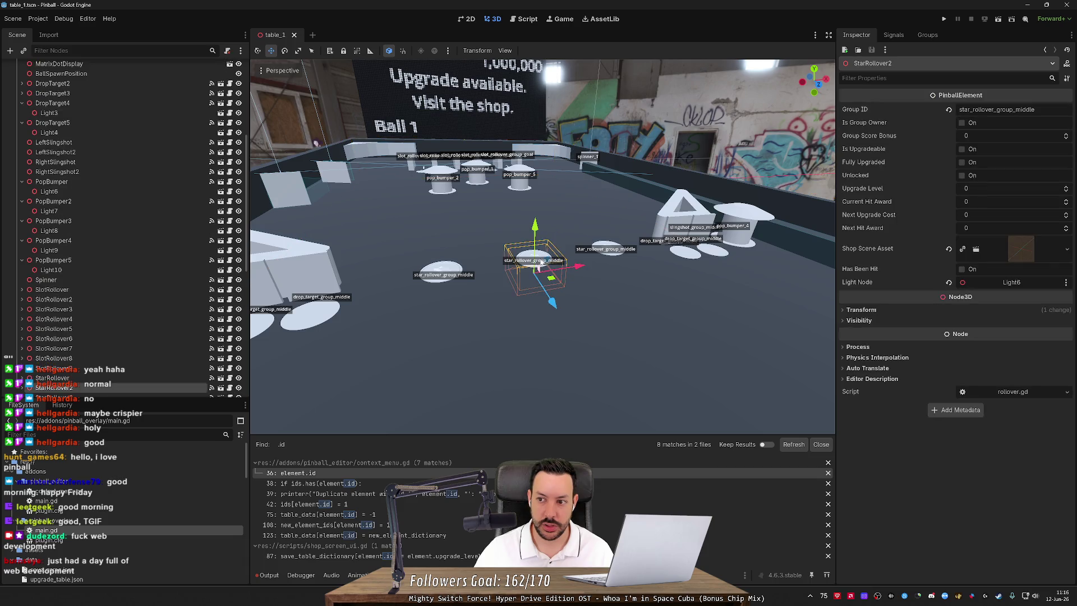
{"action": "left_click", "coordinate": [458, 276]}
Orbit and zoom around the table, then return to context_menu.gd.
{"action": "left_click_drag", "start_coordinate": [566, 258], "coordinate": [561, 252]}
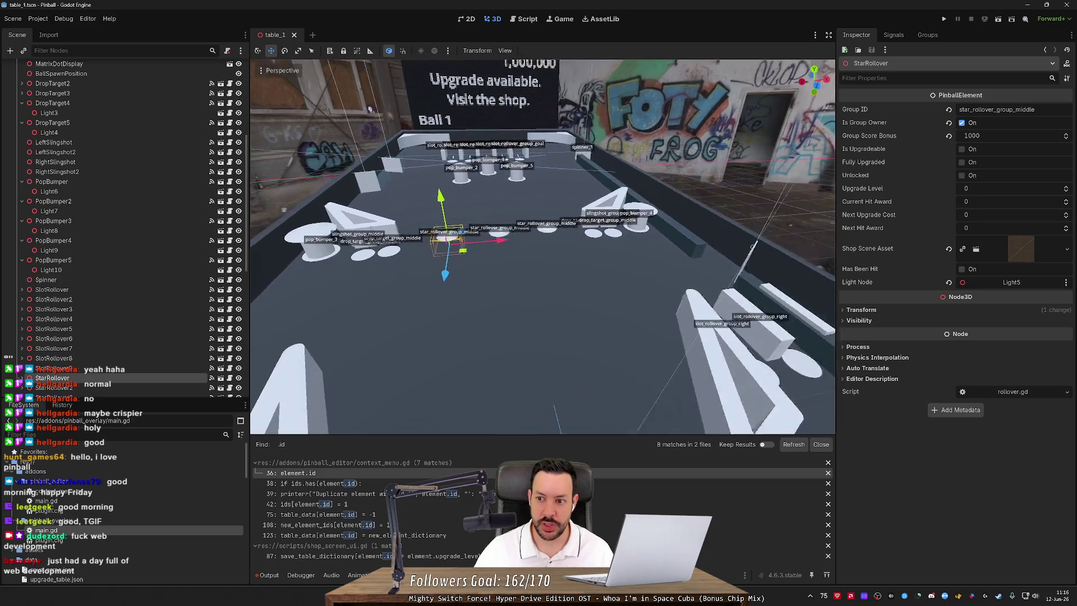
{"action": "scroll", "coordinate": [542, 247], "scroll_direction": "down", "scroll_amount": 2}
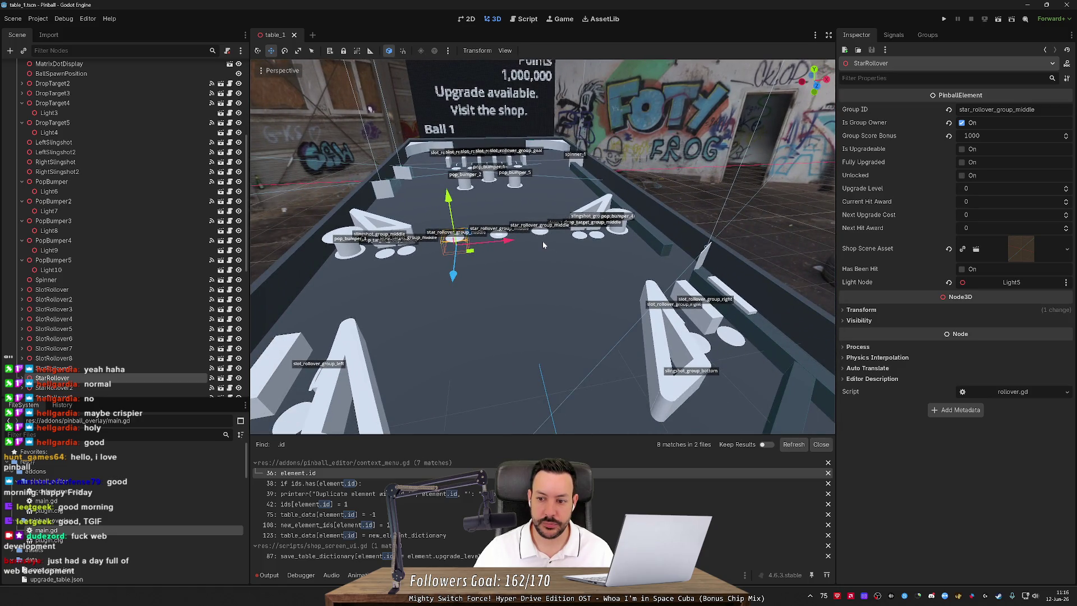
{"action": "left_click_drag", "start_coordinate": [543, 245], "coordinate": [589, 238]}
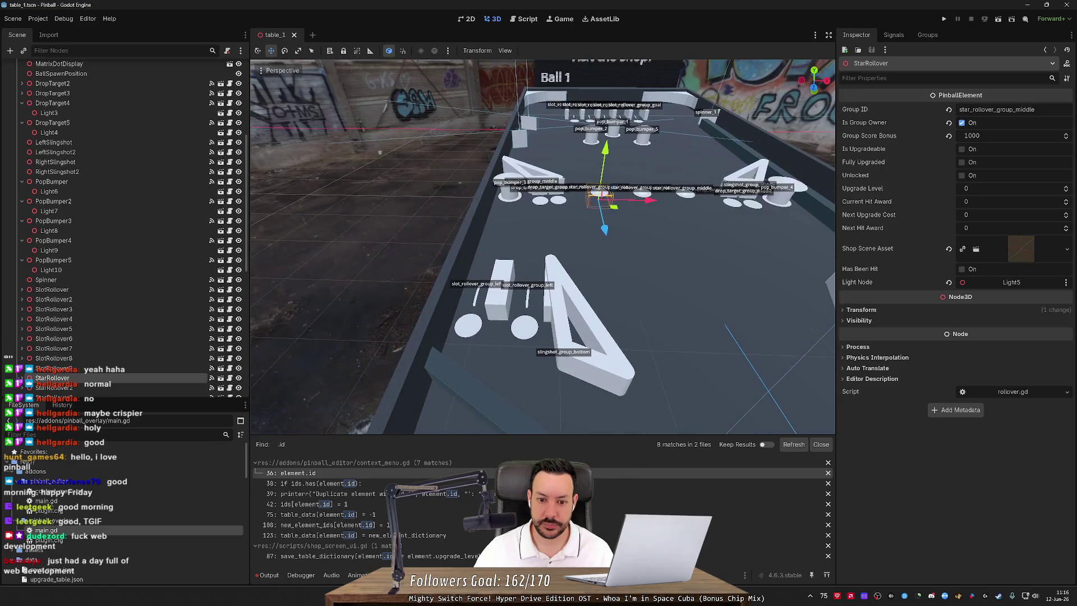
{"action": "scroll", "coordinate": [542, 247], "scroll_direction": "down", "scroll_amount": 2}
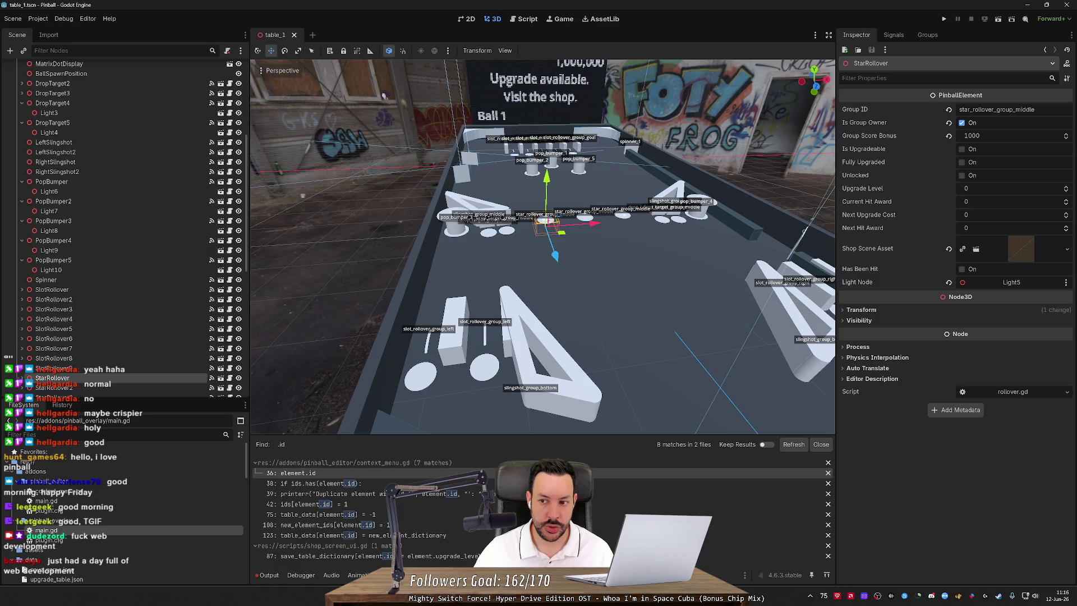
{"action": "scroll", "coordinate": [543, 247], "scroll_direction": "up", "scroll_amount": 2}
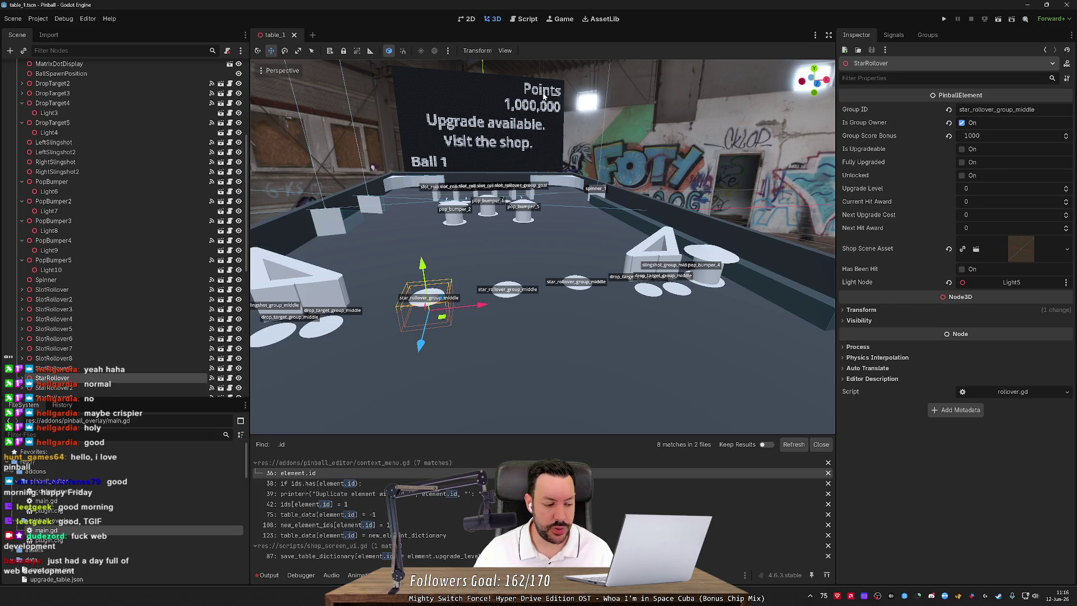
{"action": "left_click", "coordinate": [525, 20]}
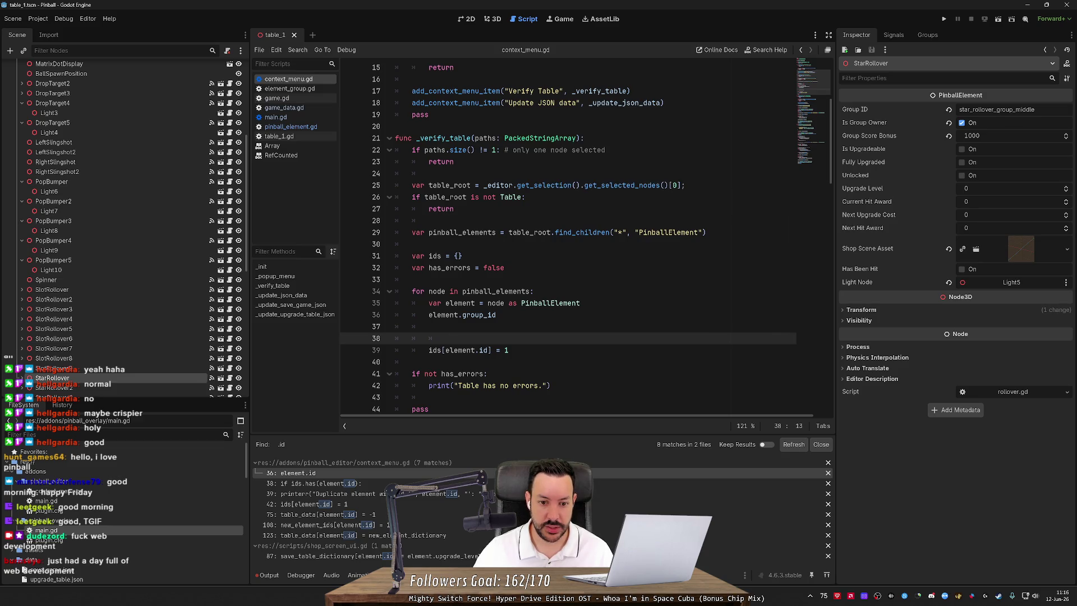
Delete the stray element.group_id line from the verify loop.
{"action": "left_click", "coordinate": [504, 268]}
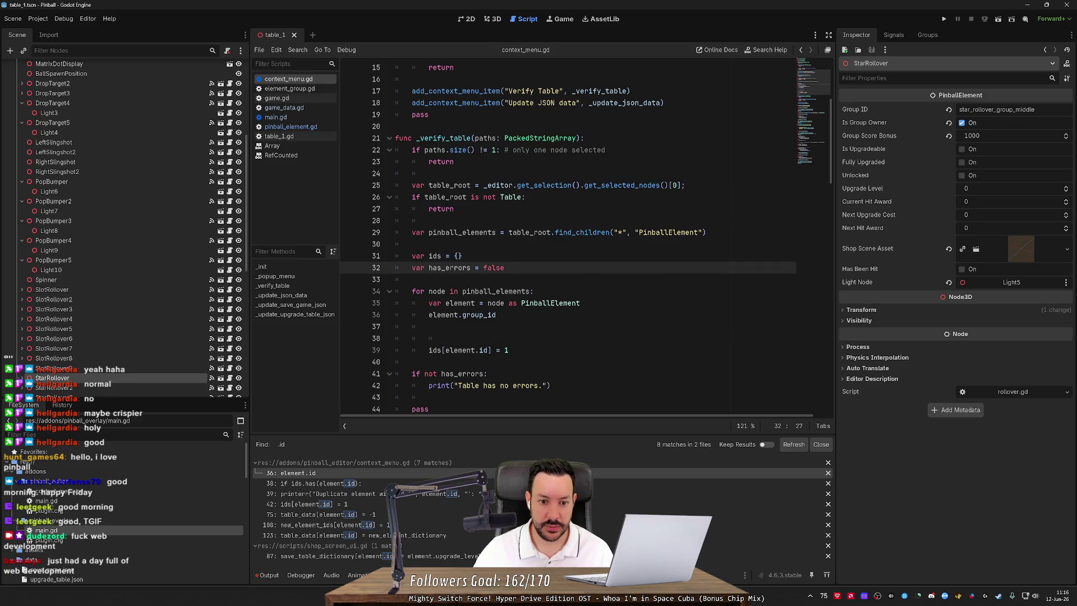
{"action": "double_click", "coordinate": [434, 255]}
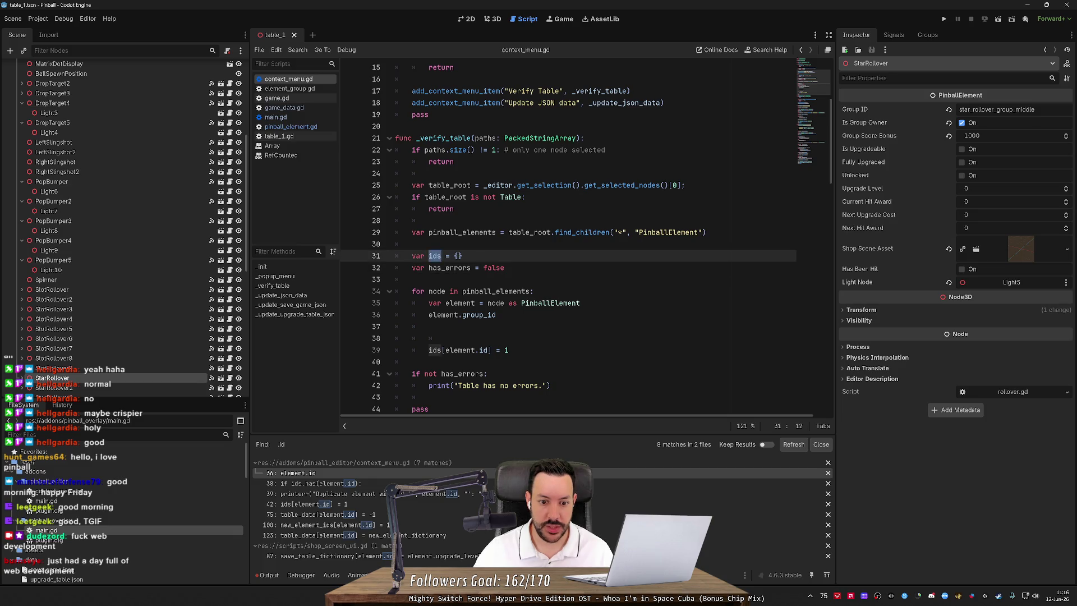
{"action": "left_click_drag", "start_coordinate": [496, 315], "coordinate": [580, 302]}
{"action": "key", "text": "BackSpace"}
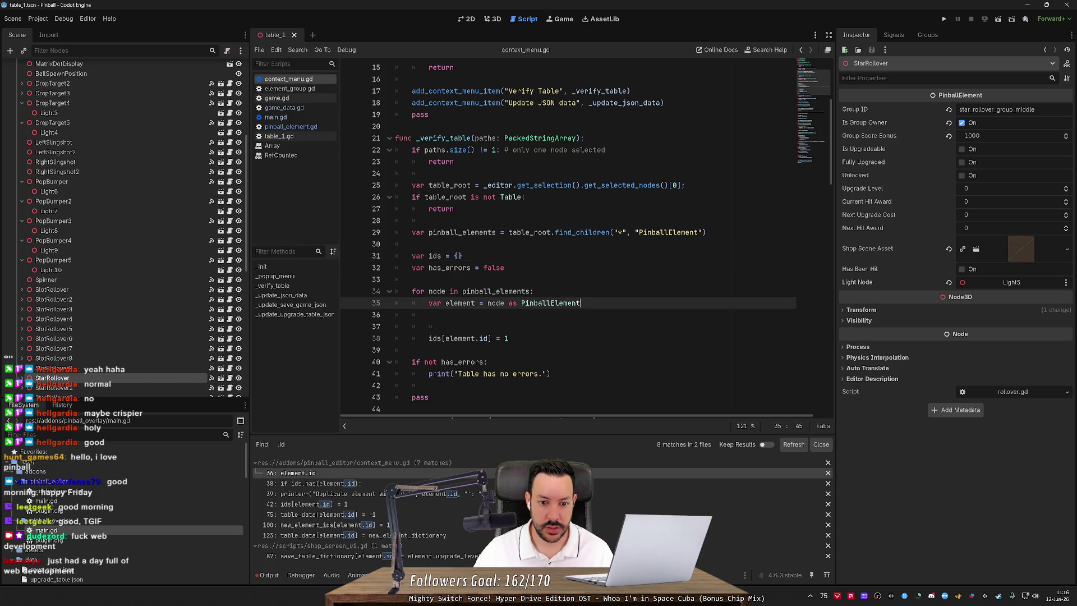
Change ids[element.id] to ids[element.group_id] and start an if ids.has() check above it.
{"action": "left_click", "coordinate": [480, 338]}
{"action": "type", "text": "group_"}
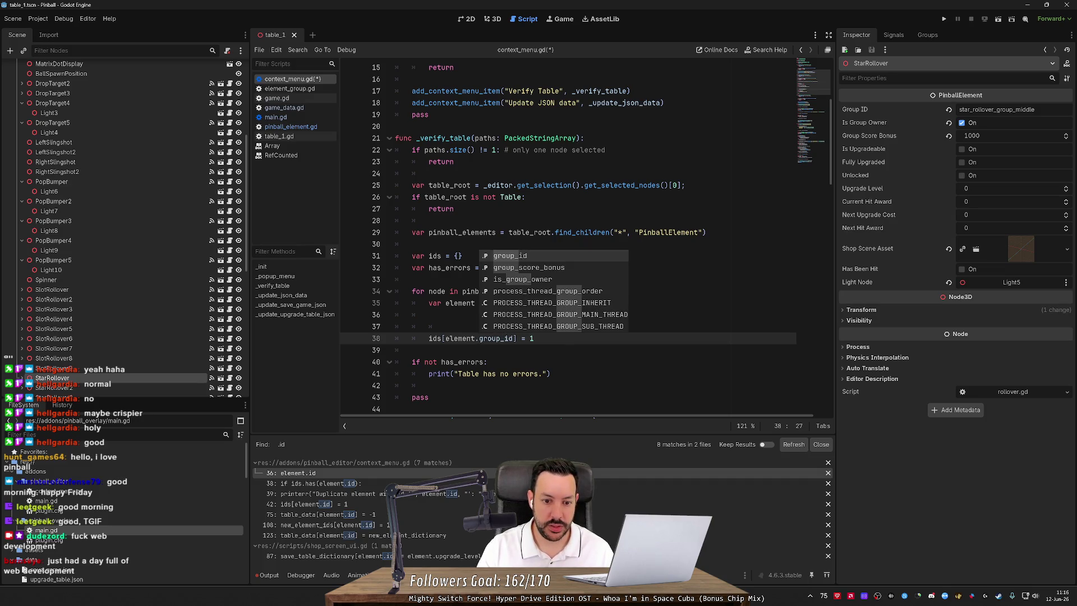
{"action": "key", "text": "Escape"}
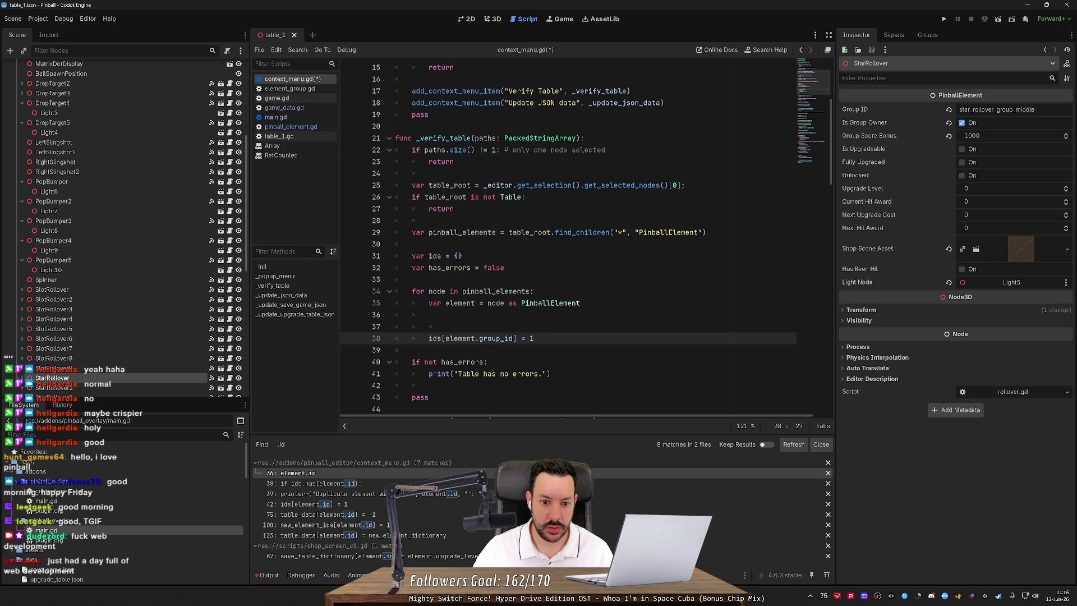
{"action": "left_click", "coordinate": [446, 326]}
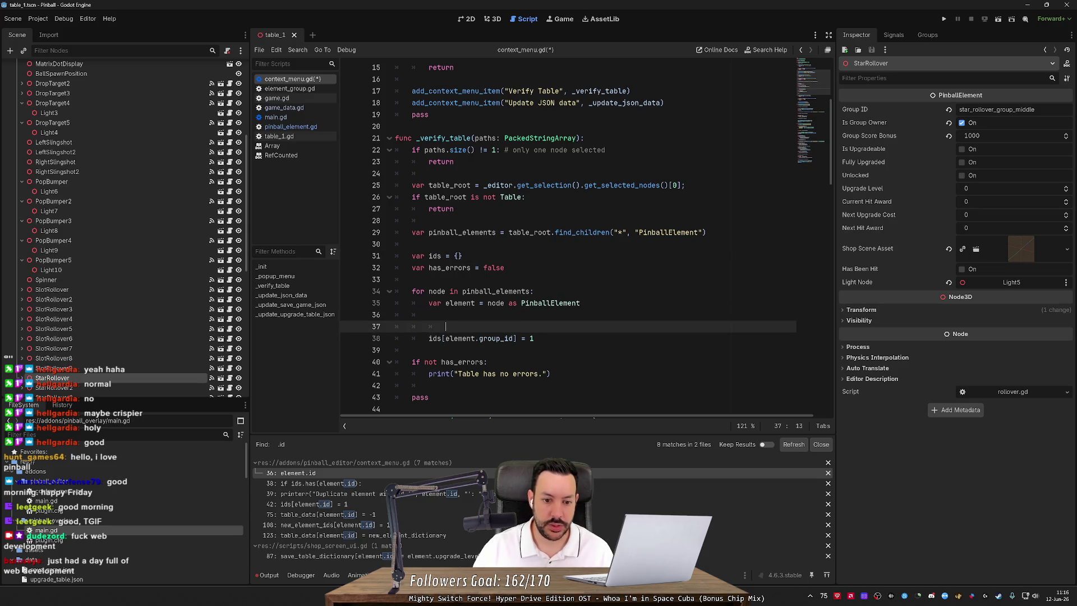
{"action": "type", "text": "if ids.has"}
{"action": "key", "text": "Return"}
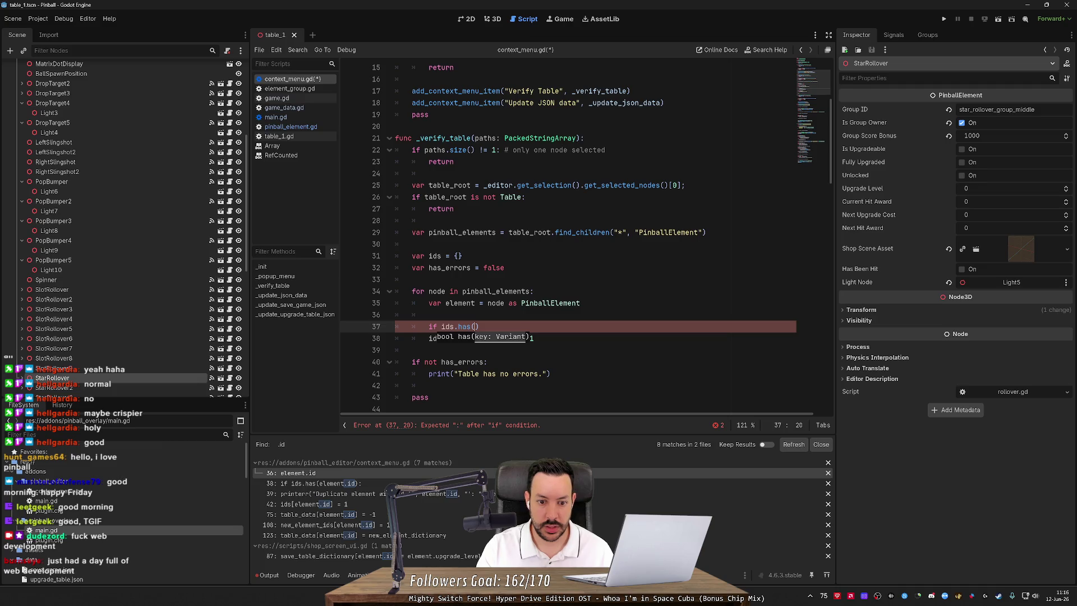
{"action": "key", "text": "Escape"}
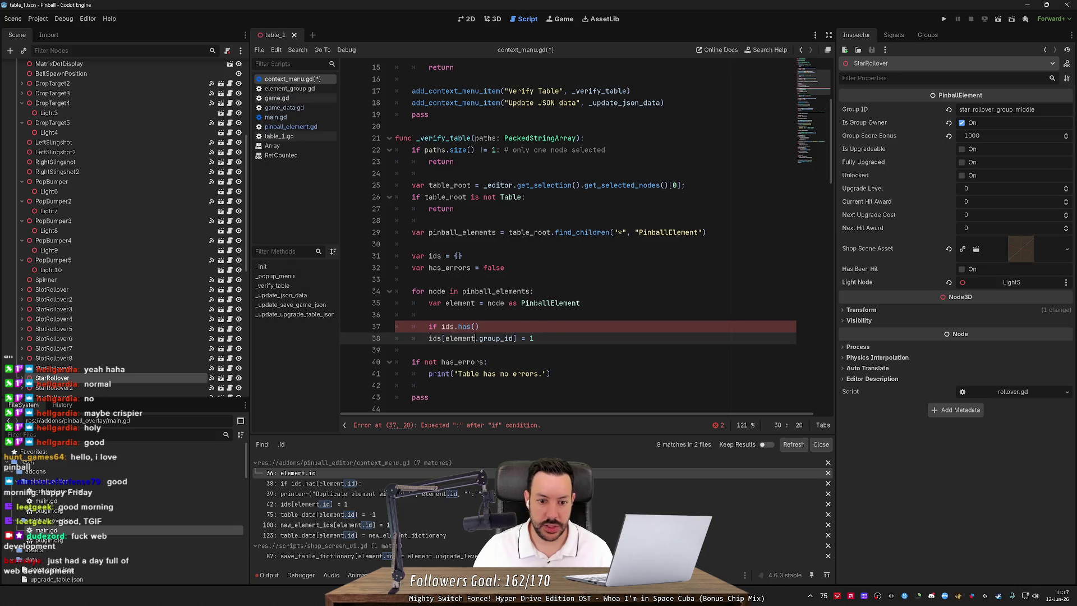
Add var key = element.group_id on a new line after the PinballElement cast.
{"action": "left_click", "coordinate": [429, 314]}
{"action": "key", "text": "Return"}
{"action": "key", "text": "Up"}
{"action": "type", "text": "var key = element.group_id"}
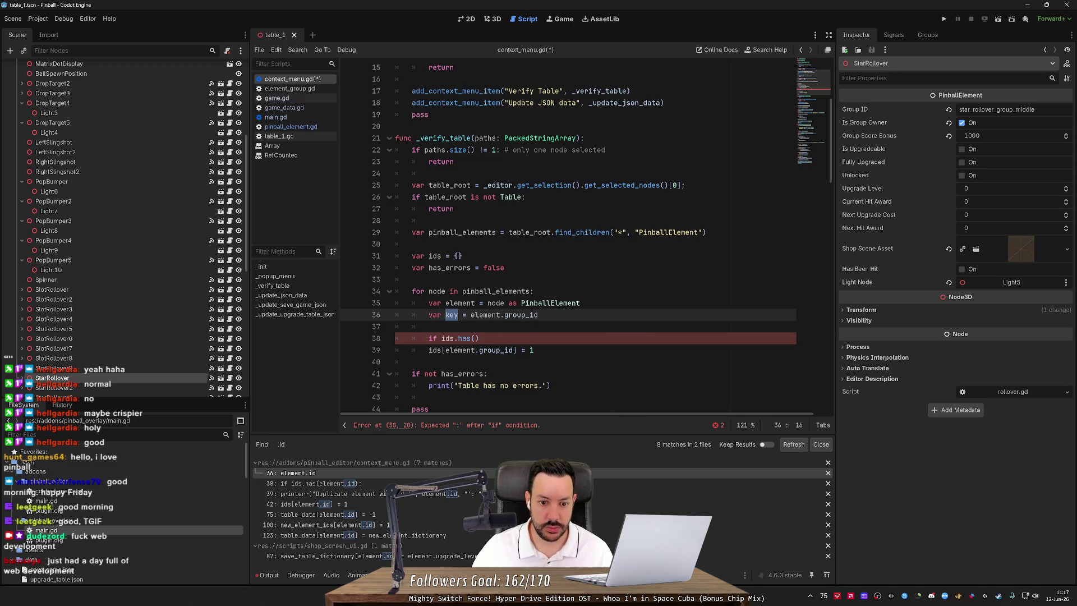
Pass key into the has() check and rename the ids dictionary declaration to group_ids.
{"action": "left_click", "coordinate": [476, 338]}
{"action": "type", "text": "key"}
{"action": "type", "text": "group_"}
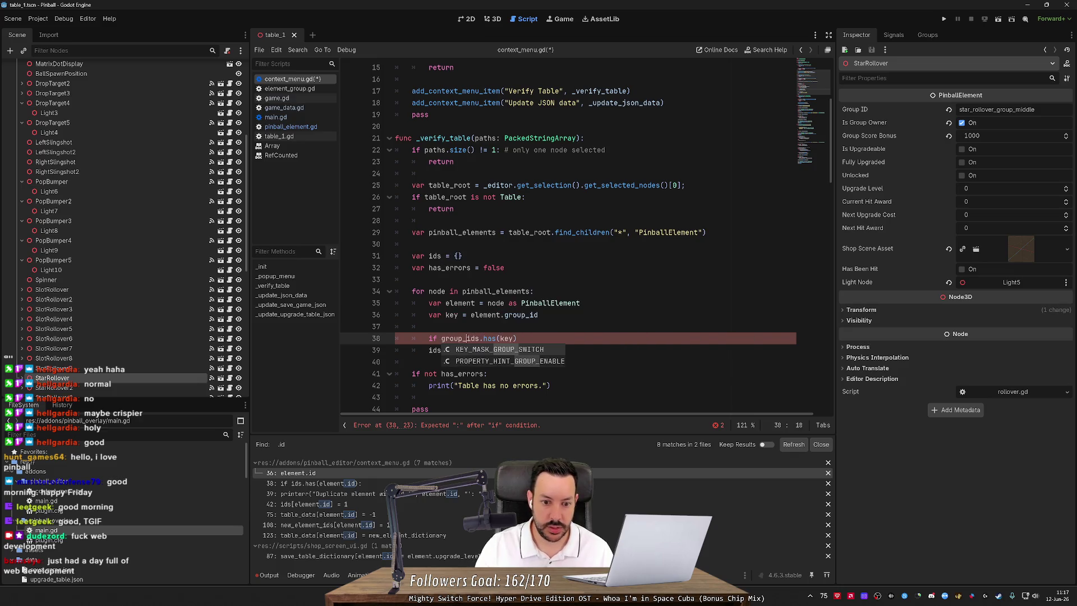
{"action": "double_click", "coordinate": [460, 338]}
{"action": "key", "text": "ctrl+c"}
{"action": "double_click", "coordinate": [435, 256]}
{"action": "key", "text": "ctrl+v"}
Make the check 'if not group_ids.has(key):' initialising group_ids[key] = 0.
{"action": "left_click", "coordinate": [441, 338]}
{"action": "type", "text": "not "}
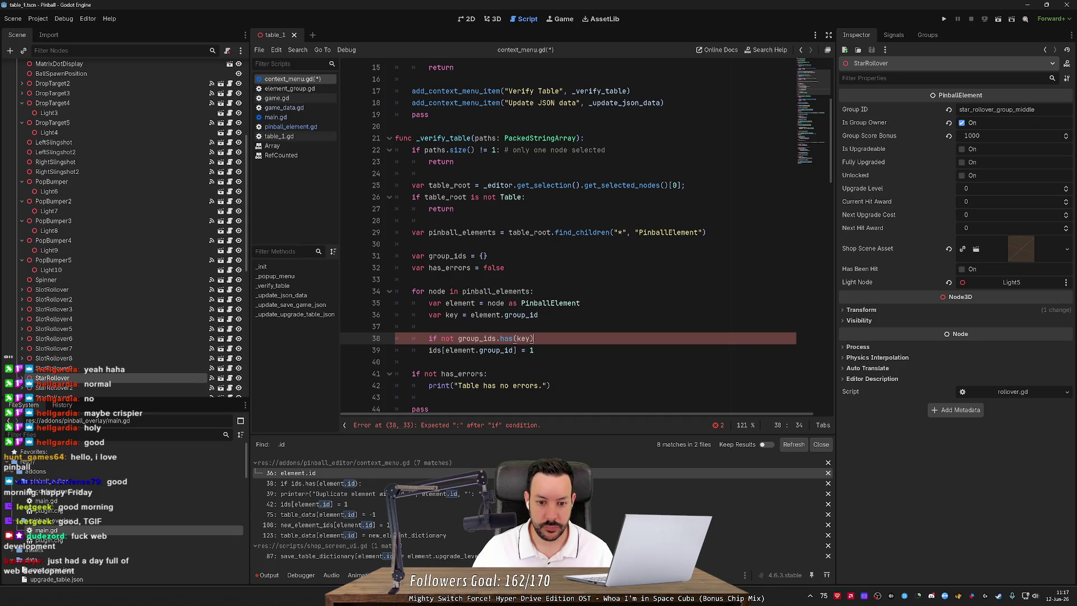
{"action": "type", "text": ":"}
{"action": "key", "text": "Return"}
{"action": "type", "text": "group"}
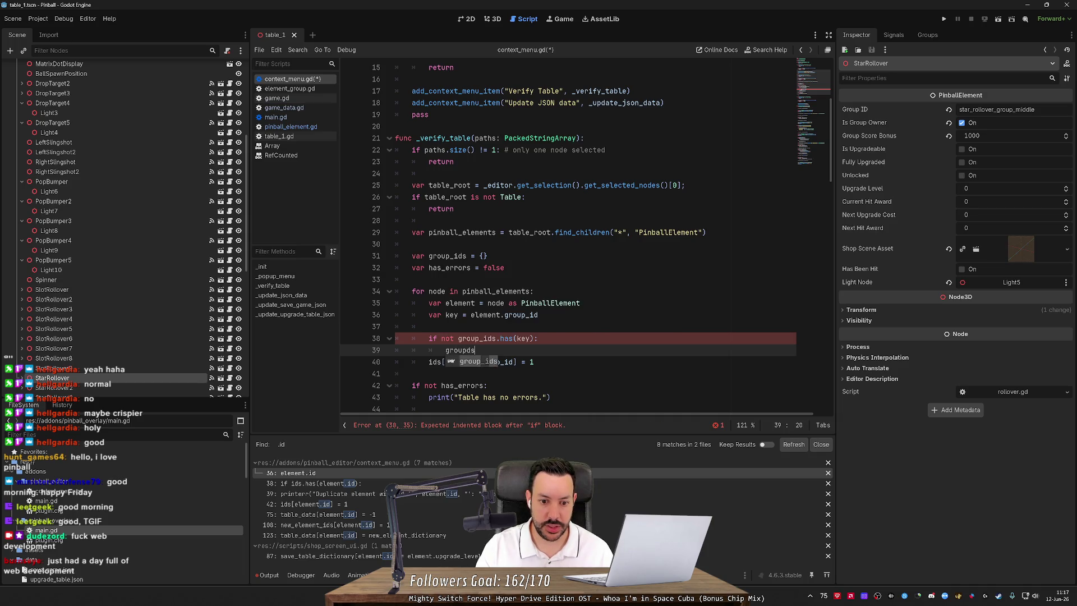
{"action": "key", "text": "Return"}
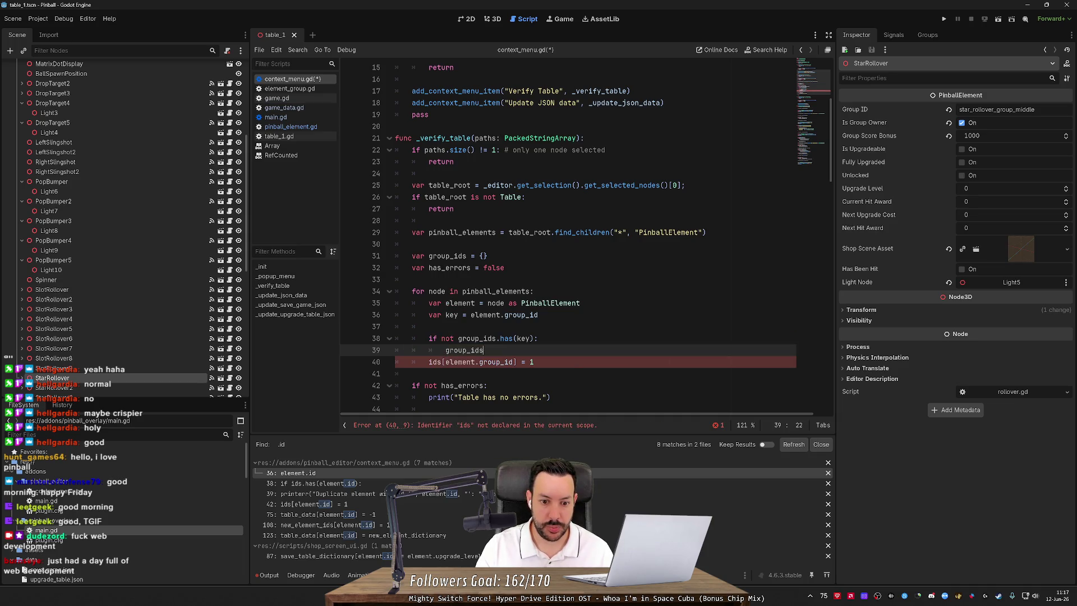
{"action": "type", "text": "[key] "}
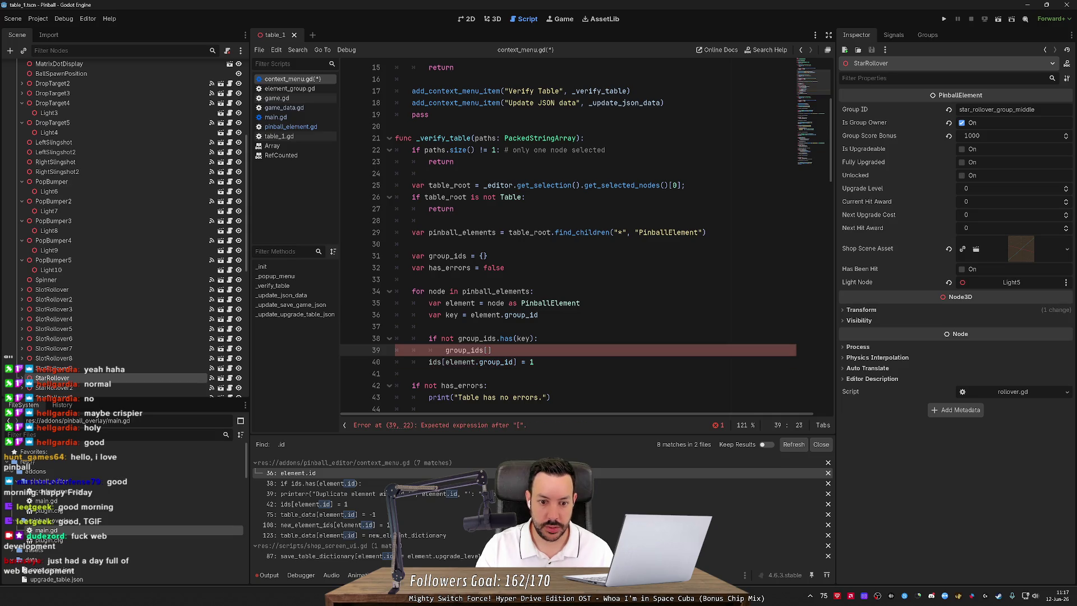
{"action": "type", "text": "= 0"}
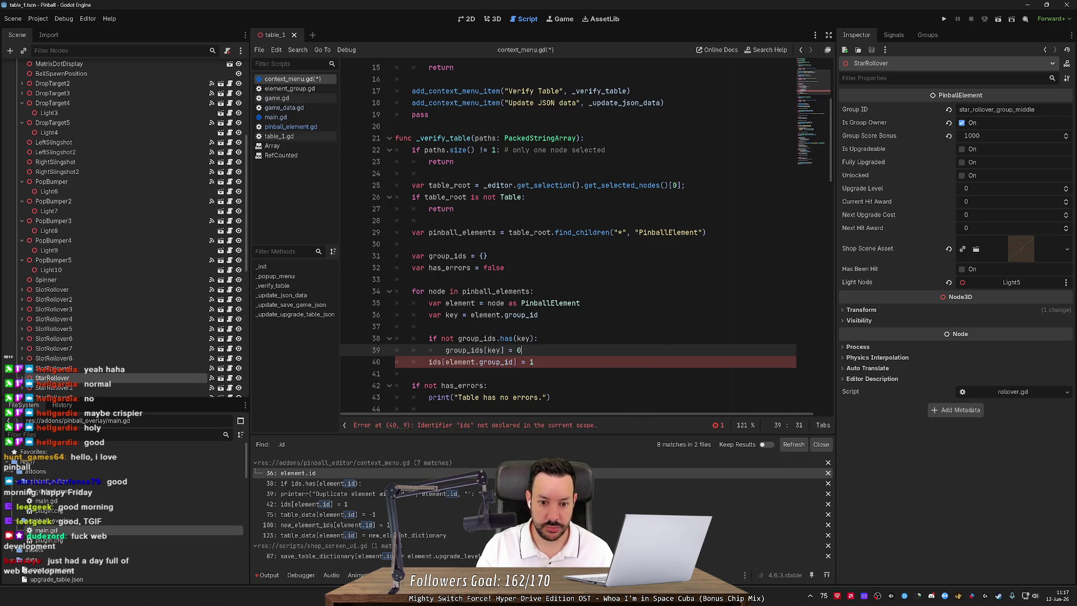
Add an 'if element.is_group_owner:' check below the initialisation.
{"action": "key", "text": "Return"}
{"action": "key", "text": "Return"}
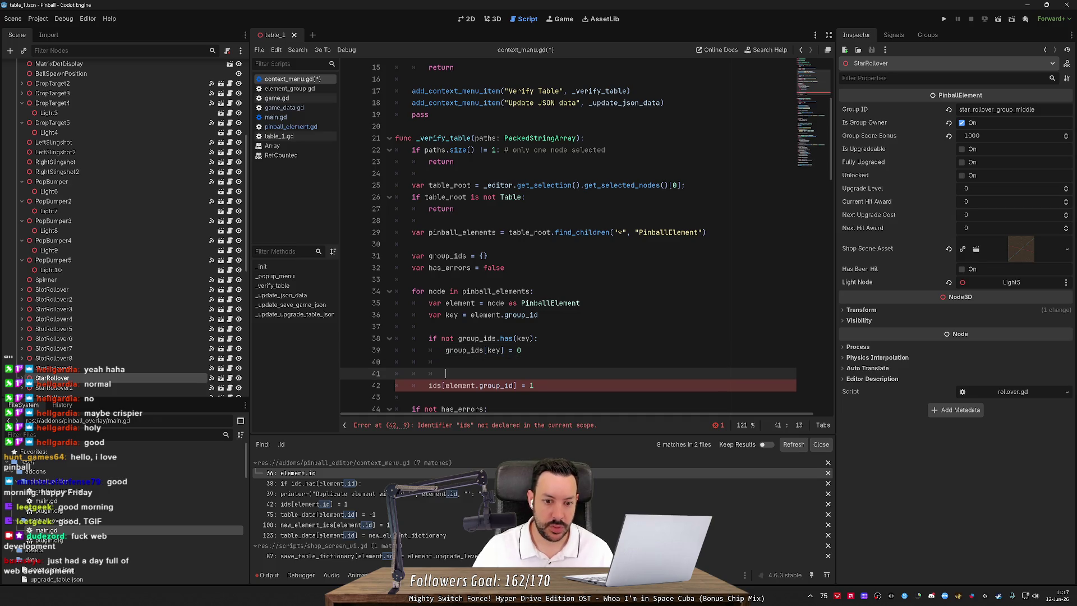
{"action": "key", "text": "Up"}
{"action": "key", "text": "Up"}
{"action": "key", "text": "Up"}
{"action": "key", "text": "Down"}
{"action": "key", "text": "Down"}
{"action": "key", "text": "Down"}
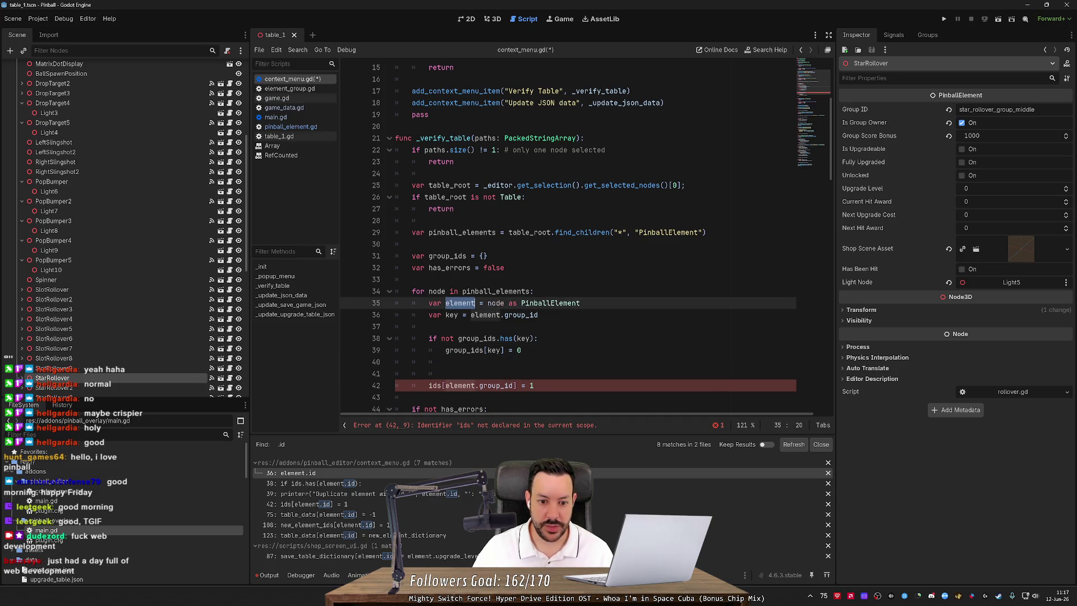
{"action": "key", "text": "Down"}
{"action": "key", "text": "BackSpace"}
{"action": "type", "text": "if element.is_"}
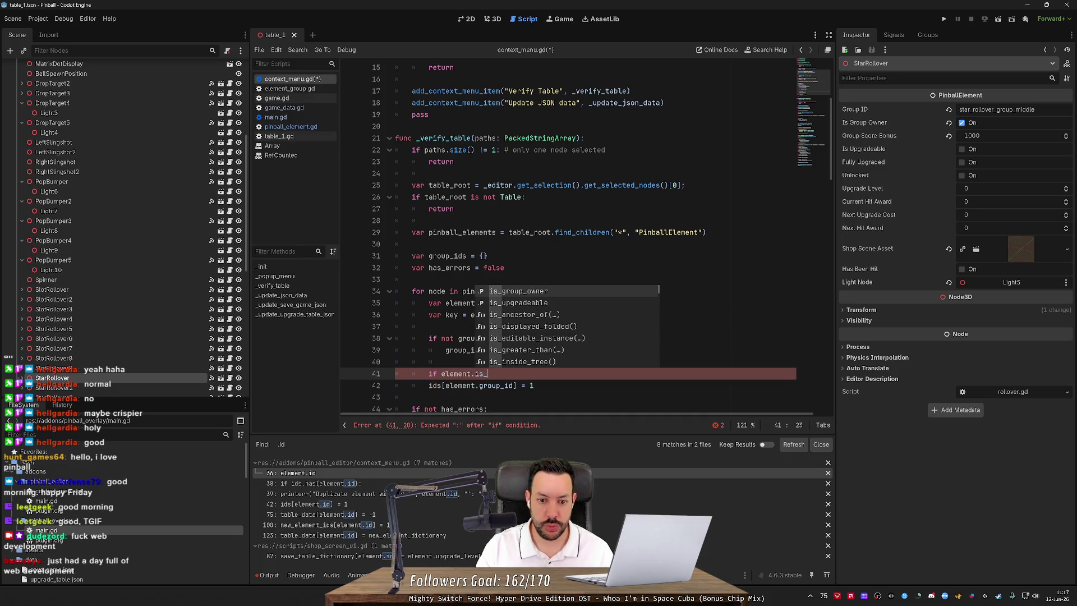
{"action": "key", "text": "Return"}
{"action": "type", "text": ":"}
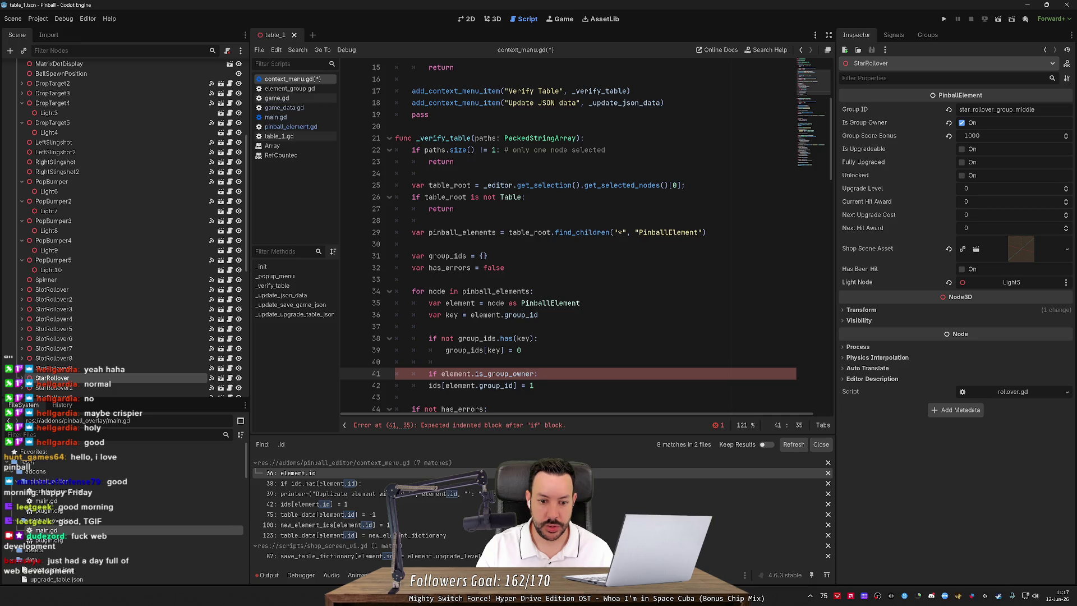
Indent the counting line under the owner check as group_ids[key] += 1 and save.
{"action": "left_click", "coordinate": [428, 385]}
{"action": "key", "text": "Tab"}
{"action": "mouse_move", "coordinate": [462, 385]}
{"action": "left_mouse_down"}
{"action": "mouse_move", "coordinate": [552, 386]}
{"action": "mouse_move", "coordinate": [531, 385]}
{"action": "left_mouse_up"}
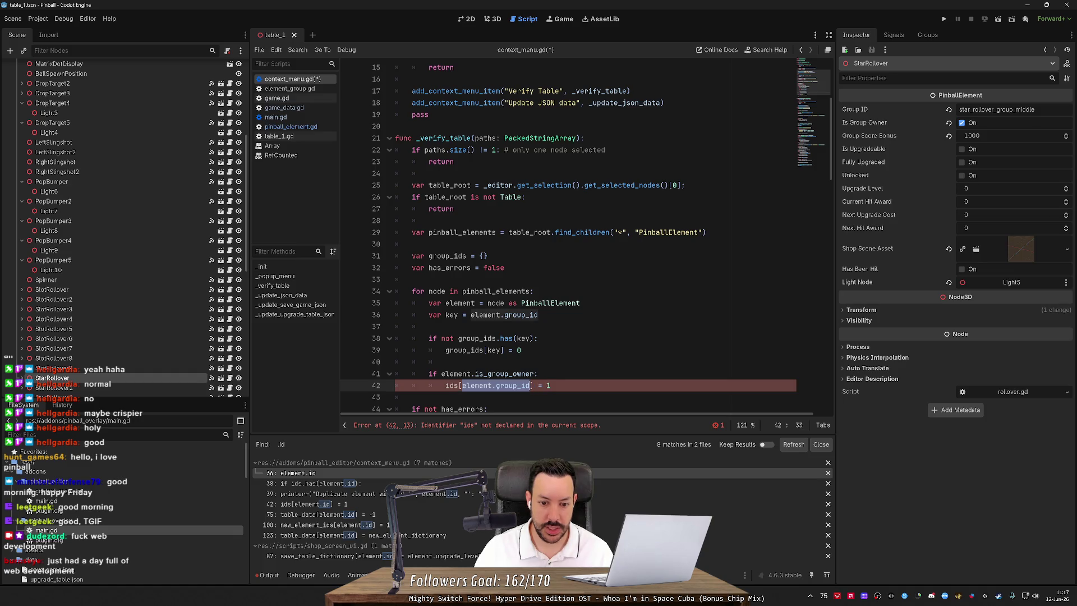
{"action": "type", "text": "key] +"}
{"action": "left_click", "coordinate": [509, 350]}
{"action": "double_click", "coordinate": [471, 350]}
{"action": "key", "text": "ctrl+c"}
{"action": "double_click", "coordinate": [453, 385]}
{"action": "key", "text": "ctrl+v"}
{"action": "key", "text": "ctrl+s"}
Move var has_errors = false to just below the loop and tidy the blank lines.
{"action": "scroll", "coordinate": [484, 350], "scroll_direction": "down", "scroll_amount": 1}
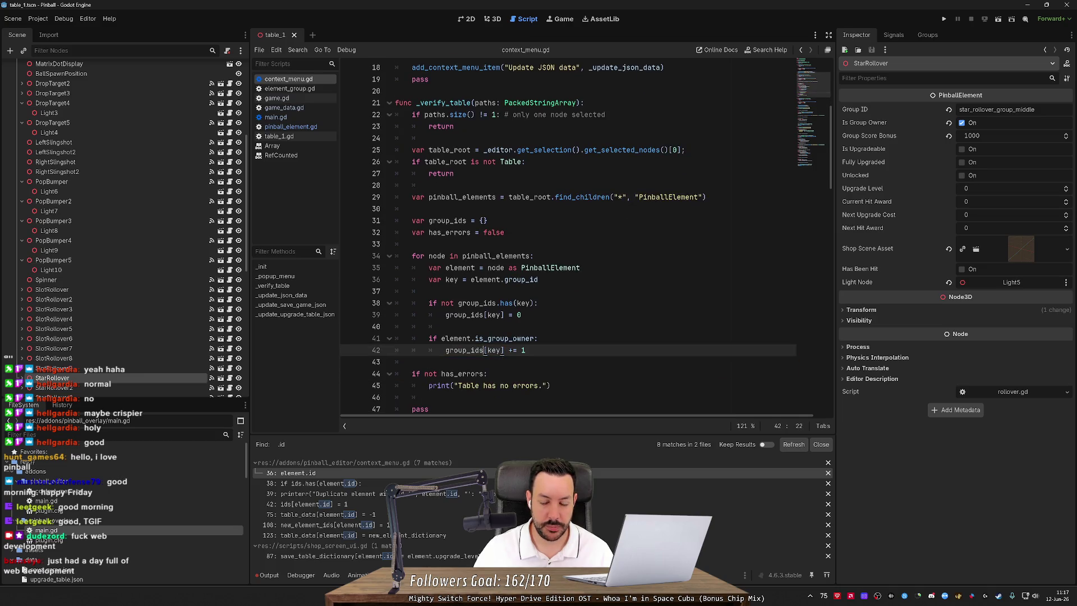
{"action": "scroll", "coordinate": [485, 350], "scroll_direction": "down", "scroll_amount": 1}
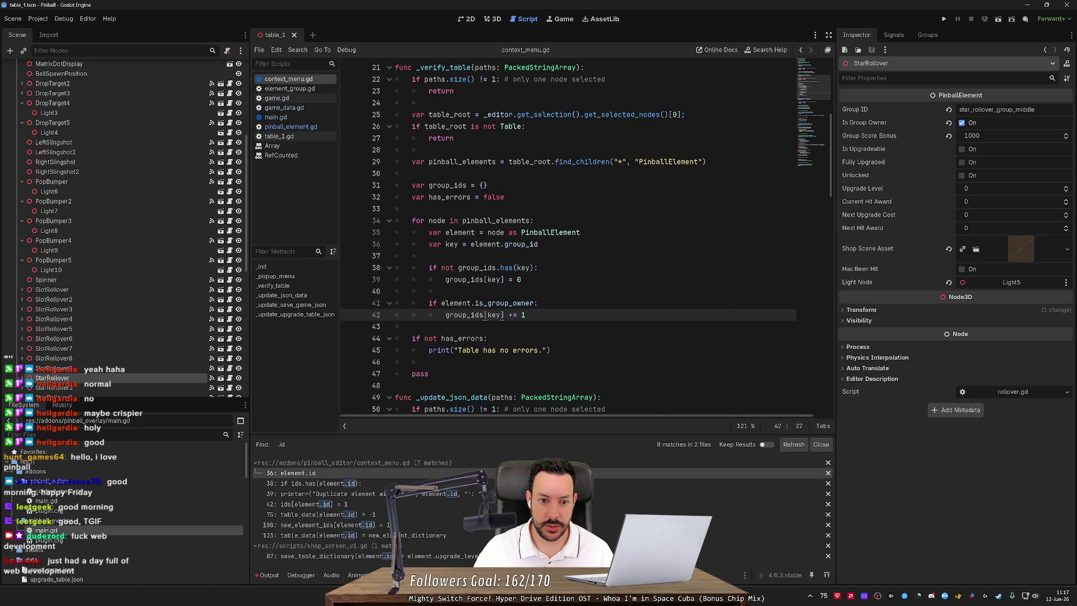
{"action": "left_click", "coordinate": [412, 327]}
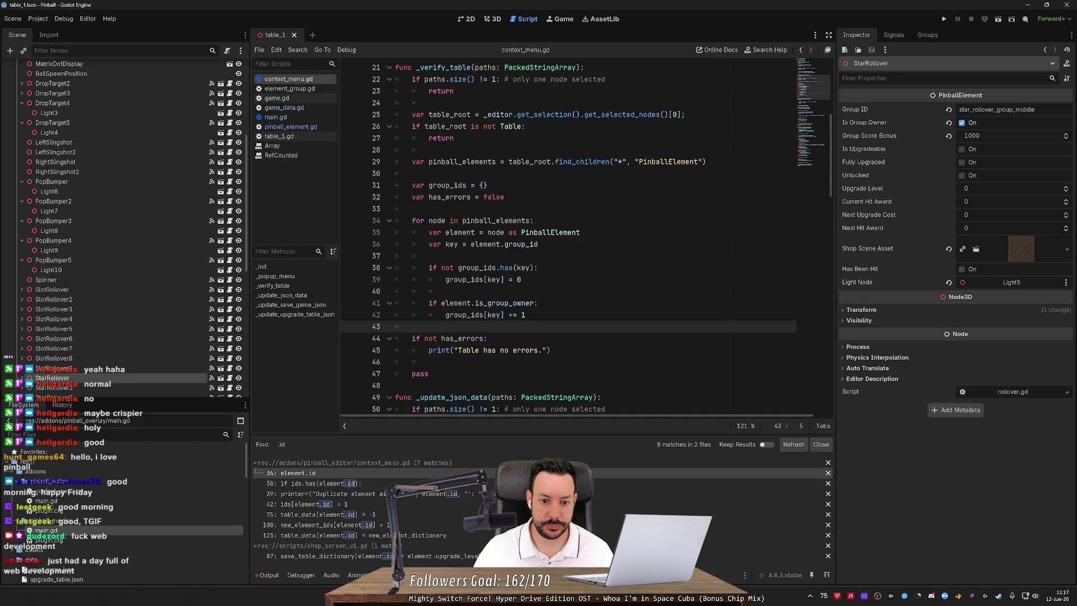
{"action": "key", "text": "Return"}
{"action": "key", "text": "Return"}
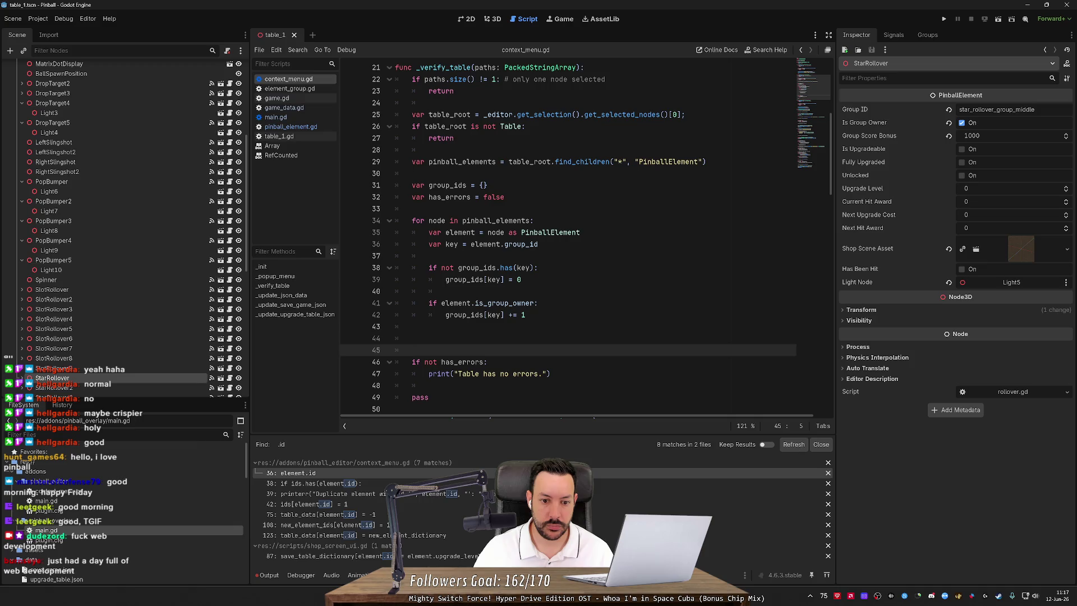
{"action": "left_click", "coordinate": [412, 338]}
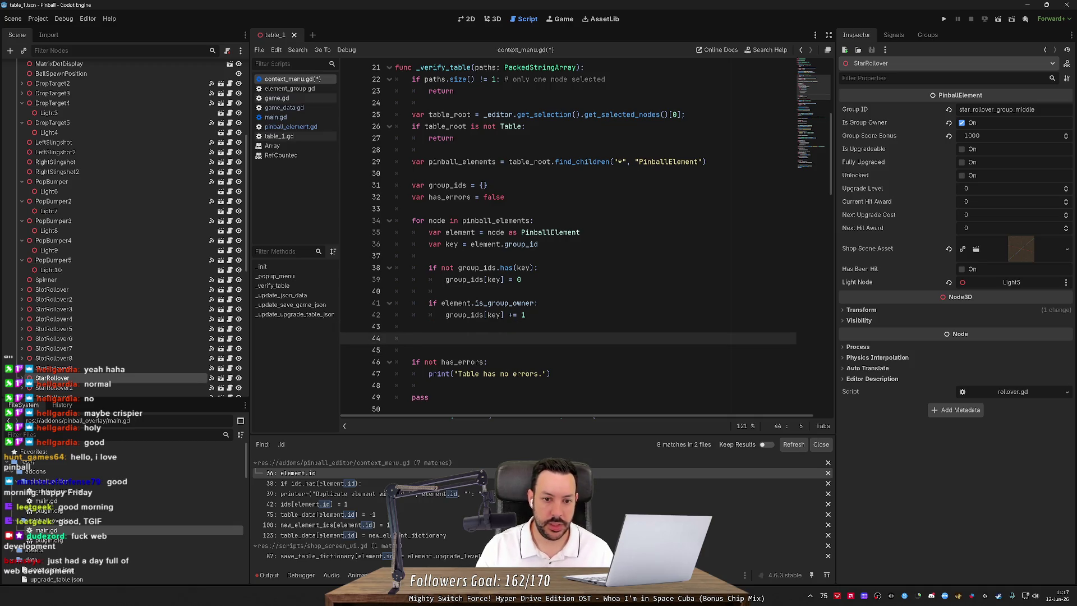
{"action": "left_click", "coordinate": [504, 196]}
{"action": "key", "text": "ctrl+x"}
{"action": "left_click", "coordinate": [412, 326]}
{"action": "key", "text": "ctrl+v"}
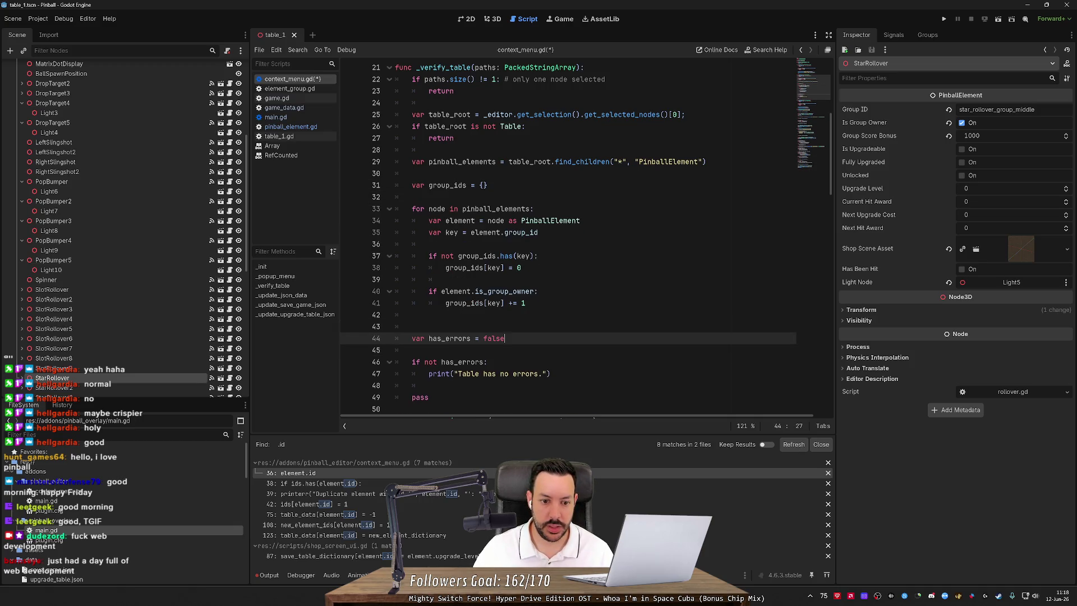
{"action": "key", "text": "Up"}
{"action": "key", "text": "ctrl+shift+k"}
{"action": "key", "text": "Down"}
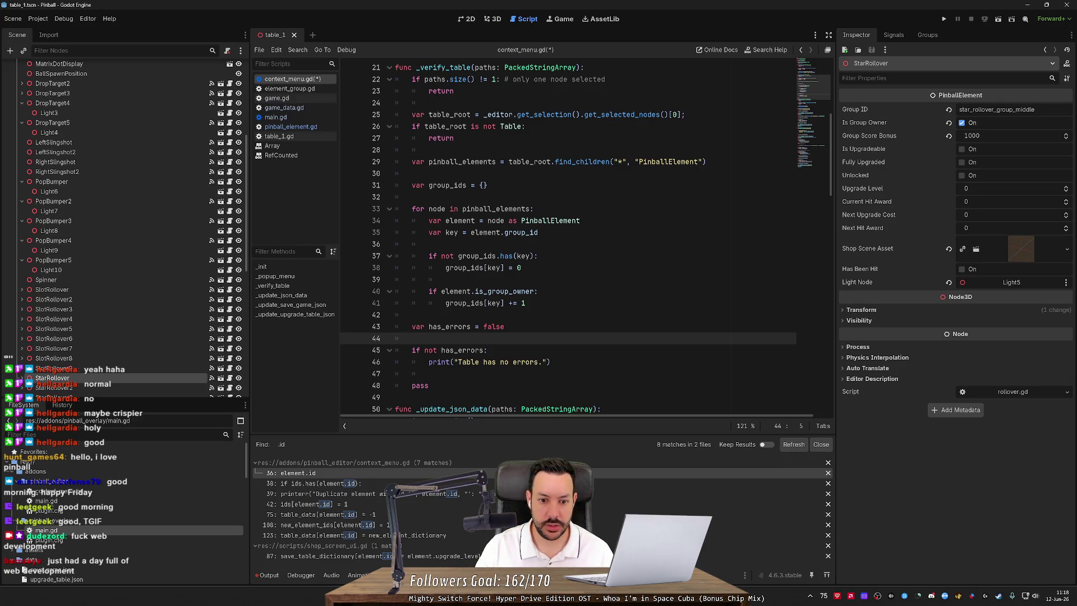
Add 'for group in group_ids:' below has_errors with a pass body.
{"action": "key", "text": "Return"}
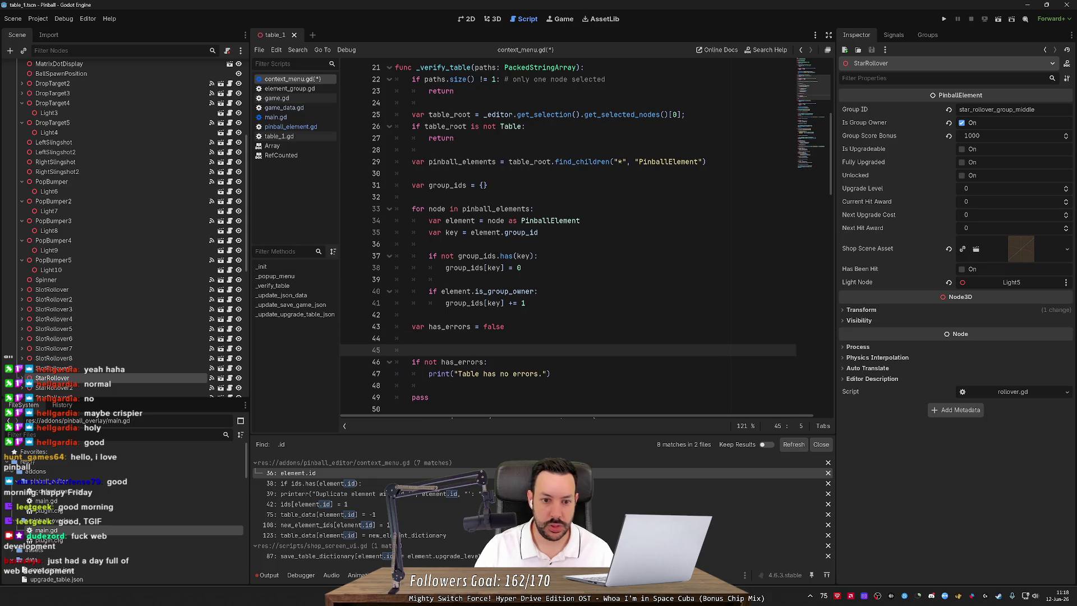
{"action": "left_click", "coordinate": [412, 339]}
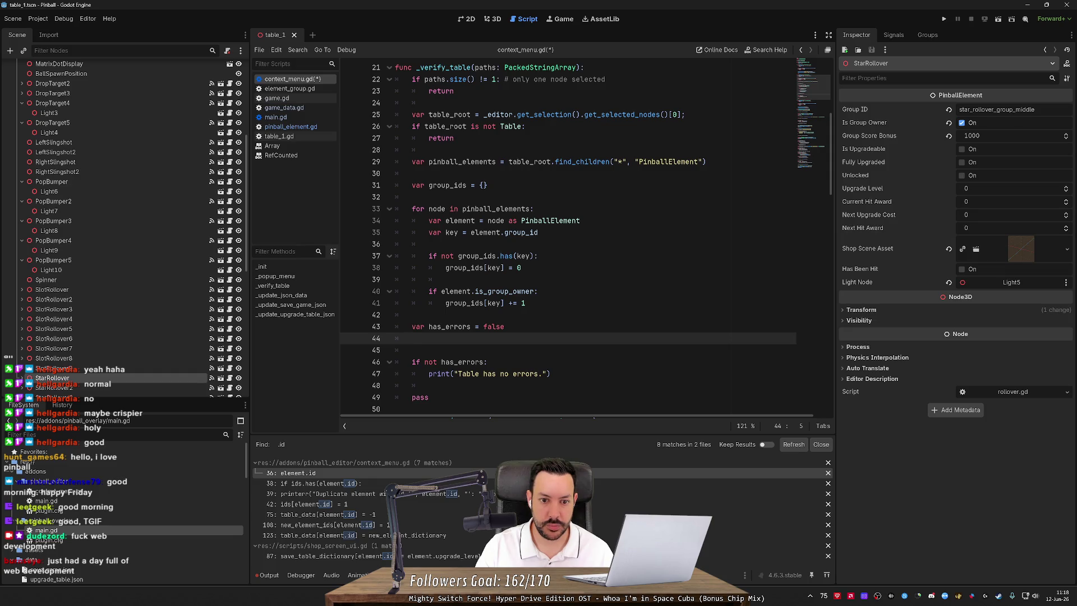
{"action": "type", "text": "for "}
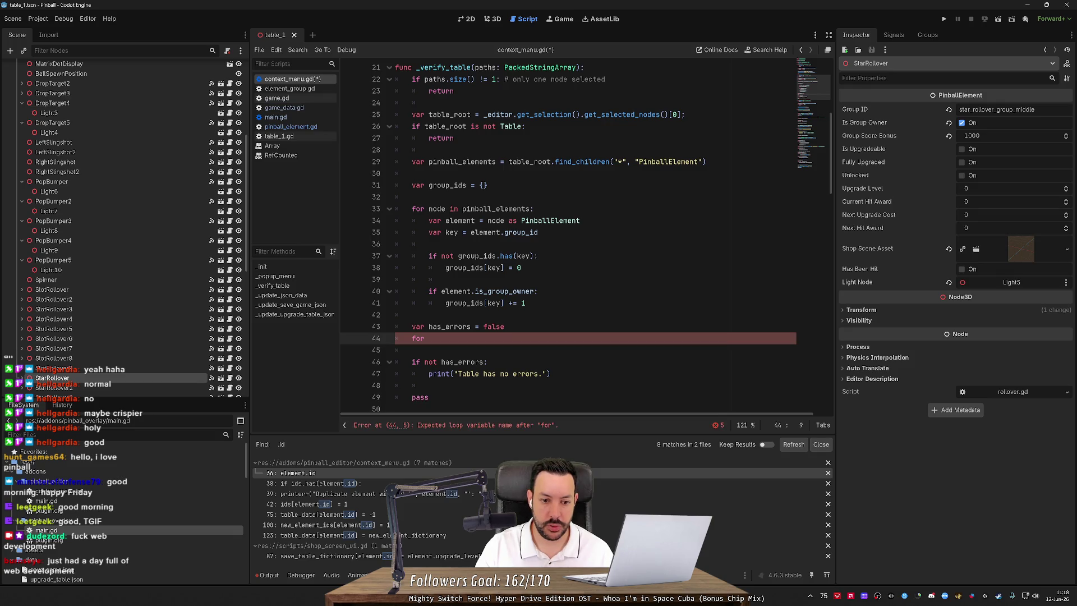
{"action": "type", "text": "group in group_ids:"}
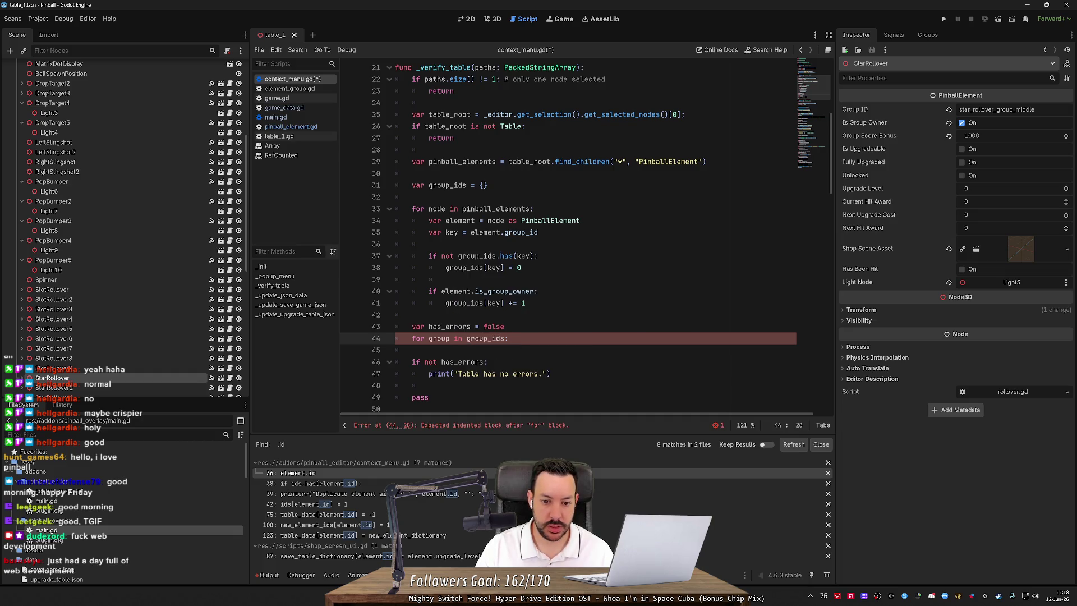
{"action": "key", "text": "Return"}
{"action": "type", "text": "pass"}
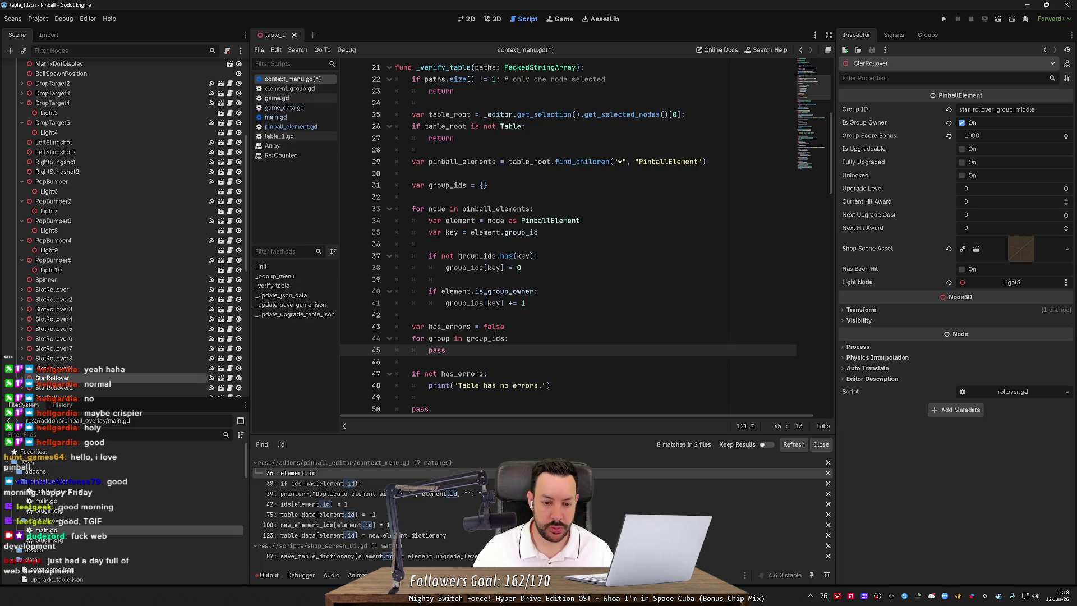
Change the loop variable to (key, value) and save.
{"action": "key", "text": "Up"}
{"action": "key", "text": "ctrl+shift+Left"}
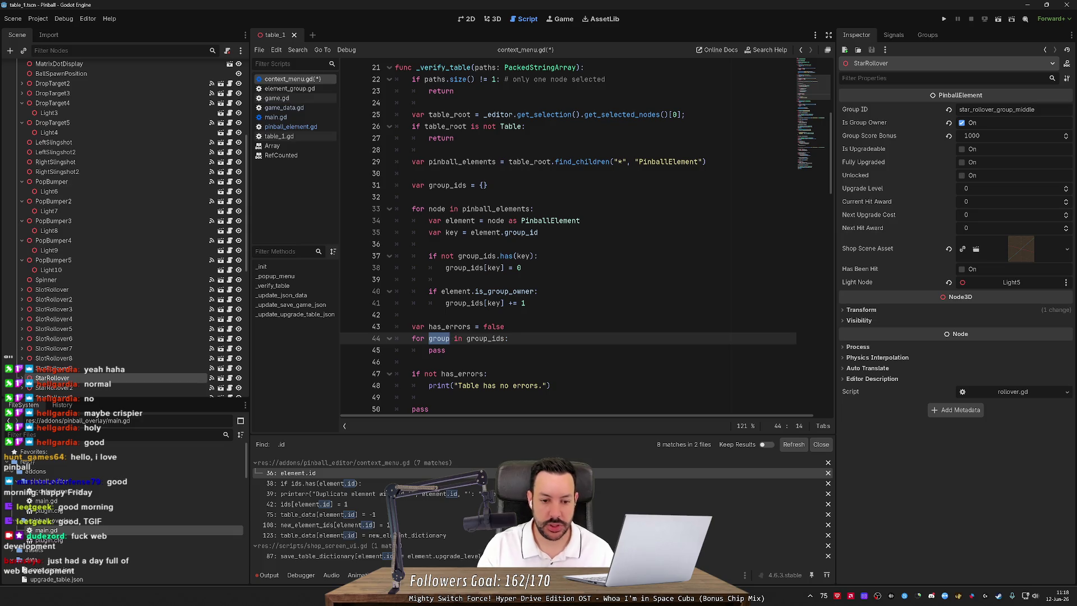
{"action": "type", "text": "("}
{"action": "key", "text": "ctrl+BackSpace"}
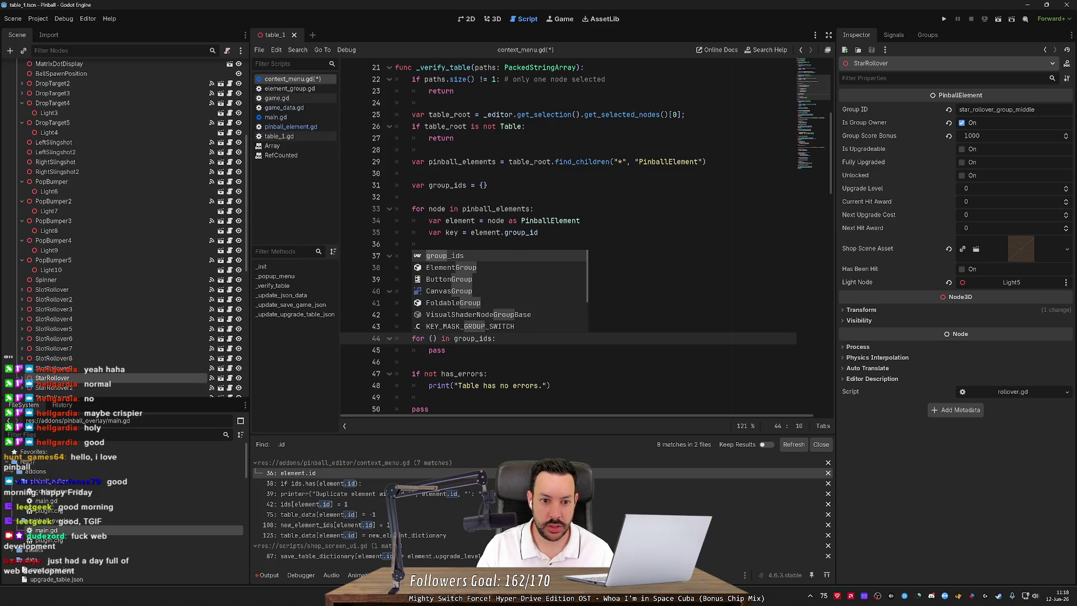
{"action": "type", "text": "key, value"}
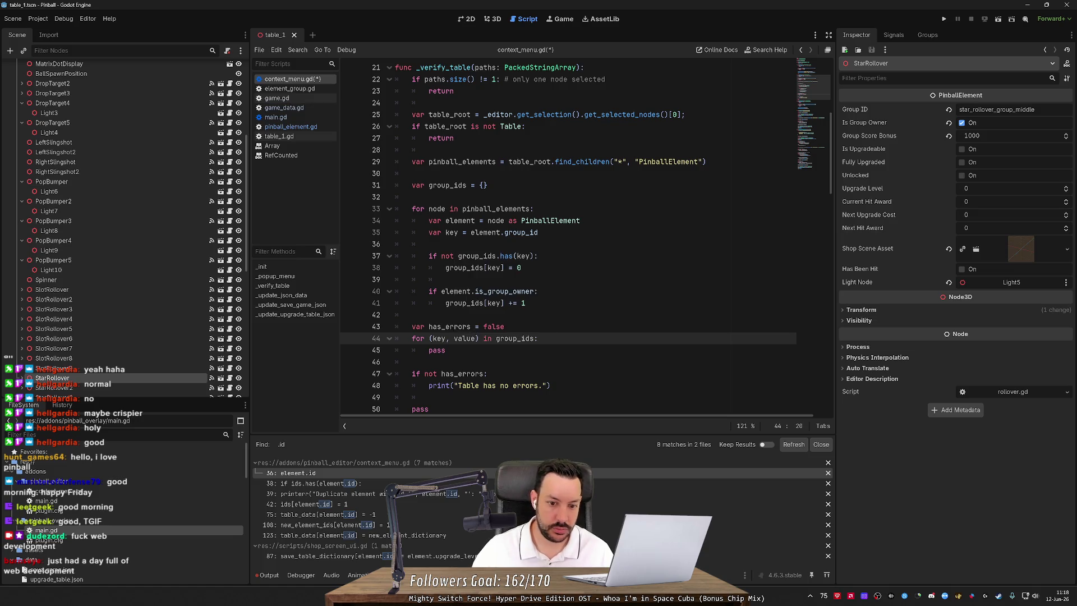
{"action": "key", "text": "Down"}
{"action": "key", "text": "ctrl+s"}
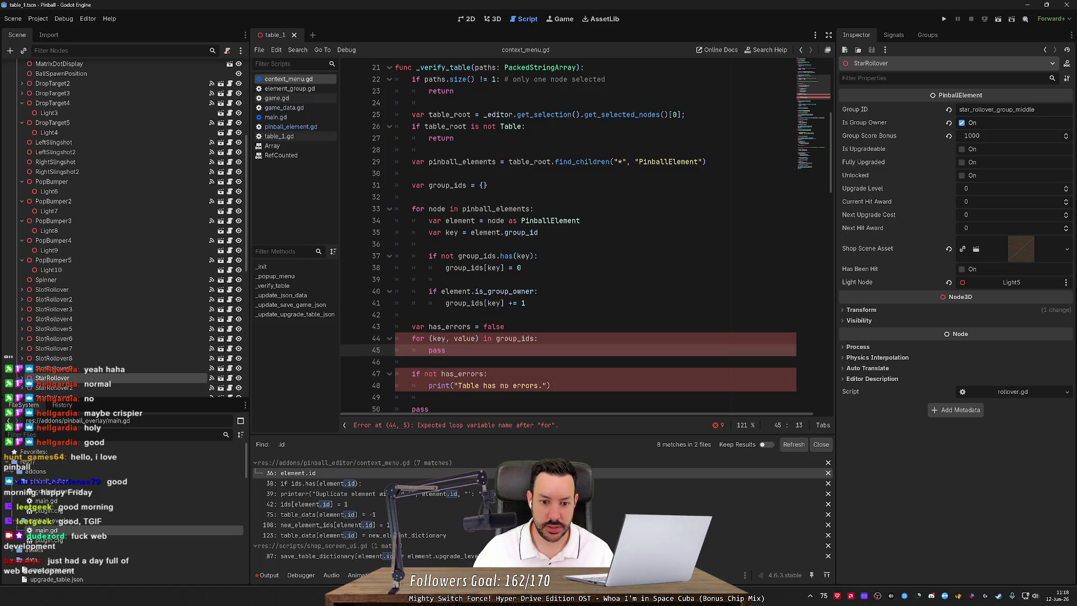
Rewrite the loop header as 'for [key, value] in group_ids:' and save.
{"action": "key", "text": "BackSpace"}
{"action": "left_click", "coordinate": [431, 338]}
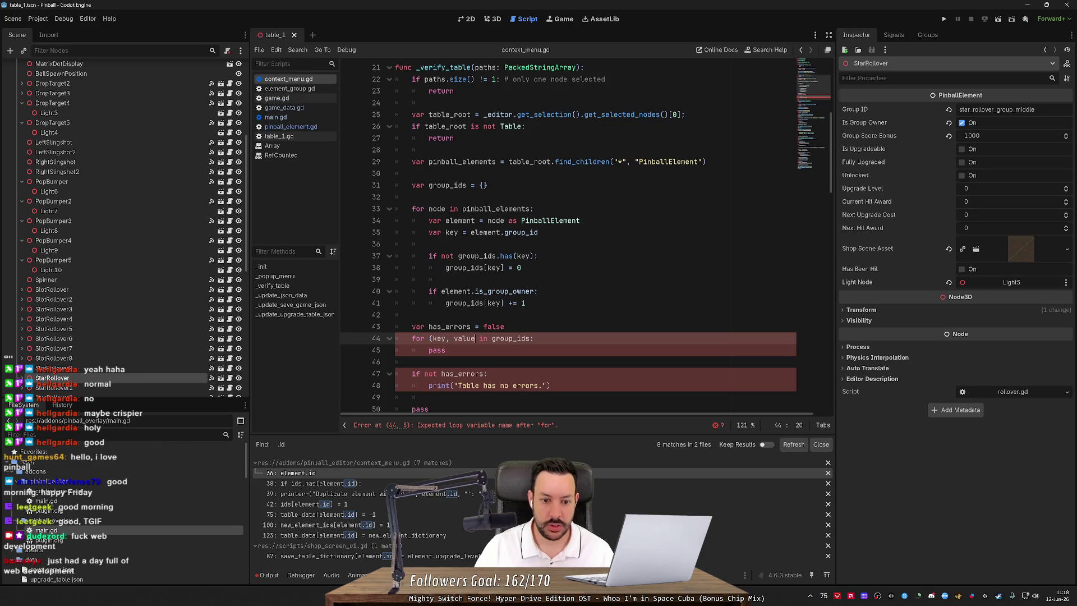
{"action": "key", "text": "BackSpace"}
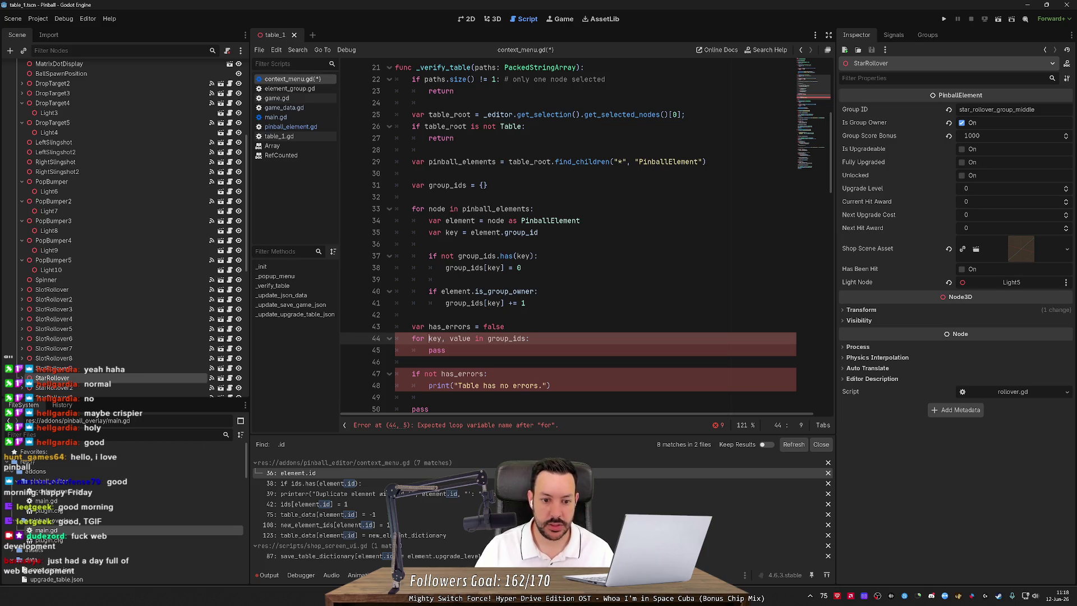
{"action": "key", "text": "ctrl+s"}
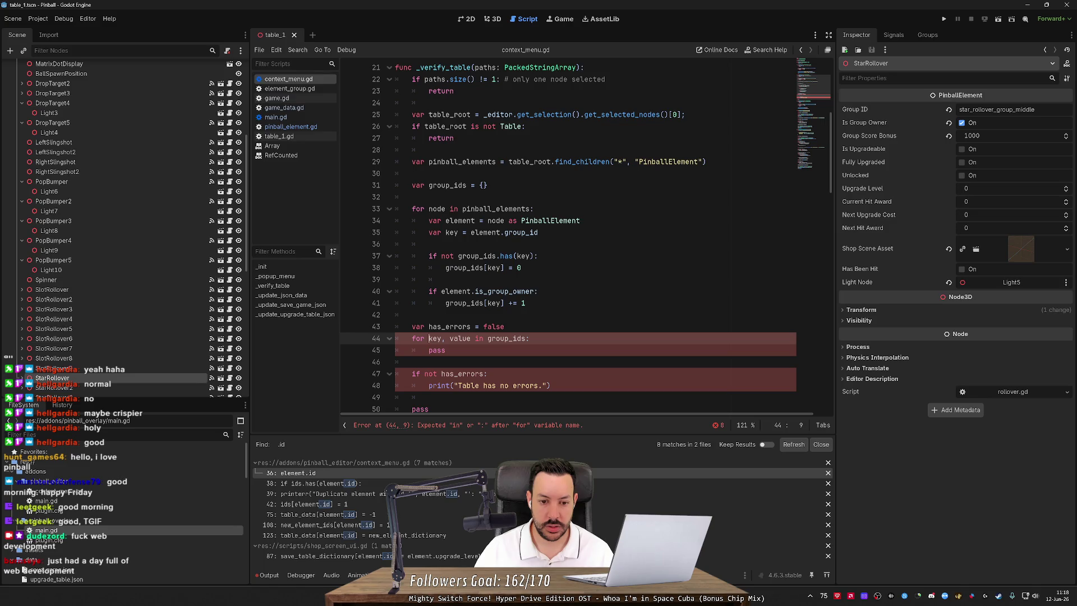
{"action": "key", "text": "ctrl+shift+Right"}
{"action": "key", "text": "ctrl+shift+Right"}
{"action": "type", "text": "[key"}
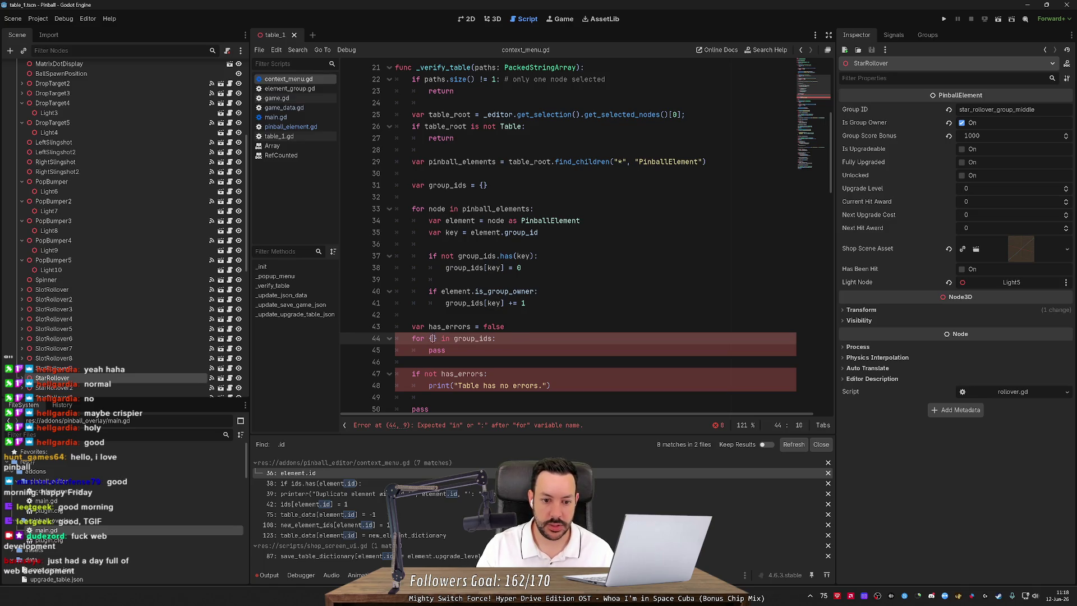
{"action": "type", "text": ", value"}
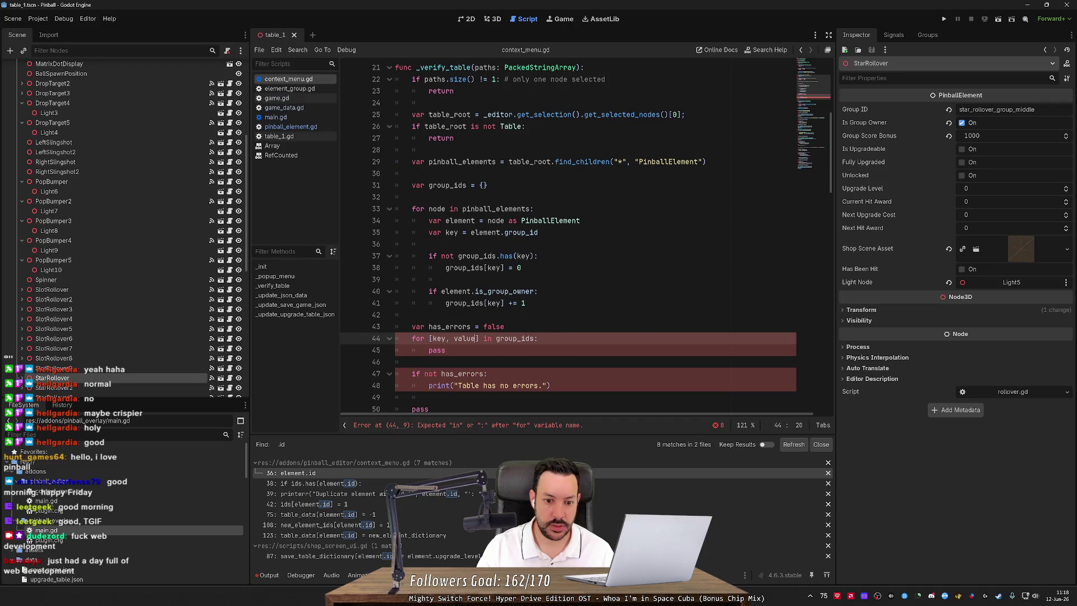
{"action": "left_click", "coordinate": [413, 362]}
{"action": "key", "text": "ctrl+s"}
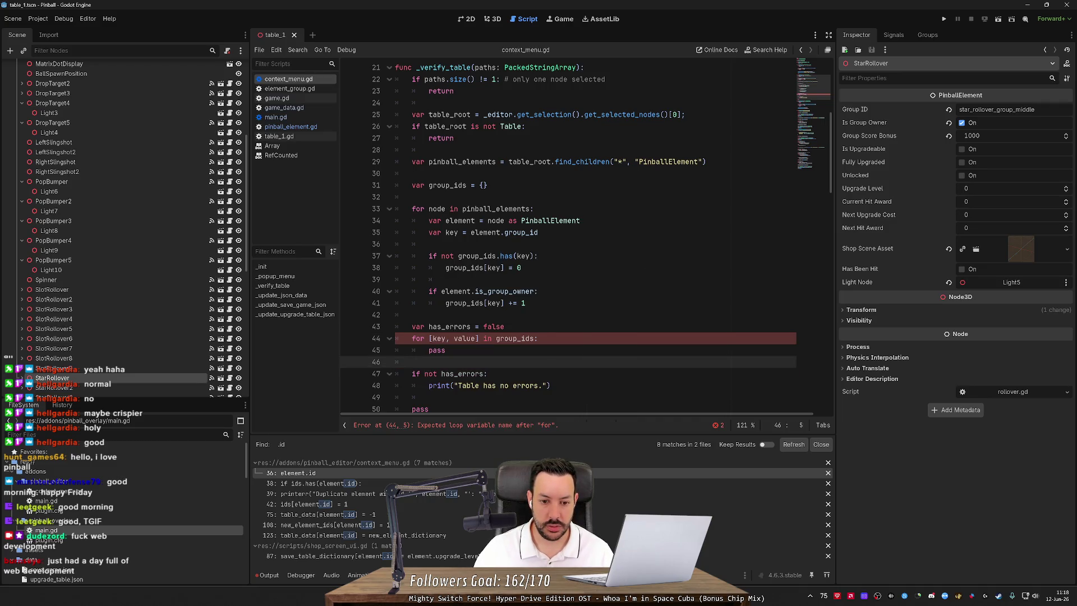
{"action": "left_click_drag", "start_coordinate": [480, 339], "coordinate": [429, 339]}
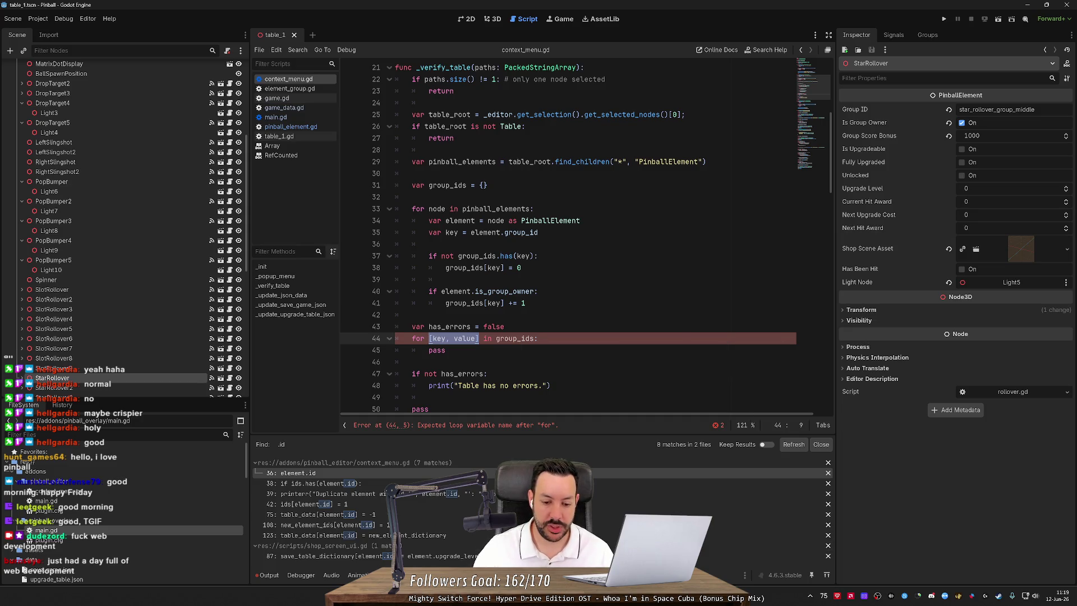
{"action": "key", "text": "alt+Tab"}
Search the web for 'godot iterate dictionary'.
{"action": "type", "text": "d"}
{"action": "key", "text": "BackSpace"}
{"action": "key", "text": "BackSpace"}
{"action": "type", "text": "godot iterate dic"}
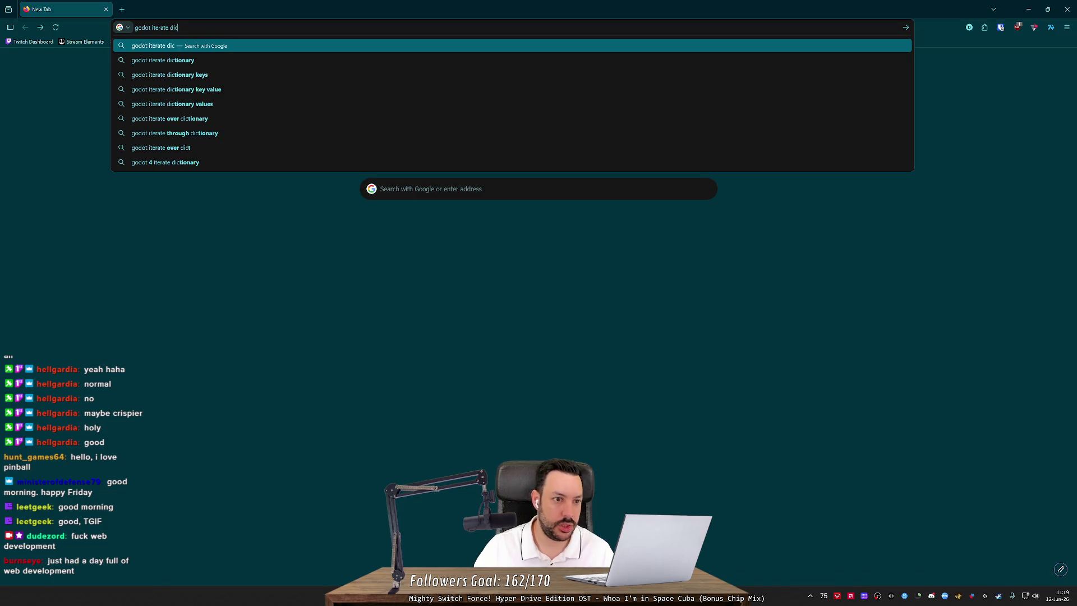
{"action": "key", "text": "Down"}
{"action": "key", "text": "Return"}
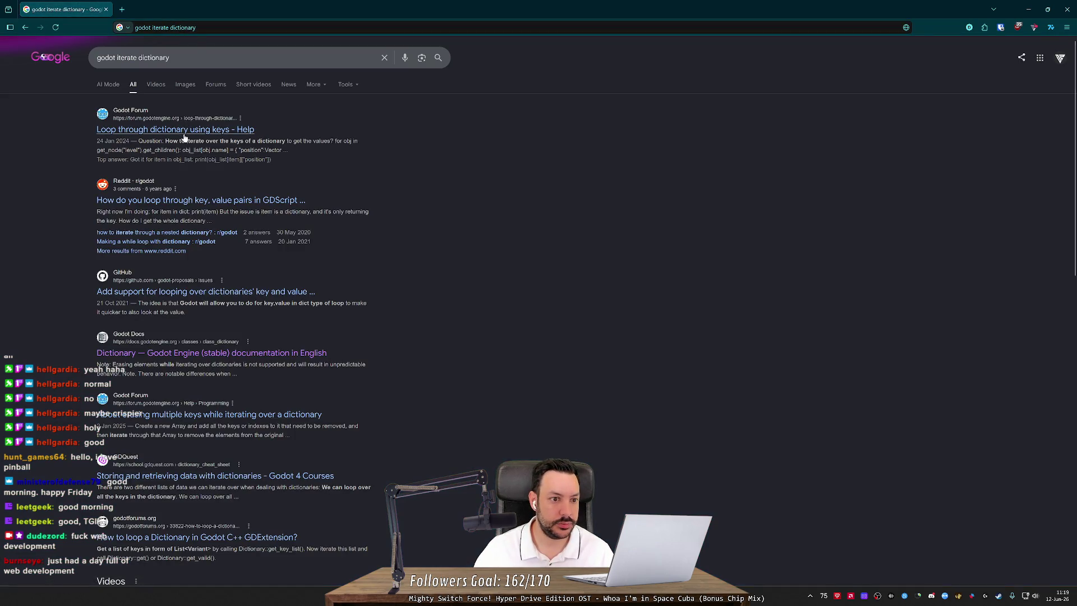
Read the Reddit thread on looping key/value pairs, then minimize the browser.
{"action": "left_click", "coordinate": [129, 202]}
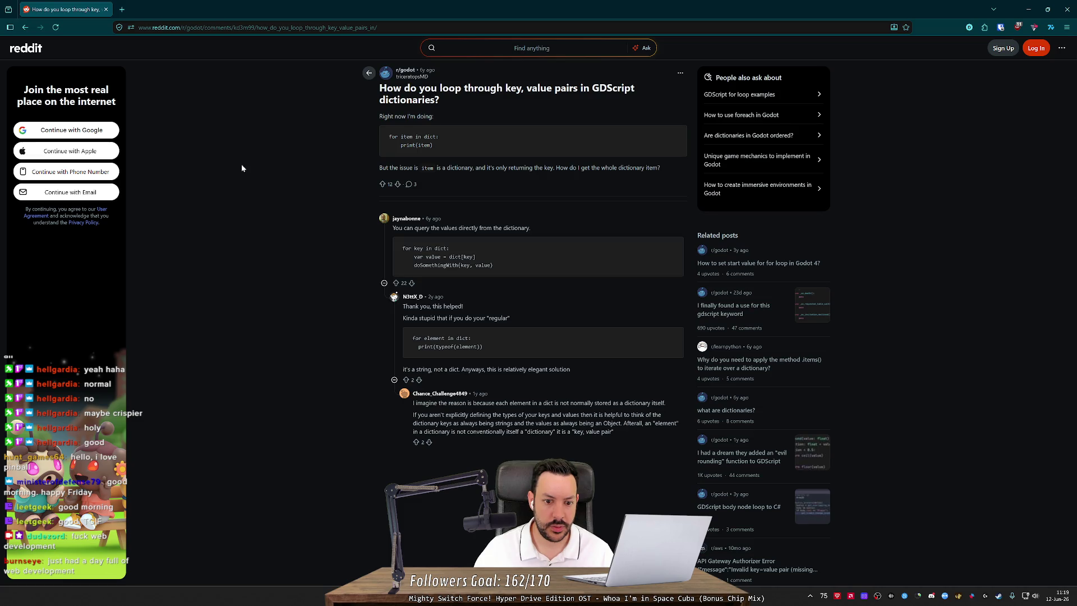
{"action": "left_click_drag", "start_coordinate": [417, 227], "coordinate": [509, 234]}
{"action": "left_click", "coordinate": [506, 246]}
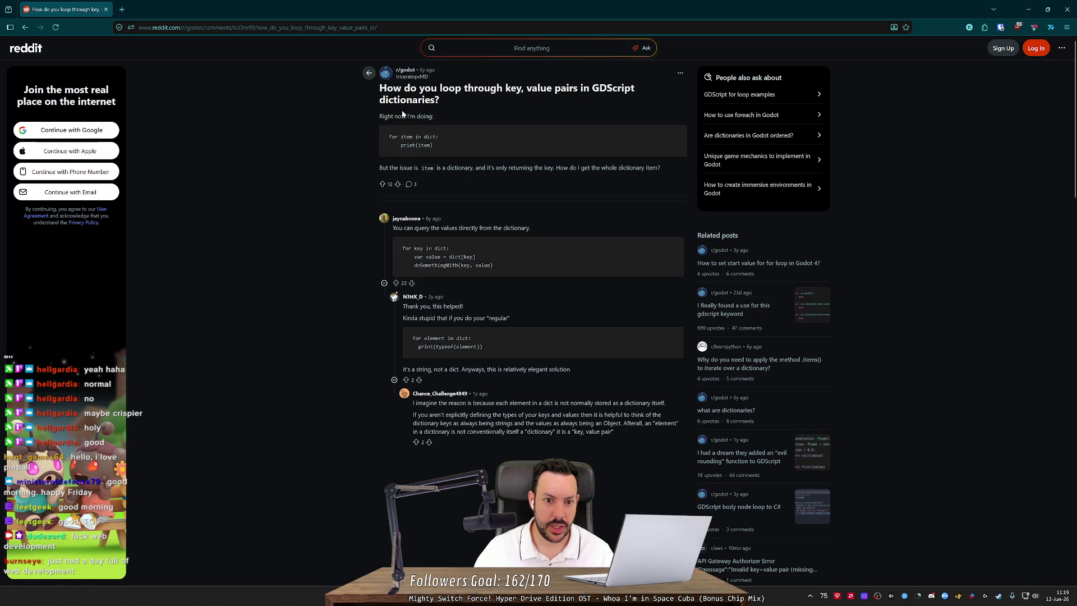
{"action": "left_click_drag", "start_coordinate": [469, 168], "coordinate": [553, 168]}
{"action": "left_click", "coordinate": [527, 174]}
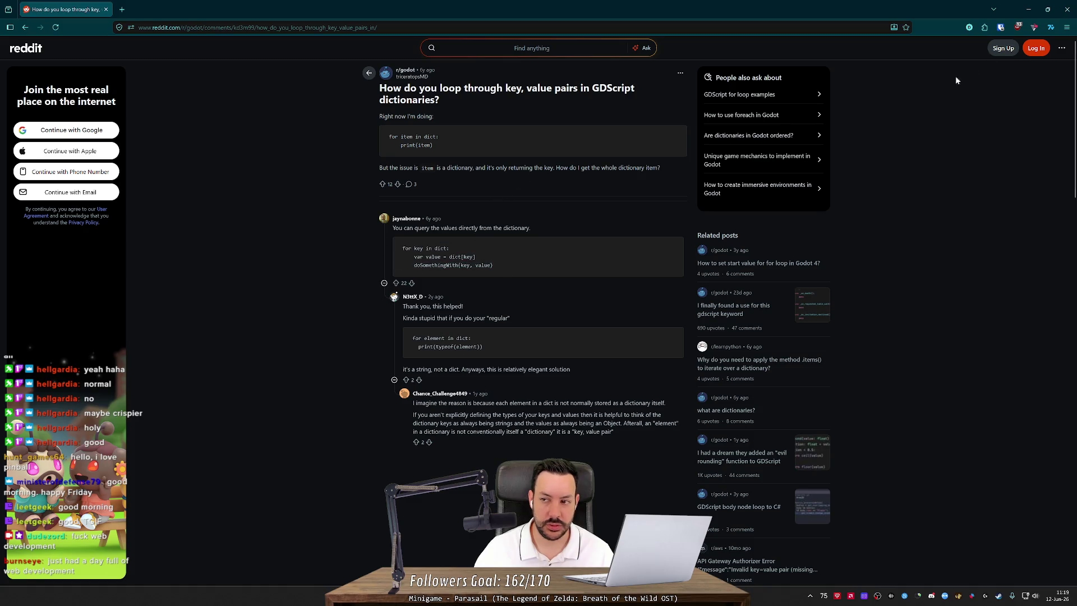
{"action": "left_click", "coordinate": [1028, 9]}
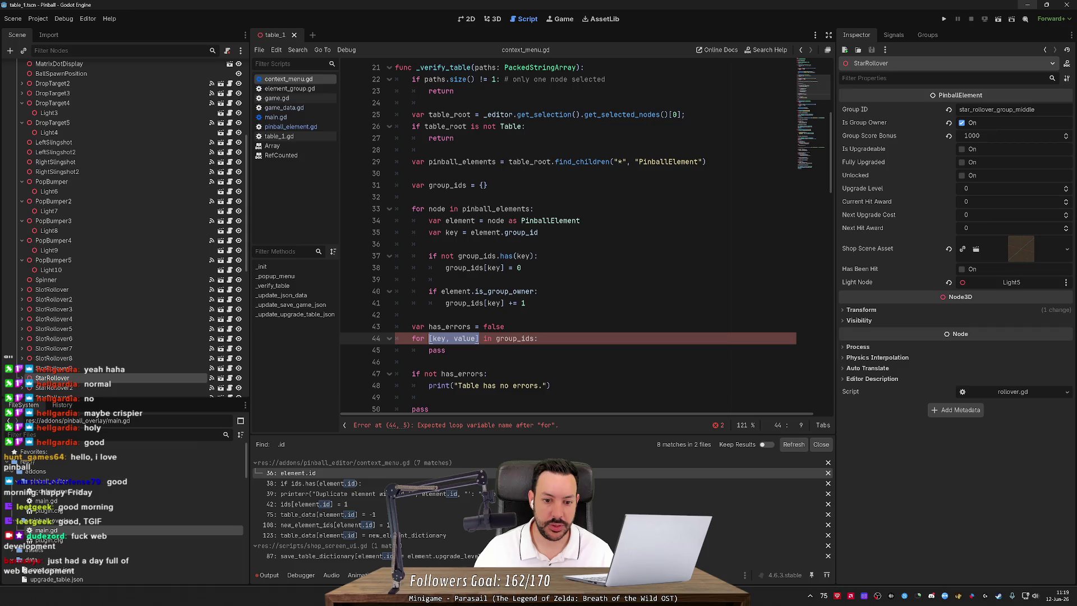
Recheck the Reddit answer, then change line 44 to 'for key in group_ids:'.
{"action": "left_click", "coordinate": [478, 339]}
{"action": "key", "text": "alt+Tab"}
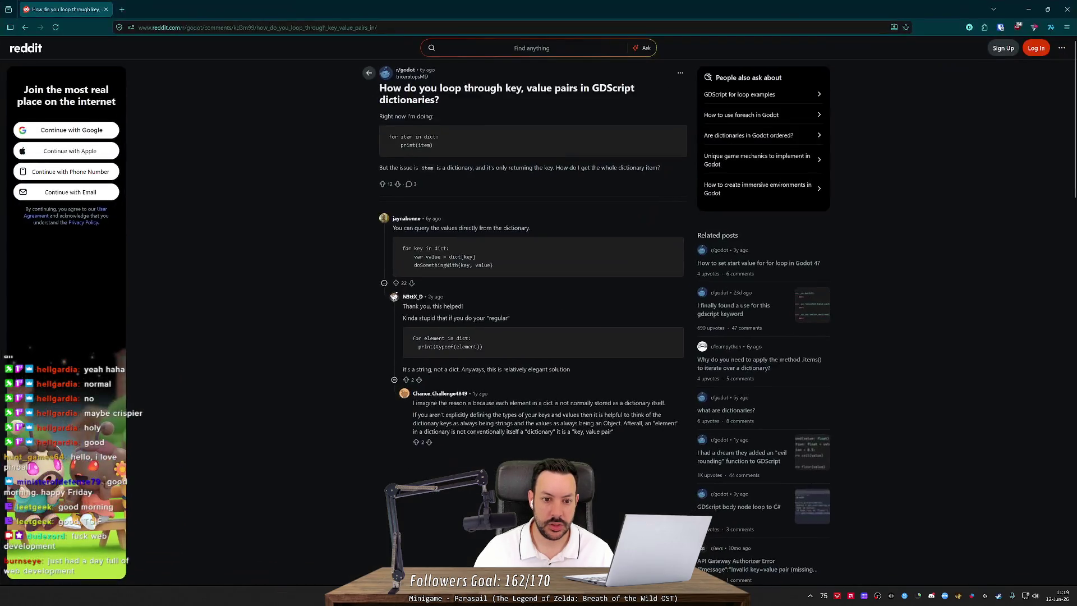
{"action": "key", "text": "alt+Tab"}
{"action": "key", "text": "alt+Tab"}
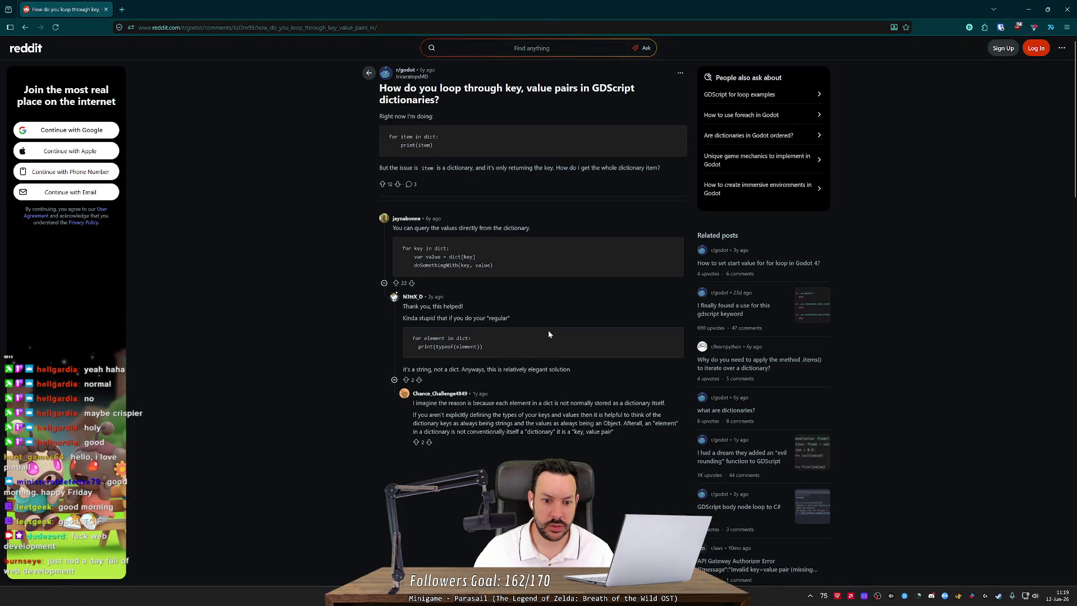
{"action": "key", "text": "alt+Tab"}
{"action": "type", "text": "for key"}
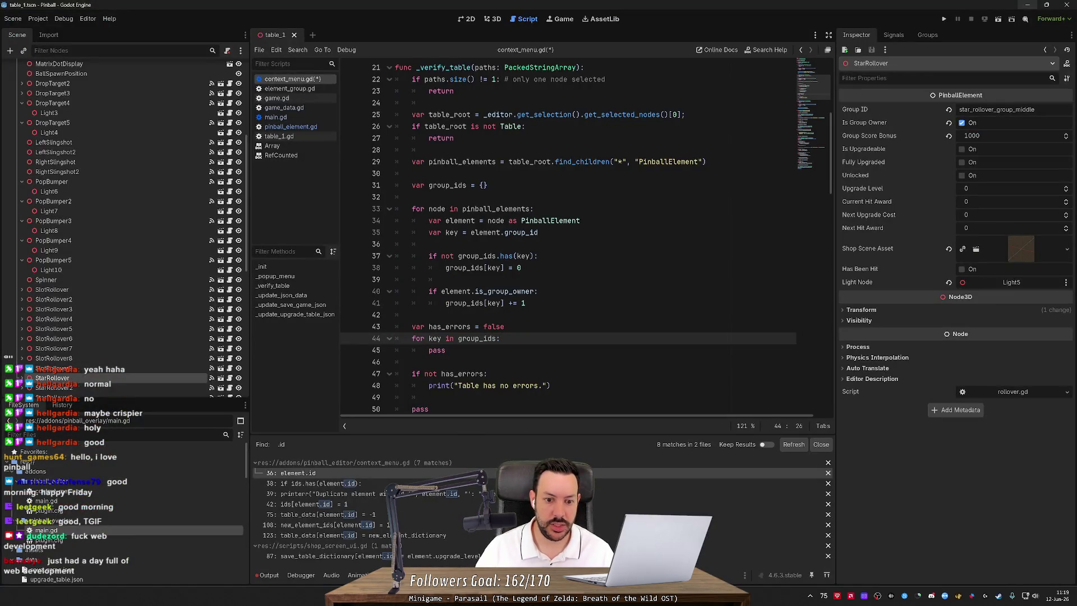
Add 'if group_ids[key] != 1:' inside the loop with an indented body line.
{"action": "key", "text": "Return"}
{"action": "type", "text": "group"}
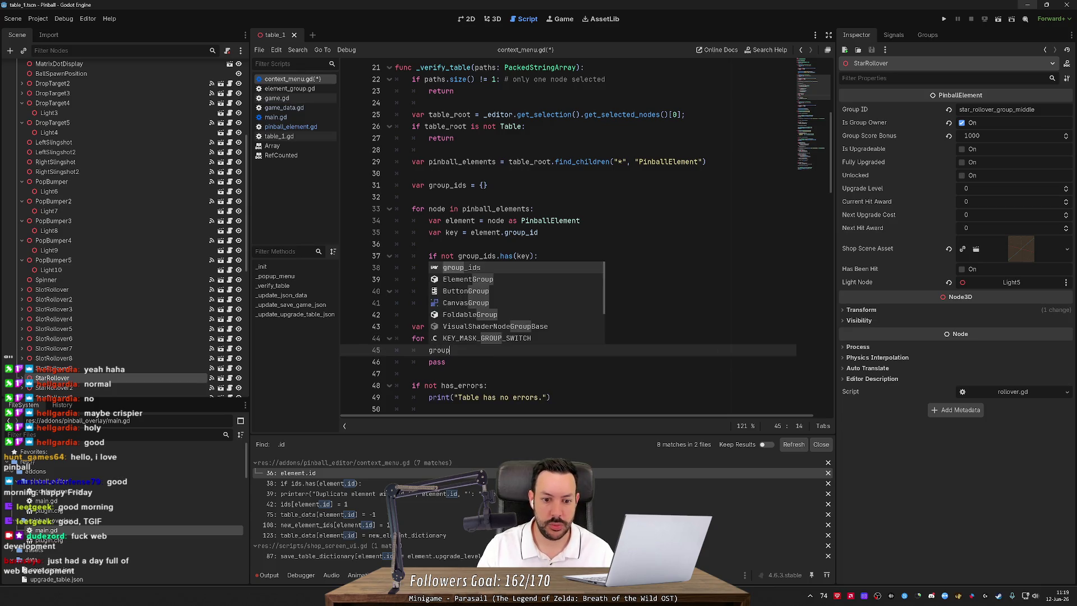
{"action": "type", "text": "_ids[key]"}
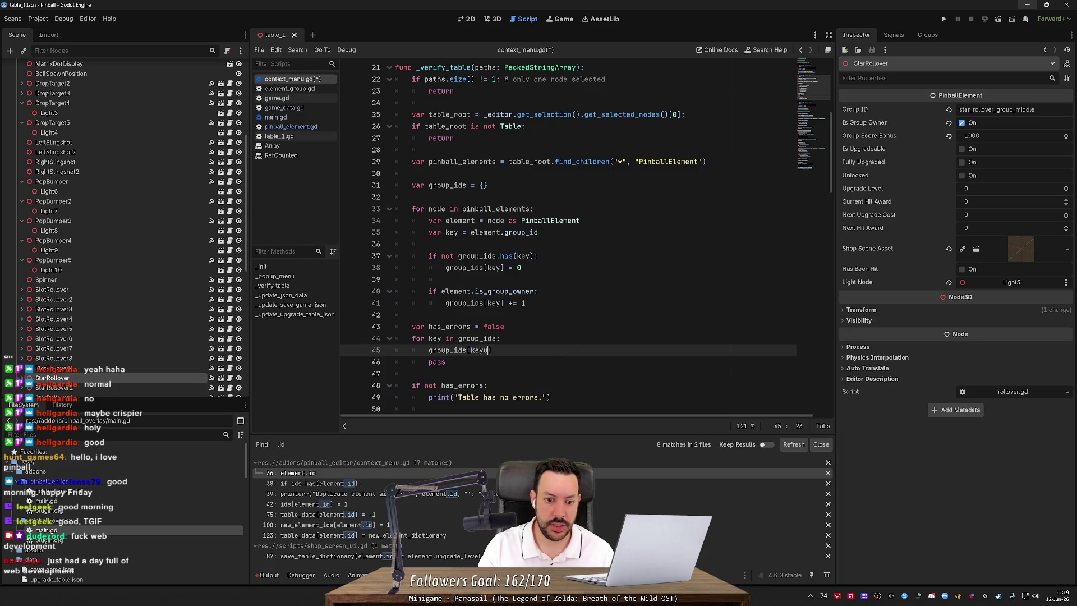
{"action": "key", "text": "Home"}
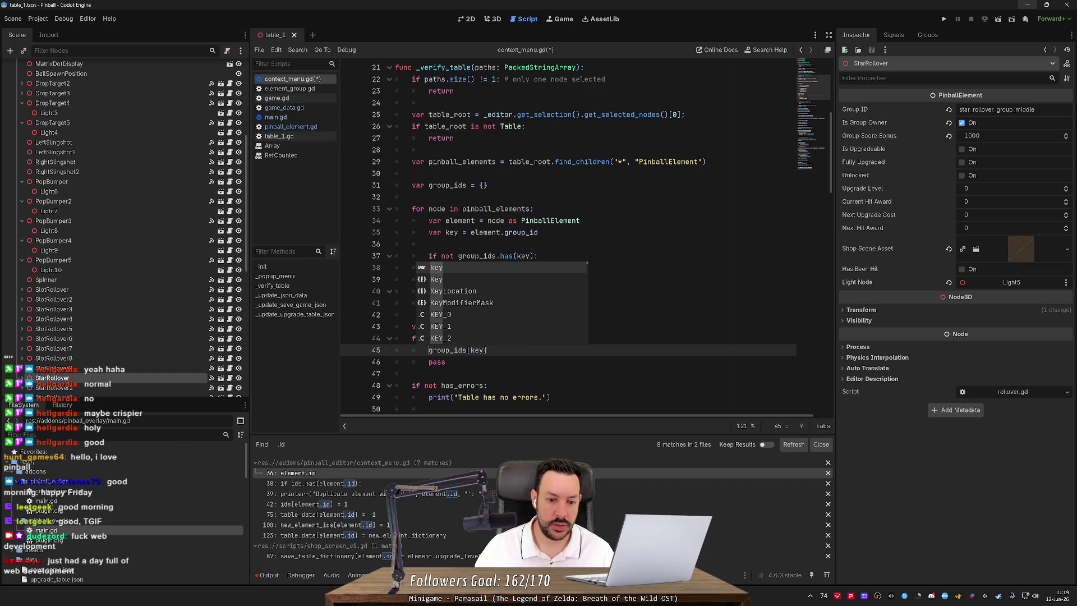
{"action": "type", "text": "if"}
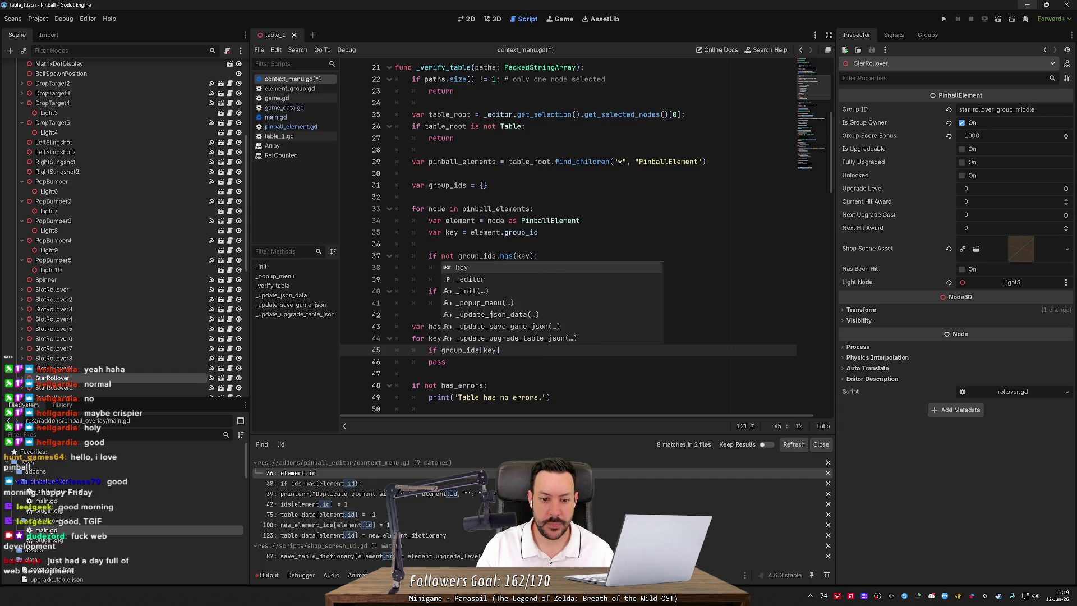
{"action": "key", "text": "End"}
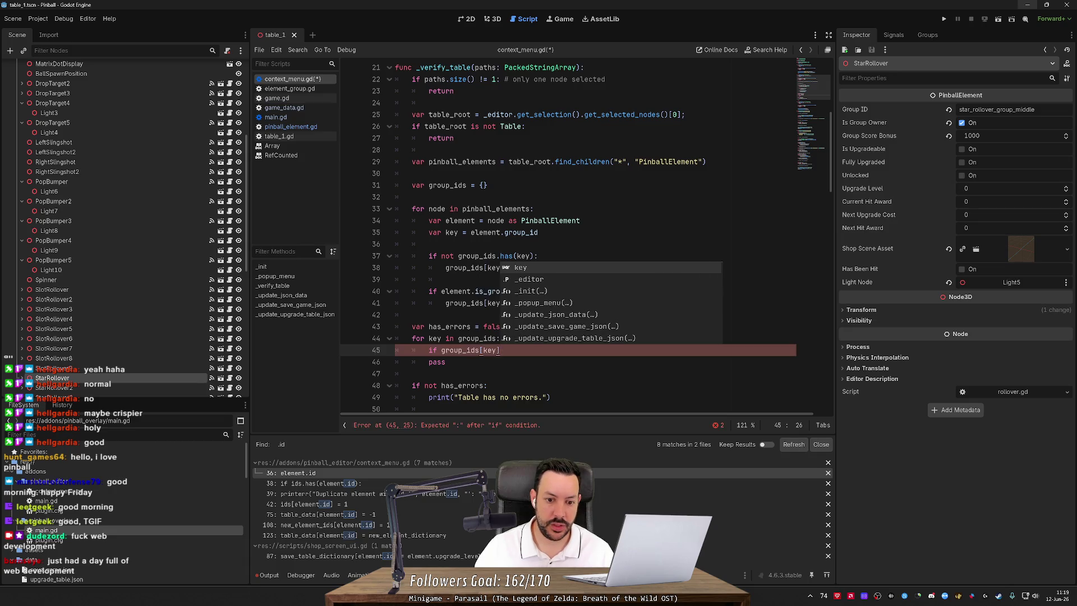
{"action": "type", "text": " != "}
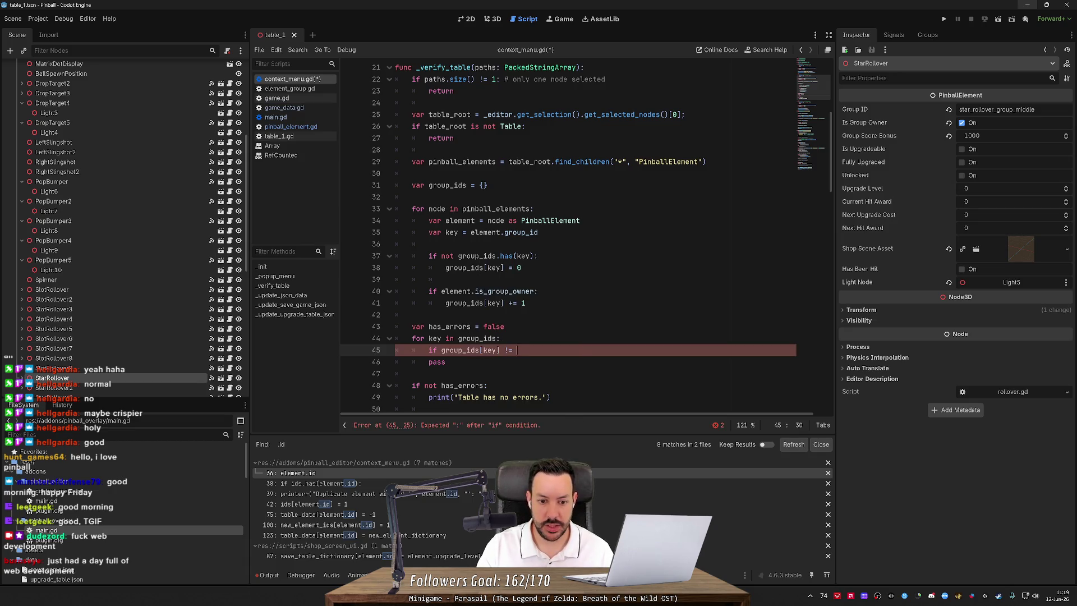
{"action": "type", "text": "1:"}
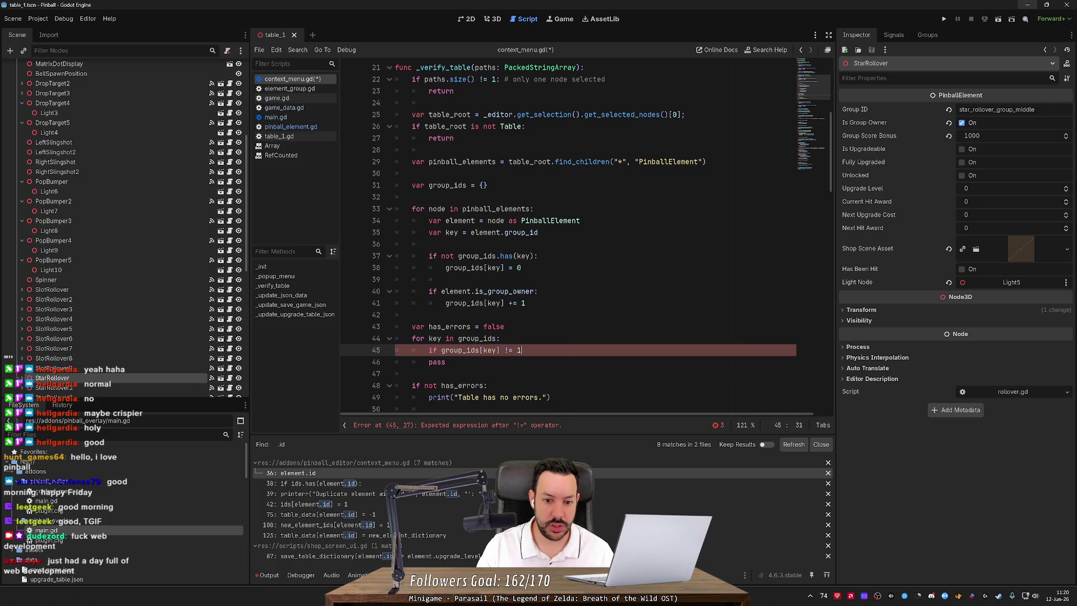
{"action": "key", "text": "Return"}
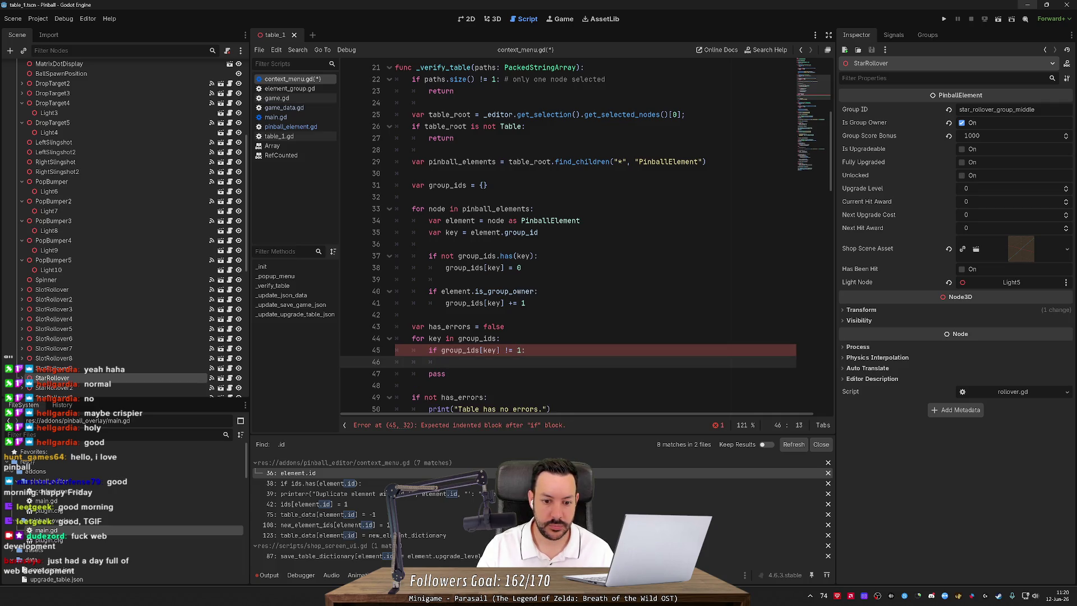
{"action": "scroll", "coordinate": [568, 235], "scroll_direction": "down", "scroll_amount": 2}
Write a printerr call on line 46 of context_menu.gd and remove the placeholder pass line.
{"action": "type", "text": "print_"}
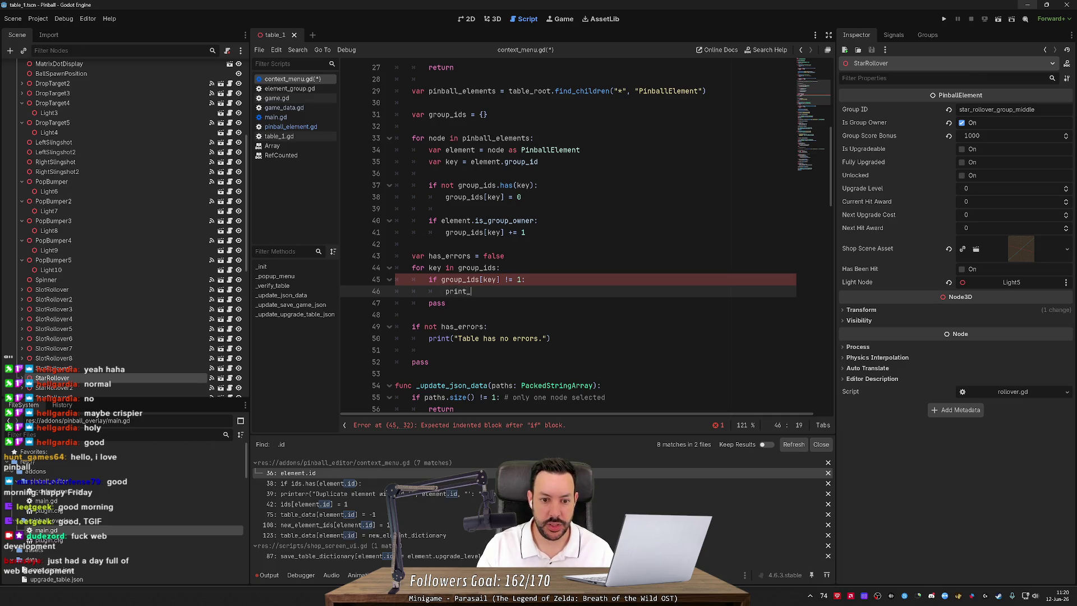
{"action": "type", "text": "err("}
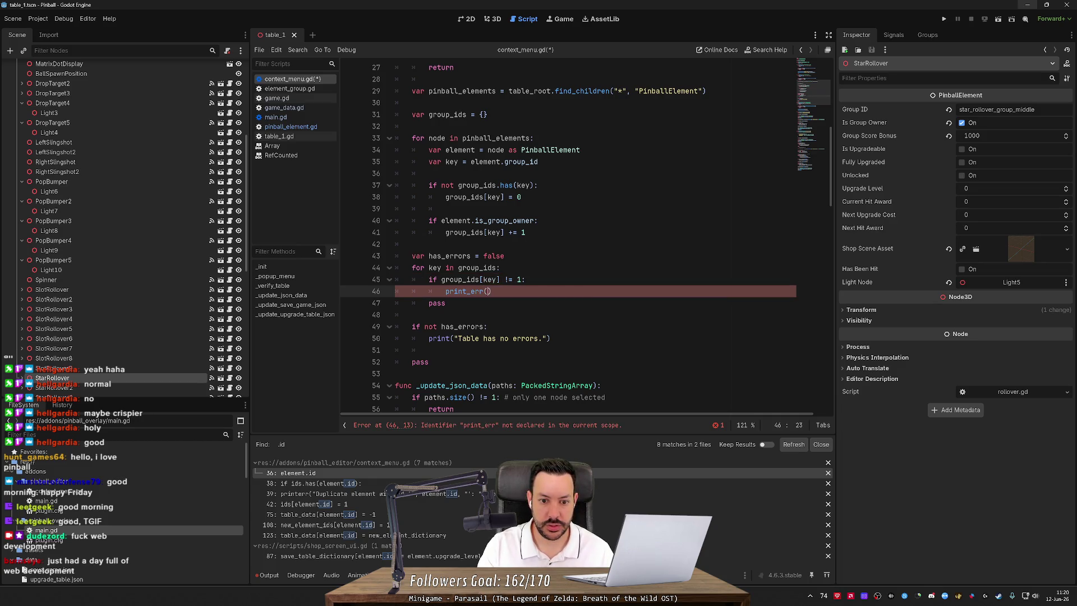
{"action": "key", "text": "Down"}
{"action": "key", "text": "ctrl+shift+k"}
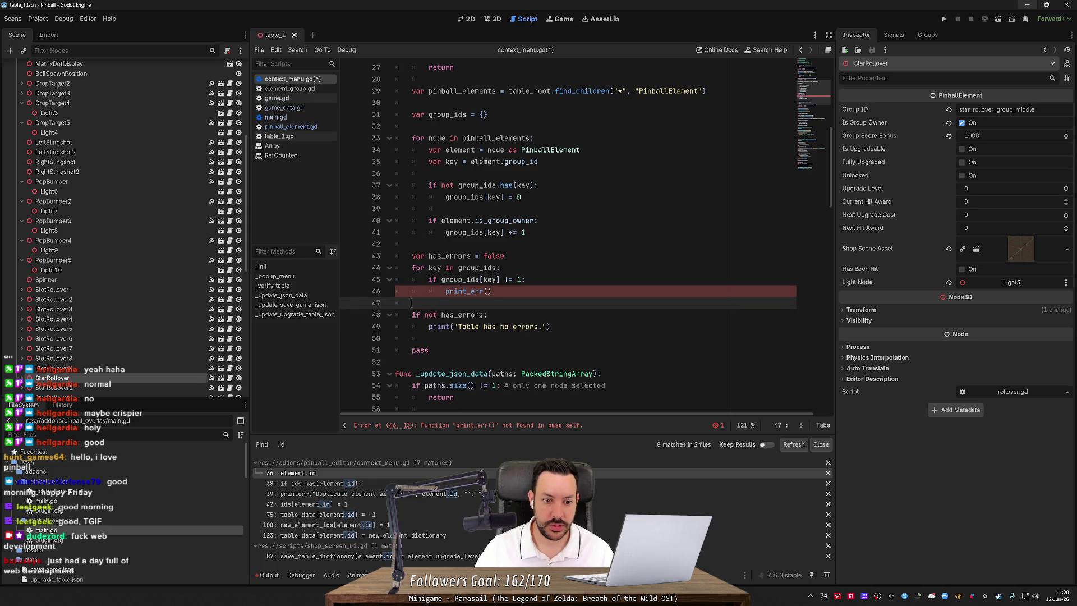
{"action": "key", "text": "Up"}
{"action": "double_click", "coordinate": [461, 291]}
{"action": "type", "text": "err"}
{"action": "key", "text": "BackSpace"}
{"action": "key", "text": "BackSpace"}
{"action": "key", "text": "BackSpace"}
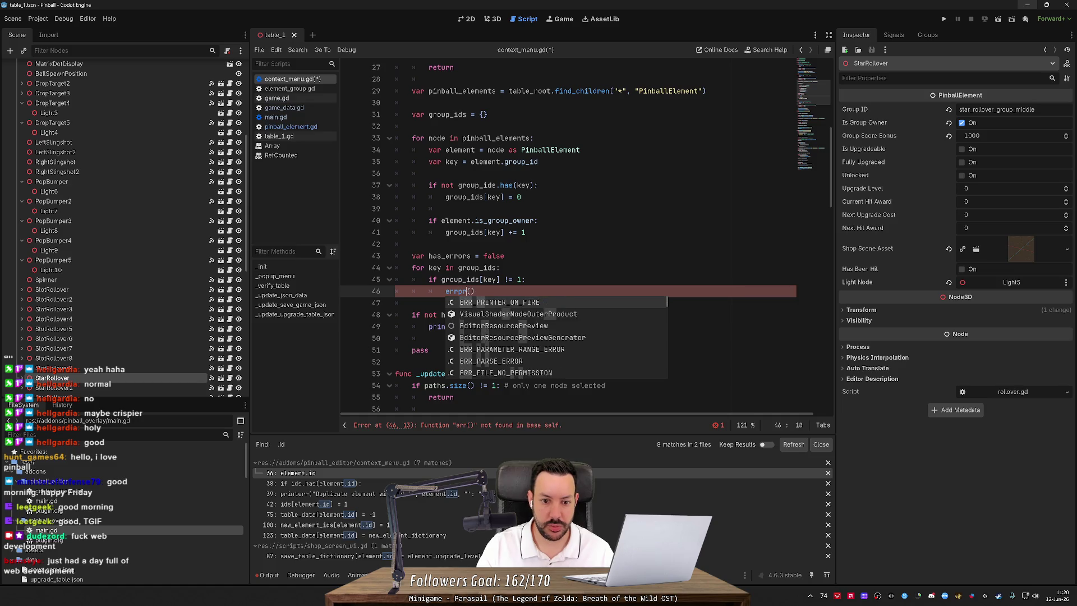
{"action": "type", "text": "printerr"}
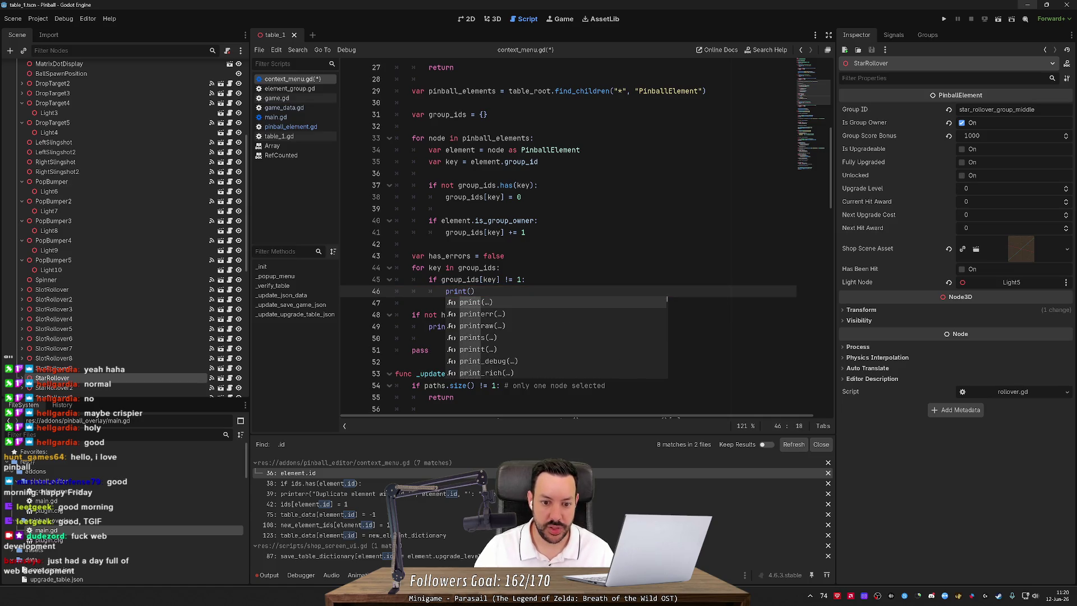
{"action": "key", "text": "Return"}
Pass key, "must have only 1 owner.", "It has" and group_ids[key] to printerr as separate arguments.
{"action": "type", "text": "\""}
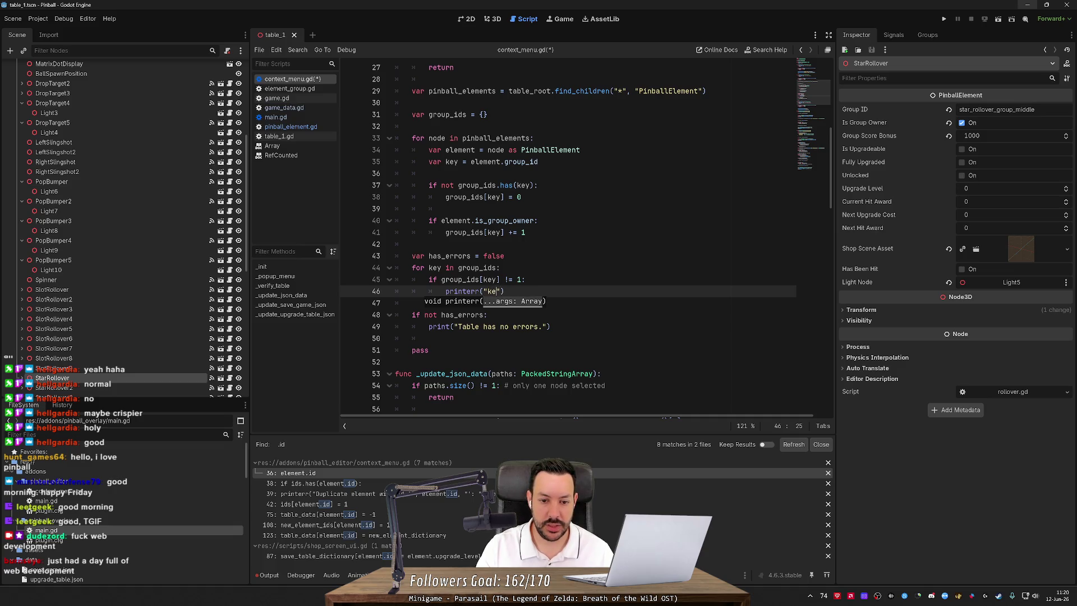
{"action": "type", "text": "key"}
{"action": "type", "text": ","}
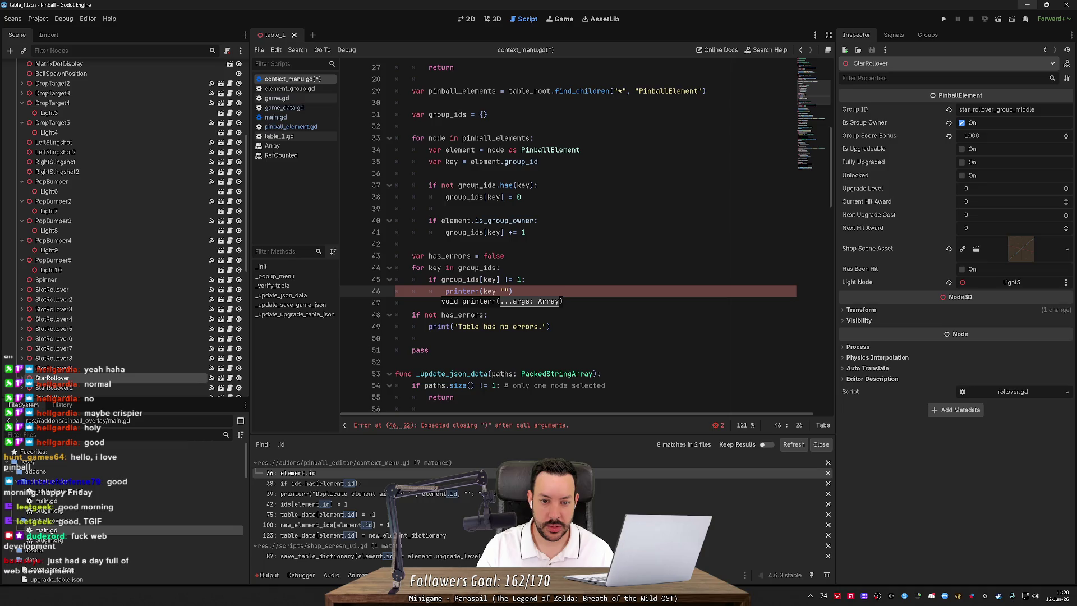
{"action": "key", "text": "BackSpace"}
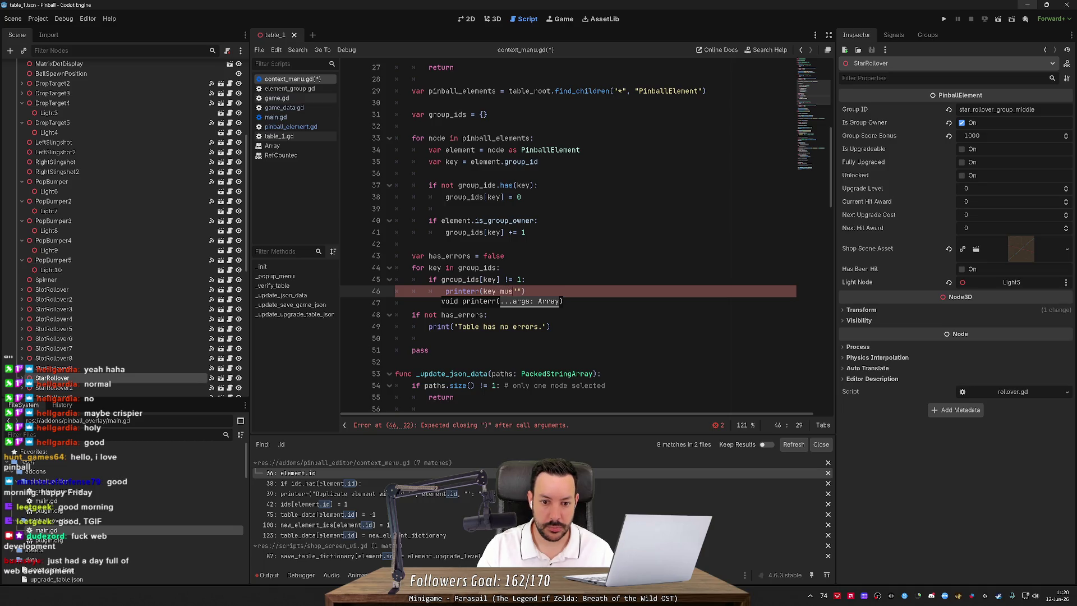
{"action": "type", "text": "\"must have "}
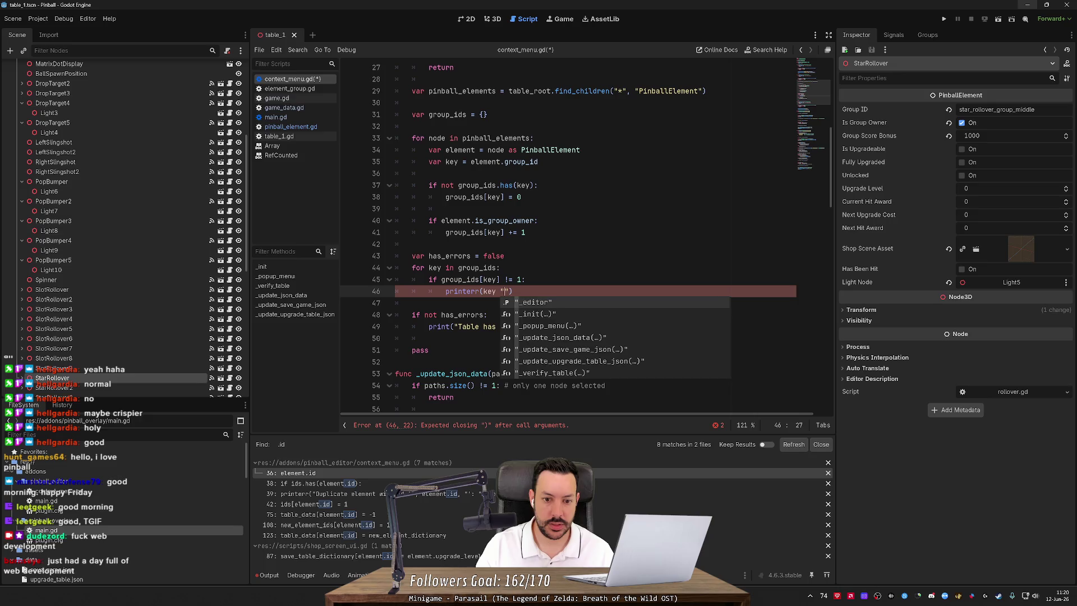
{"action": "type", "text": "only "}
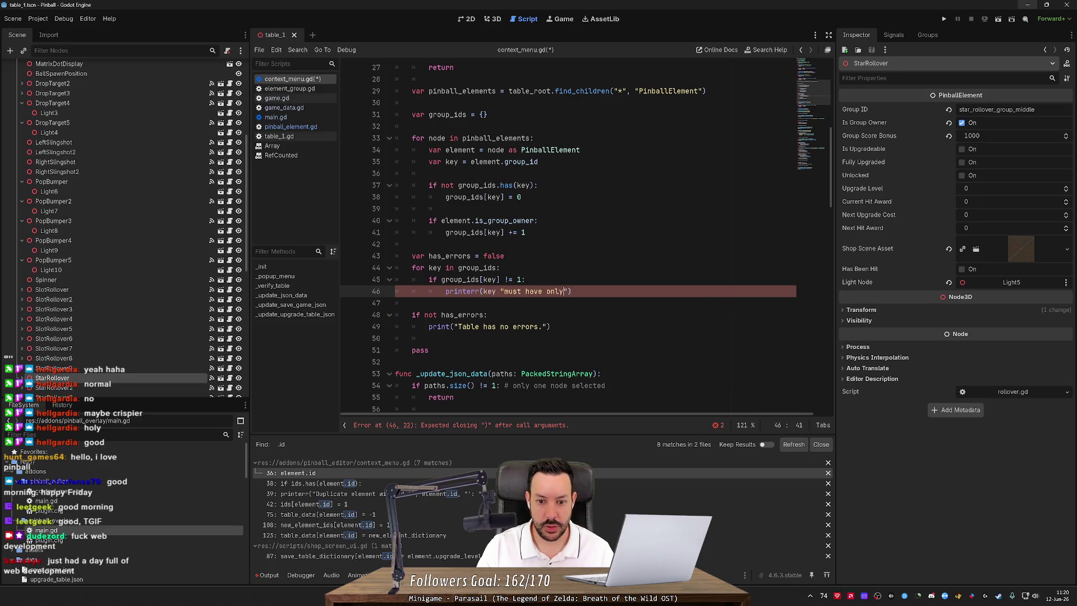
{"action": "type", "text": "1 owner."}
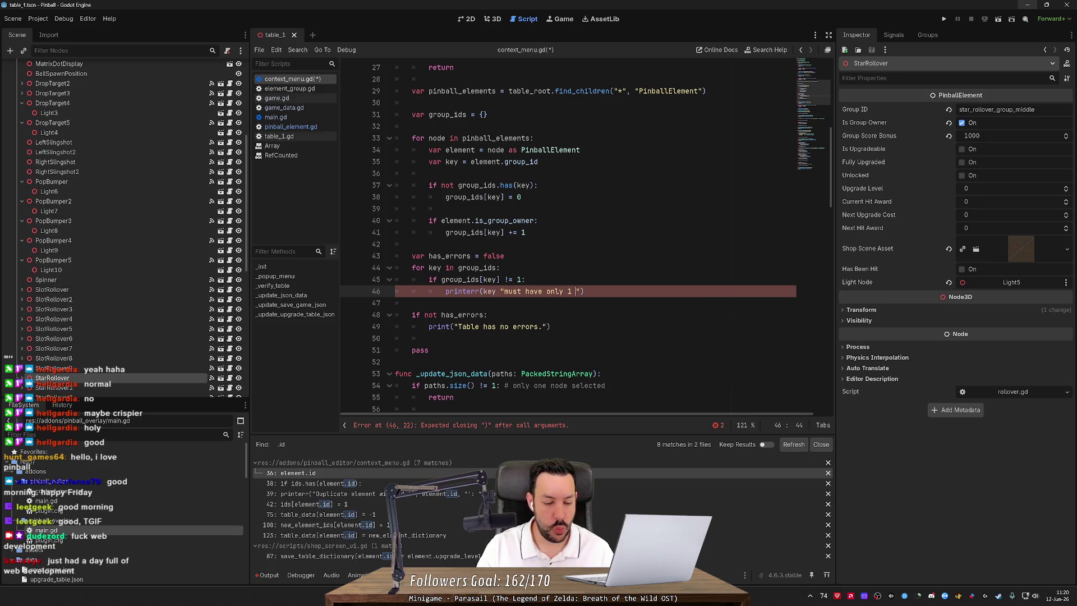
{"action": "type", "text": " Curre"}
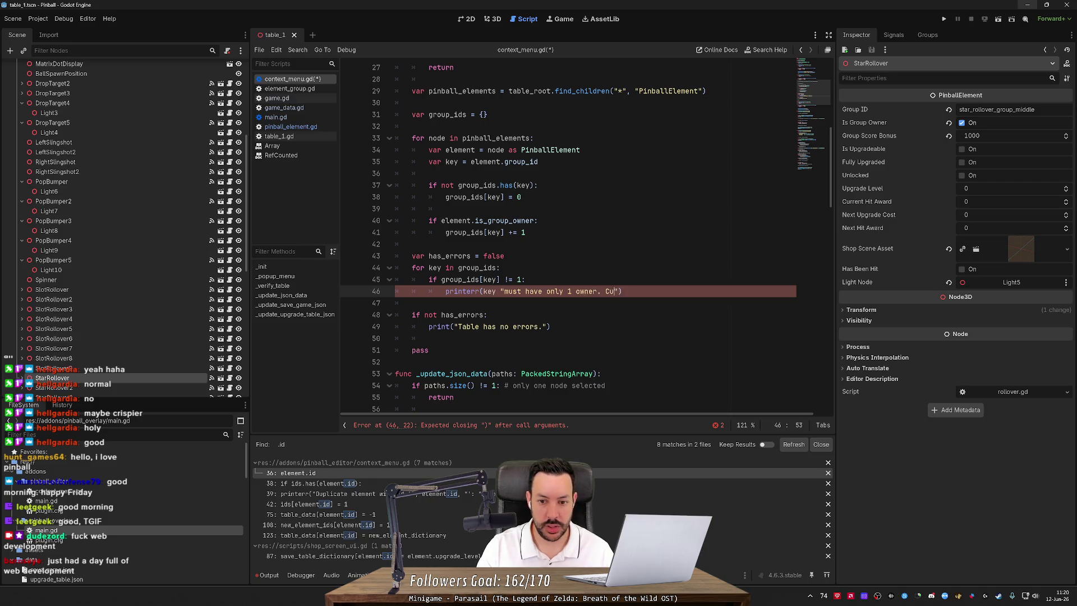
{"action": "key", "text": "BackSpace"}
{"action": "key", "text": "BackSpace"}
{"action": "key", "text": "BackSpace"}
{"action": "key", "text": "BackSpace"}
{"action": "key", "text": "BackSpace"}
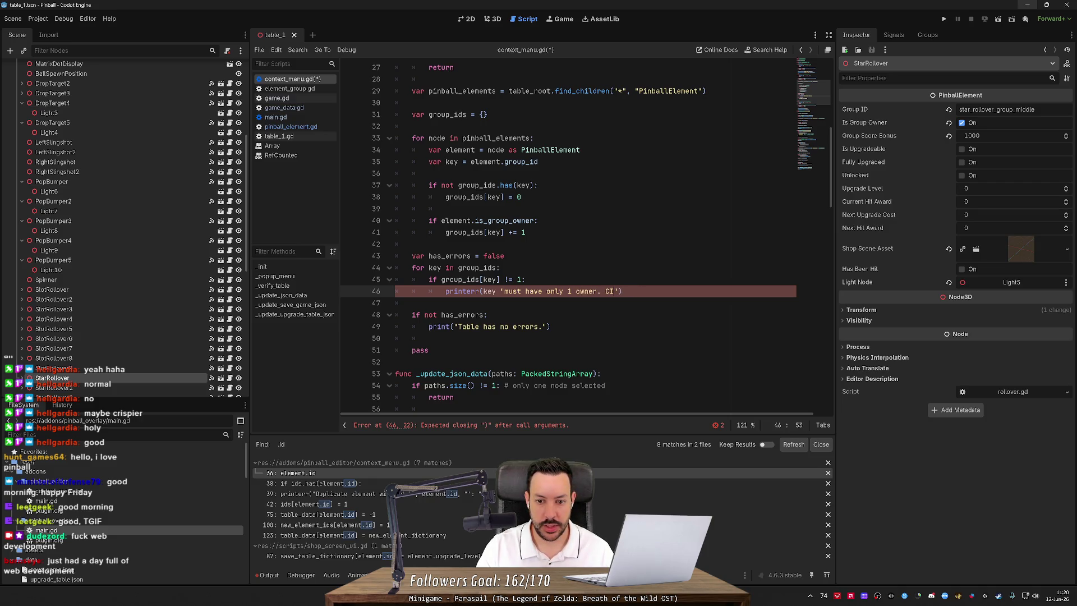
{"action": "type", "text": "It has "}
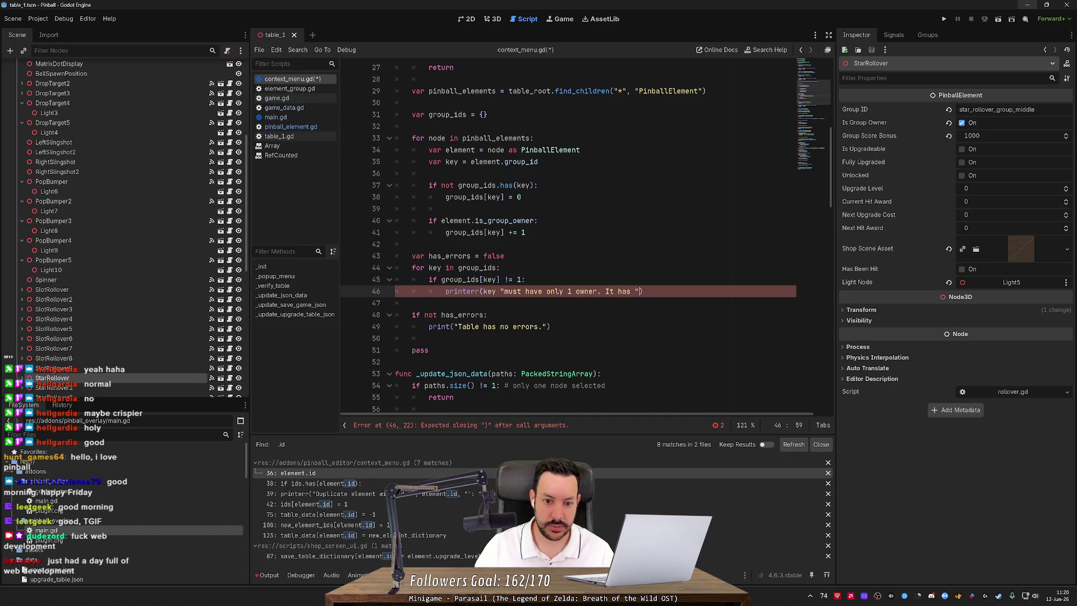
{"action": "type", "text": ", group_"}
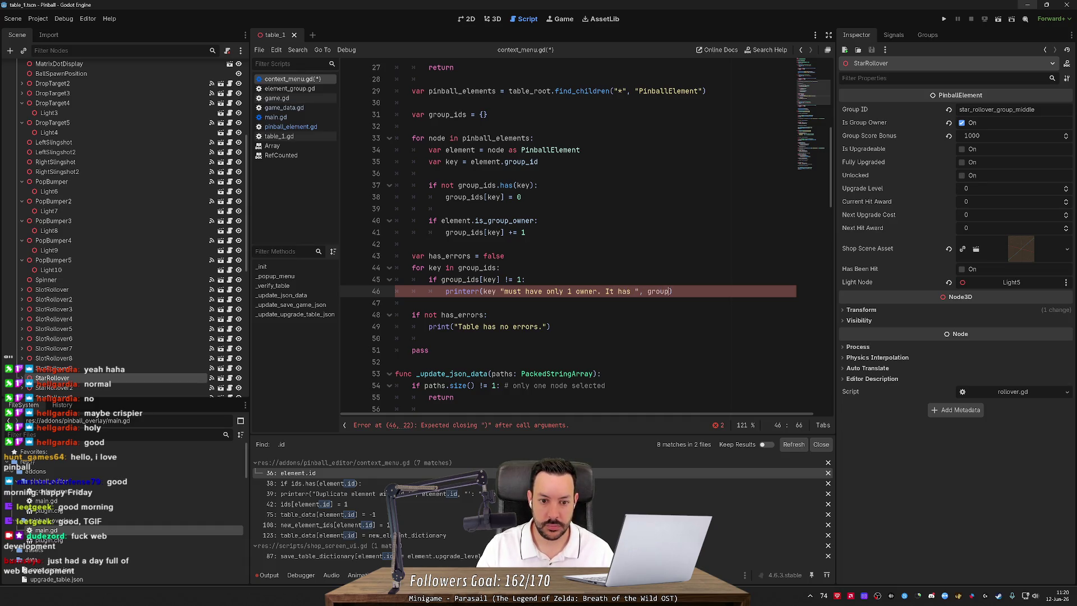
{"action": "type", "text": "ids[key"}
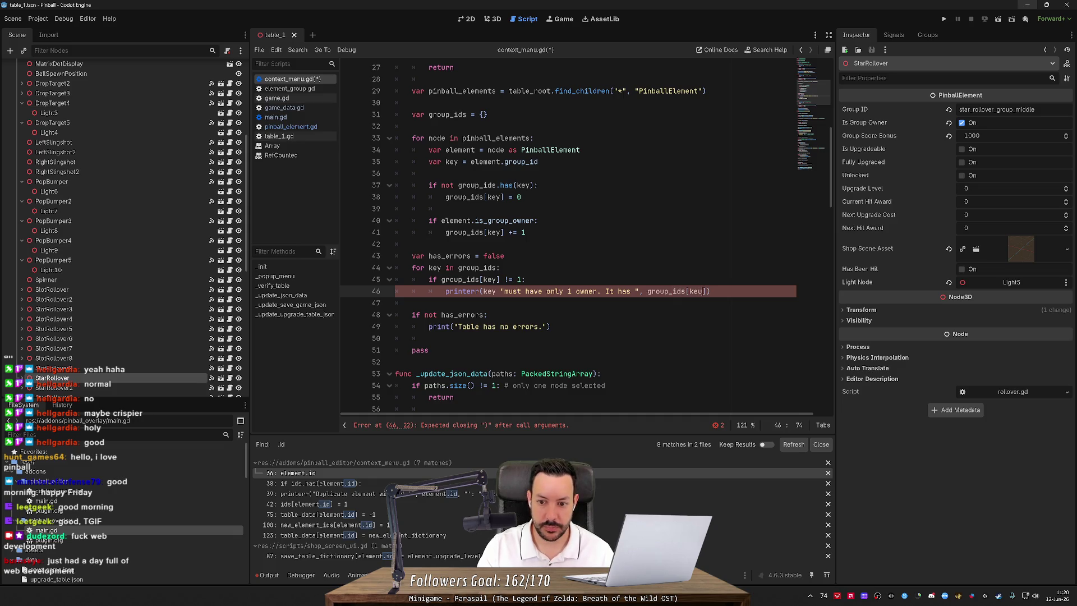
{"action": "type", "text": "]"}
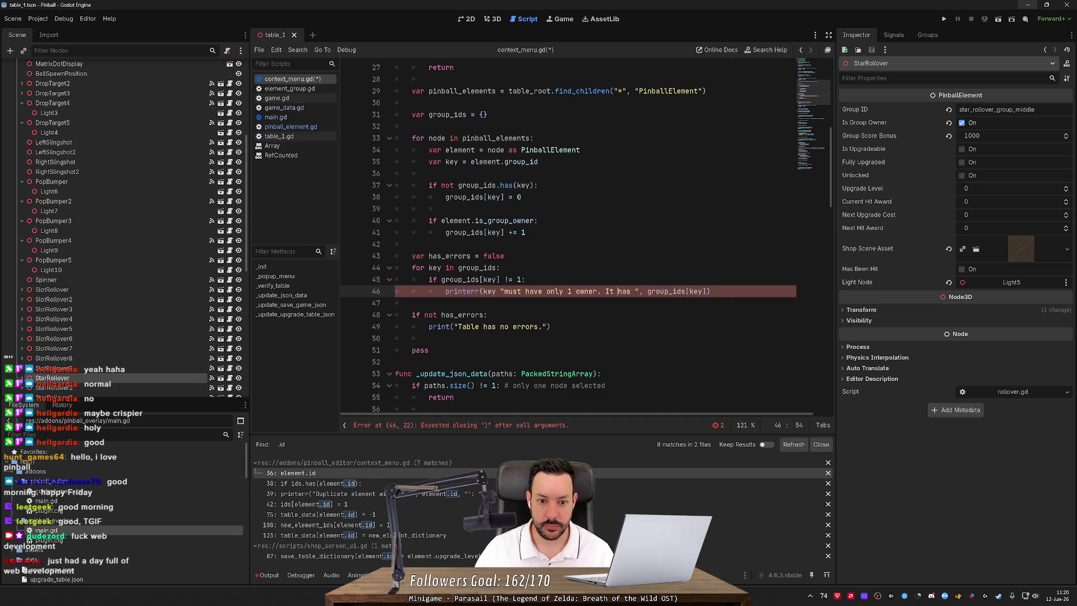
{"action": "type", "text": "\"«\""}
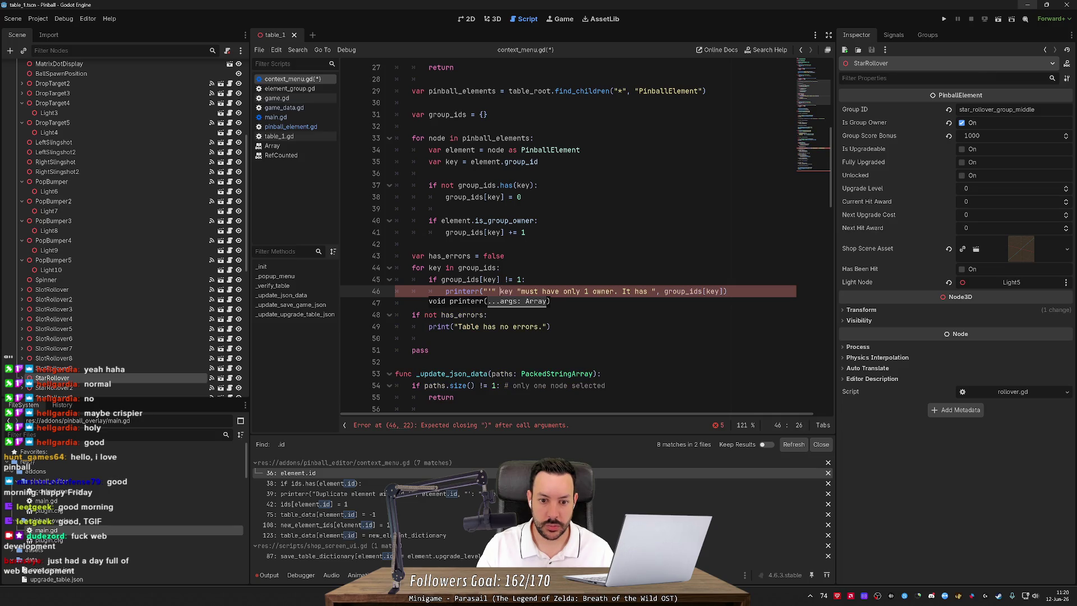
{"action": "type", "text": " ,"}
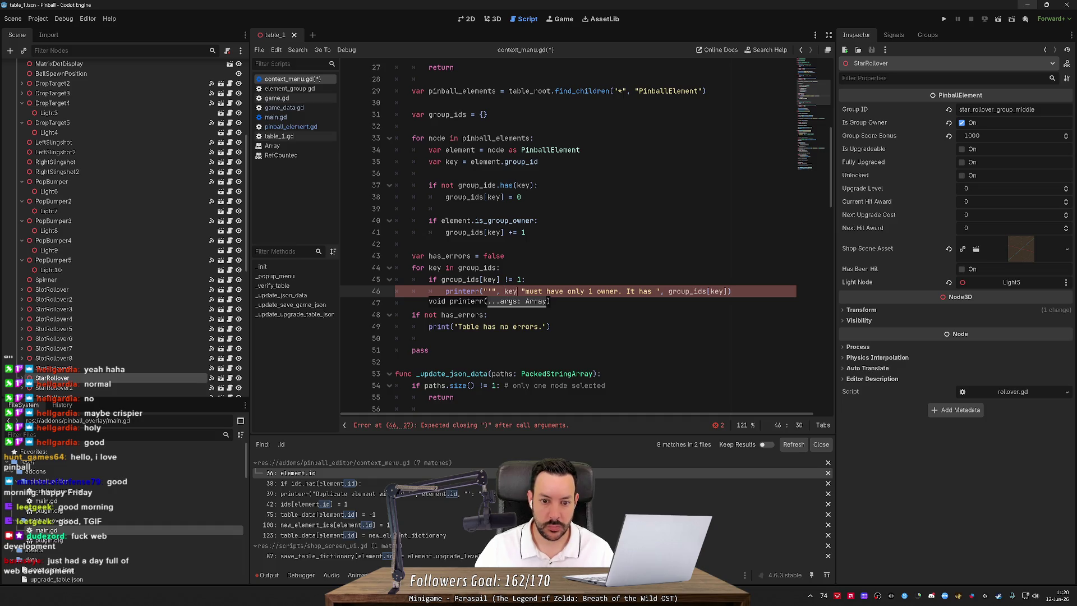
{"action": "type", "text": ", \"\","}
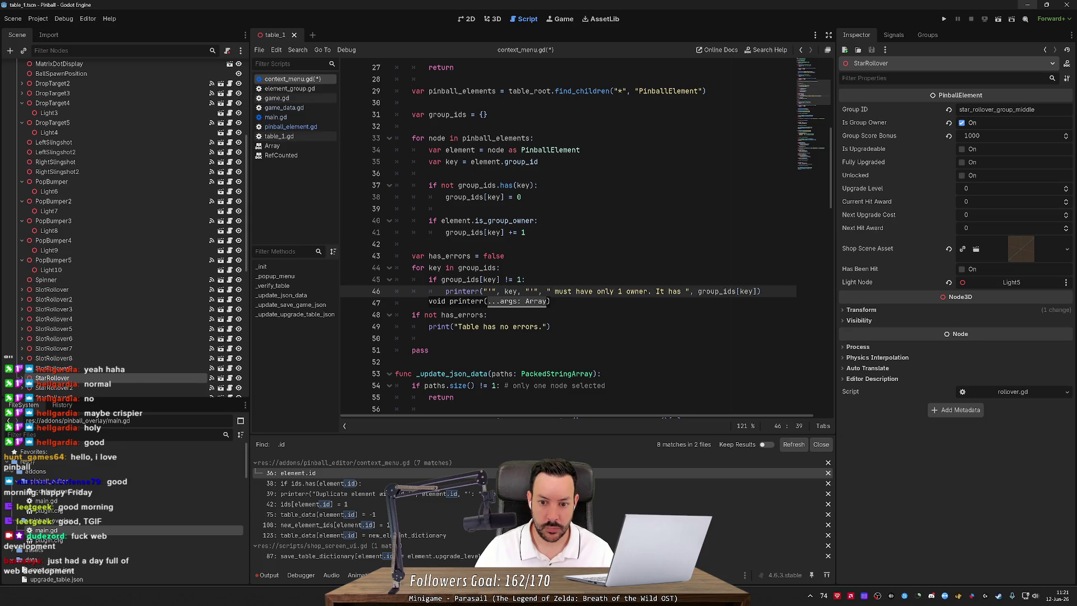
{"action": "key", "text": "BackSpace"}
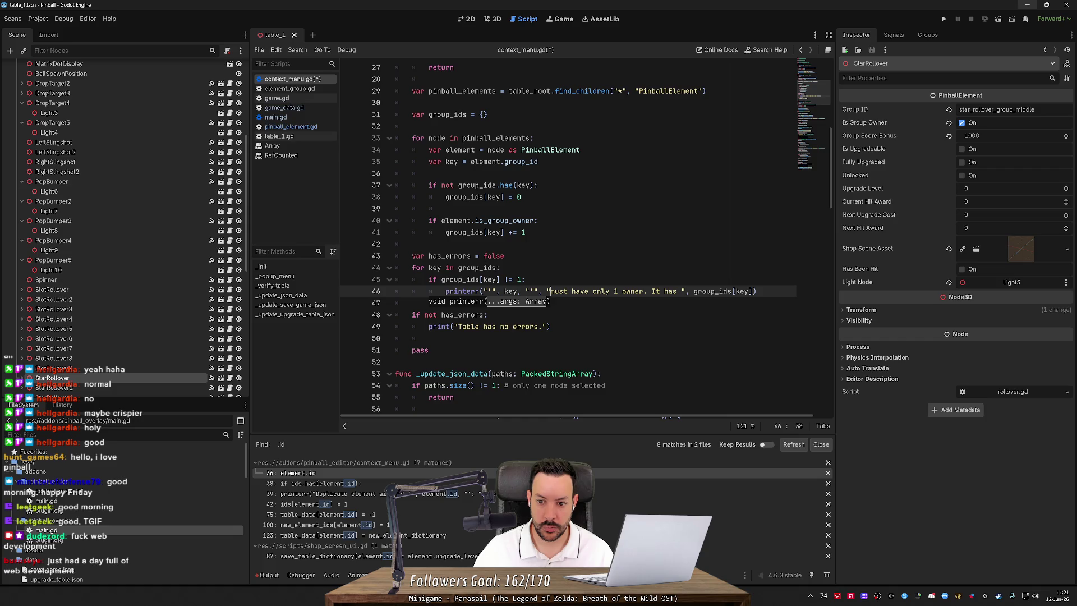
{"action": "left_click", "coordinate": [652, 291]}
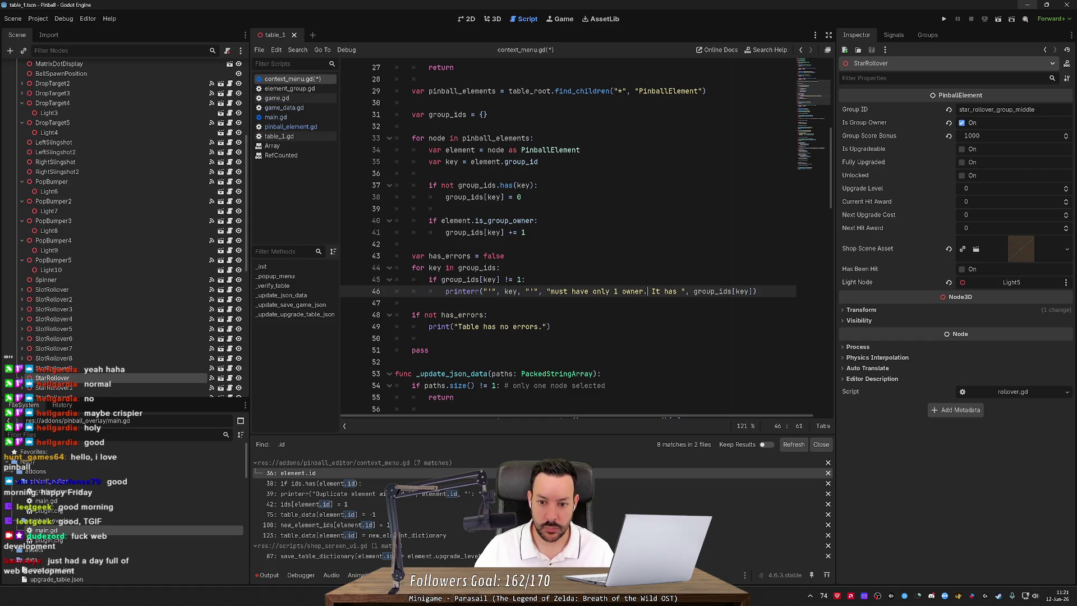
{"action": "type", "text": "\", \""}
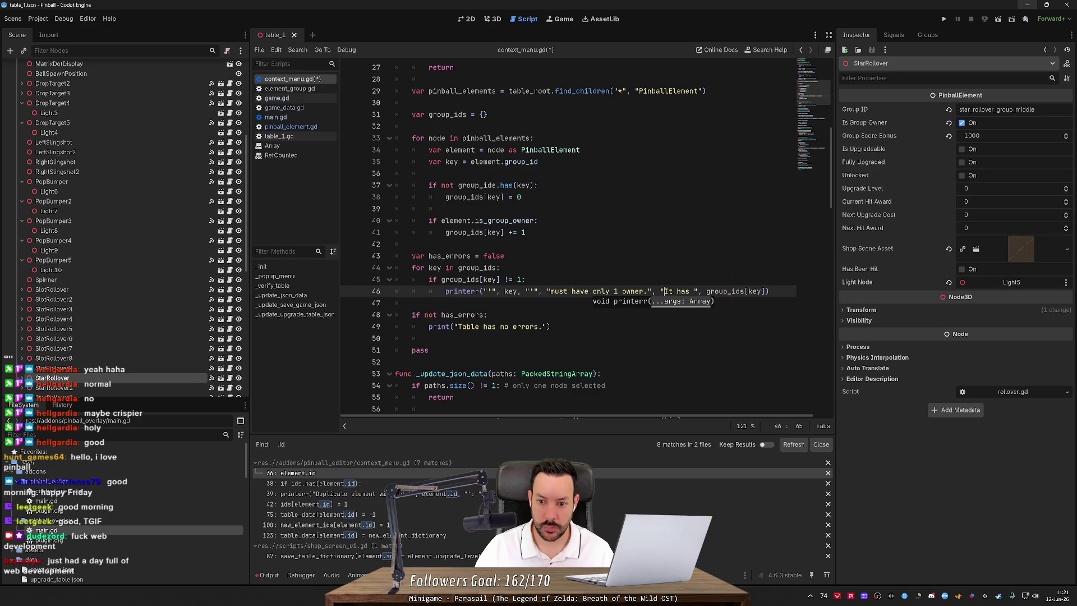
{"action": "key", "text": "Right"}
{"action": "key", "text": "Right"}
{"action": "key", "text": "Right"}
{"action": "key", "text": "Delete"}
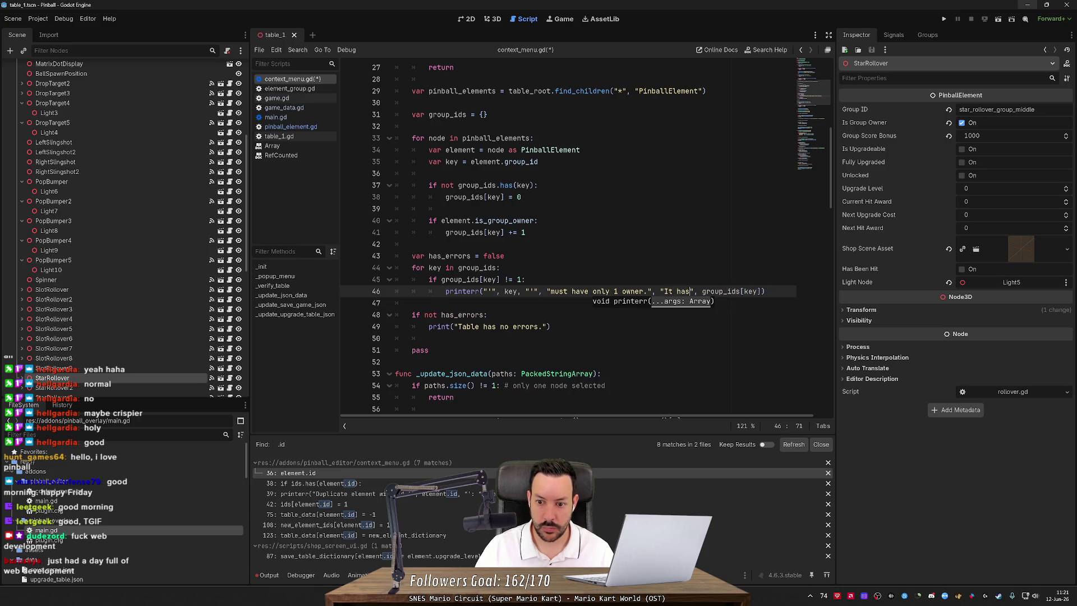
{"action": "left_click", "coordinate": [505, 256]}
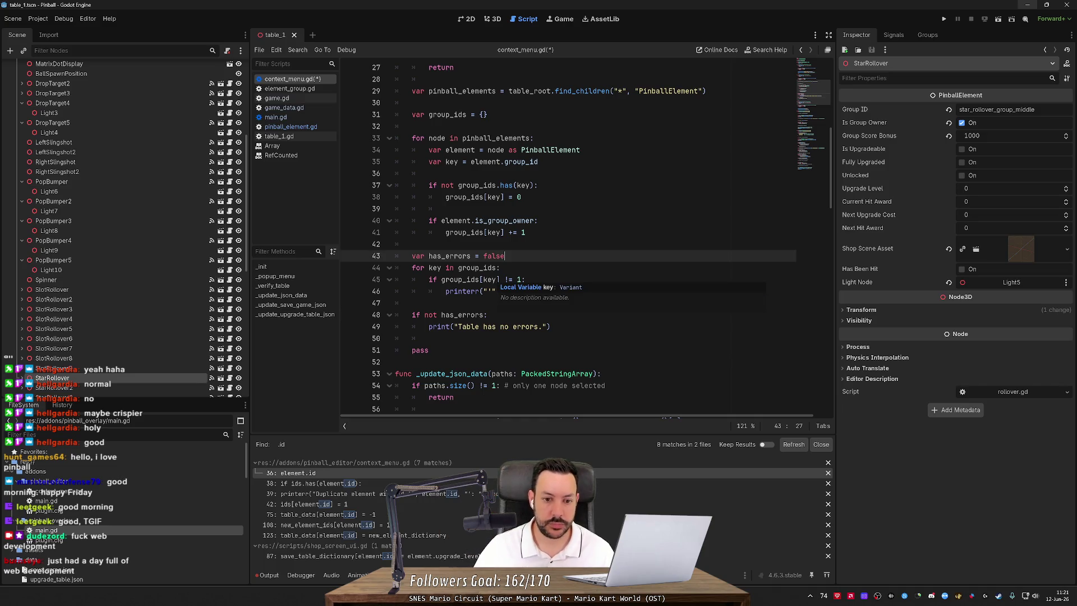
Add has_errors = true on a new line under the owner-error printerr.
{"action": "left_click", "coordinate": [421, 315]}
{"action": "double_click", "coordinate": [449, 256]}
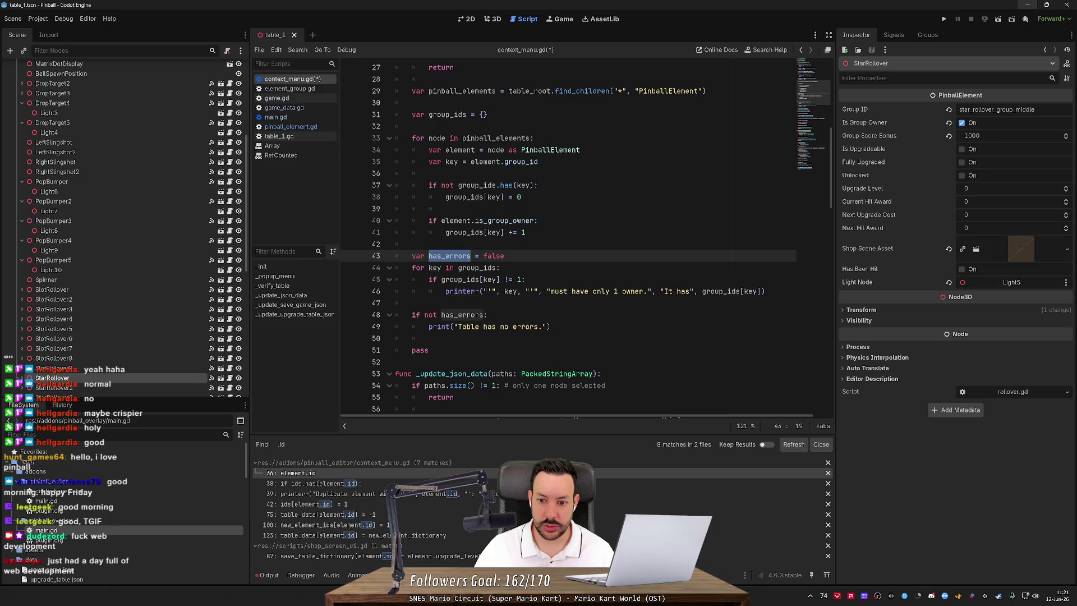
{"action": "left_click", "coordinate": [764, 291]}
{"action": "key", "text": "Return"}
{"action": "type", "text": "has_errors"}
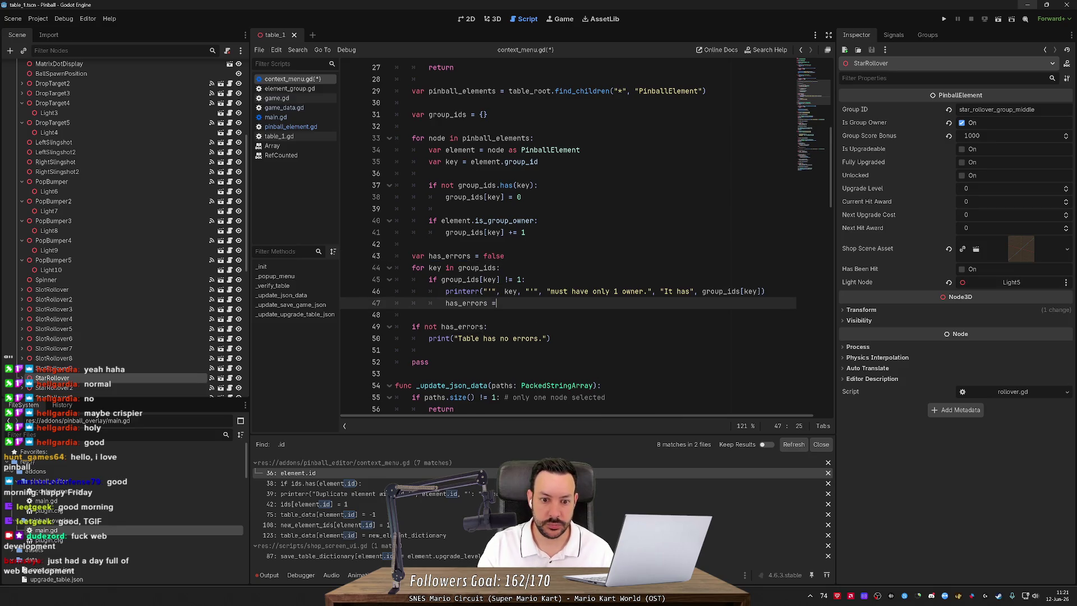
{"action": "type", "text": " = true"}
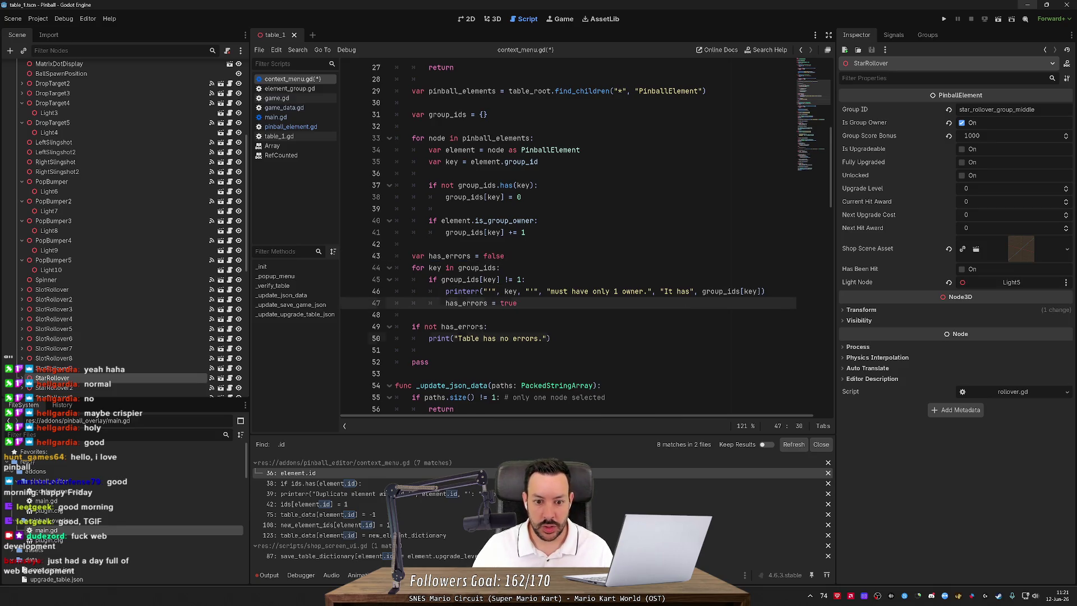
Save context_menu.gd and delete the leftover pass line after the no-errors print.
{"action": "left_click", "coordinate": [551, 338]}
{"action": "key", "text": "ctrl+s"}
{"action": "key", "text": "Down"}
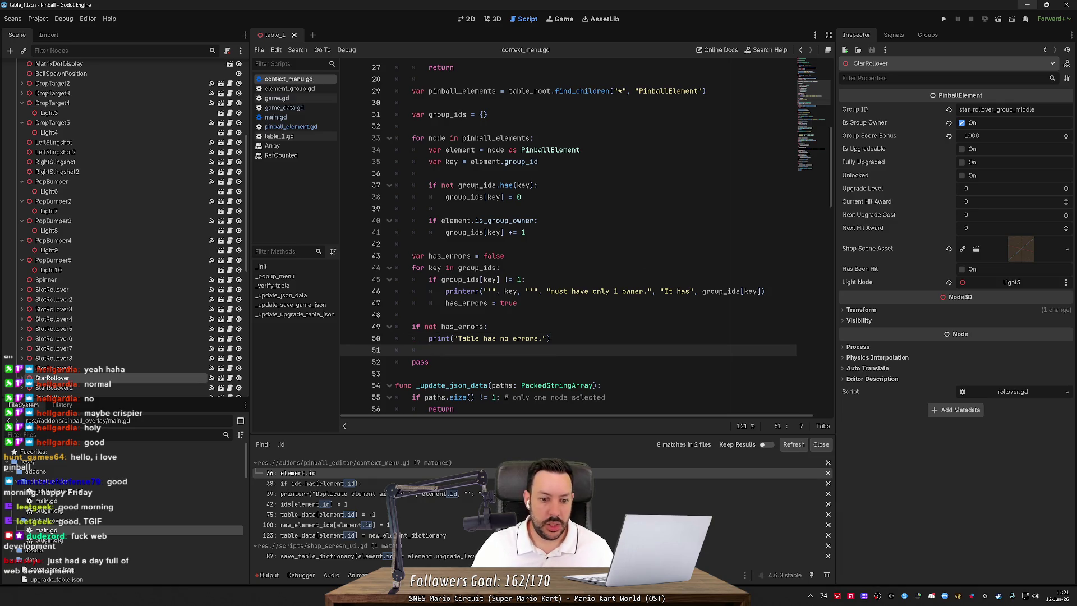
{"action": "key", "text": "ctrl+shift+k"}
{"action": "key", "text": "ctrl+shift+k"}
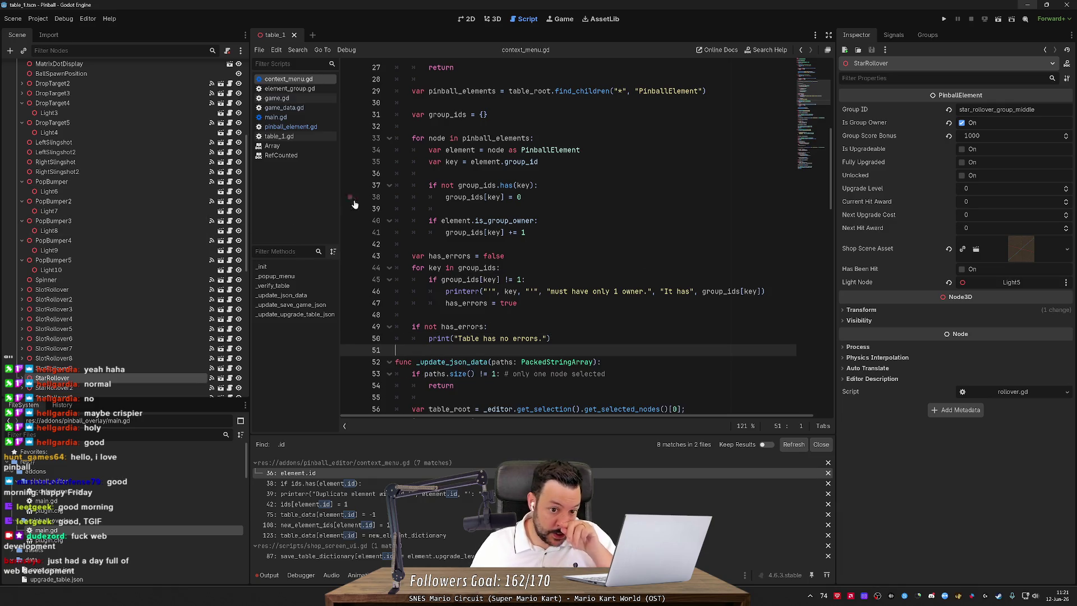
{"action": "scroll", "coordinate": [352, 162], "scroll_direction": "up", "scroll_amount": 4}
Run Verify Table on the Game root node and inspect the owner error in Output.
{"action": "scroll", "coordinate": [123, 170], "scroll_direction": "up", "scroll_amount": 5}
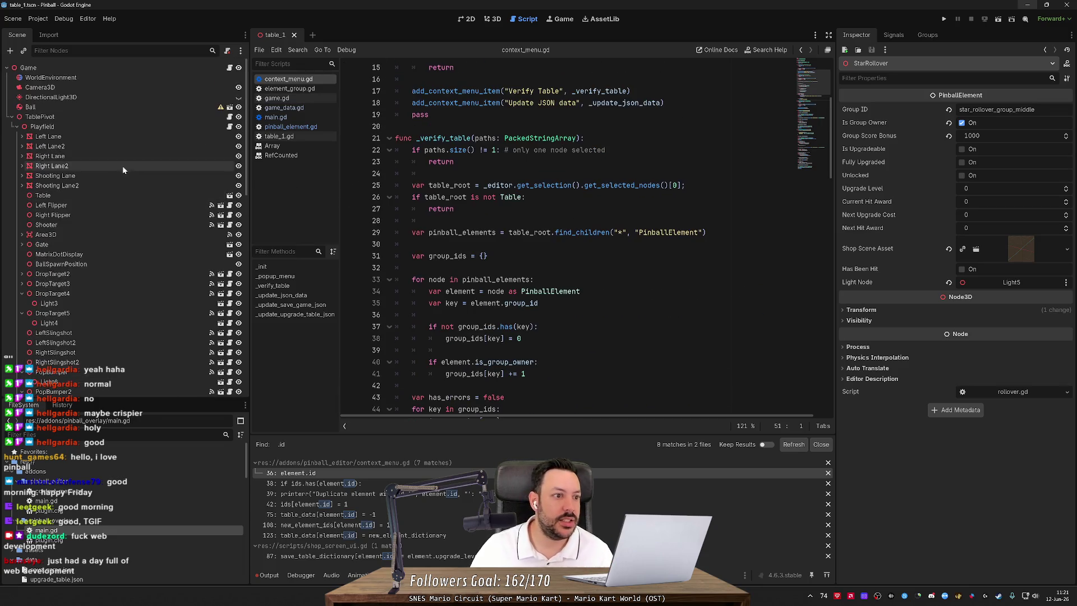
{"action": "right_click", "coordinate": [49, 68]}
{"action": "left_click", "coordinate": [115, 273]}
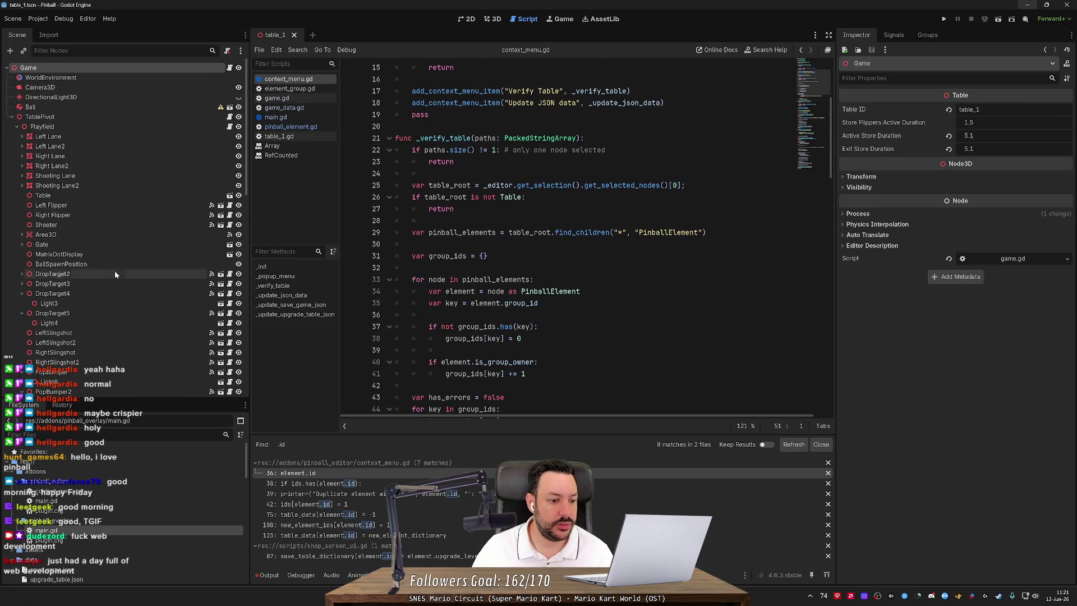
{"action": "left_click", "coordinate": [269, 574]}
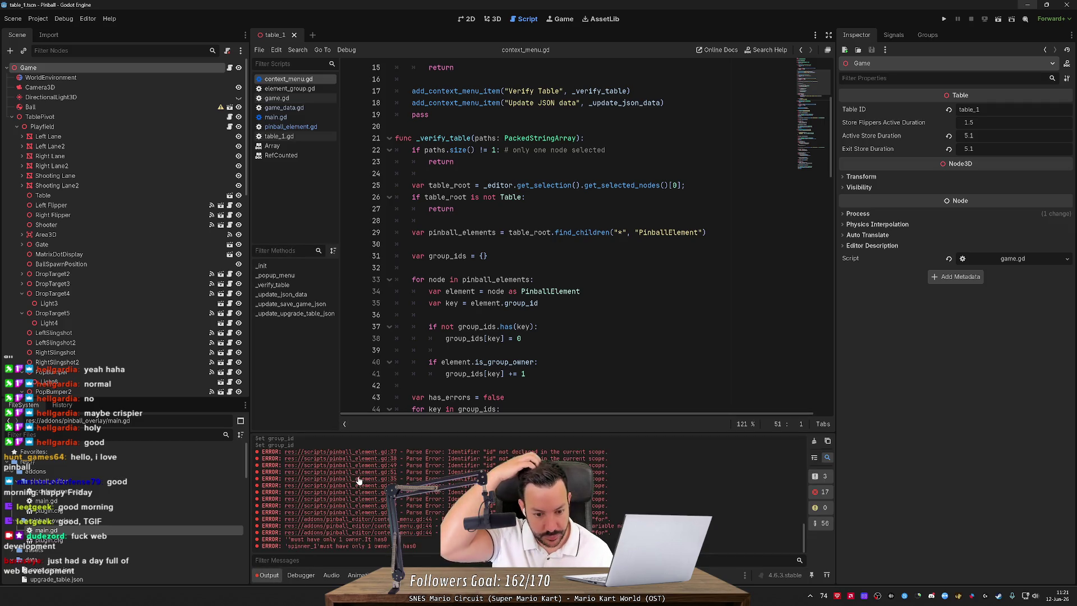
{"action": "double_click", "coordinate": [286, 539]}
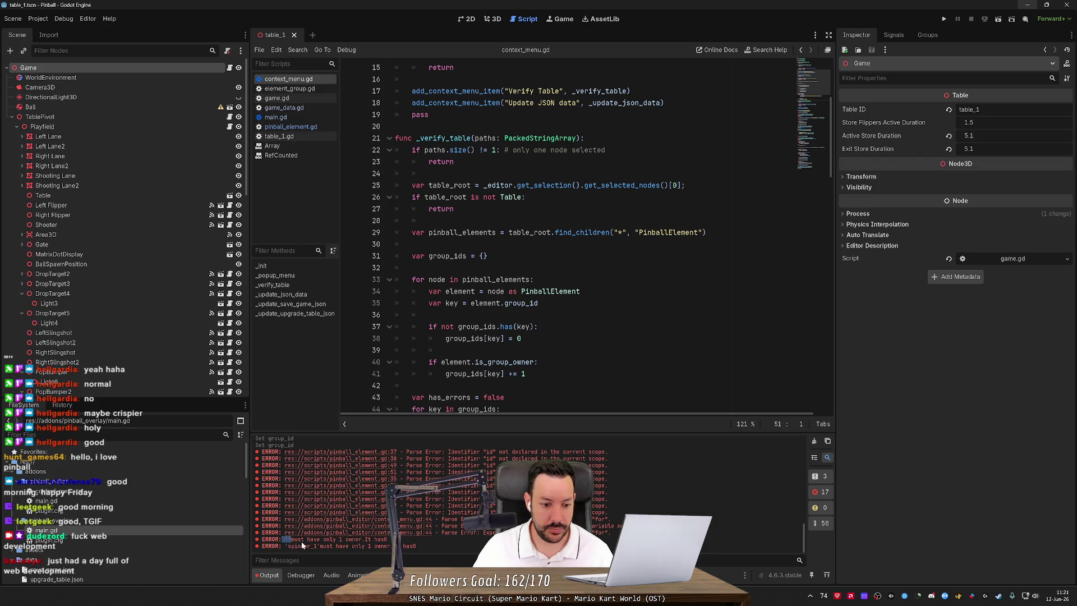
{"action": "scroll", "coordinate": [584, 235], "scroll_direction": "down", "scroll_amount": 5}
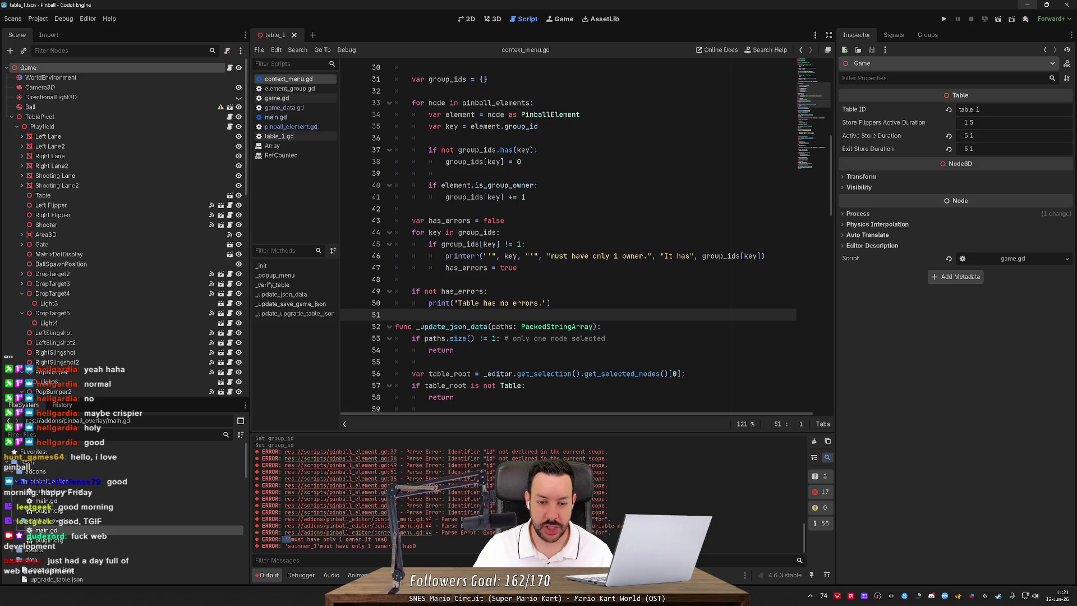
Merge the owner error on line 46 back into one printerr string and save.
{"action": "left_click", "coordinate": [491, 256]}
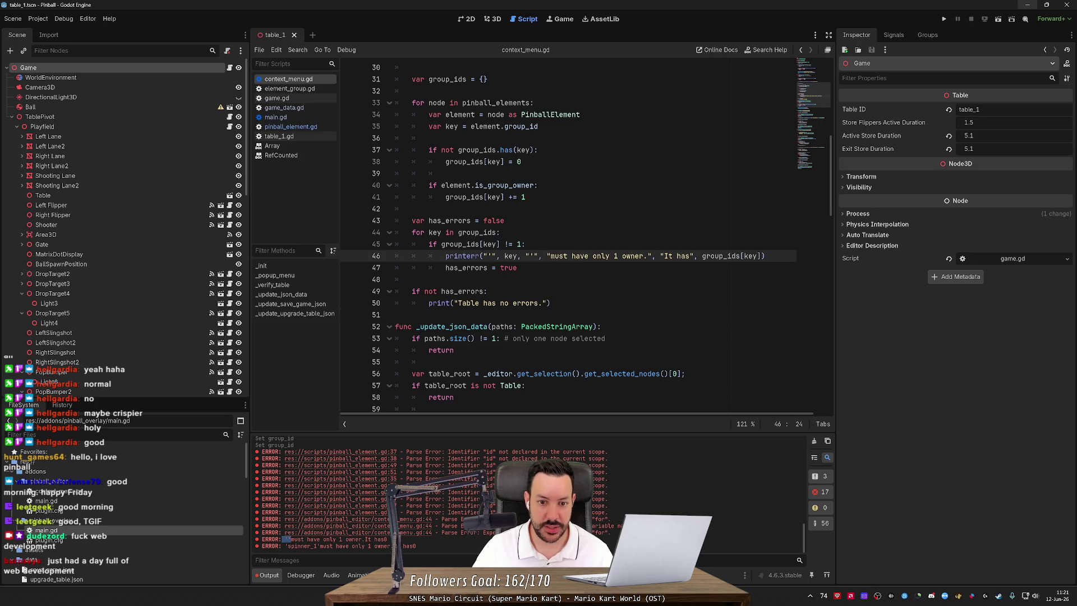
{"action": "key", "text": "Right"}
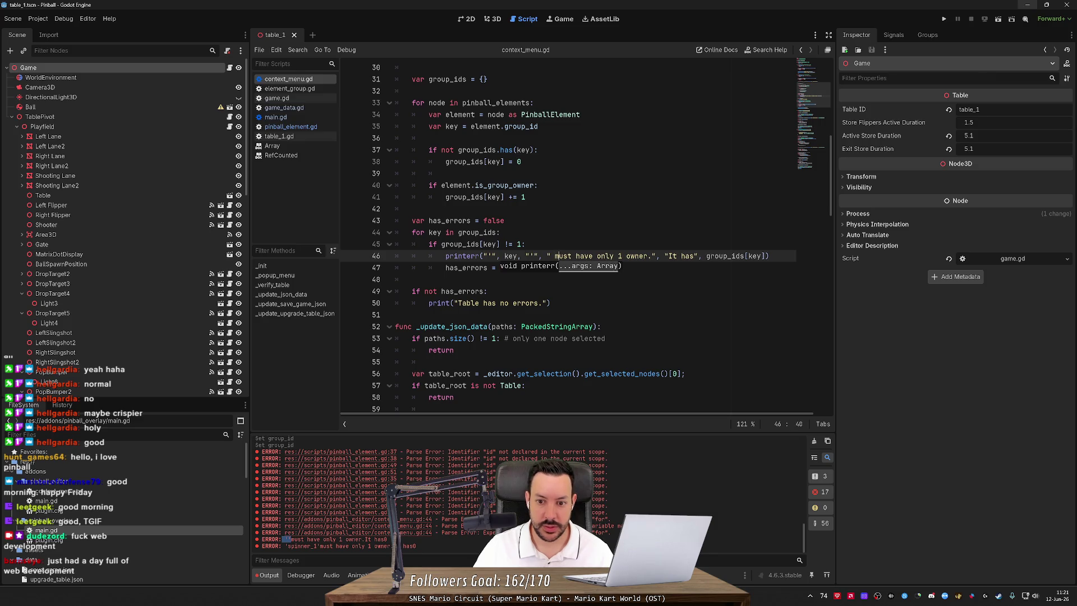
{"action": "left_click_drag", "start_coordinate": [651, 256], "coordinate": [667, 256]}
{"action": "key", "text": "Right"}
{"action": "key", "text": "Right"}
{"action": "key", "text": "Right"}
{"action": "key", "text": "ctrl+s"}
Clear Output and rerun Verify Table, which flags '' and 'spinner_1' with 0 owners.
{"action": "left_click", "coordinate": [814, 441]}
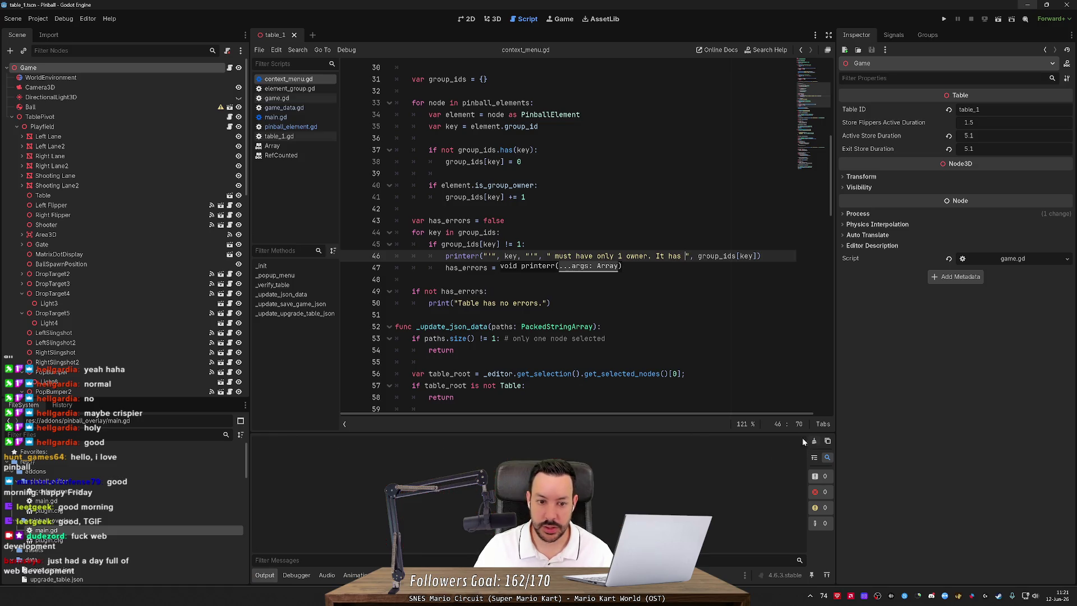
{"action": "right_click", "coordinate": [43, 68]}
{"action": "left_click", "coordinate": [89, 266]}
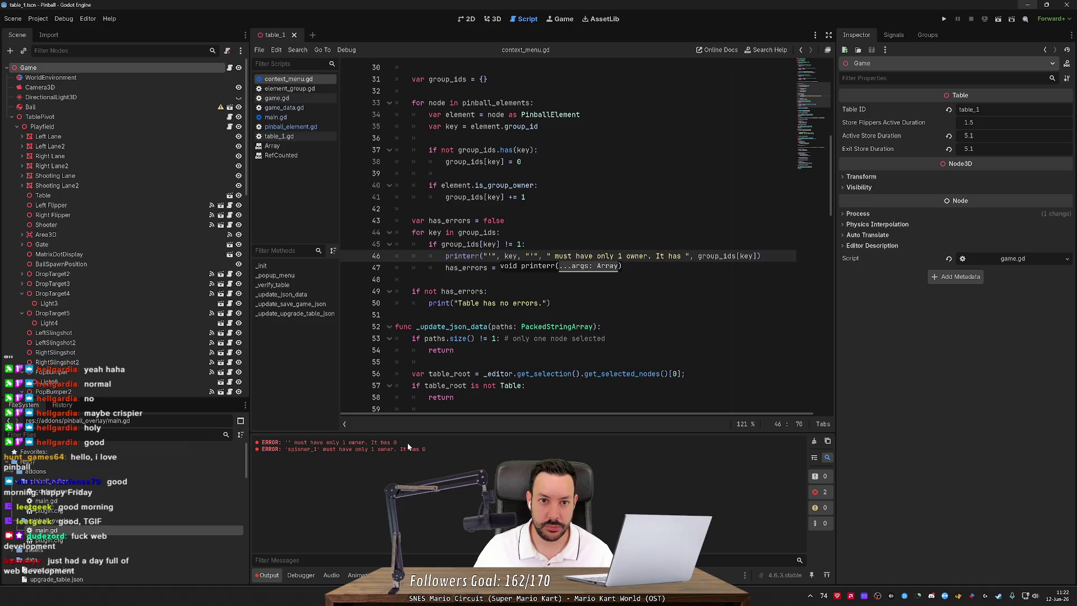
{"action": "left_click", "coordinate": [492, 18]}
Tick Is Group Owner for spinner_1 in the Inspector and save the table scene.
{"action": "key", "text": "w"}
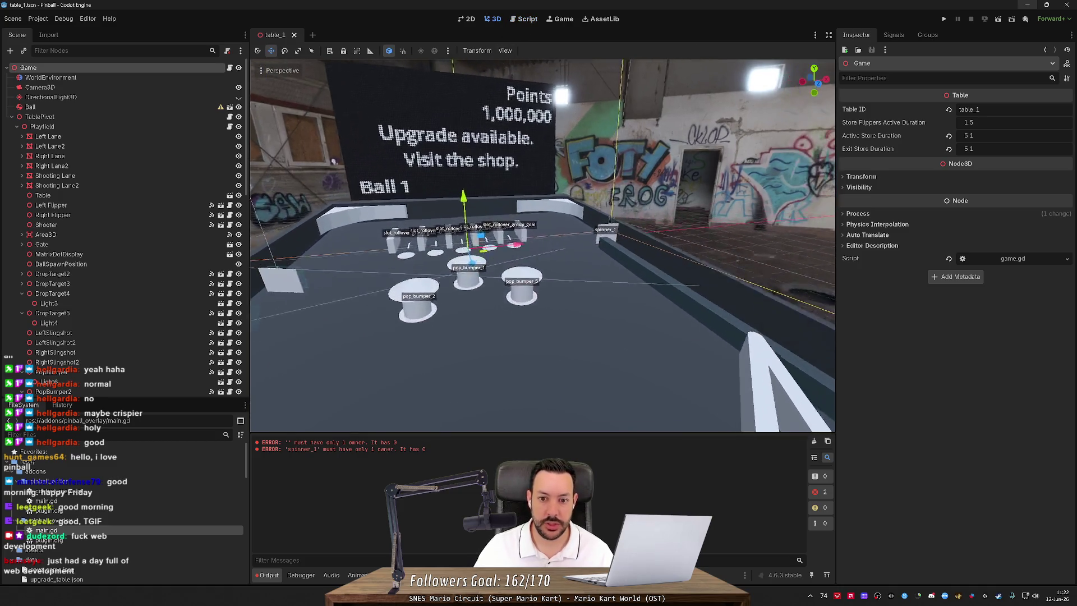
{"action": "left_click", "coordinate": [524, 244]}
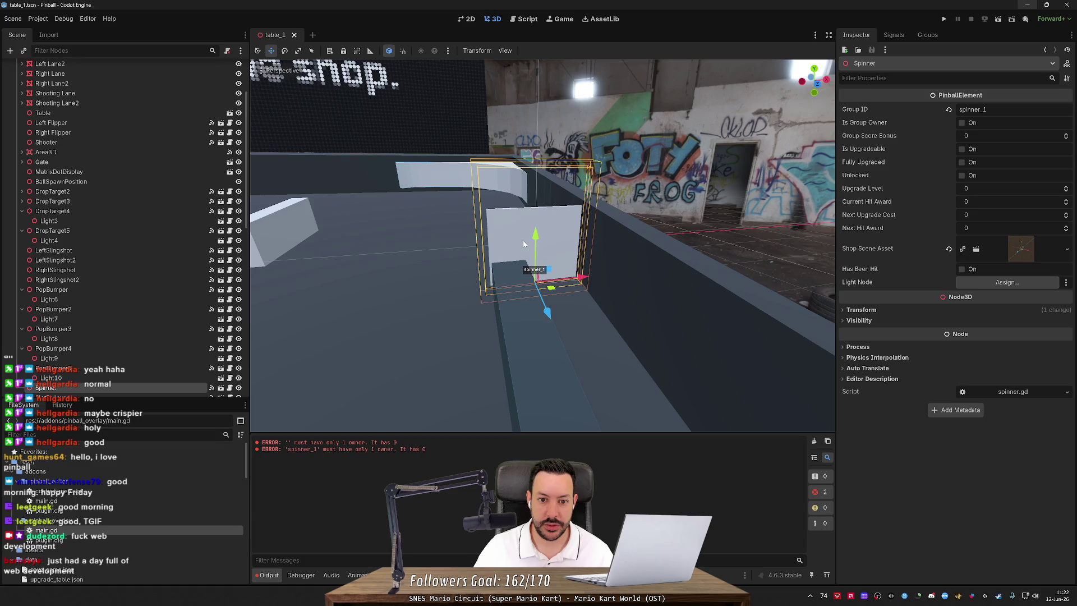
{"action": "left_click", "coordinate": [964, 124]}
{"action": "key", "text": "ctrl+s"}
Clear Output and rerun Verify Table, leaving only the '' group ownership error.
{"action": "scroll", "coordinate": [436, 271], "scroll_direction": "down", "scroll_amount": 5}
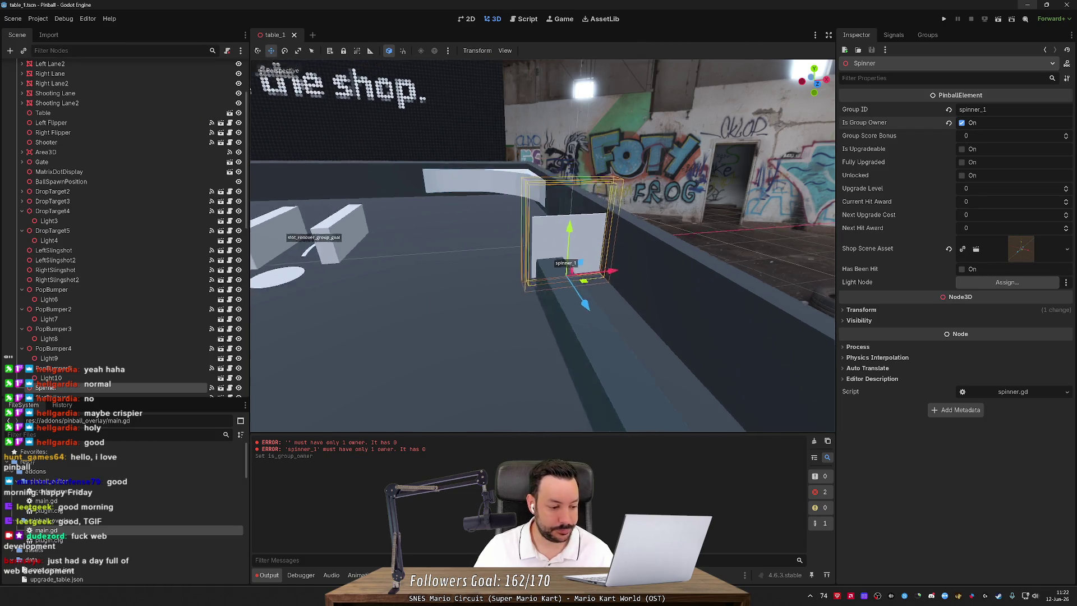
{"action": "left_click", "coordinate": [813, 441]}
{"action": "scroll", "coordinate": [92, 82], "scroll_direction": "up", "scroll_amount": 5}
{"action": "right_click", "coordinate": [100, 69]}
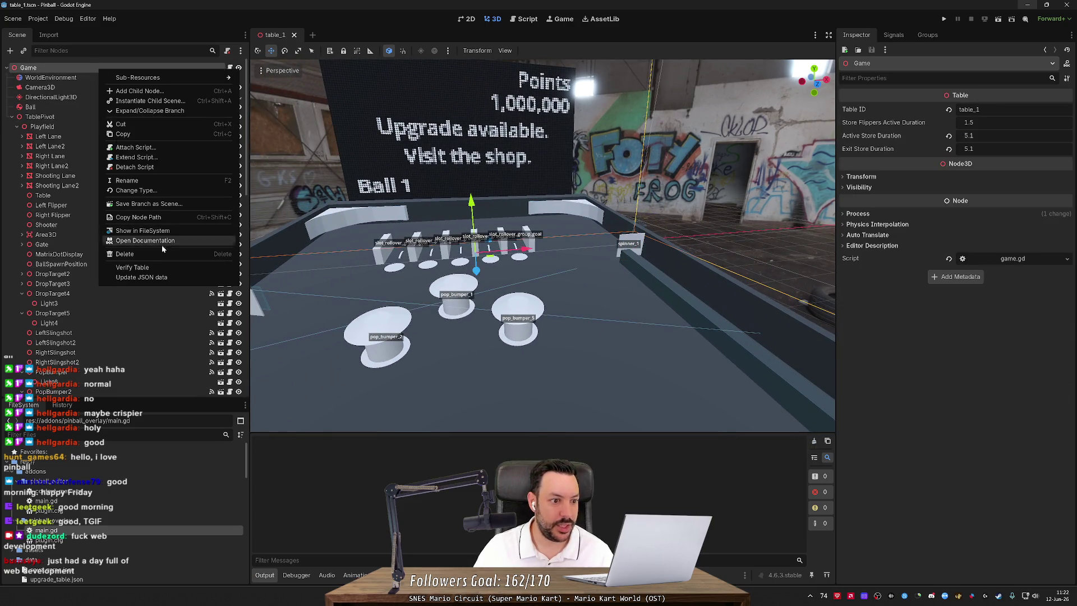
{"action": "left_click", "coordinate": [163, 268]}
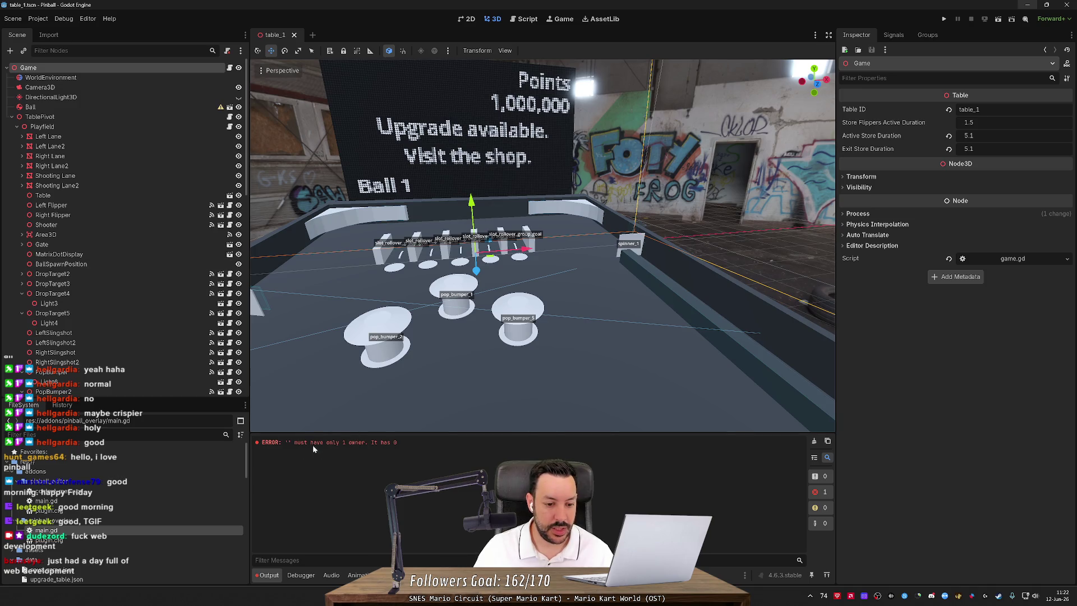
{"action": "left_click_drag", "start_coordinate": [285, 441], "coordinate": [375, 443]}
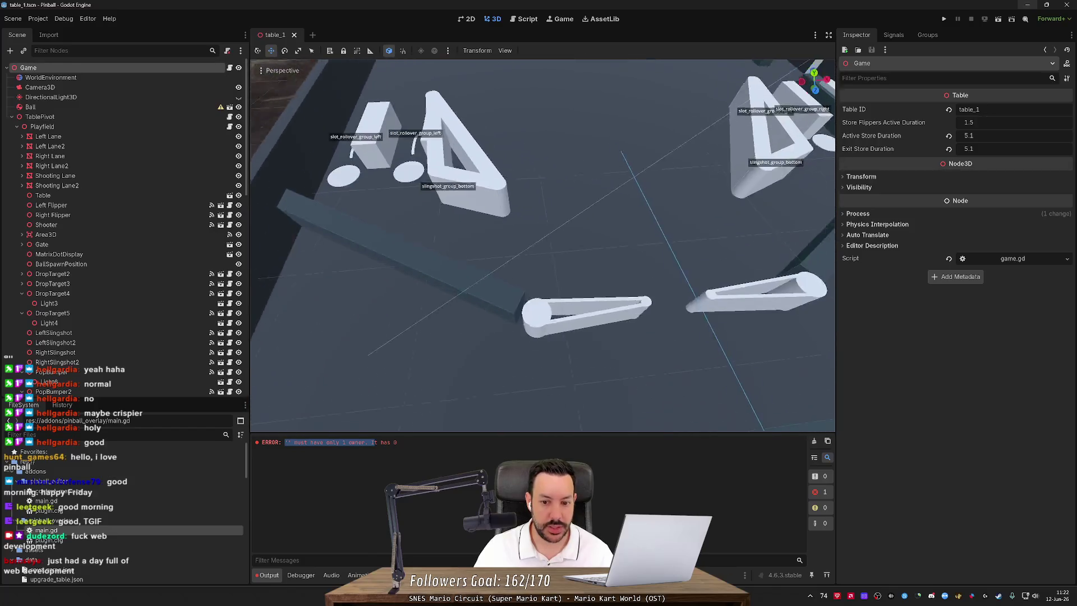
Give the flippers Group IDs left_flipper and right_flipper, each marked as its group's owner.
{"action": "left_click", "coordinate": [465, 314]}
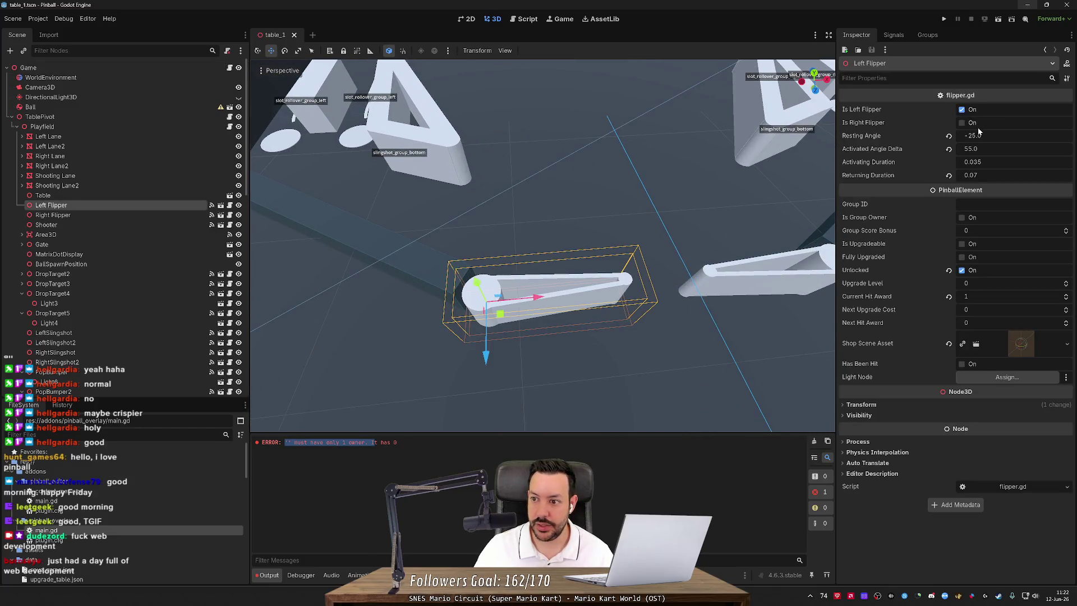
{"action": "left_click", "coordinate": [987, 204]}
{"action": "type", "text": "left_flipper"}
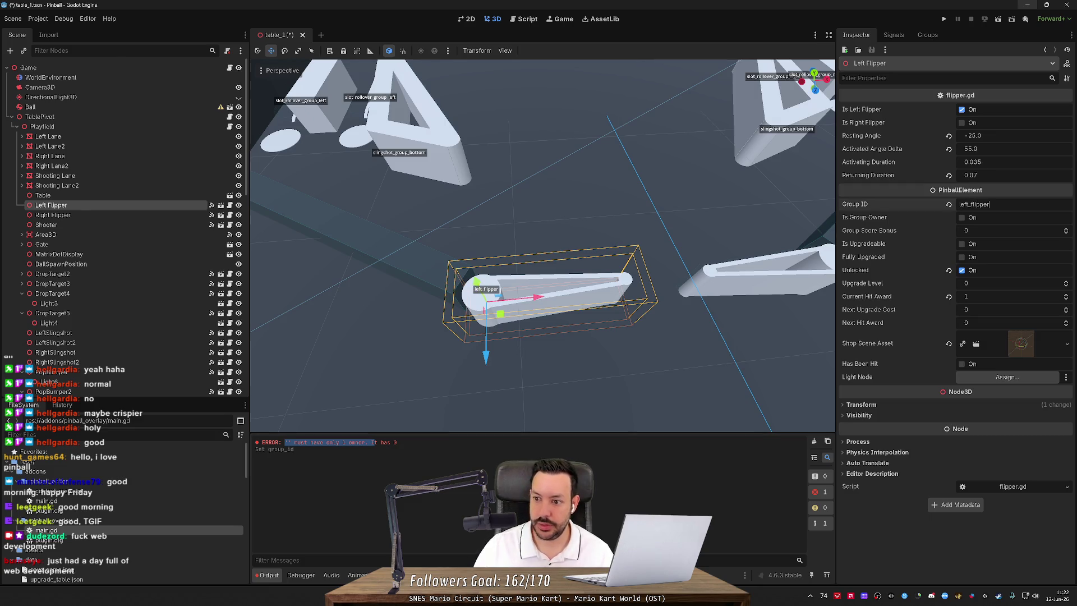
{"action": "left_click", "coordinate": [962, 217]}
{"action": "left_click", "coordinate": [805, 289]}
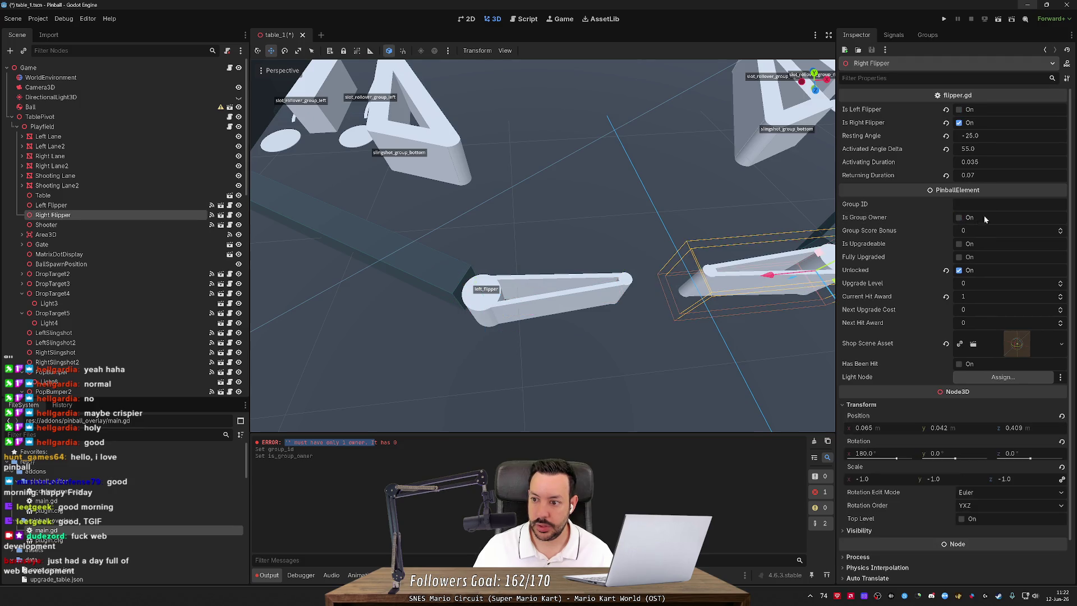
{"action": "left_click", "coordinate": [987, 204]}
{"action": "type", "text": "left_flipper"}
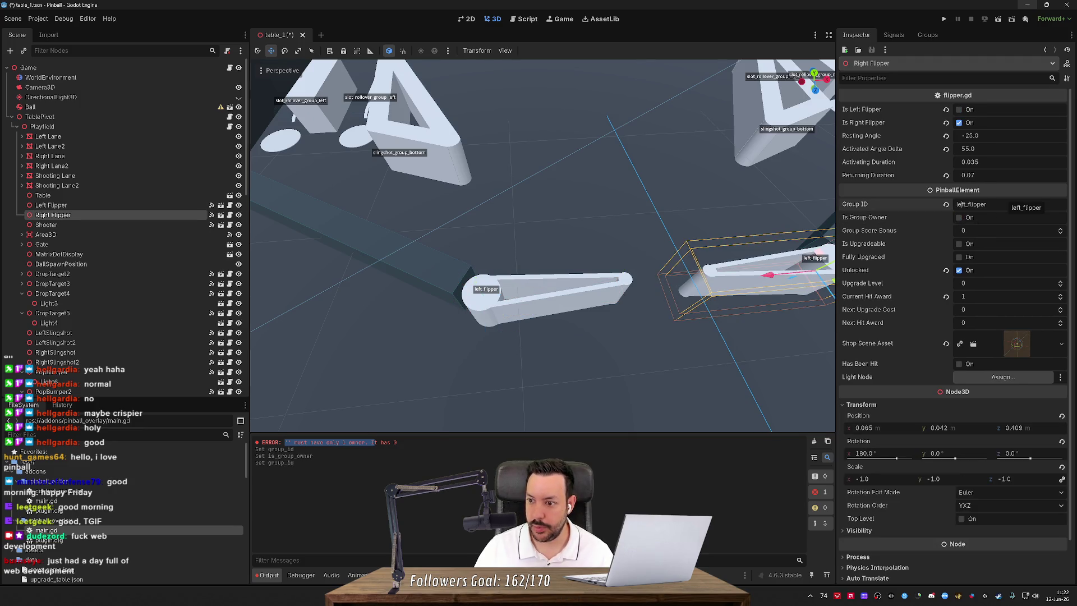
{"action": "left_click_drag", "start_coordinate": [967, 204], "coordinate": [955, 204]}
{"action": "type", "text": "right"}
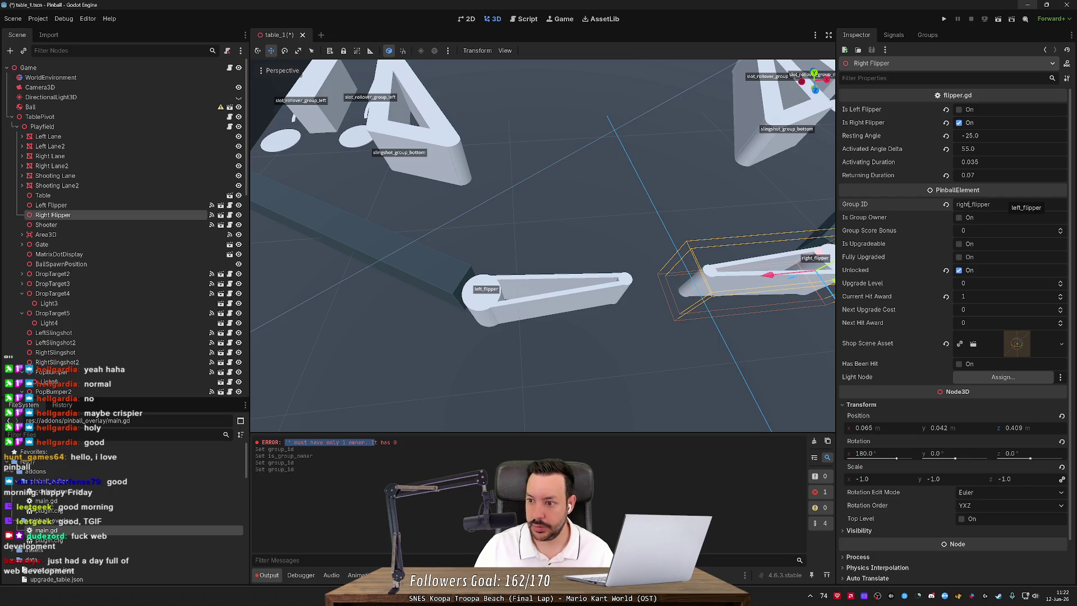
{"action": "left_click", "coordinate": [960, 217]}
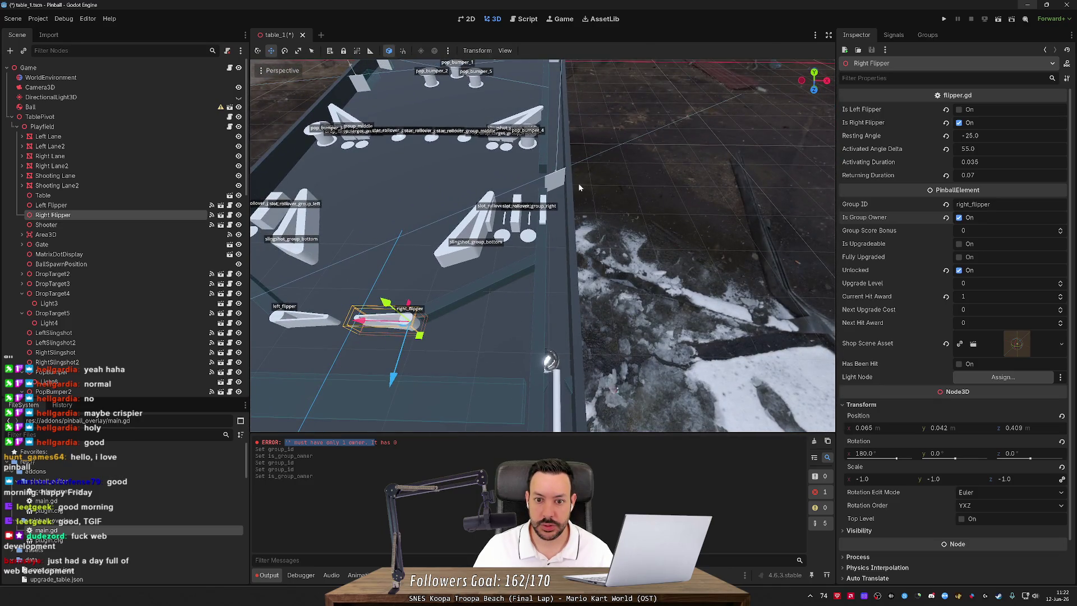
Select the Shooter, orbit the view down onto it, and open its shooter.gd script.
{"action": "left_click", "coordinate": [550, 184]}
{"action": "left_click", "coordinate": [563, 396]}
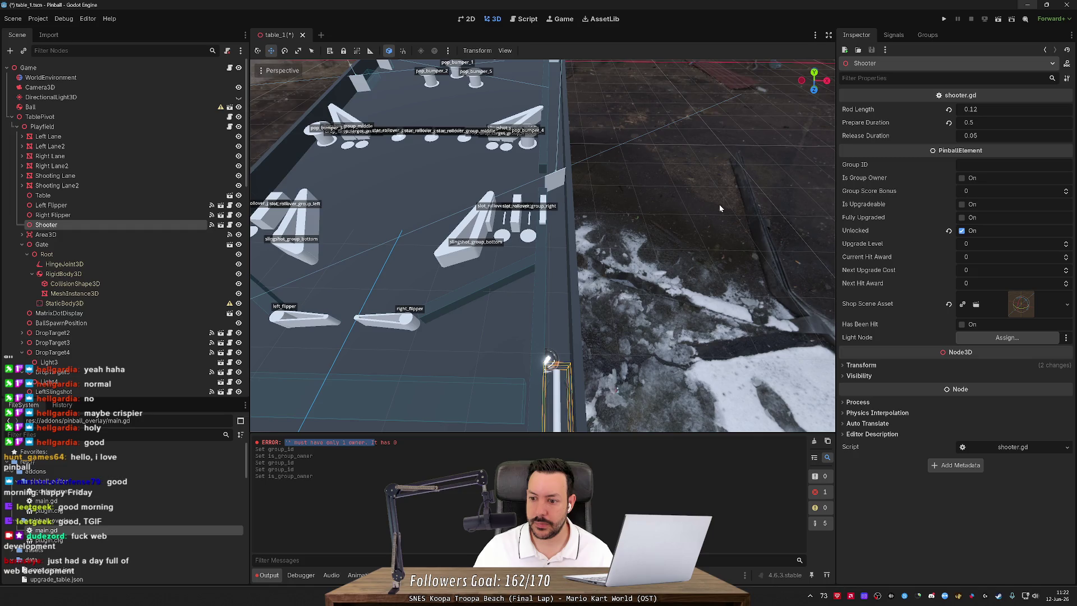
{"action": "left_click_drag", "start_coordinate": [542, 245], "coordinate": [488, 224]}
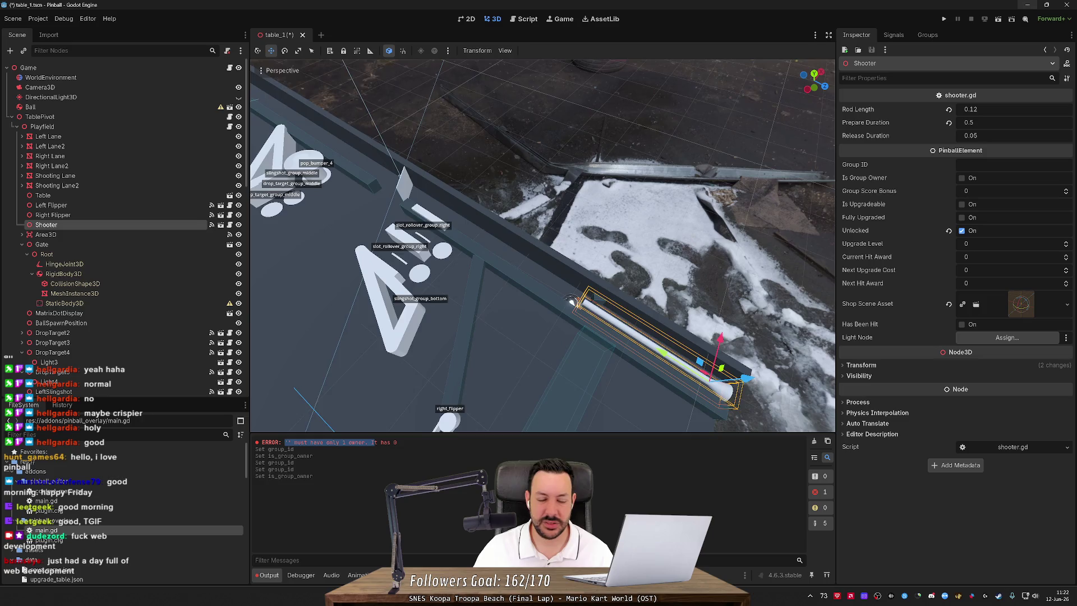
{"action": "left_click", "coordinate": [229, 224]}
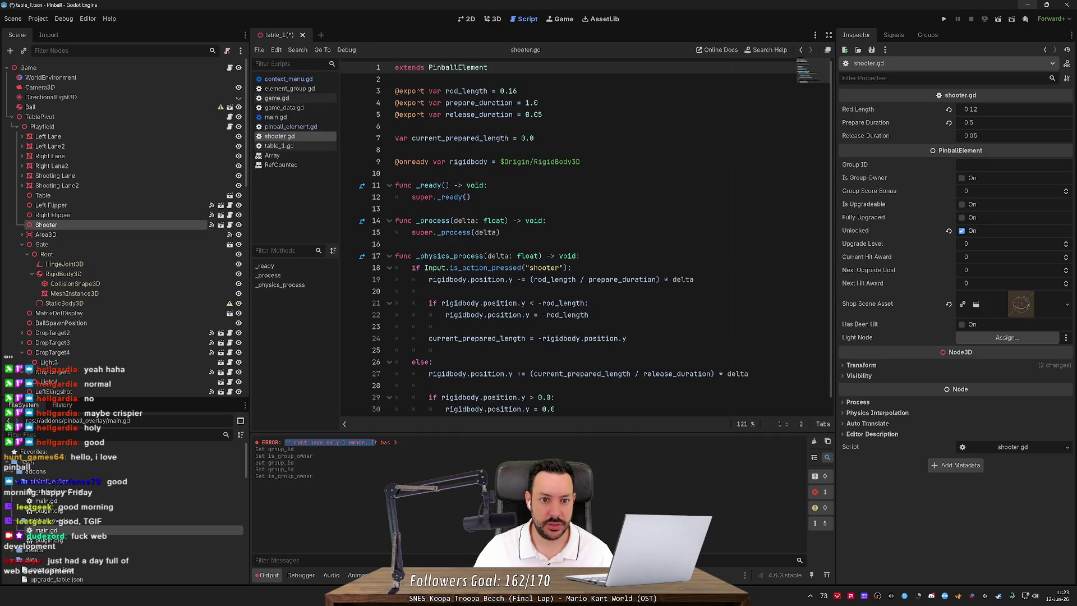
Delete the 'extends PinballElement' line from shooter.gd and save.
{"action": "scroll", "coordinate": [586, 235], "scroll_direction": "down", "scroll_amount": 1}
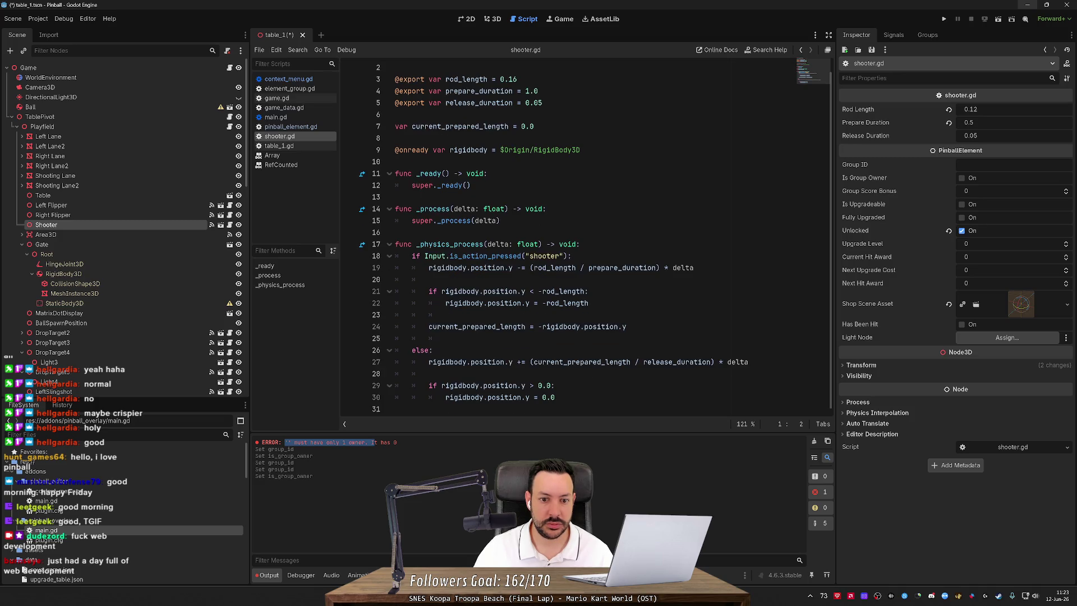
{"action": "scroll", "coordinate": [586, 236], "scroll_direction": "up", "scroll_amount": 1}
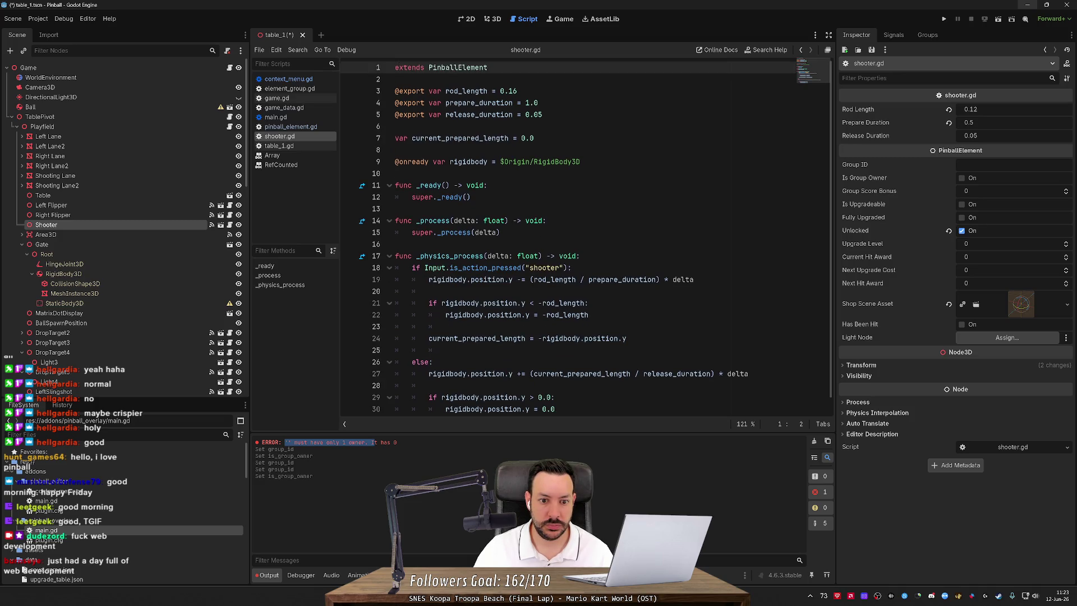
{"action": "scroll", "coordinate": [586, 236], "scroll_direction": "down", "scroll_amount": 1}
{"action": "scroll", "coordinate": [586, 235], "scroll_direction": "up", "scroll_amount": 1}
{"action": "left_click_drag", "start_coordinate": [492, 67], "coordinate": [371, 51]}
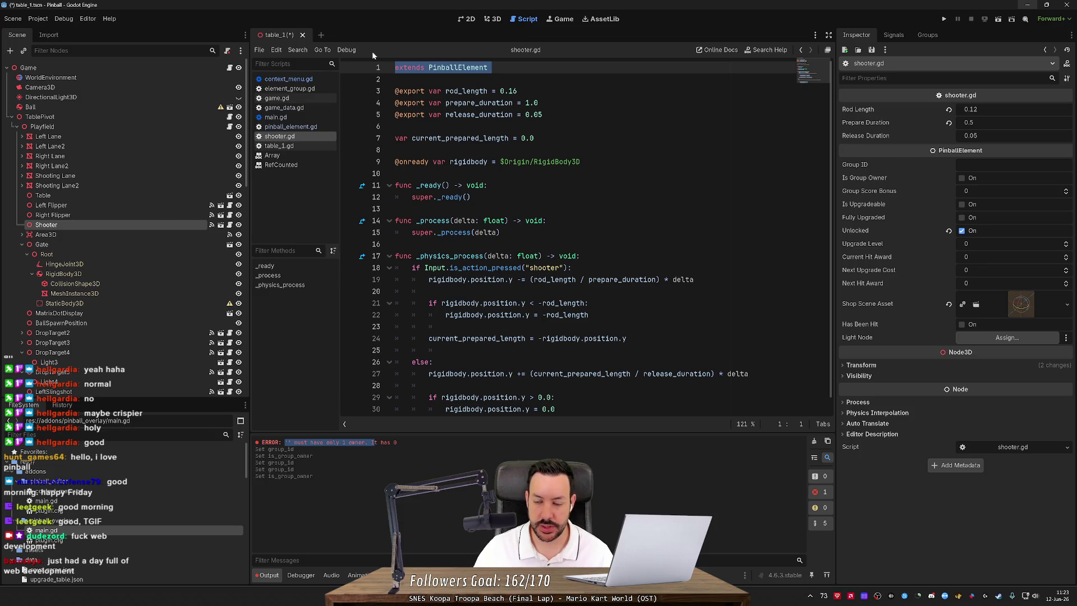
{"action": "key", "text": "ctrl+shift+k"}
{"action": "key", "text": "ctrl+shift+k"}
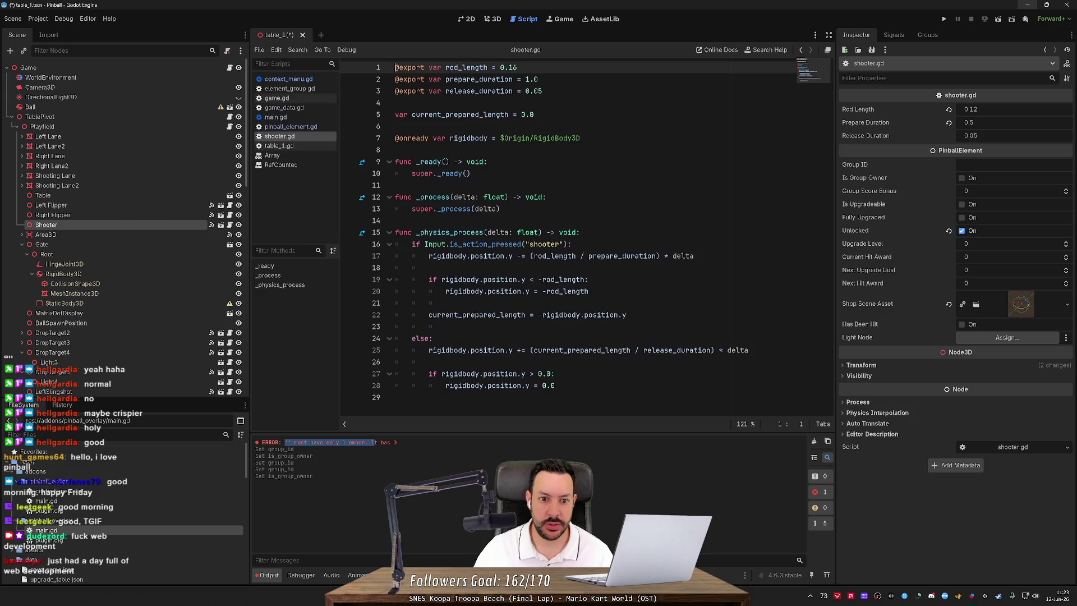
{"action": "key", "text": "ctrl+s"}
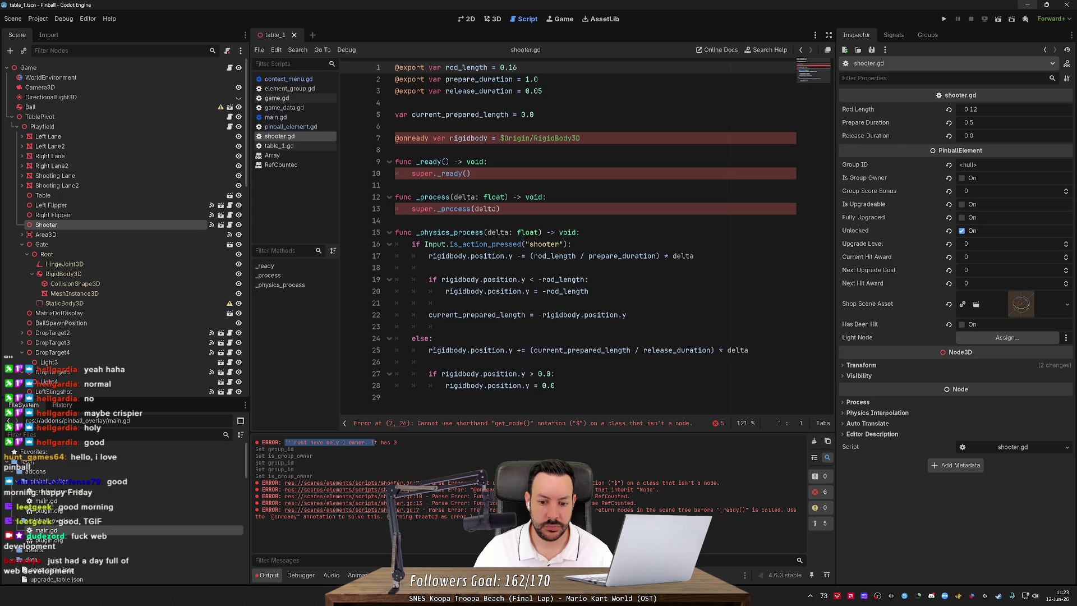
Add 'extends Node3D' at the top, save, and delete the _ready and _process functions.
{"action": "key", "text": "Return"}
{"action": "key", "text": "Return"}
{"action": "key", "text": "Up"}
{"action": "key", "text": "BackSpace"}
{"action": "type", "text": "ex"}
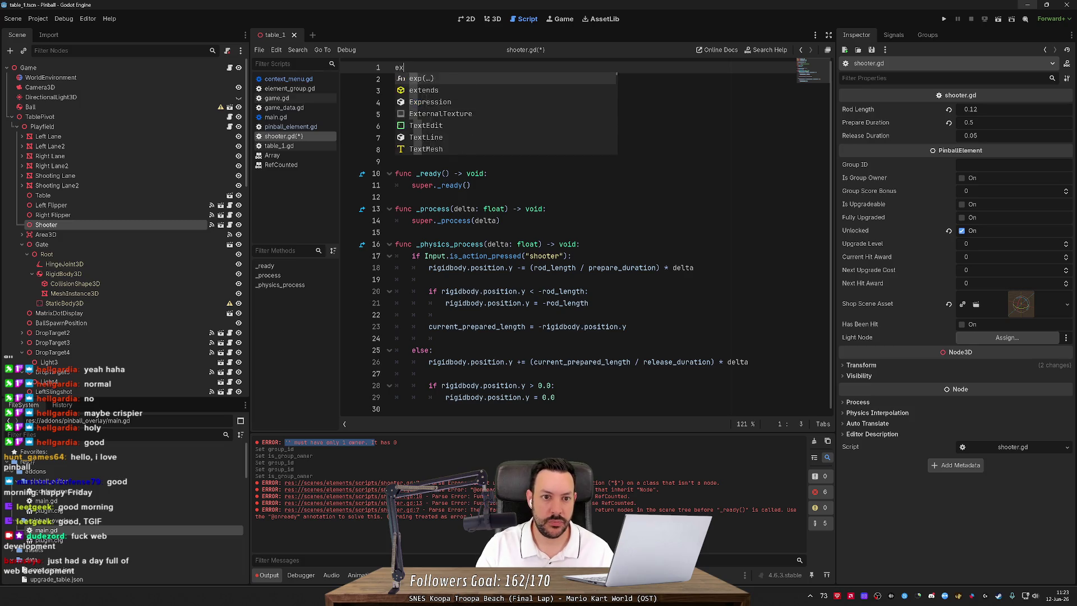
{"action": "type", "text": "tends Node3D"}
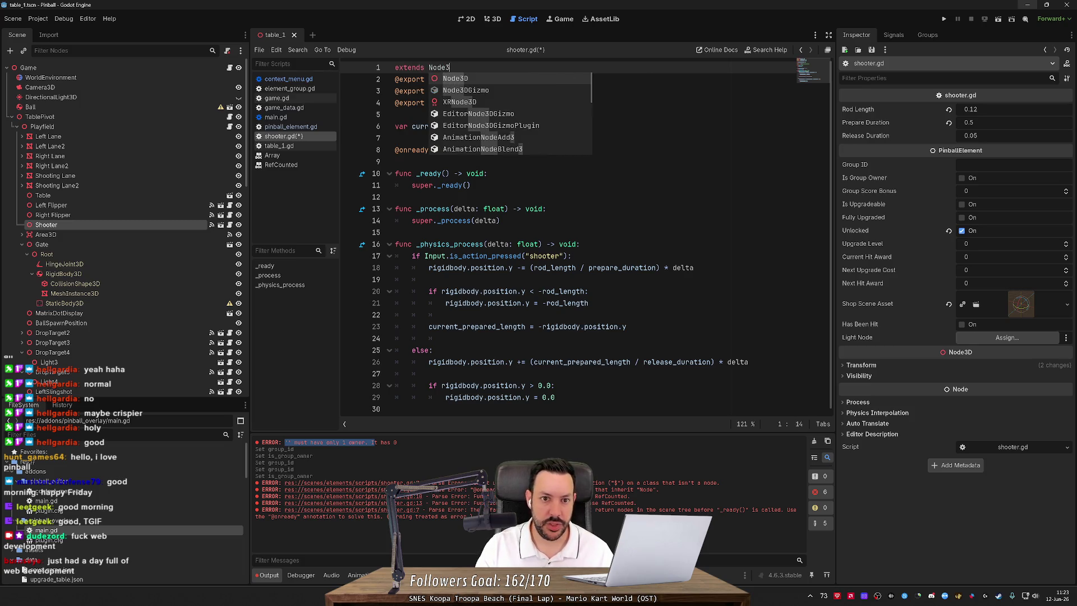
{"action": "key", "text": "Return"}
{"action": "key", "text": "Return"}
{"action": "key", "text": "ctrl+s"}
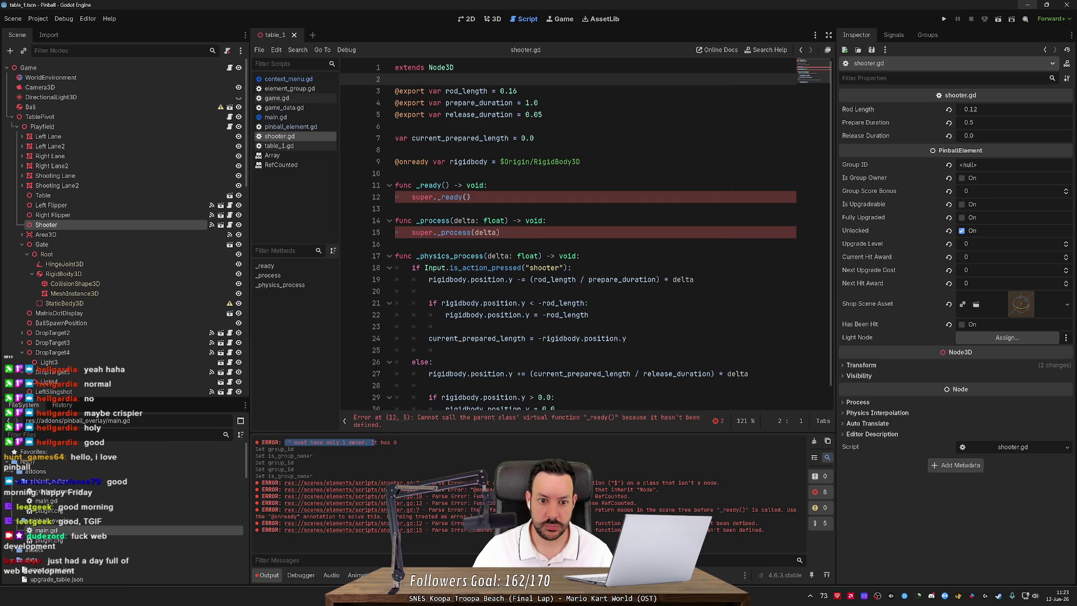
{"action": "mouse_move", "coordinate": [500, 232]}
{"action": "left_mouse_down"}
{"action": "mouse_move", "coordinate": [396, 220]}
{"action": "mouse_move", "coordinate": [396, 173]}
{"action": "left_mouse_up"}
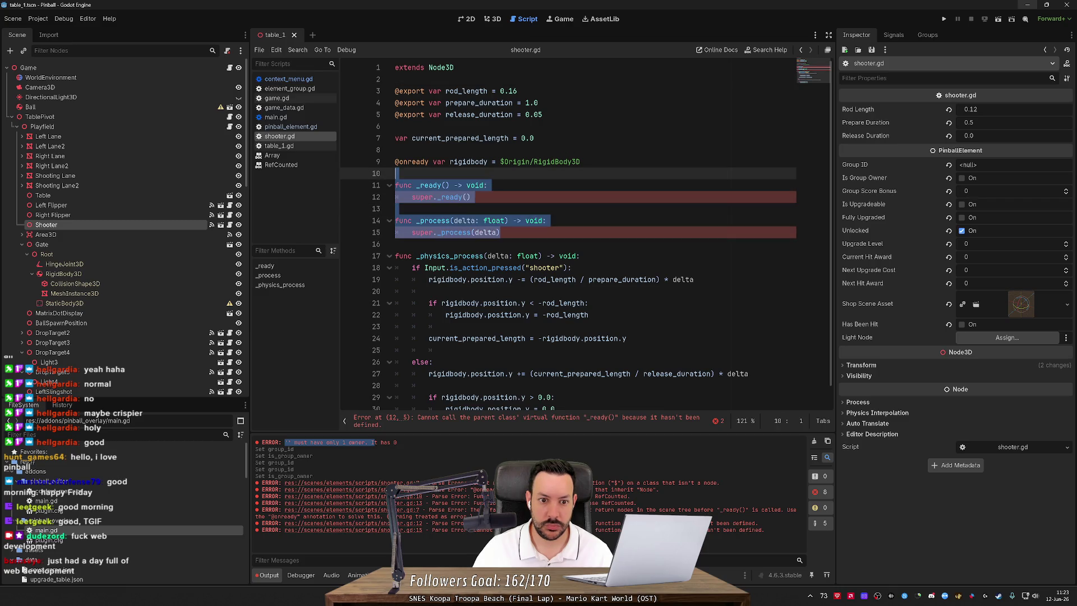
{"action": "key", "text": "Delete"}
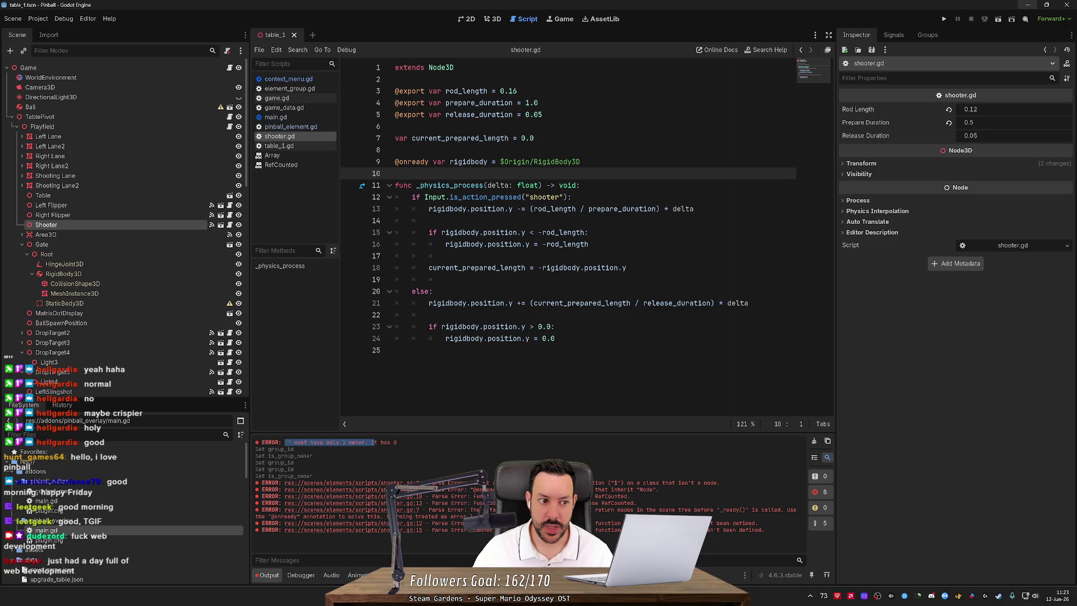
Open the Left Flipper's flipper.gd, change its base to Node3D, and delete _ready and _process.
{"action": "left_click", "coordinate": [143, 207]}
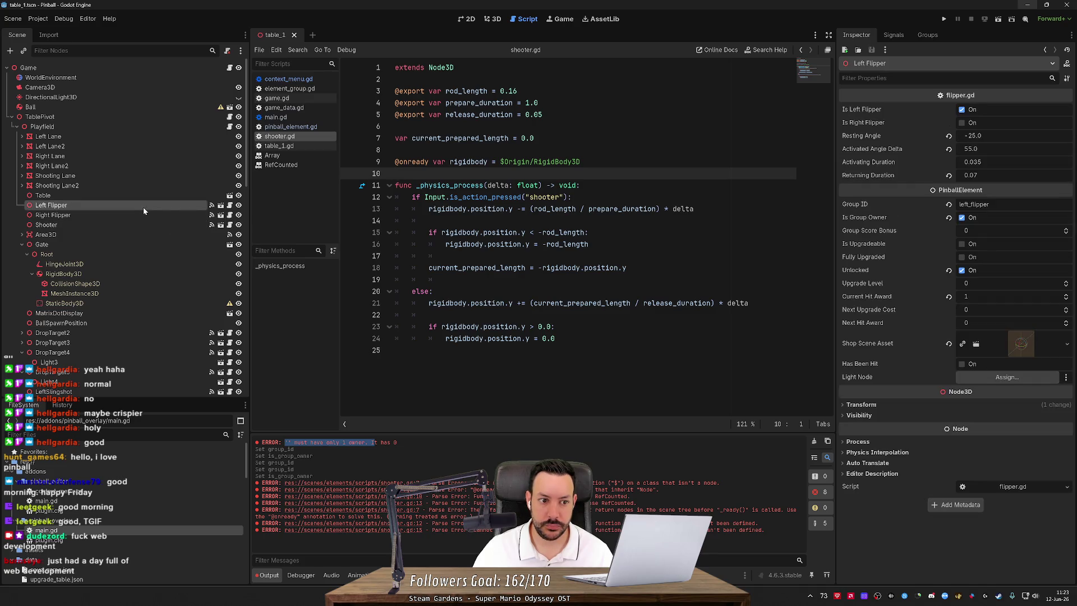
{"action": "left_click", "coordinate": [221, 205]}
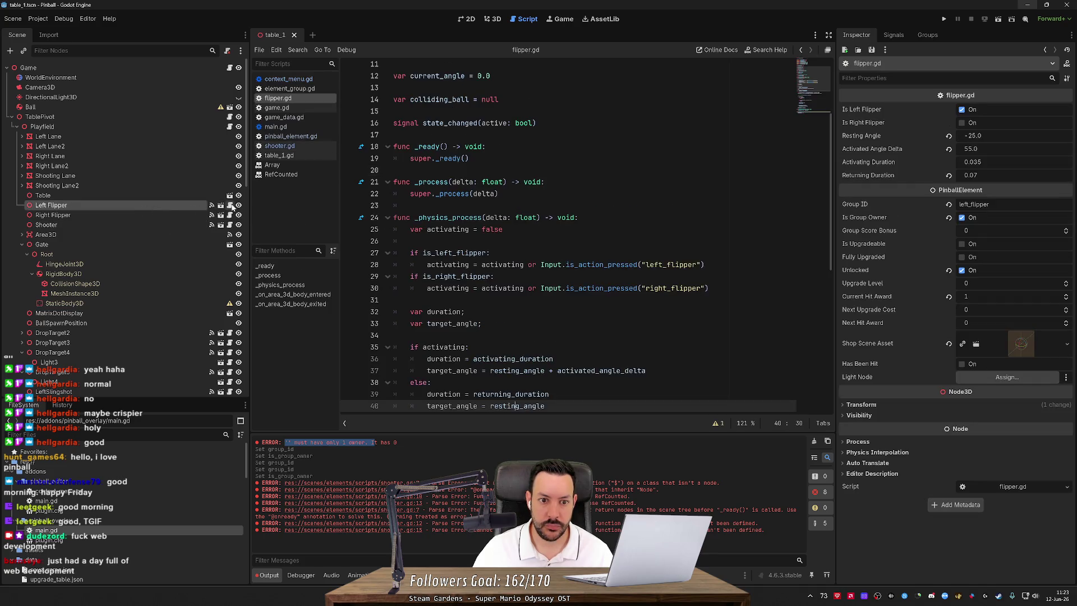
{"action": "scroll", "coordinate": [561, 224], "scroll_direction": "up", "scroll_amount": 4}
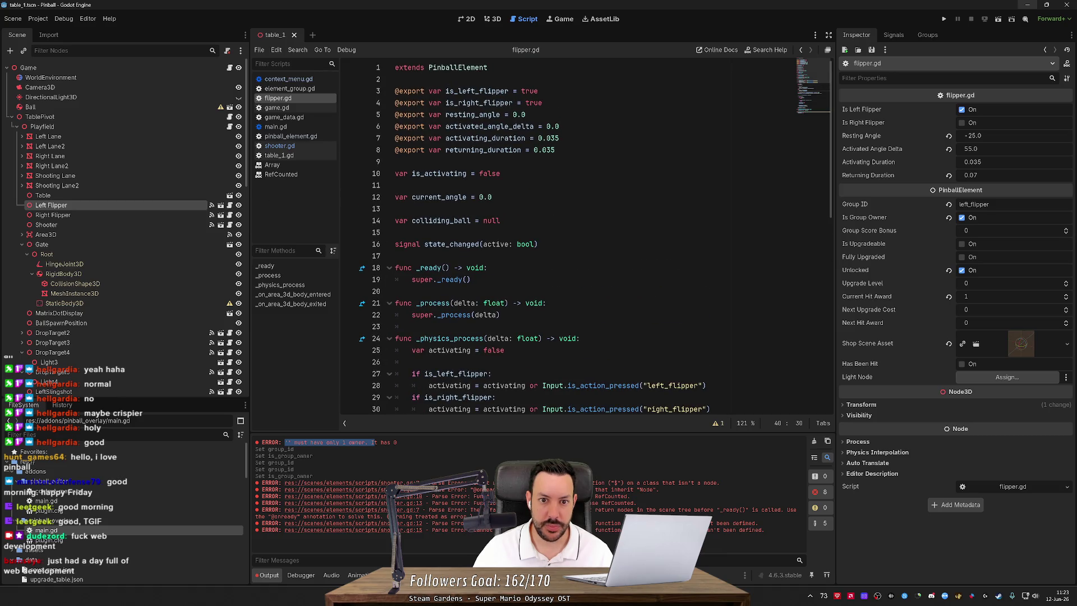
{"action": "left_click", "coordinate": [487, 68]}
{"action": "double_click", "coordinate": [485, 68]}
{"action": "type", "text": "Node3D"}
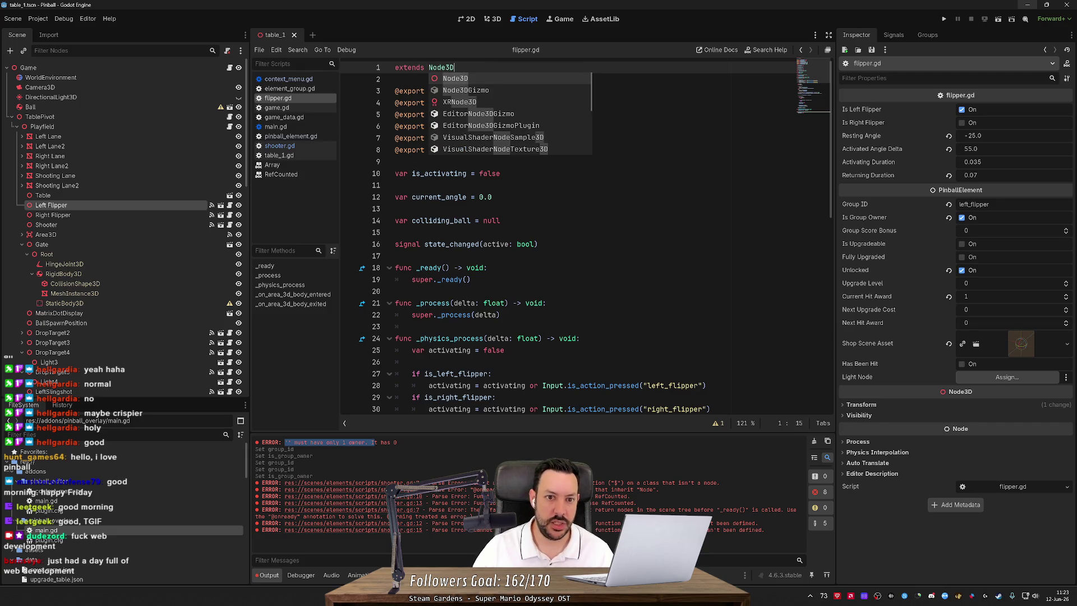
{"action": "left_click", "coordinate": [404, 209]}
{"action": "left_click_drag", "start_coordinate": [398, 327], "coordinate": [395, 256]}
{"action": "key", "text": "BackSpace"}
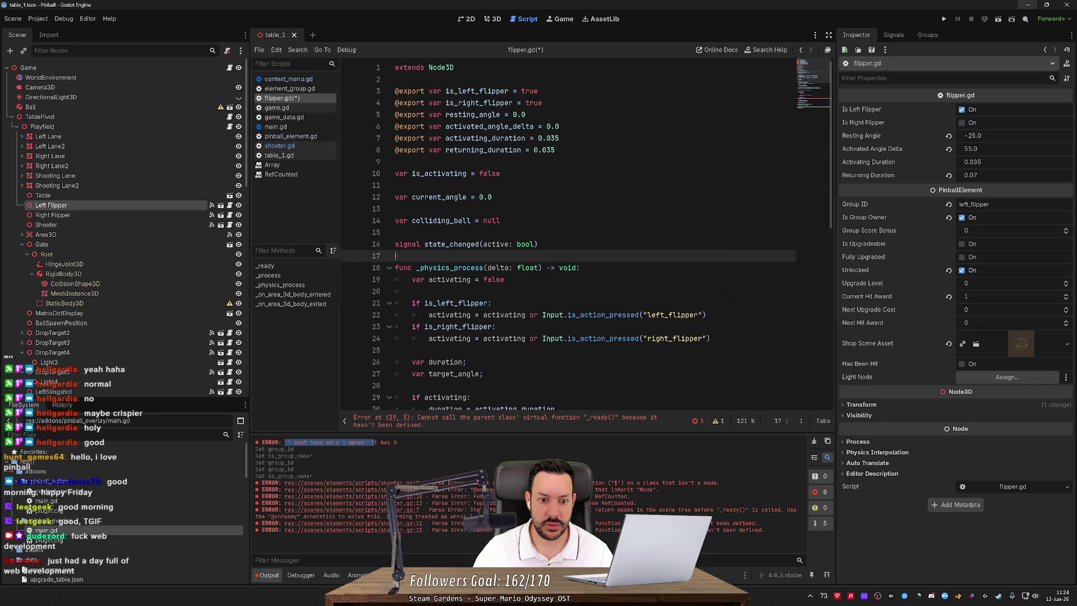
Undo both edits so flipper.gd again extends PinballElement with its functions intact.
{"action": "scroll", "coordinate": [583, 235], "scroll_direction": "down", "scroll_amount": 10}
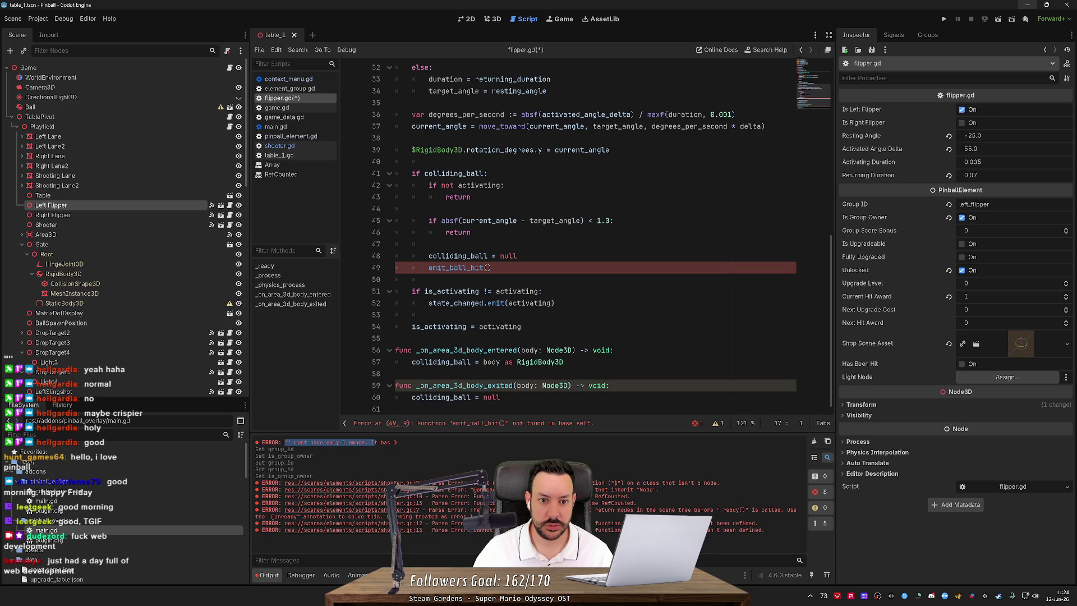
{"action": "scroll", "coordinate": [583, 236], "scroll_direction": "up", "scroll_amount": 8}
{"action": "key", "text": "ctrl+z"}
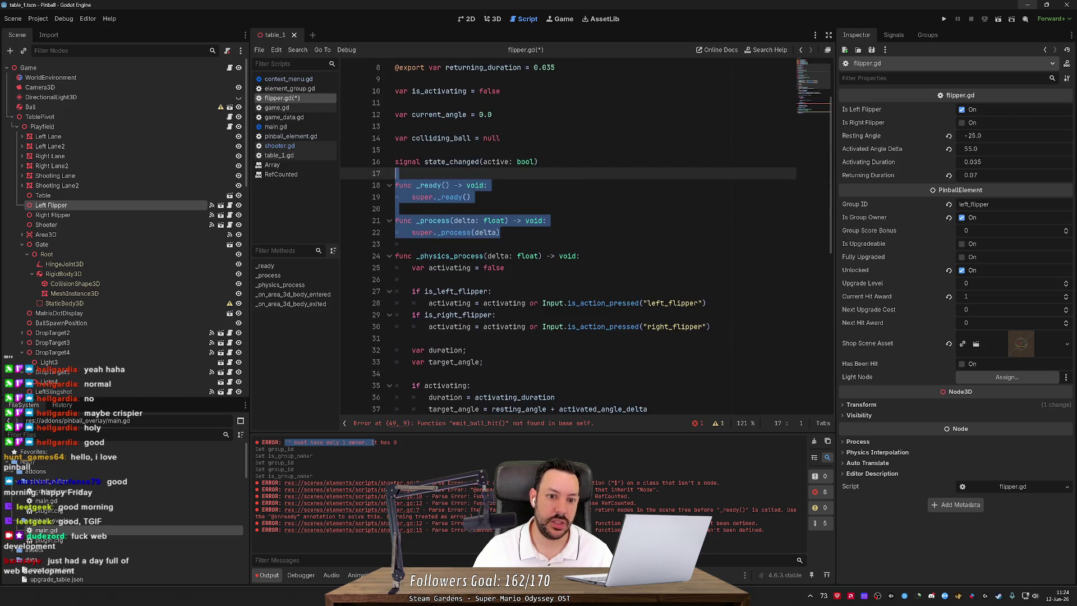
{"action": "scroll", "coordinate": [586, 235], "scroll_direction": "down", "scroll_amount": 1}
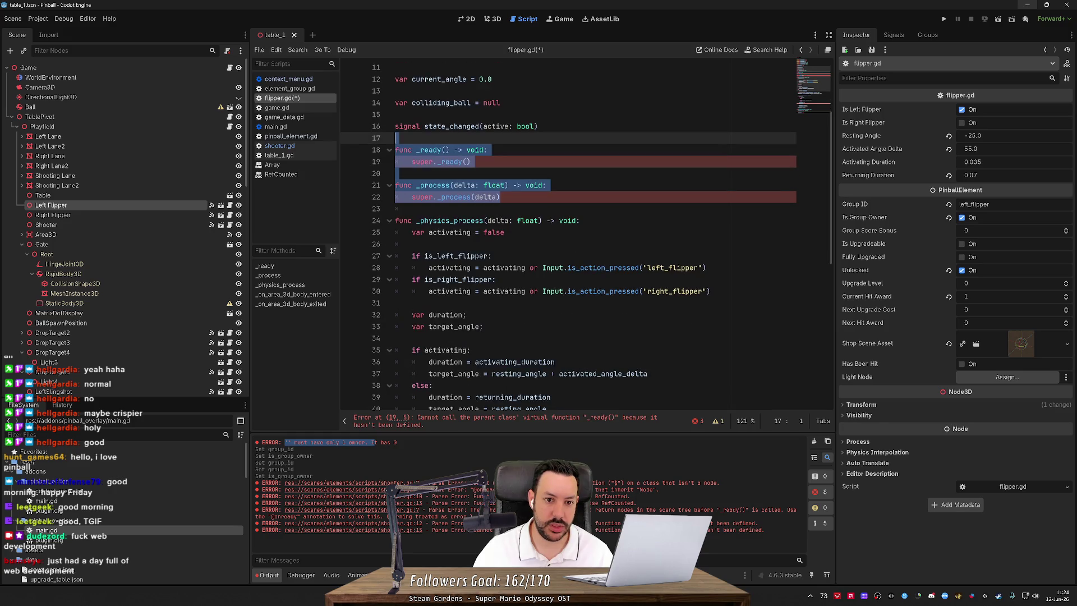
{"action": "key", "text": "ctrl+z"}
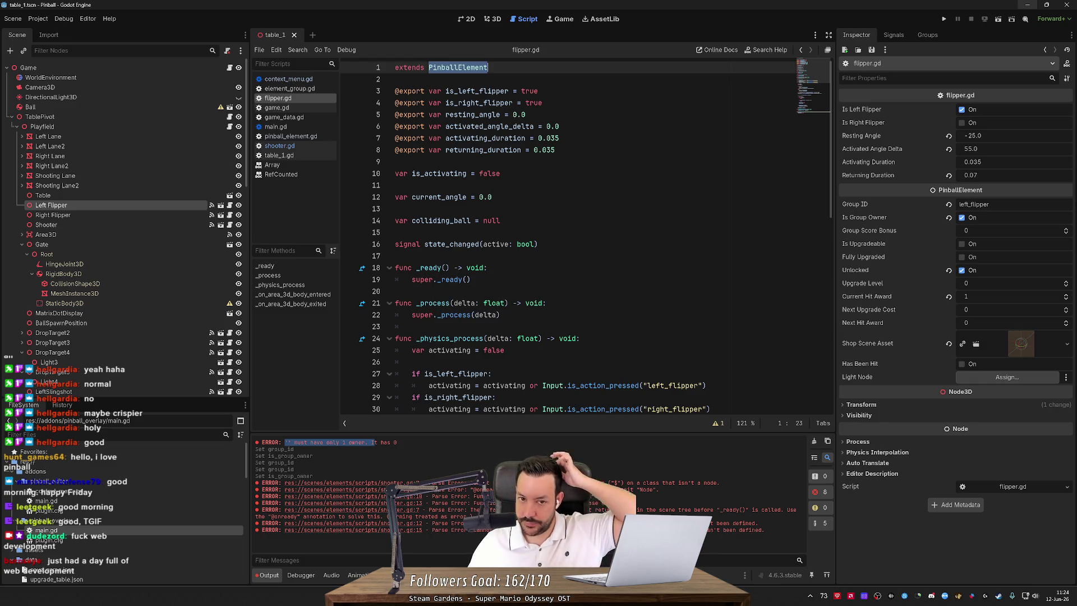
{"action": "scroll", "coordinate": [586, 236], "scroll_direction": "down", "scroll_amount": 4}
{"action": "scroll", "coordinate": [586, 236], "scroll_direction": "down", "scroll_amount": 8}
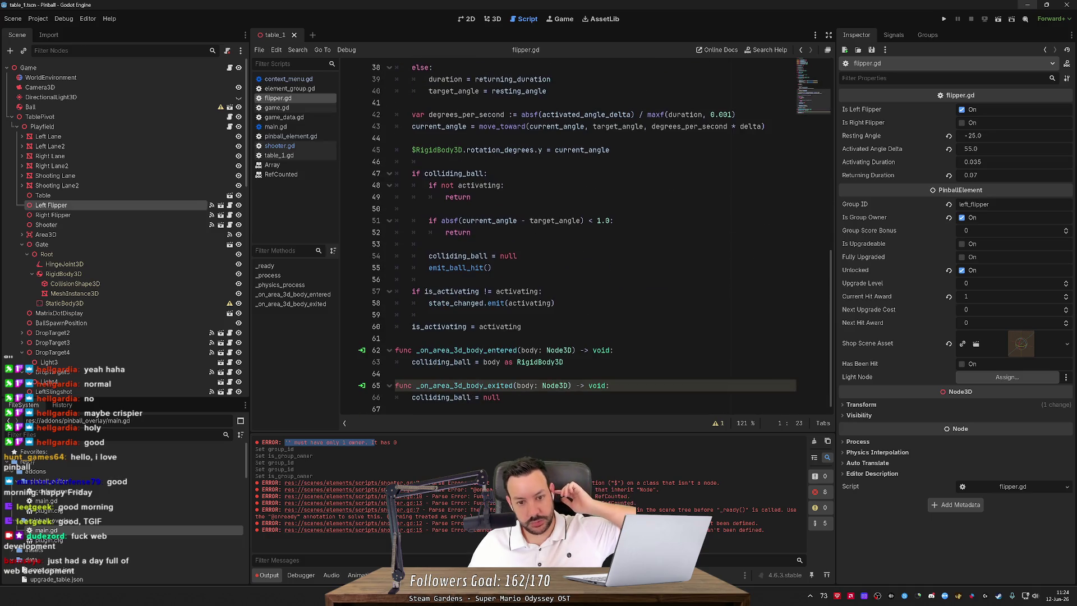
{"action": "scroll", "coordinate": [586, 235], "scroll_direction": "up", "scroll_amount": 4}
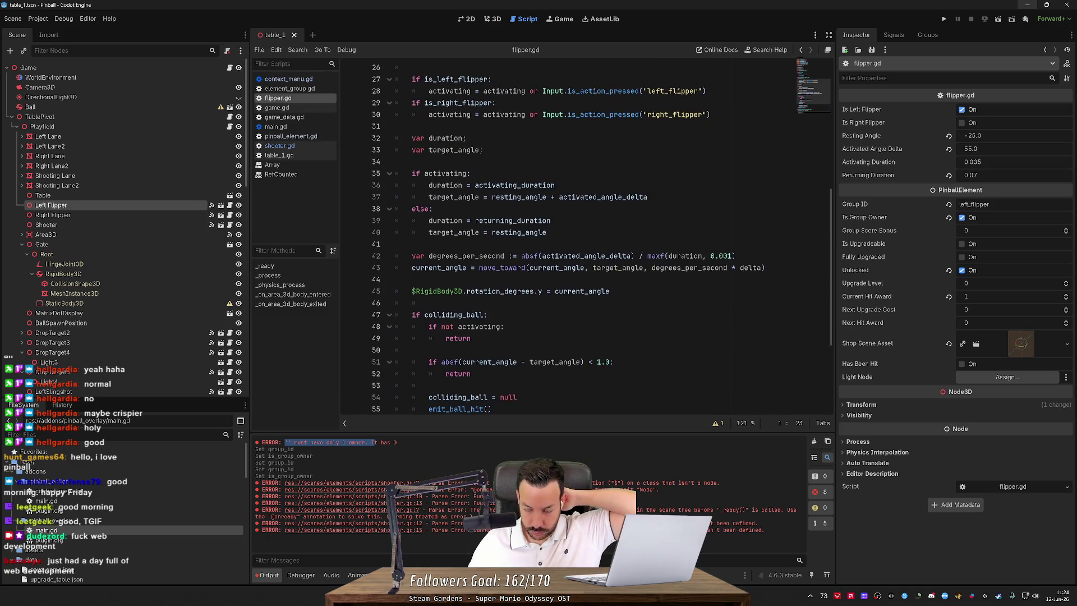
{"action": "scroll", "coordinate": [586, 236], "scroll_direction": "down", "scroll_amount": 4}
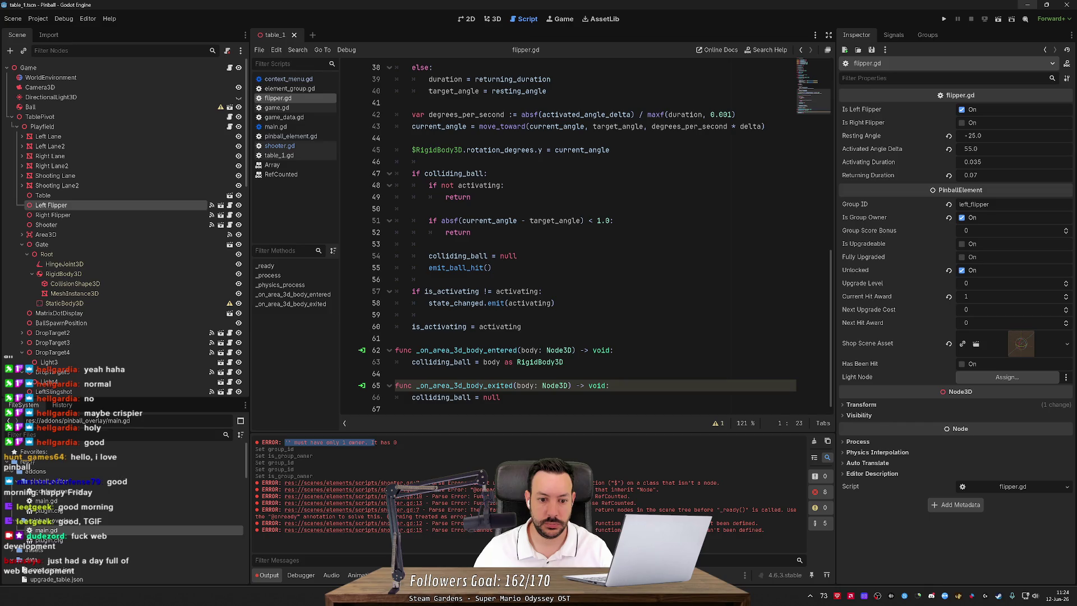
{"action": "scroll", "coordinate": [586, 235], "scroll_direction": "up", "scroll_amount": 12}
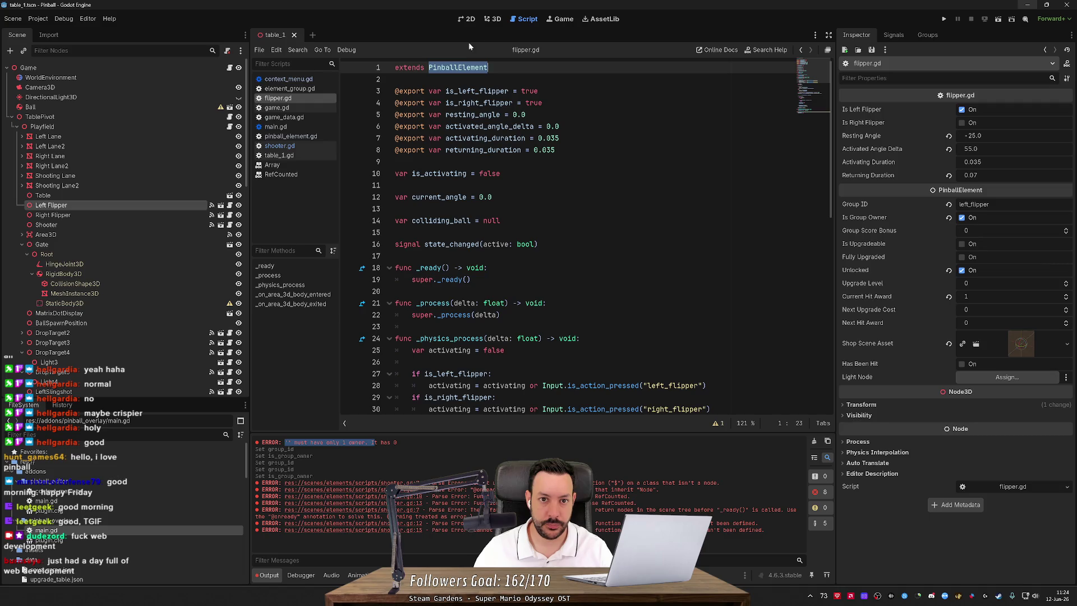
{"action": "left_click", "coordinate": [493, 18]}
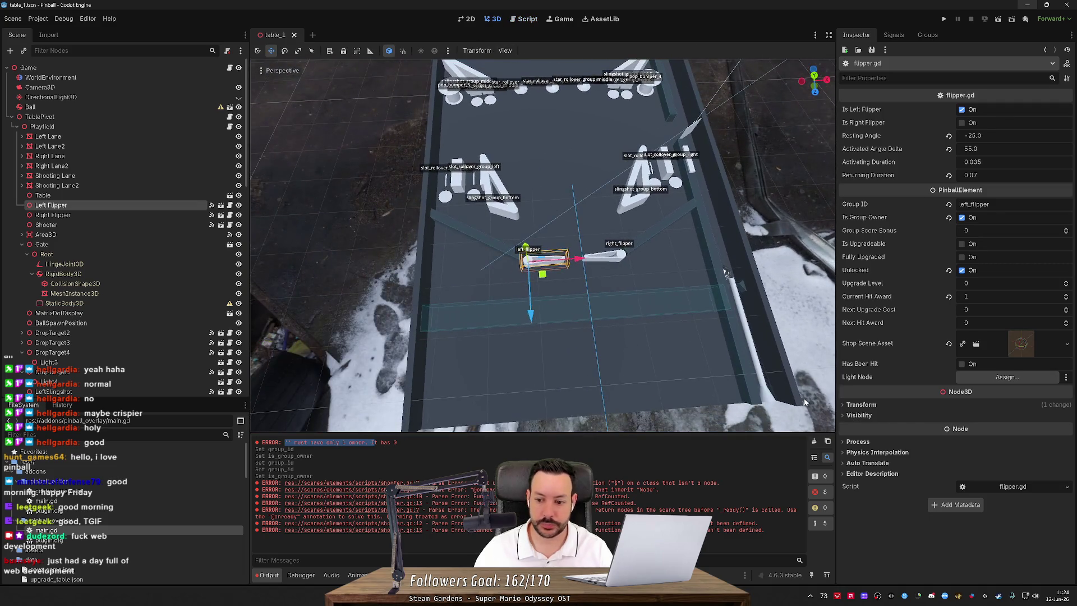
Clear Output and run Verify Table on the Game root, getting 'Table has no errors.'.
{"action": "left_click", "coordinate": [815, 442]}
{"action": "right_click", "coordinate": [93, 74]}
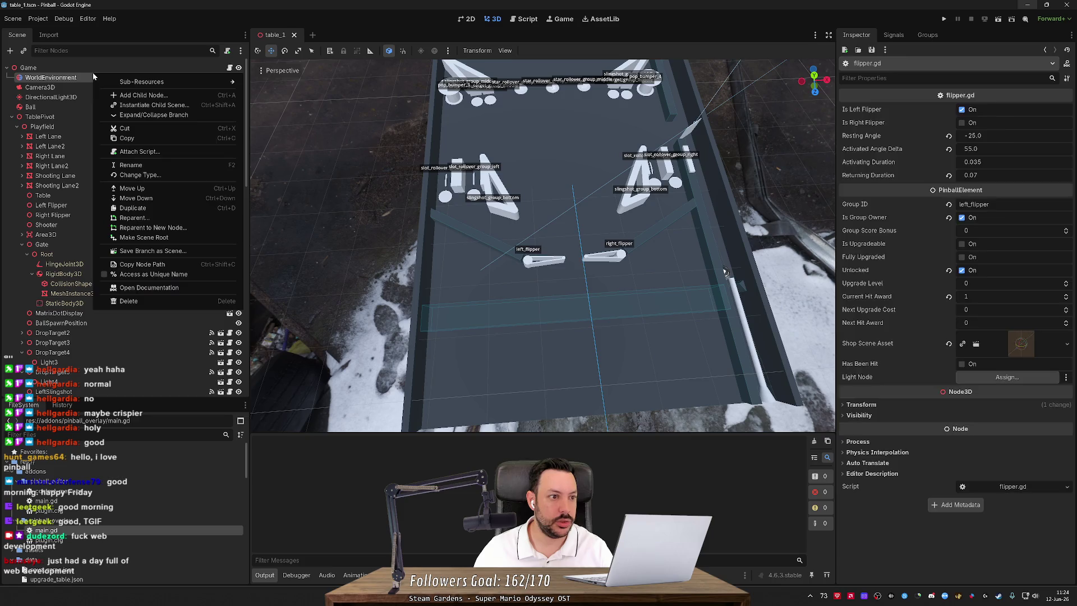
{"action": "key", "text": "Escape"}
{"action": "right_click", "coordinate": [94, 69]}
{"action": "left_click", "coordinate": [142, 268]}
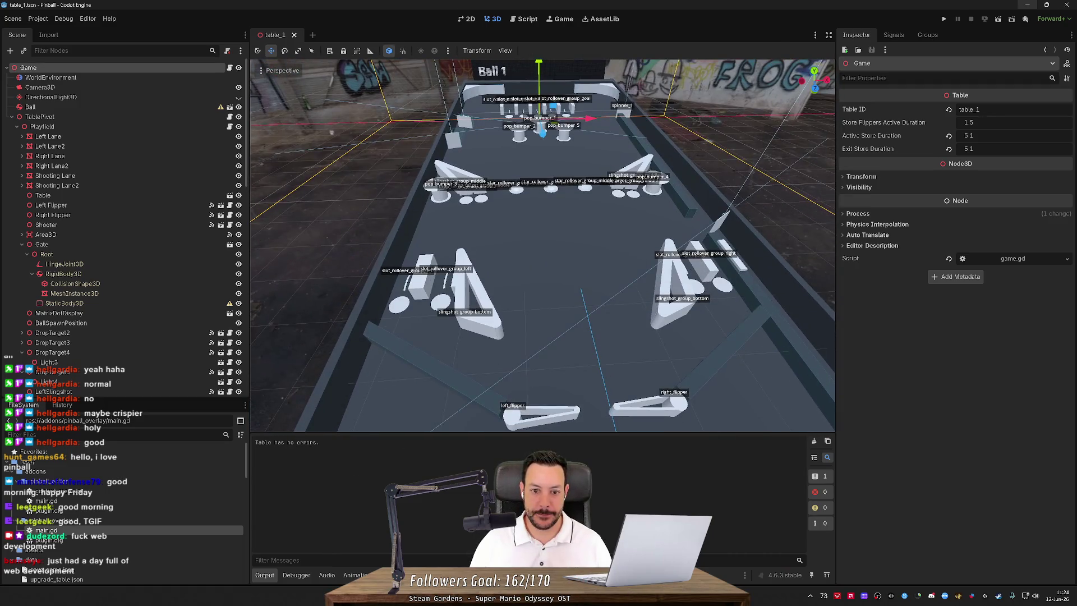
{"action": "key", "text": "ctrl+shift+f"}
Search the project for .id and change line 78 of context_menu.gd to .group_id, then save.
{"action": "type", "text": ".id"}
{"action": "key", "text": "Return"}
{"action": "left_click", "coordinate": [320, 473]}
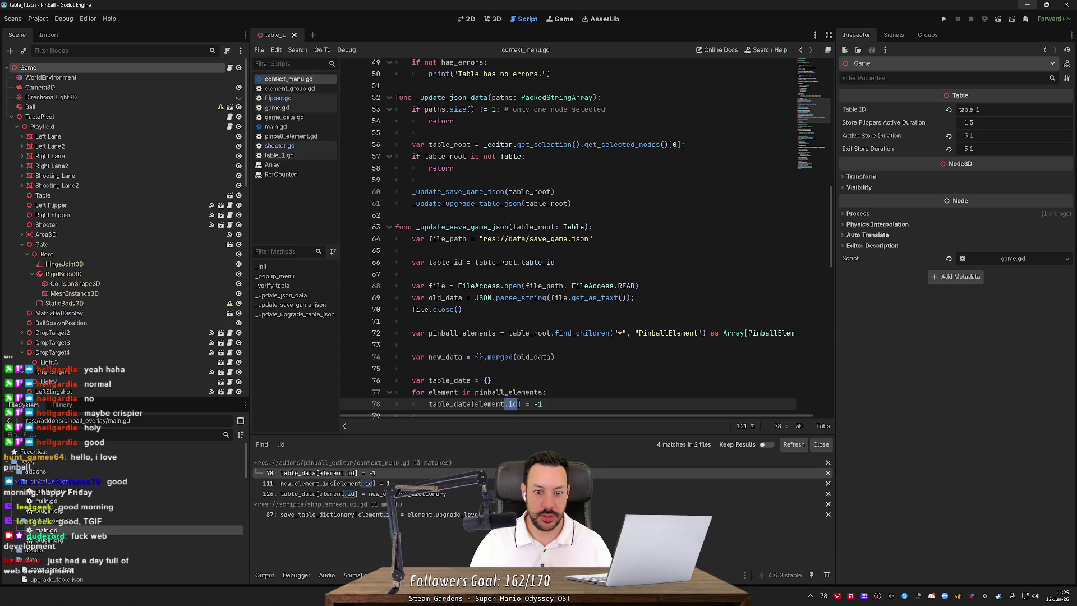
{"action": "scroll", "coordinate": [508, 368], "scroll_direction": "down", "scroll_amount": 1}
{"action": "left_click", "coordinate": [509, 369]}
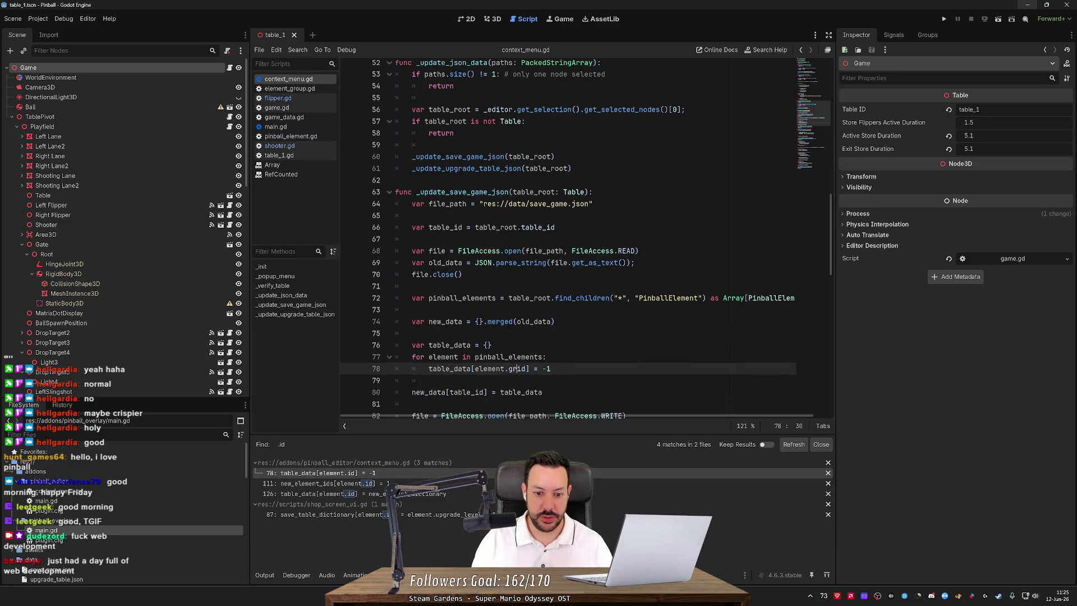
{"action": "type", "text": "group_"}
{"action": "left_click", "coordinate": [507, 392]}
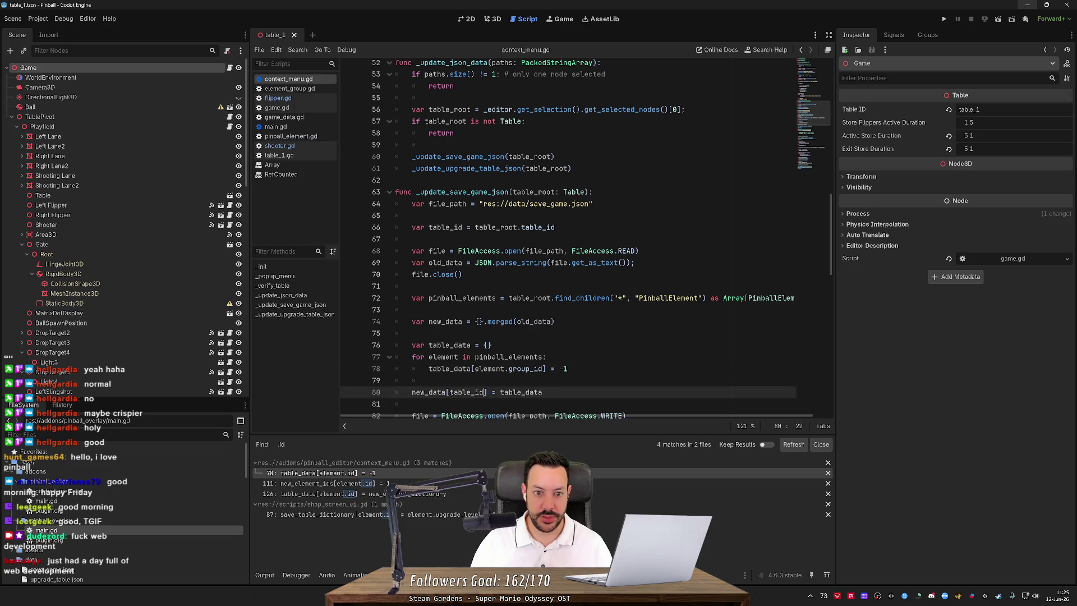
{"action": "left_click", "coordinate": [441, 472]}
{"action": "key", "text": "ctrl+s"}
Change .id to .group_id on context_menu.gd lines 111 and 126 and shop_screen_ui.gd line 87.
{"action": "left_click", "coordinate": [441, 483]}
{"action": "type", "text": ".group_id] = 1"}
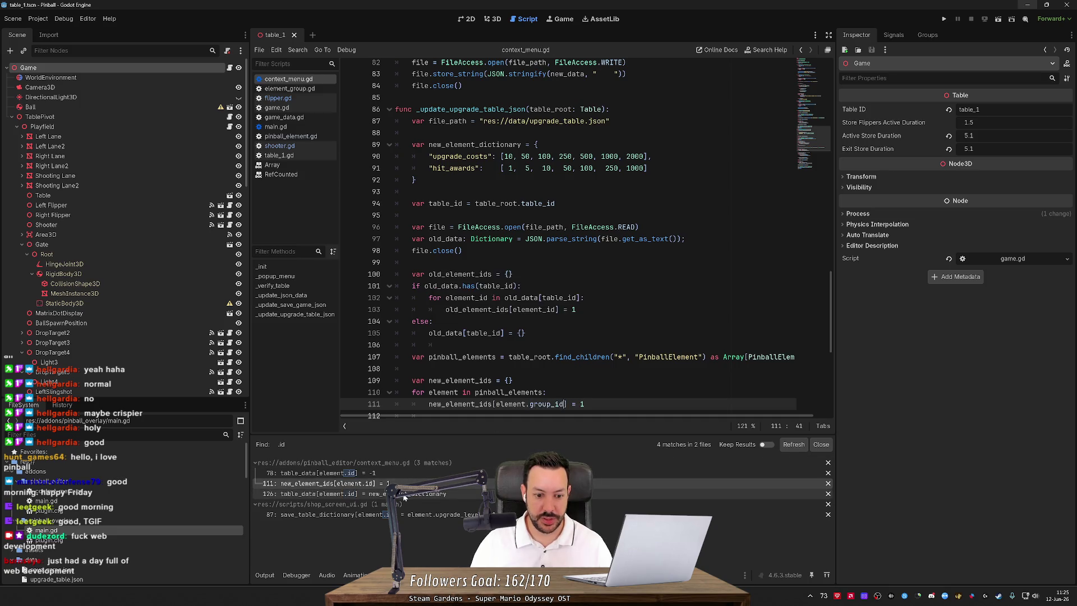
{"action": "left_click", "coordinate": [525, 494]}
{"action": "type", "text": ".group_id] = new_element_dictionary"}
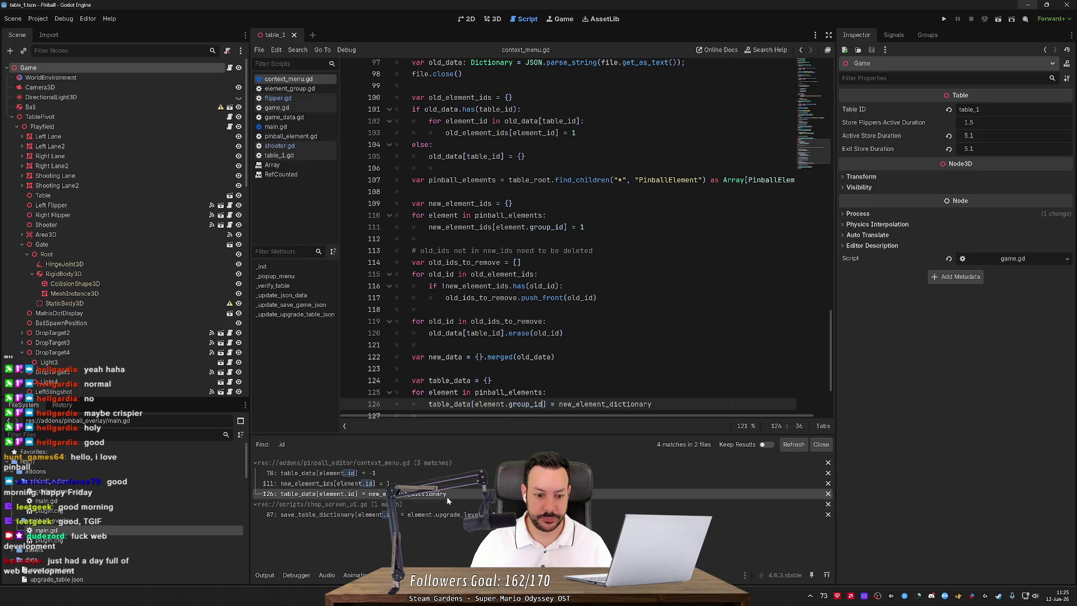
{"action": "left_click", "coordinate": [447, 514]}
{"action": "key", "text": "BackSpace"}
{"action": "key", "text": "Delete"}
{"action": "type", "text": "group_id"}
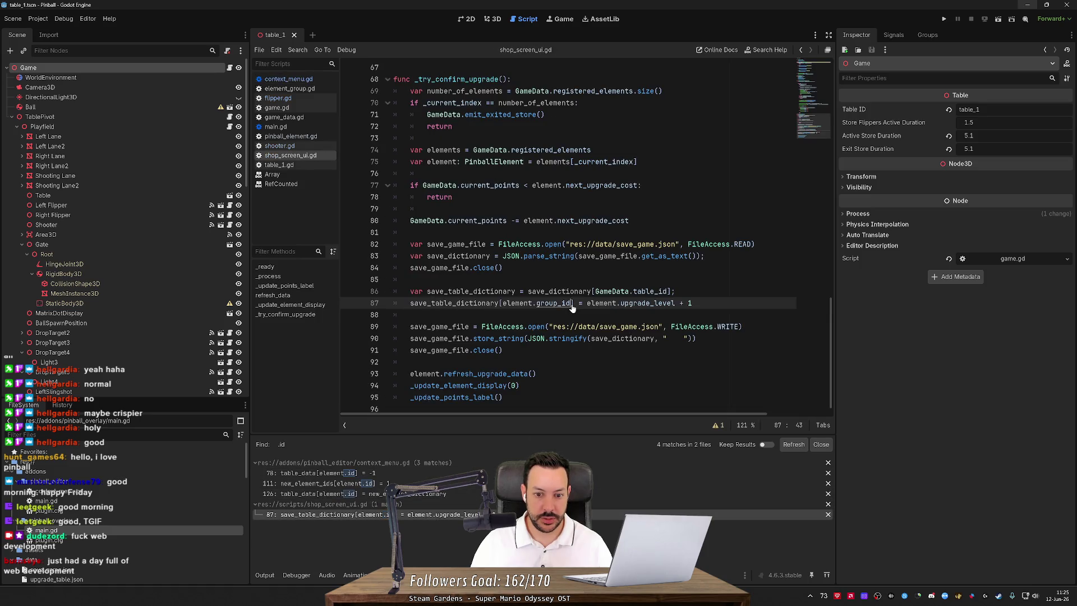
Search the project for .group_id, listing 7 matches in 4 files, and open the first.
{"action": "key", "text": "ctrl+shift+f"}
{"action": "type", "text": "group"}
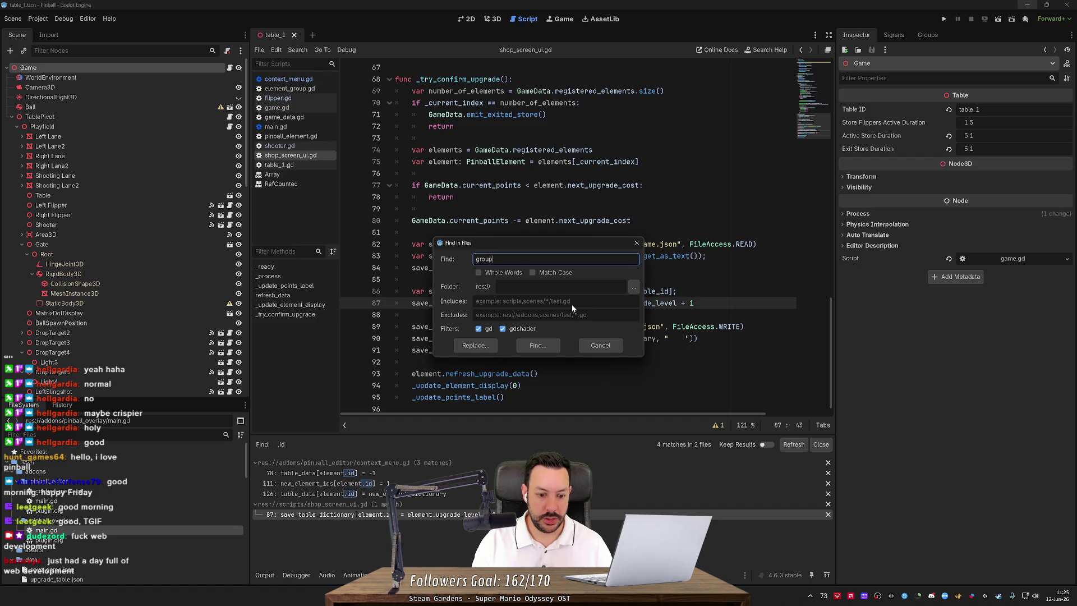
{"action": "key", "text": "Escape"}
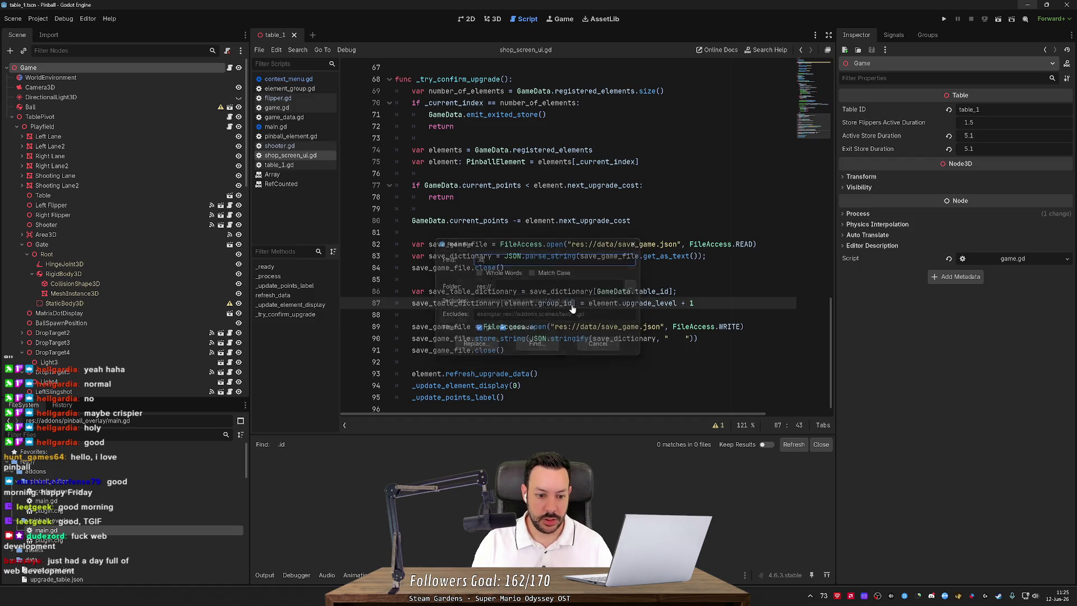
{"action": "key", "text": "ctrl+shift+f"}
{"action": "type", "text": ".group"}
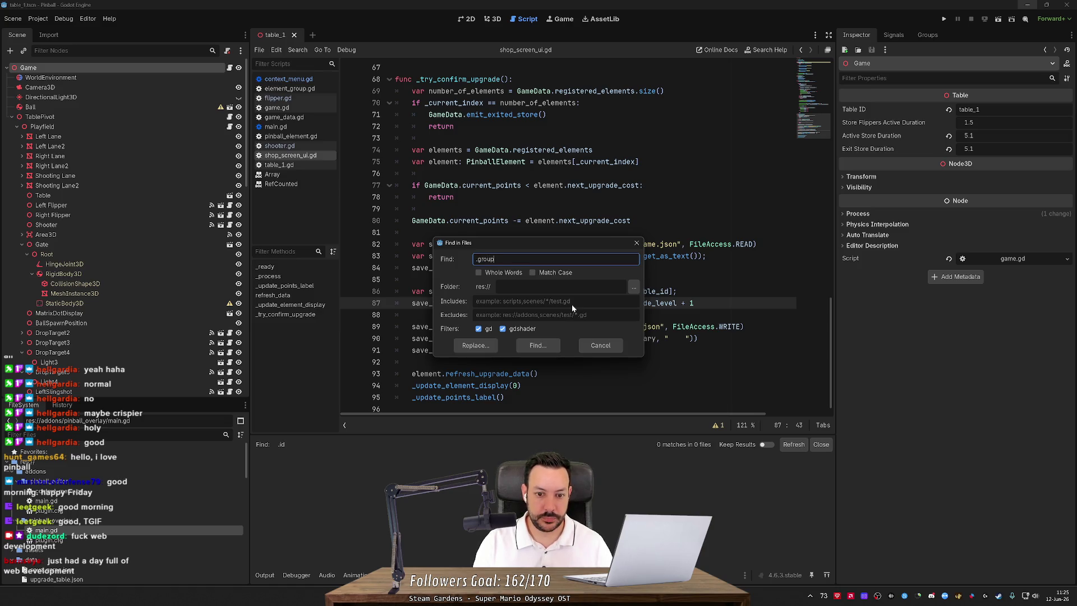
{"action": "type", "text": "_id"}
{"action": "key", "text": "Return"}
{"action": "left_click", "coordinate": [365, 472]}
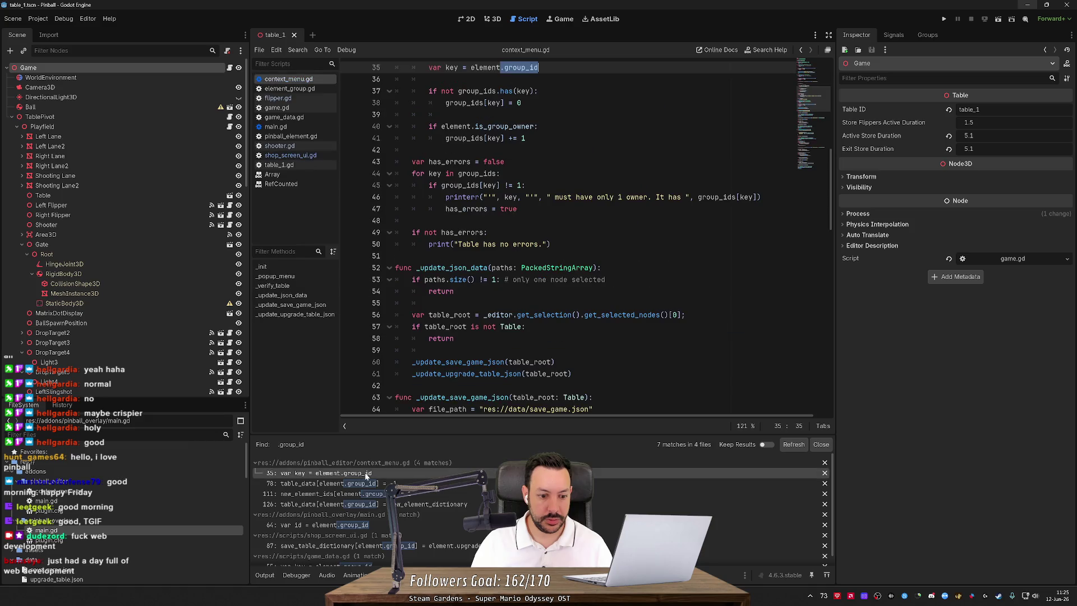
{"action": "scroll", "coordinate": [567, 239], "scroll_direction": "up", "scroll_amount": 9}
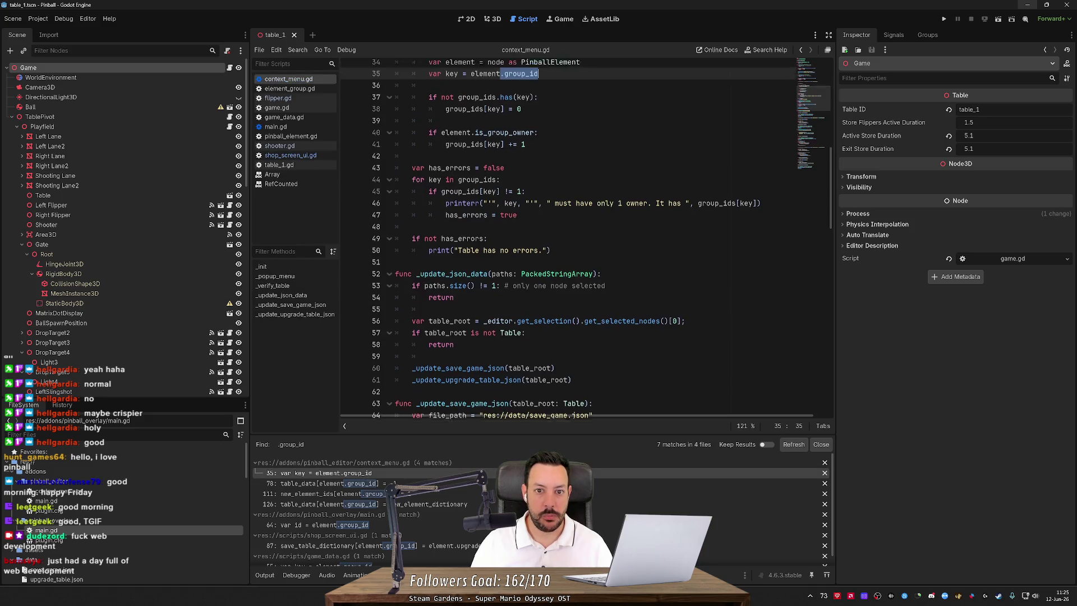
{"action": "scroll", "coordinate": [584, 238], "scroll_direction": "down", "scroll_amount": 1}
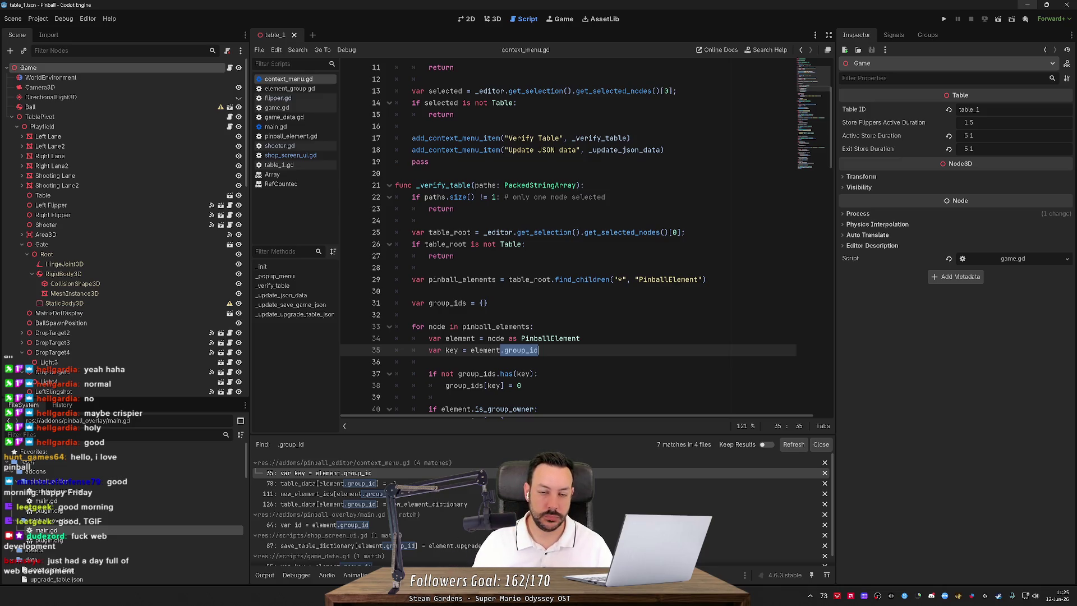
{"action": "left_click", "coordinate": [491, 19]}
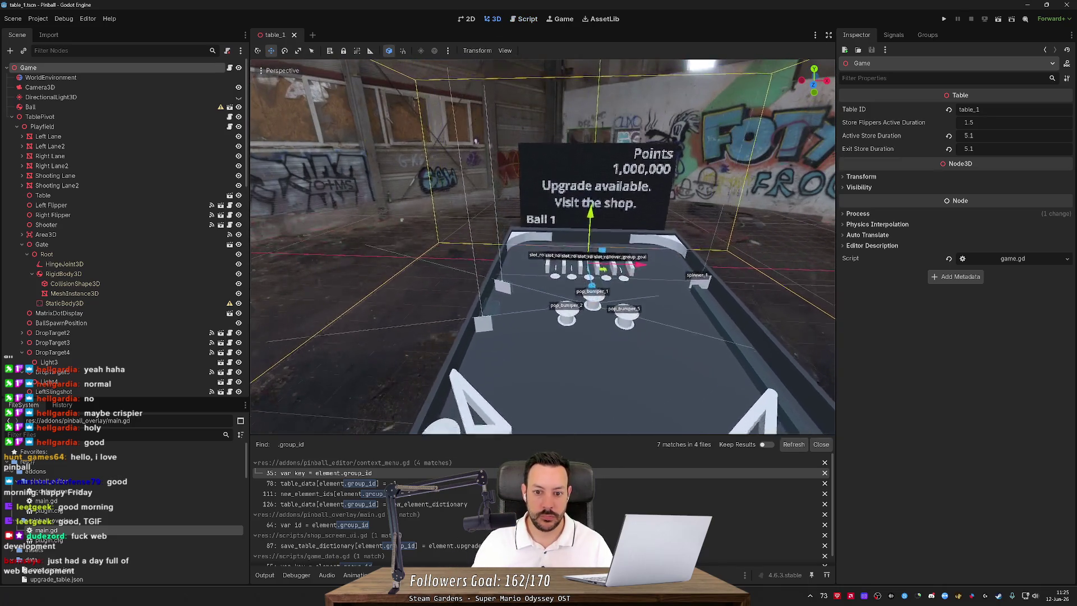
Look down on the table and give PopBumper3 the temporary name PopBumper993.
{"action": "scroll", "coordinate": [536, 174], "scroll_direction": "up", "scroll_amount": 3}
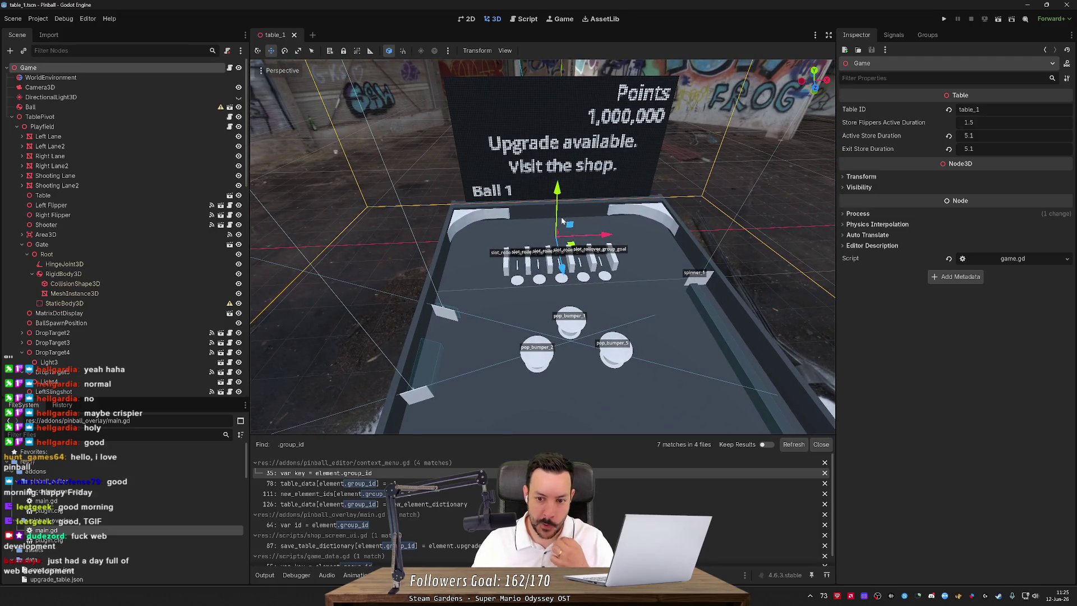
{"action": "mouse_move", "coordinate": [536, 173]}
{"action": "left_mouse_down"}
{"action": "mouse_move", "coordinate": [530, 135]}
{"action": "mouse_move", "coordinate": [524, 152]}
{"action": "mouse_move", "coordinate": [562, 232]}
{"action": "left_mouse_up"}
{"action": "left_click", "coordinate": [573, 209]}
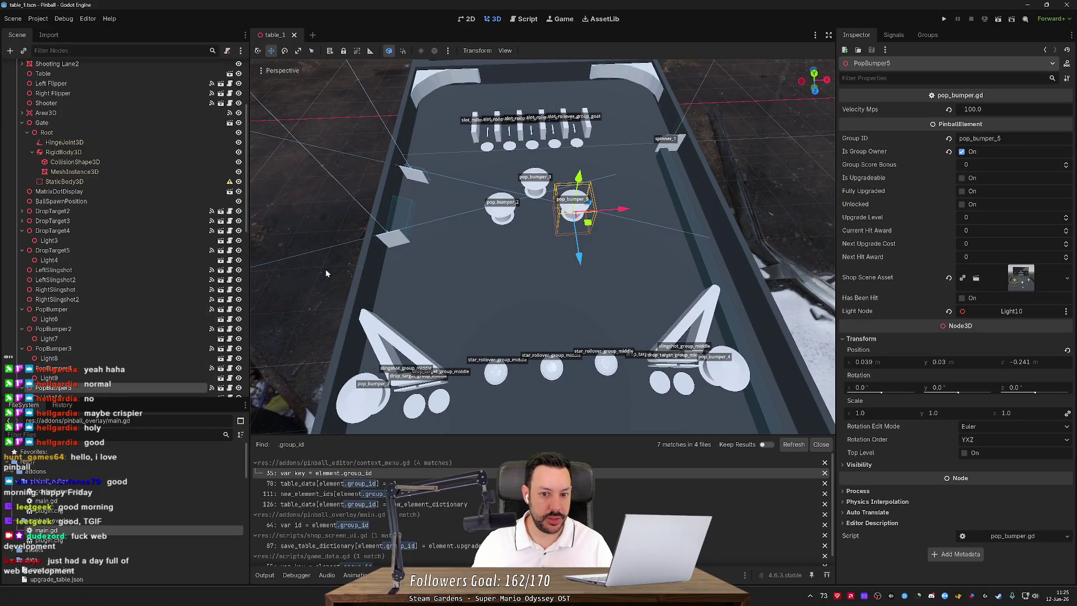
{"action": "left_click", "coordinate": [500, 213]}
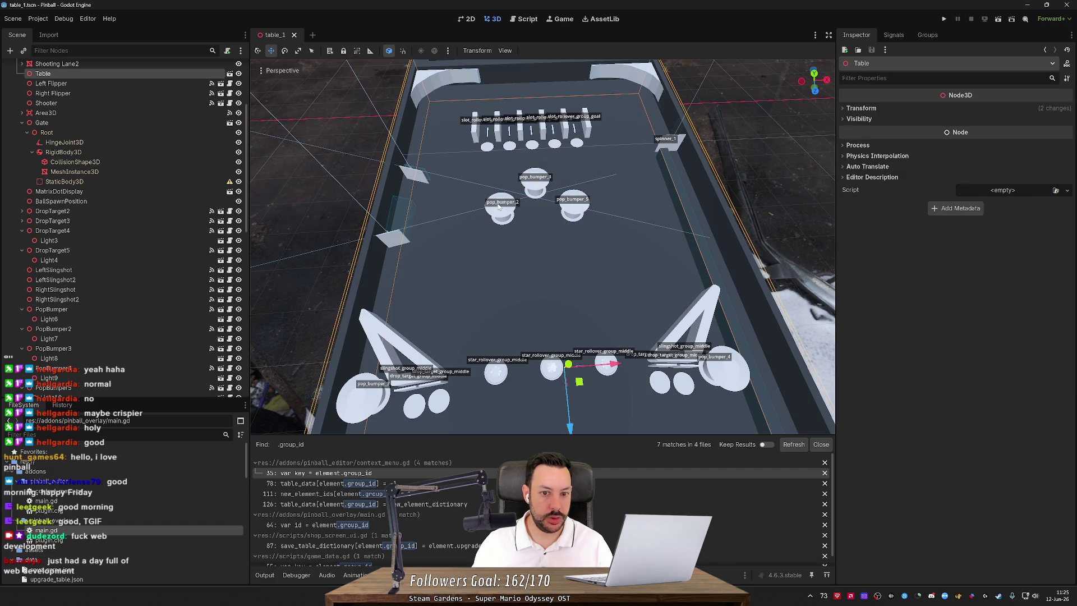
{"action": "double_click", "coordinate": [109, 350]}
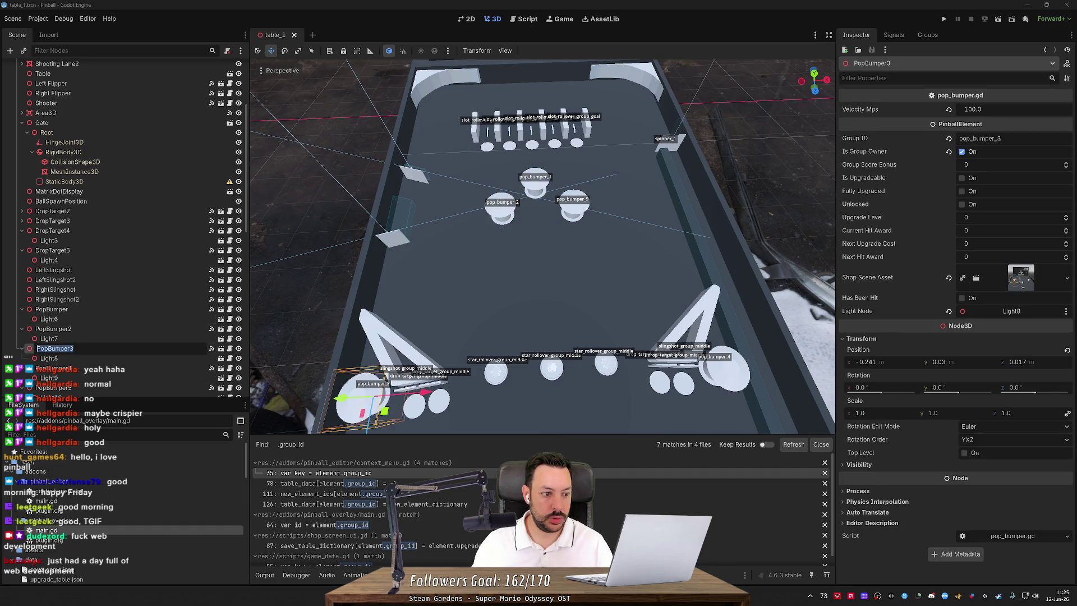
{"action": "type", "text": "99"}
{"action": "key", "text": "Return"}
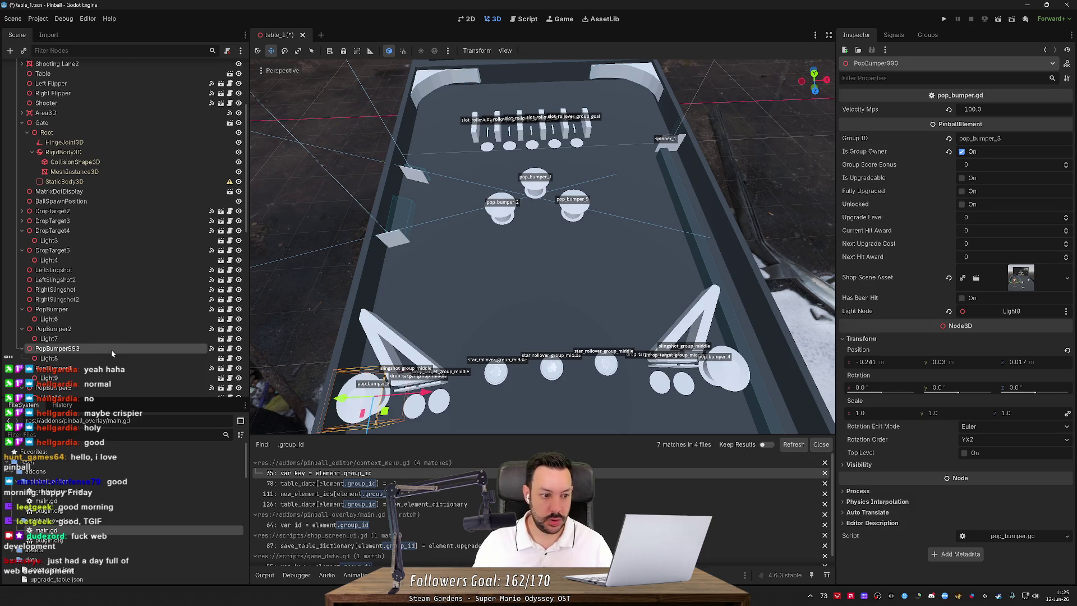
Rename the pop_bumper_5 bumper to PopBumper3, set Group ID pop_bumper_3, and move it up the tree.
{"action": "left_click", "coordinate": [573, 213]}
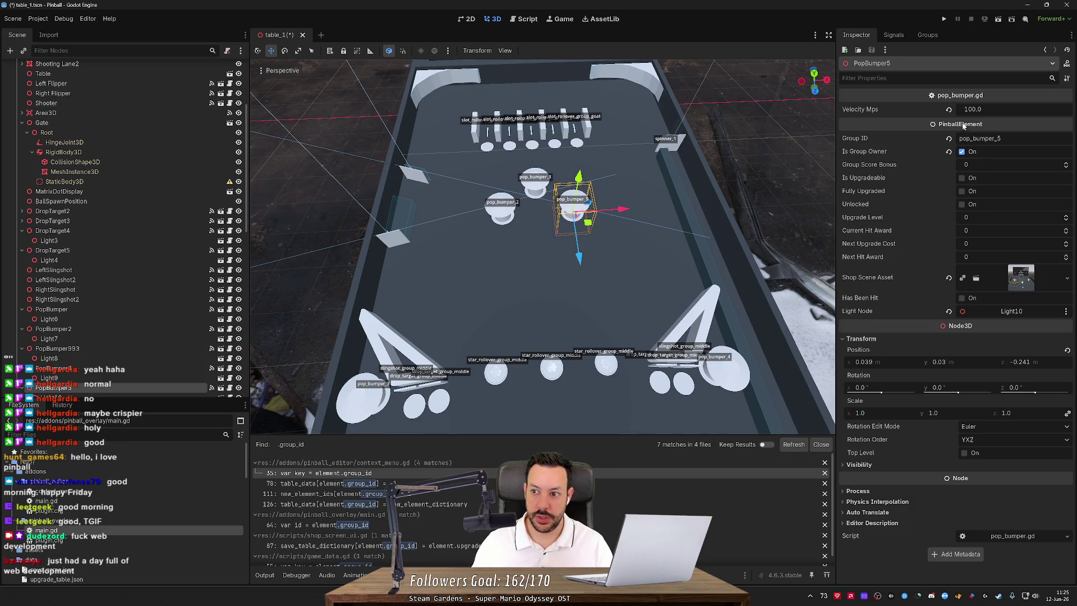
{"action": "double_click", "coordinate": [88, 390]}
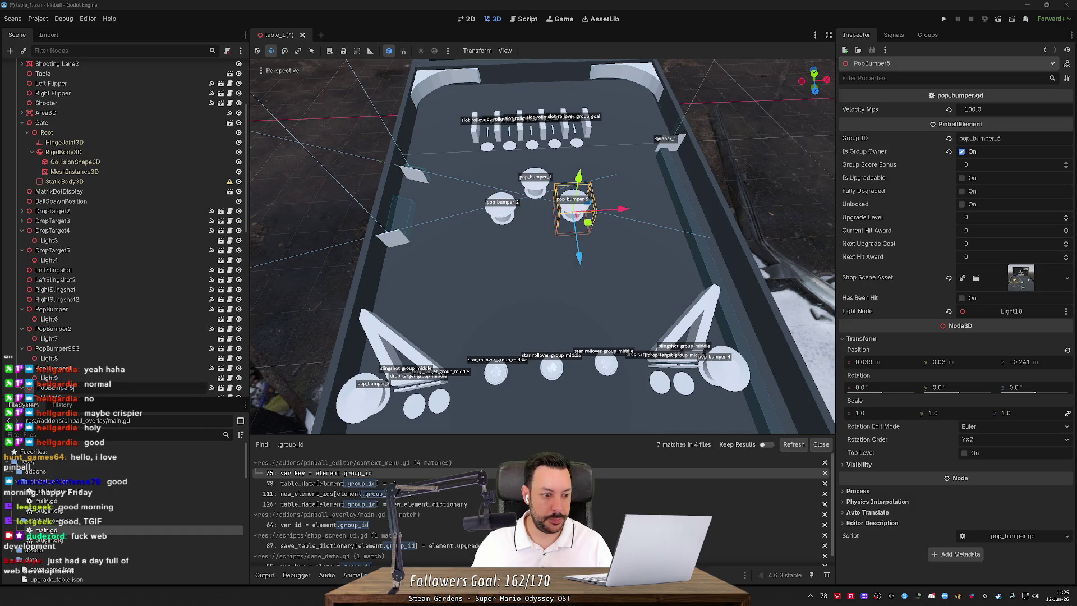
{"action": "key", "text": "Return"}
{"action": "left_click", "coordinate": [987, 138]}
{"action": "key", "text": "BackSpace"}
{"action": "type", "text": "3"}
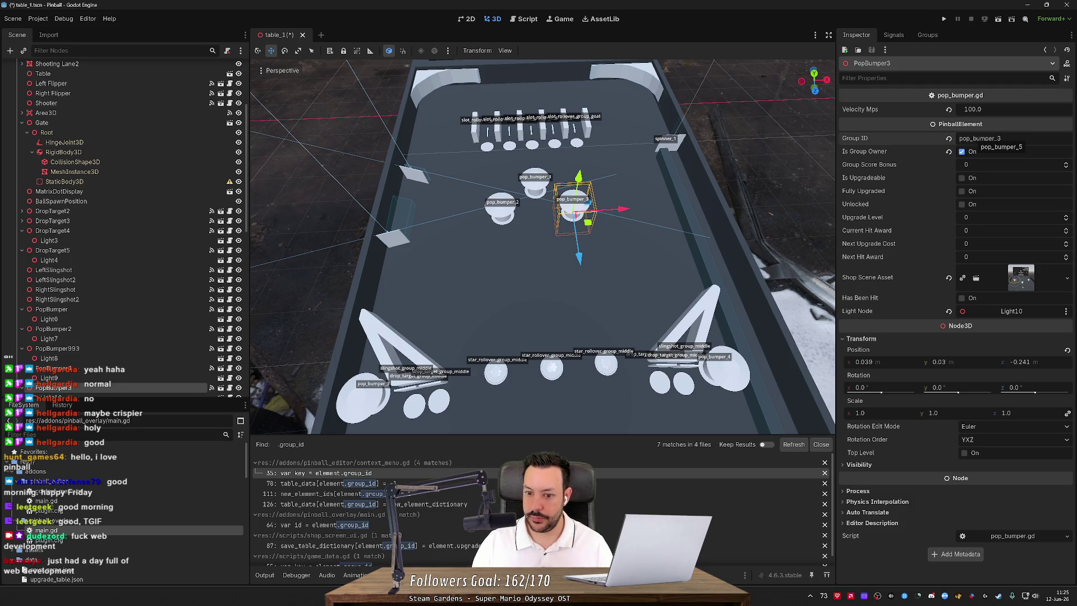
{"action": "left_click_drag", "start_coordinate": [160, 386], "coordinate": [116, 349]}
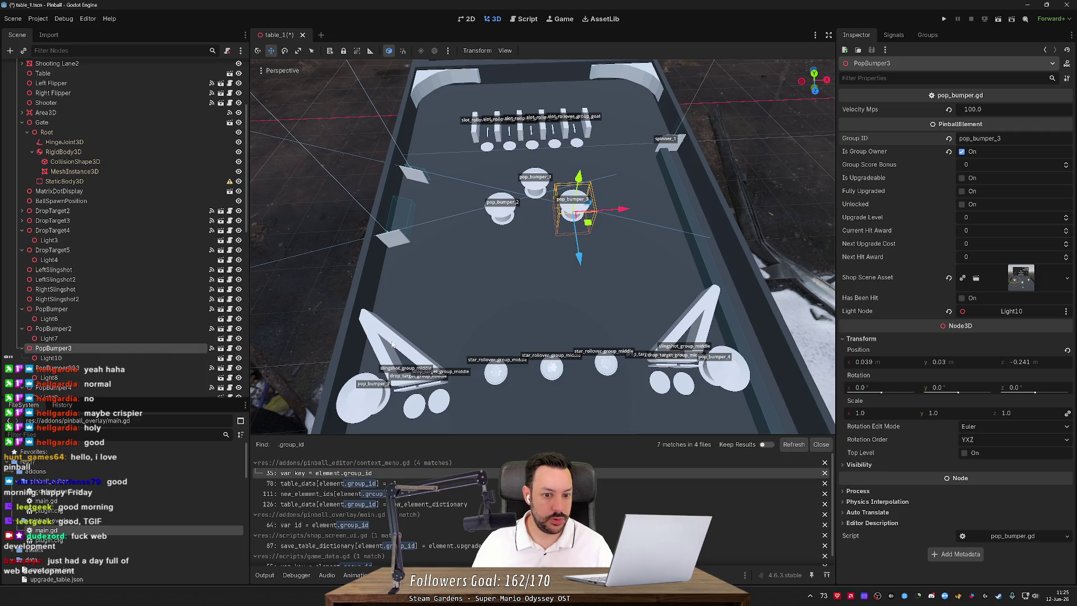
Set the bottom-left pop bumper's Group ID to pop_bumper_4.
{"action": "left_click", "coordinate": [359, 401]}
{"action": "left_click", "coordinate": [1004, 138]}
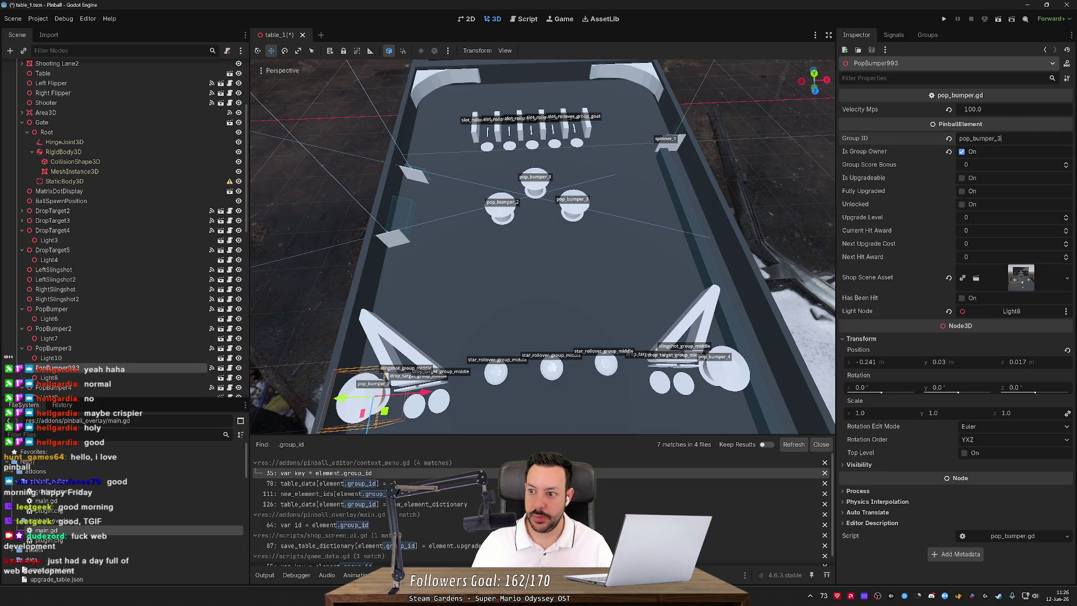
{"action": "key", "text": "BackSpace"}
{"action": "type", "text": "4"}
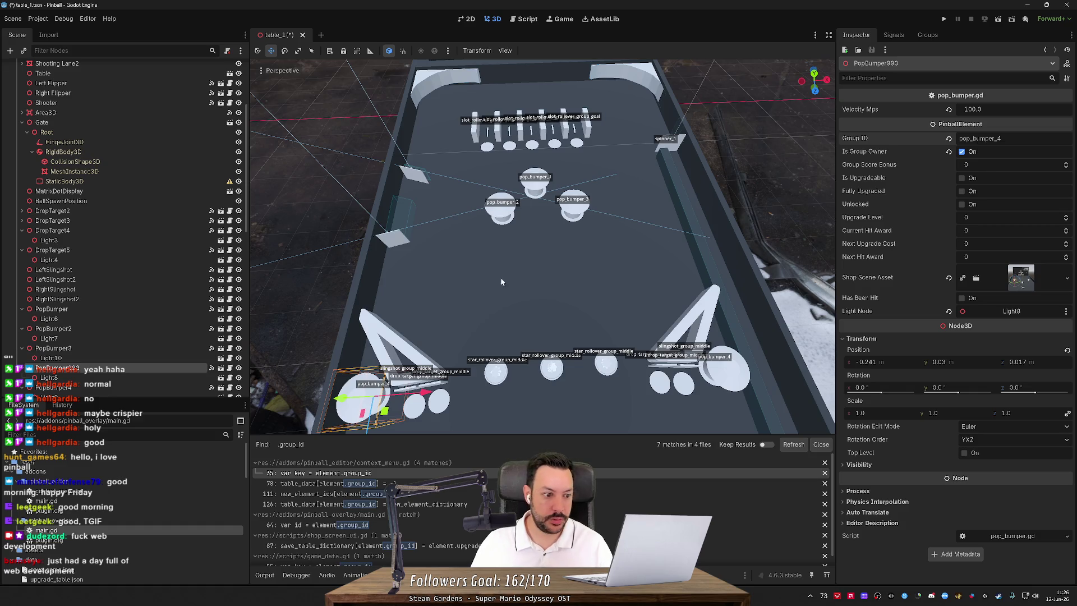
Rename the PopBumper4 node to PopBumper5 and PopBumper993 to PopBumper4.
{"action": "left_click", "coordinate": [137, 387]}
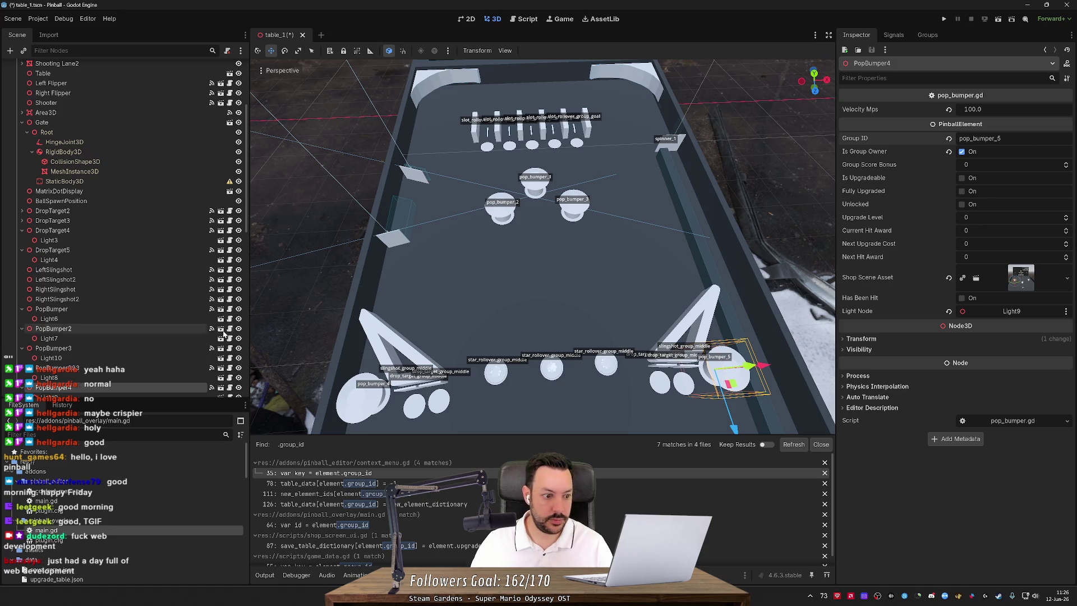
{"action": "scroll", "coordinate": [113, 374], "scroll_direction": "down", "scroll_amount": 2}
{"action": "double_click", "coordinate": [122, 344]}
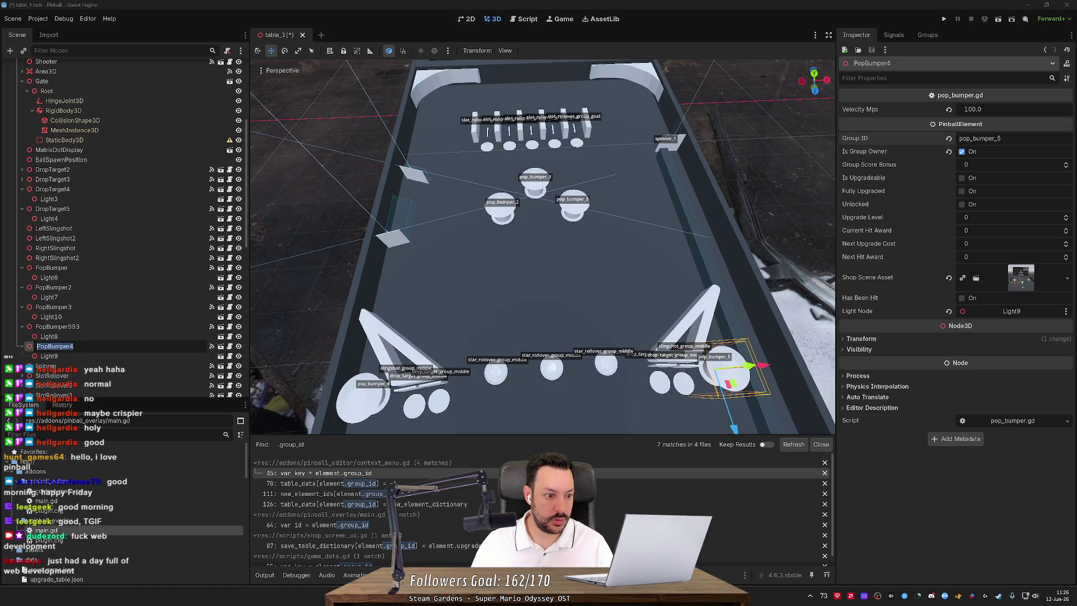
{"action": "type", "text": "5"}
{"action": "key", "text": "Return"}
{"action": "double_click", "coordinate": [113, 328]}
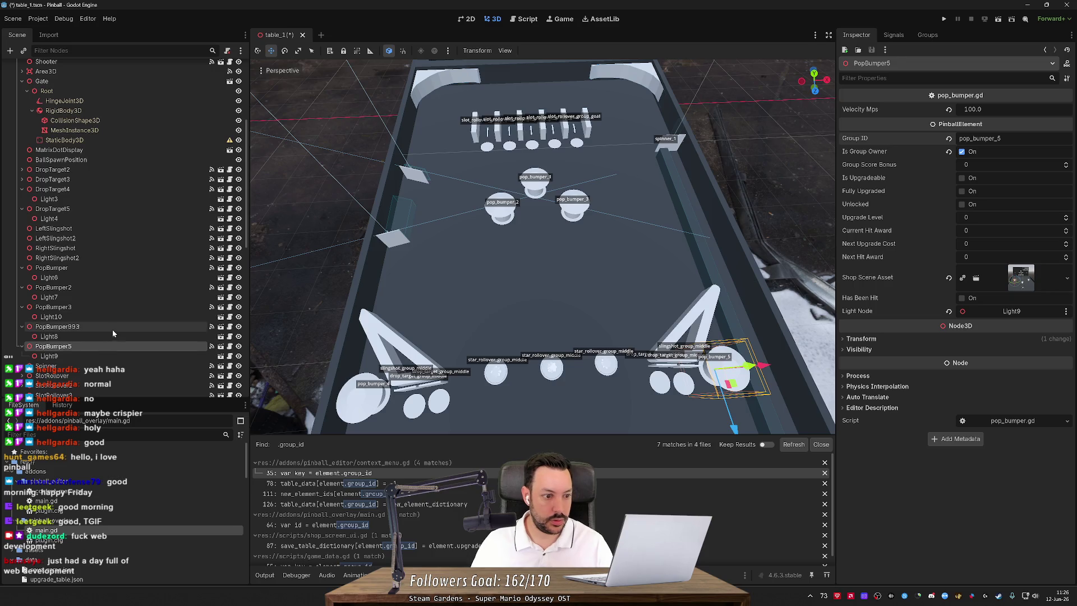
{"action": "key", "text": "BackSpace"}
{"action": "key", "text": "BackSpace"}
{"action": "key", "text": "BackSpace"}
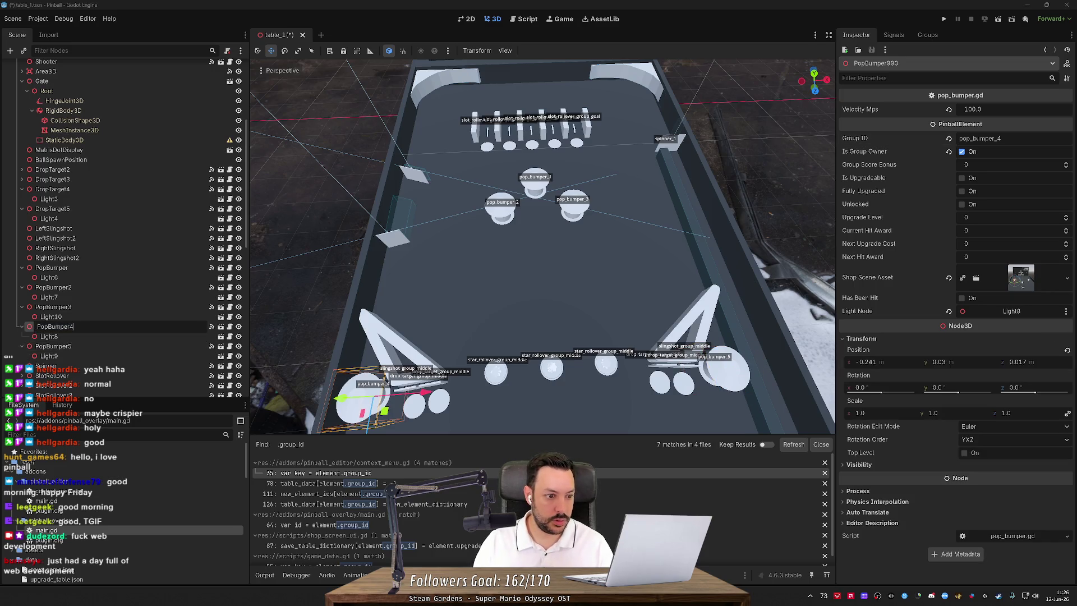
{"action": "key", "text": "Return"}
Save the table and check each pop bumper's group ID, then view the .group_id match in context_menu.gd.
{"action": "key", "text": "ctrl+s"}
{"action": "left_click", "coordinate": [101, 269]}
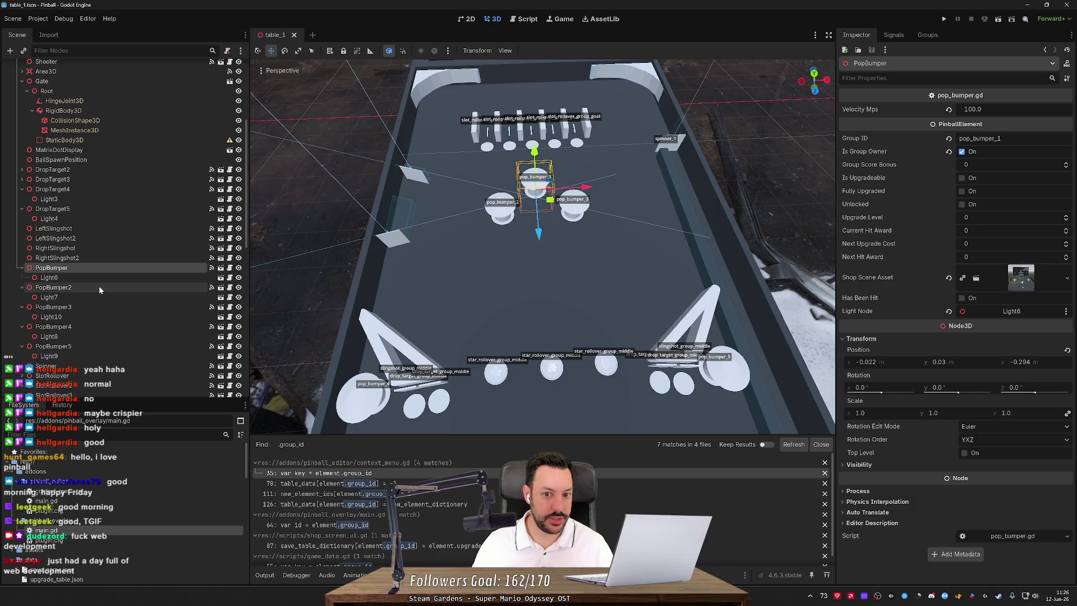
{"action": "left_click", "coordinate": [99, 287]}
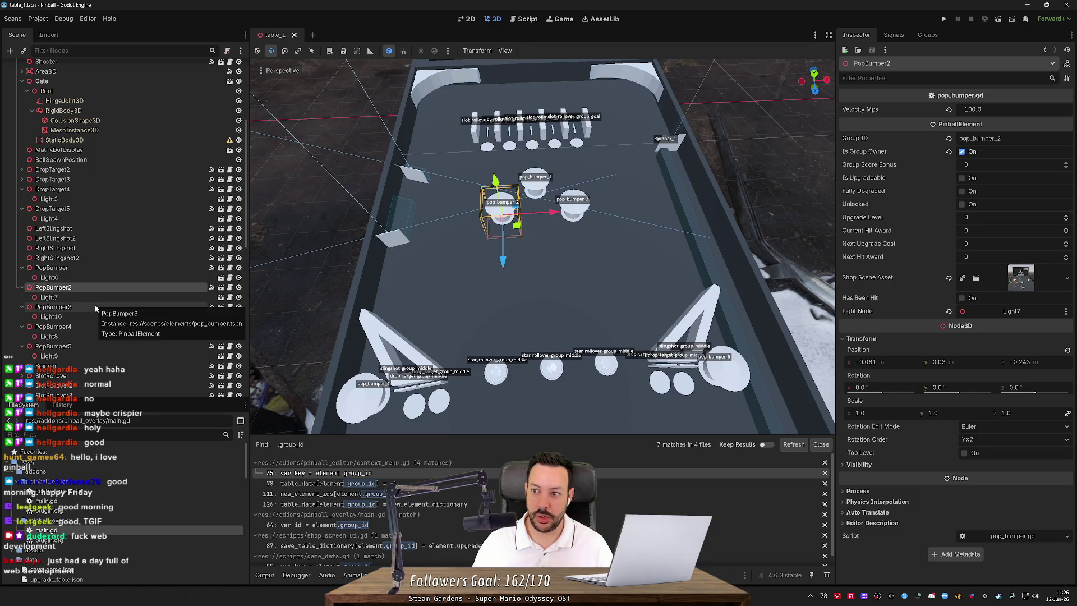
{"action": "left_click", "coordinate": [96, 306]}
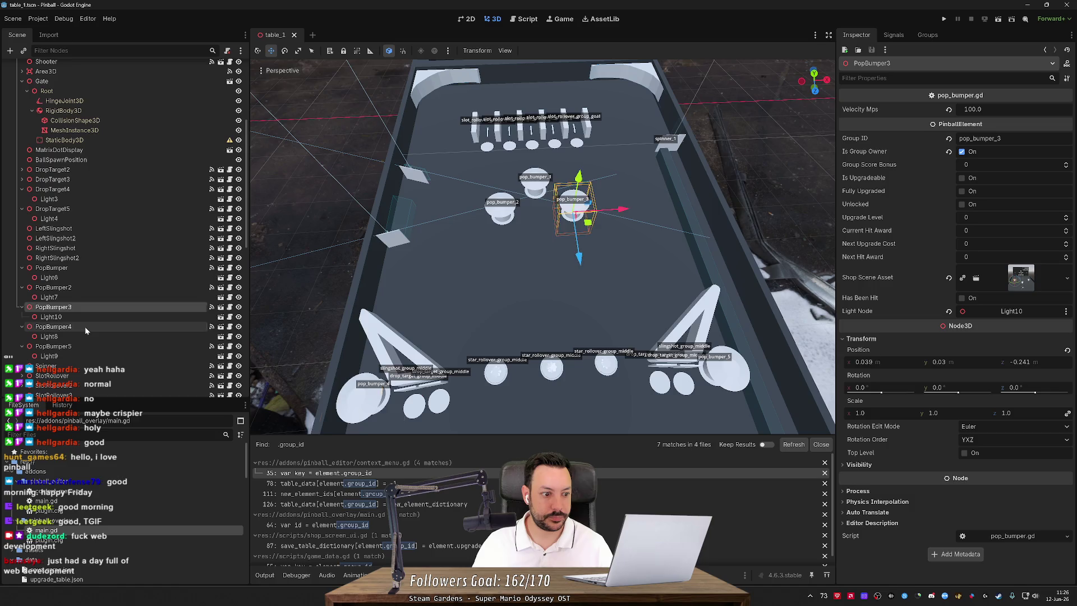
{"action": "left_click", "coordinate": [81, 346]}
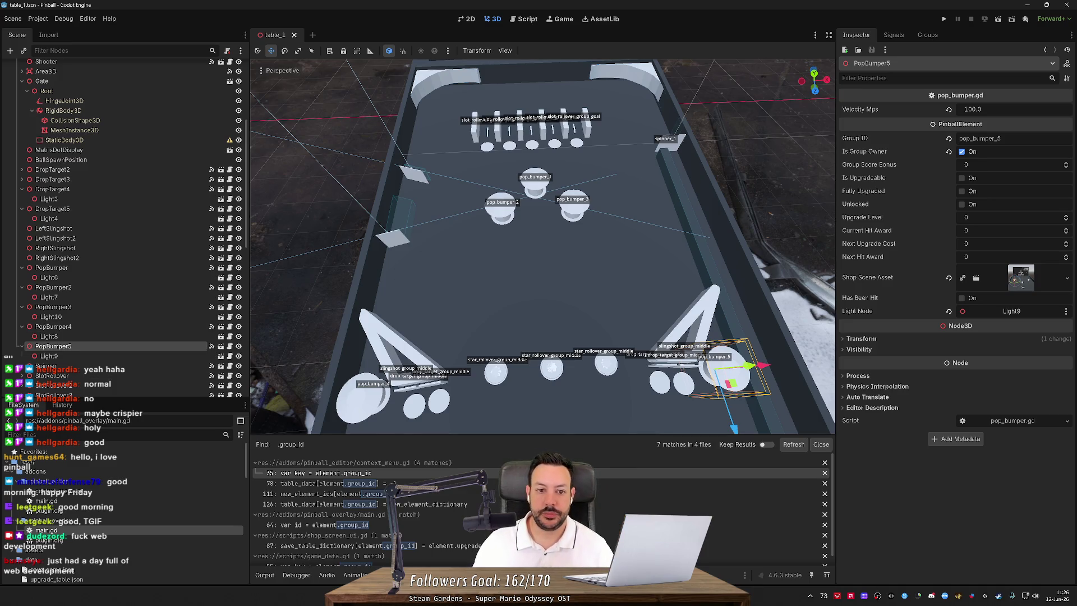
{"action": "scroll", "coordinate": [543, 246], "scroll_direction": "up", "scroll_amount": 3}
{"action": "scroll", "coordinate": [424, 260], "scroll_direction": "down", "scroll_amount": 5}
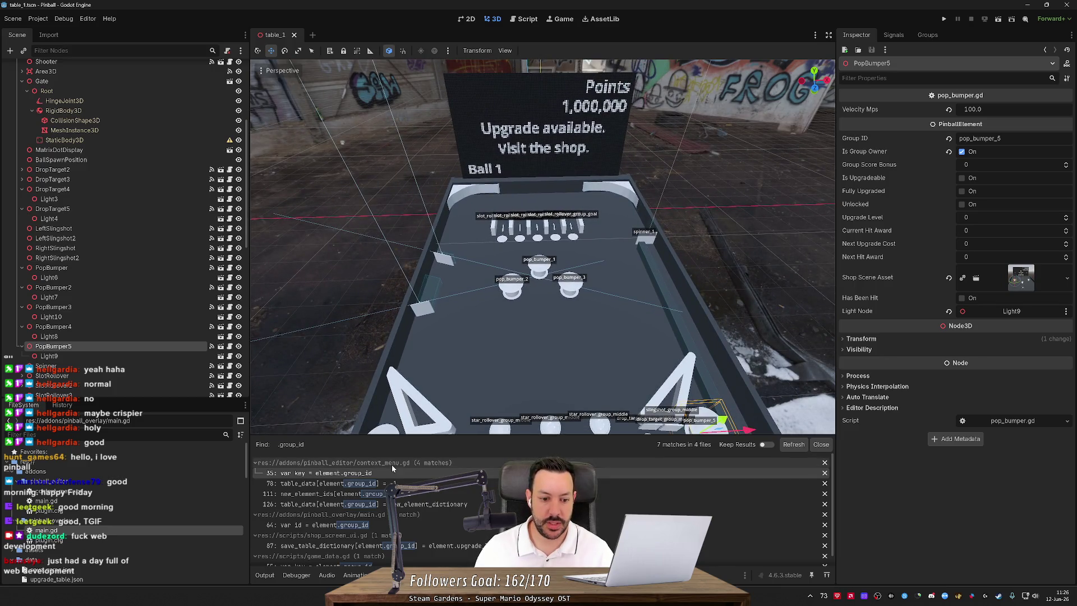
{"action": "left_click", "coordinate": [359, 483]}
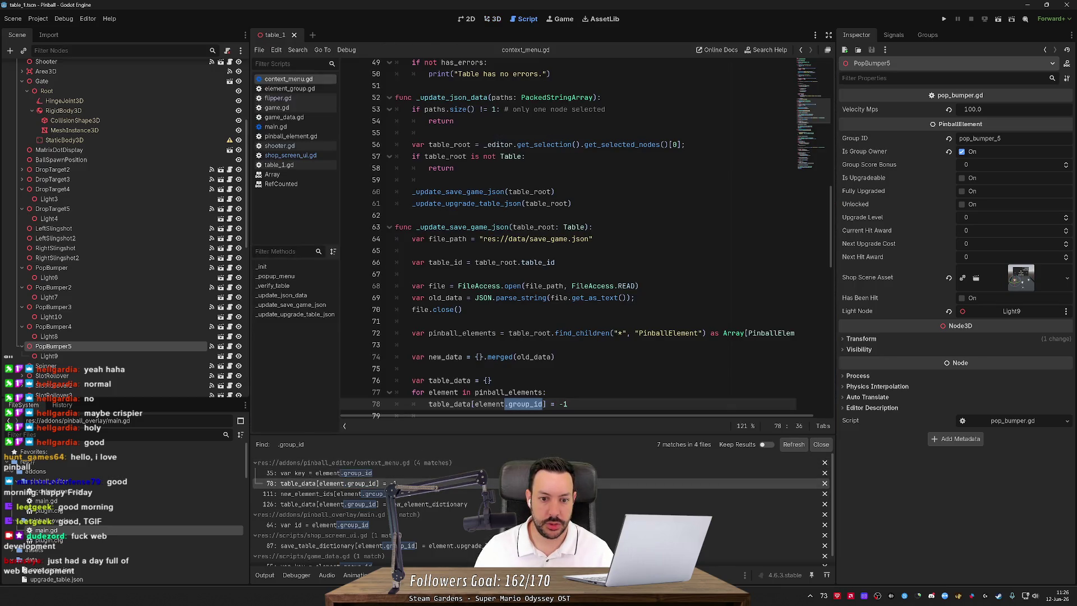
Open save_game.json from the FileSystem dock and review its contents.
{"action": "scroll", "coordinate": [583, 235], "scroll_direction": "up", "scroll_amount": 10}
{"action": "scroll", "coordinate": [583, 236], "scroll_direction": "up", "scroll_amount": 5}
{"action": "scroll", "coordinate": [583, 235], "scroll_direction": "down", "scroll_amount": 8}
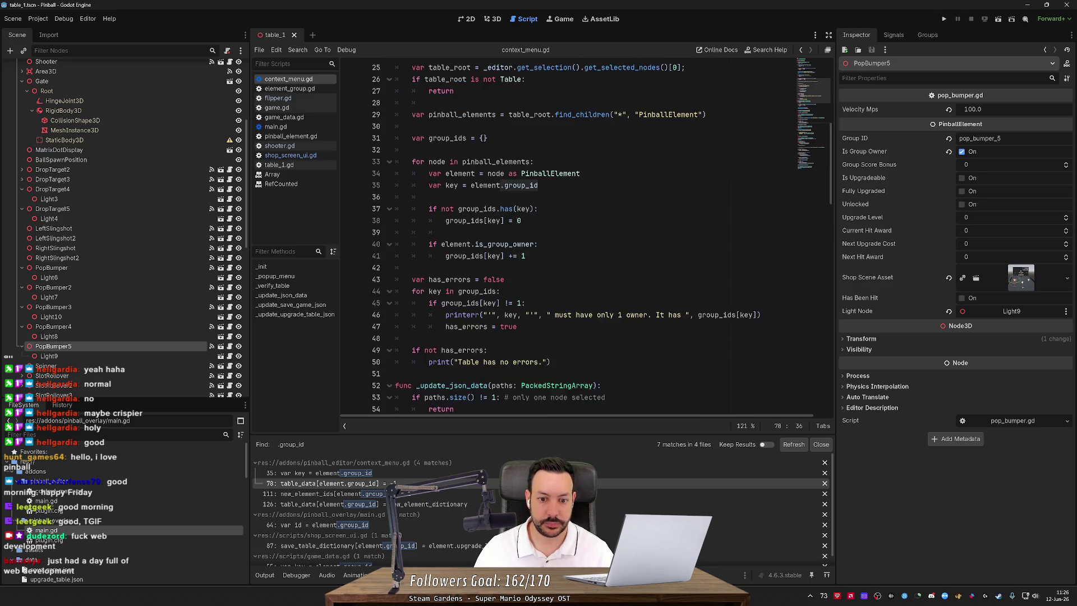
{"action": "scroll", "coordinate": [583, 235], "scroll_direction": "down", "scroll_amount": 4}
{"action": "scroll", "coordinate": [177, 460], "scroll_direction": "down", "scroll_amount": 1}
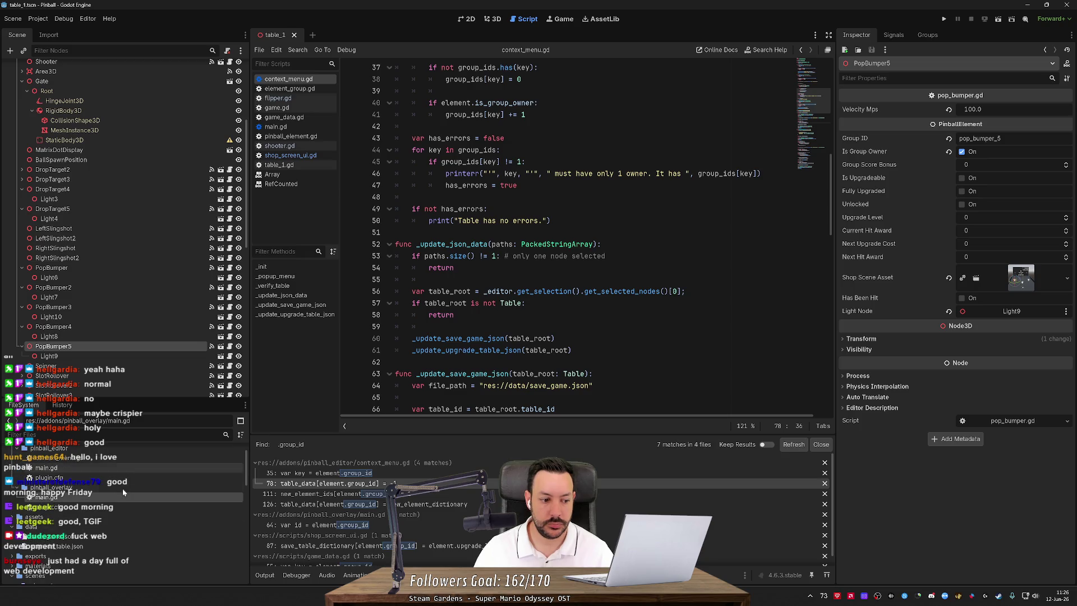
{"action": "double_click", "coordinate": [98, 537]}
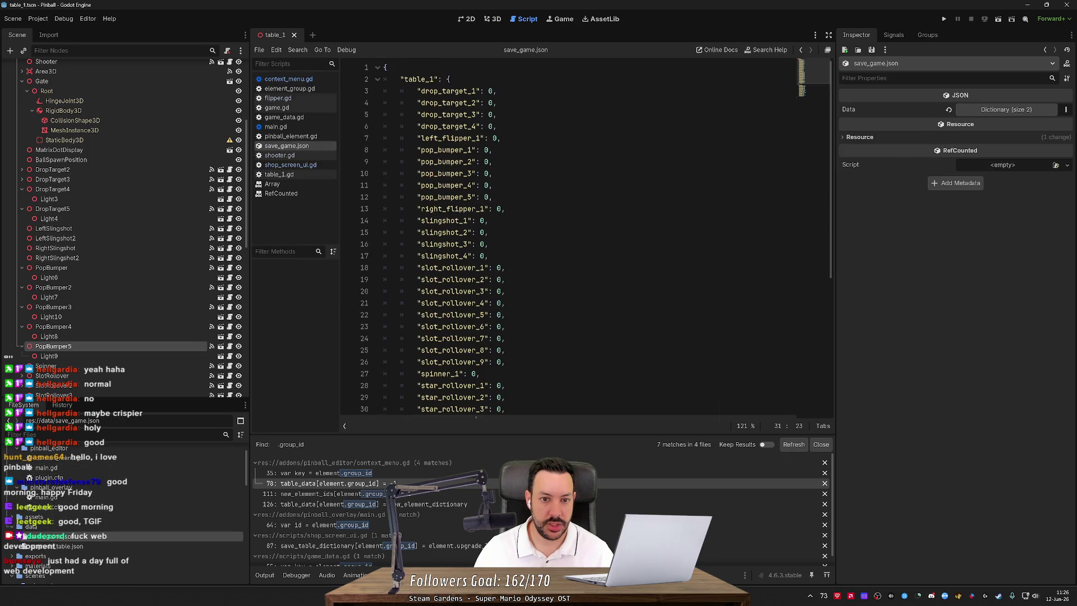
{"action": "mouse_move", "coordinate": [383, 90]}
{"action": "left_mouse_down"}
{"action": "mouse_move", "coordinate": [499, 181]}
{"action": "mouse_move", "coordinate": [509, 385]}
{"action": "mouse_move", "coordinate": [476, 350]}
{"action": "left_mouse_up"}
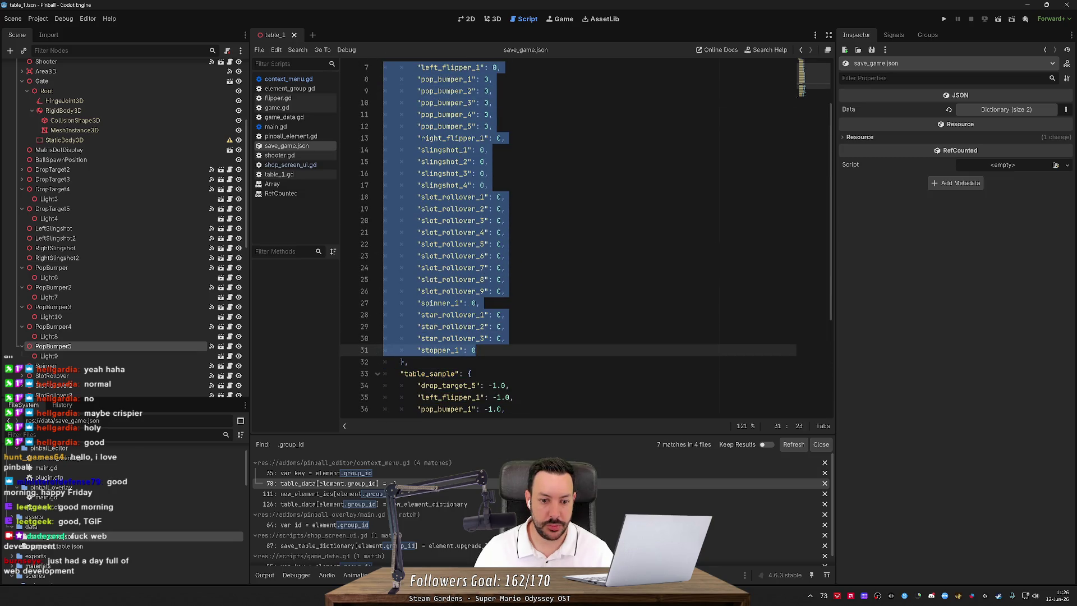
{"action": "left_click", "coordinate": [476, 350]}
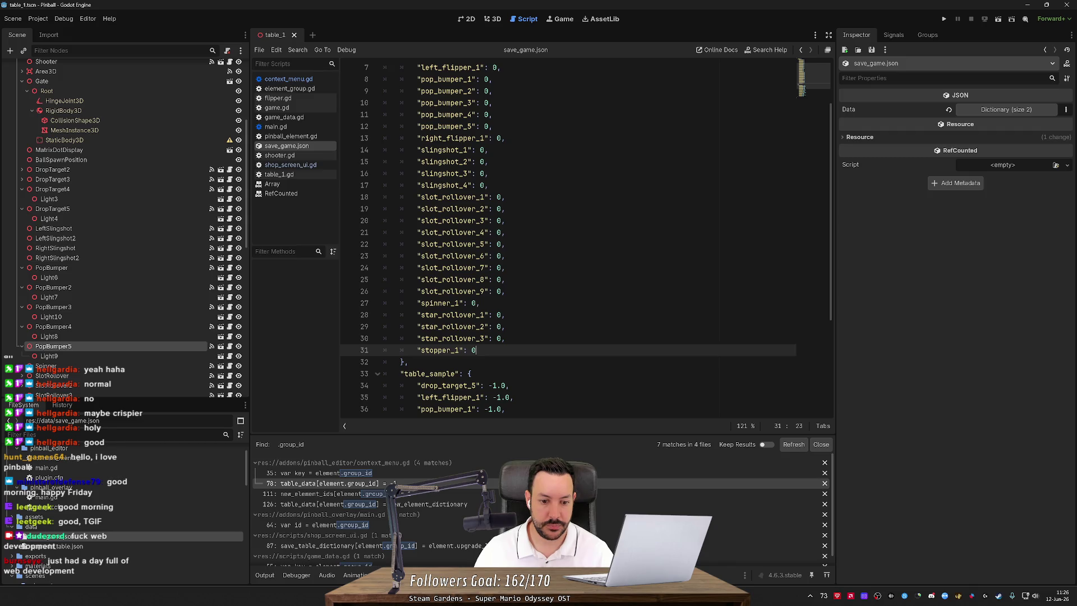
View upgrade_table.json, then open the context_menu.gd editor script.
{"action": "double_click", "coordinate": [146, 542]}
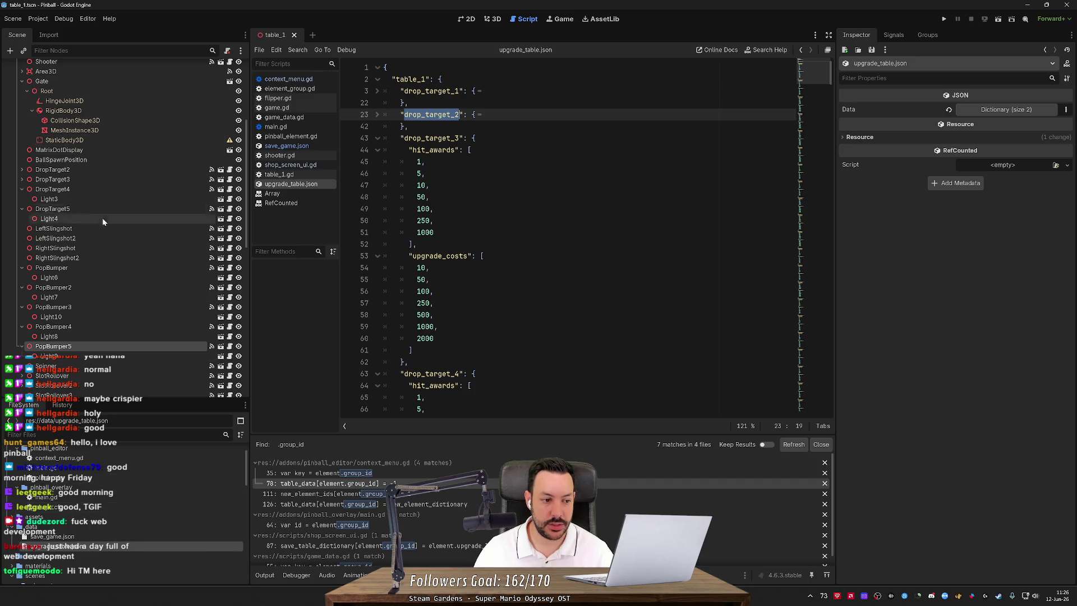
{"action": "scroll", "coordinate": [70, 453], "scroll_direction": "up", "scroll_amount": 2}
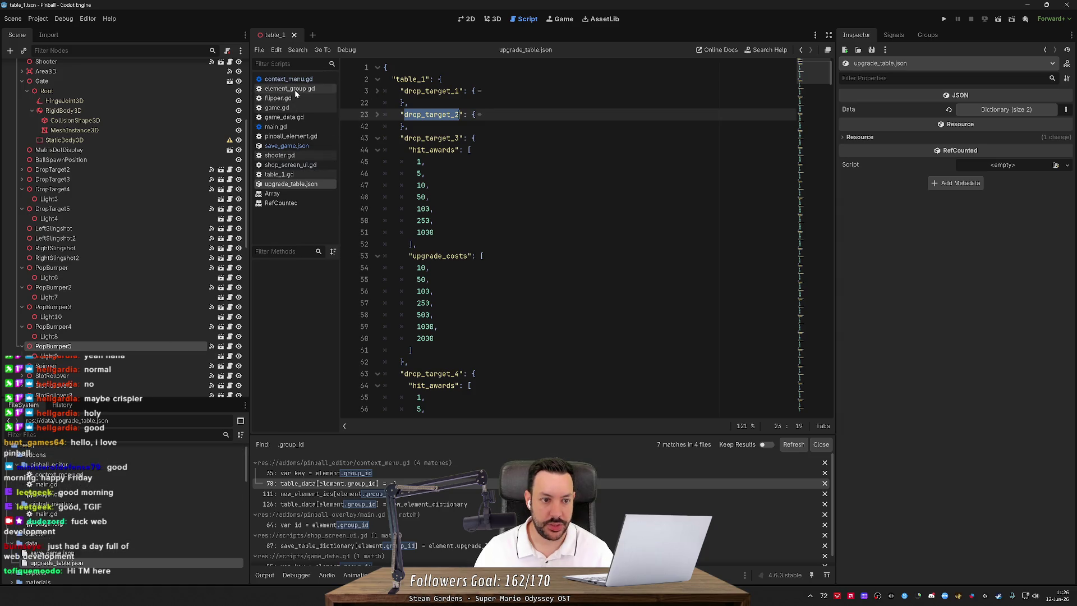
{"action": "scroll", "coordinate": [124, 485], "scroll_direction": "up", "scroll_amount": 1}
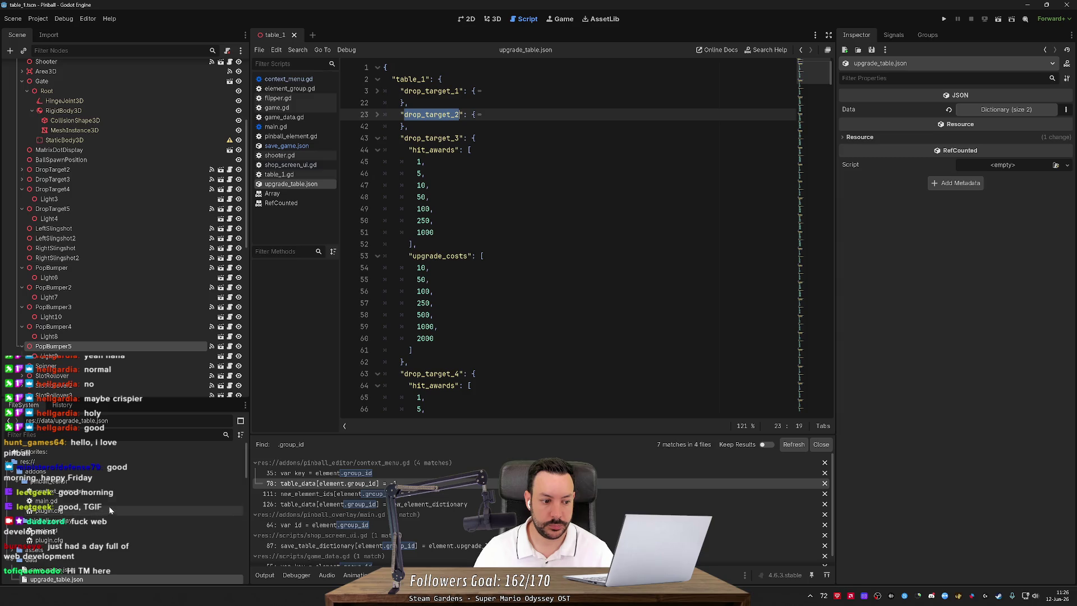
{"action": "double_click", "coordinate": [114, 493]}
{"action": "scroll", "coordinate": [583, 236], "scroll_direction": "up", "scroll_amount": 3}
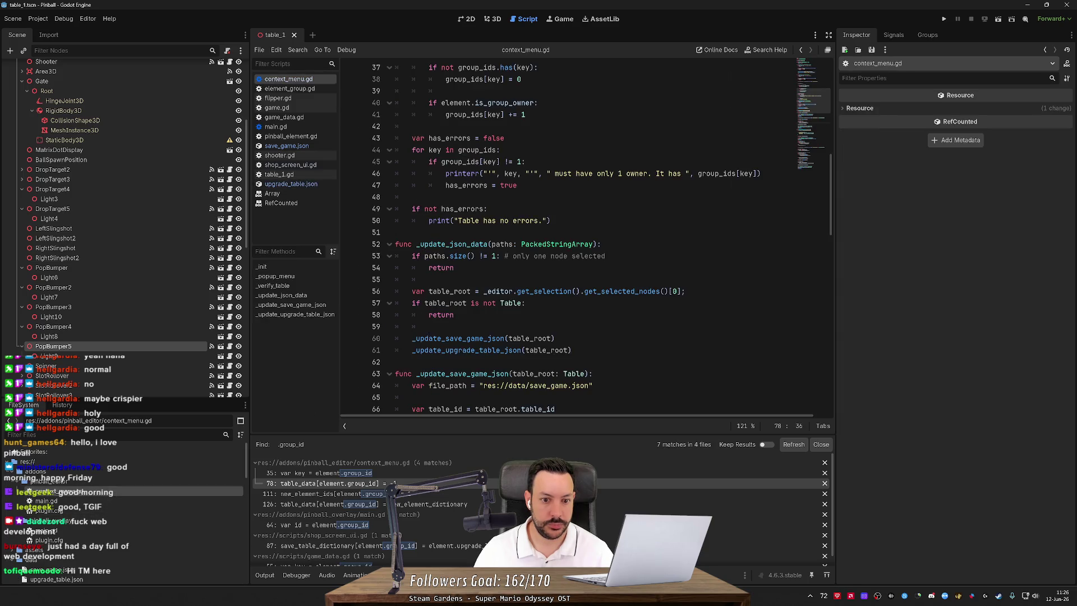
{"action": "scroll", "coordinate": [583, 236], "scroll_direction": "down", "scroll_amount": 3}
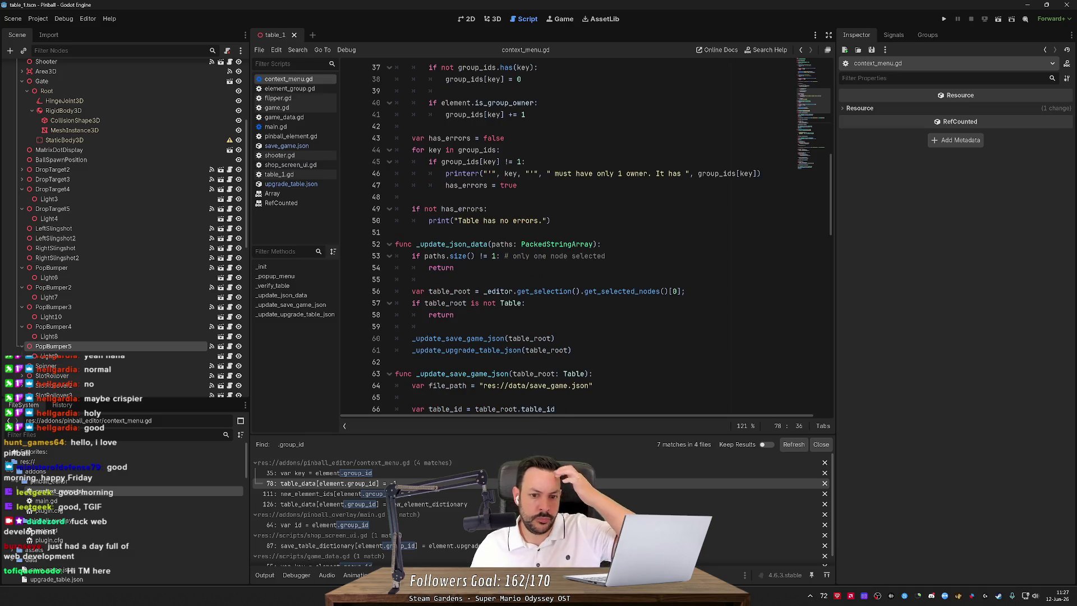
{"action": "scroll", "coordinate": [583, 236], "scroll_direction": "down", "scroll_amount": 4}
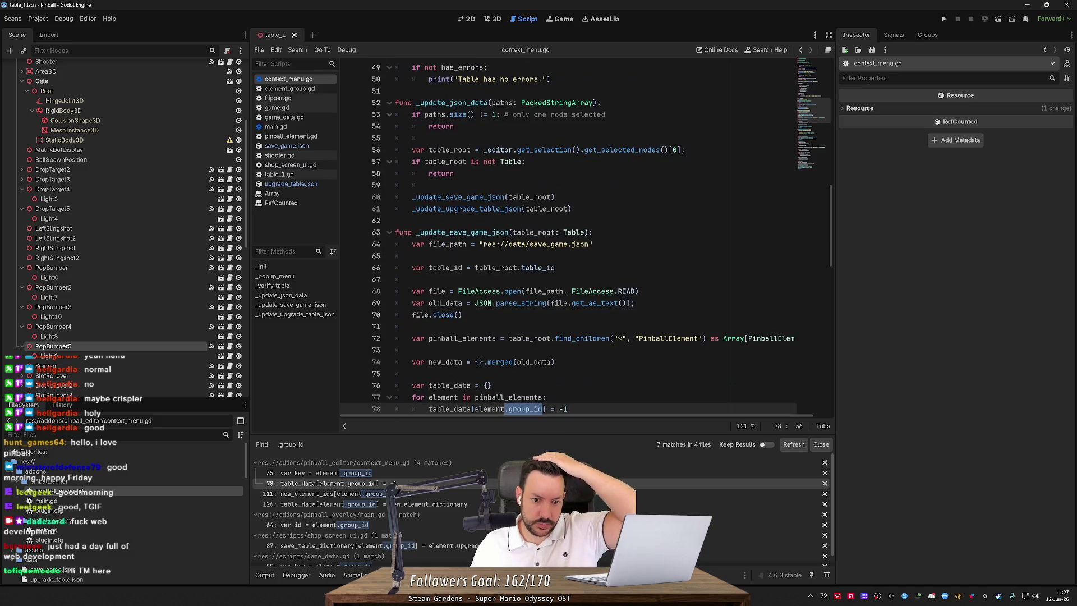
{"action": "scroll", "coordinate": [583, 236], "scroll_direction": "up", "scroll_amount": 4}
{"action": "scroll", "coordinate": [583, 235], "scroll_direction": "up", "scroll_amount": 4}
{"action": "scroll", "coordinate": [583, 235], "scroll_direction": "down", "scroll_amount": 4}
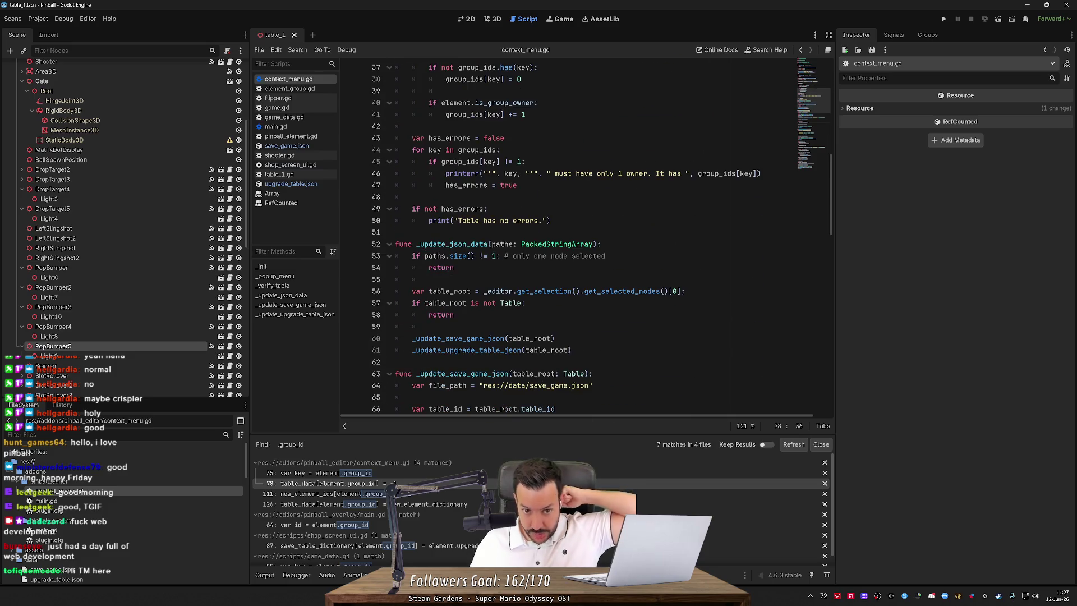
{"action": "scroll", "coordinate": [487, 418], "scroll_direction": "down", "scroll_amount": 3}
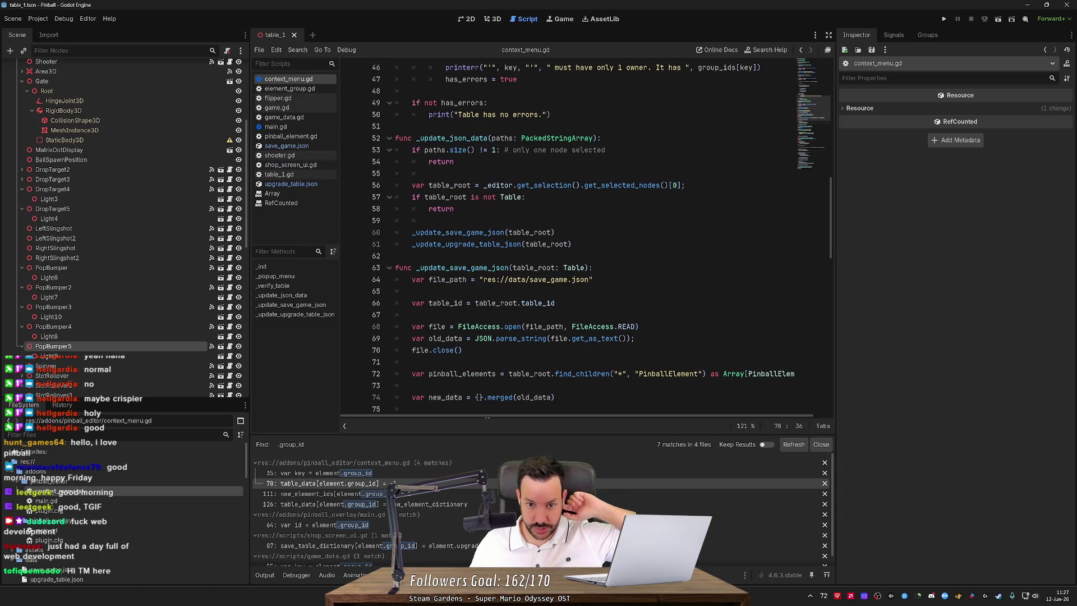
{"action": "scroll", "coordinate": [487, 418], "scroll_direction": "down", "scroll_amount": 2}
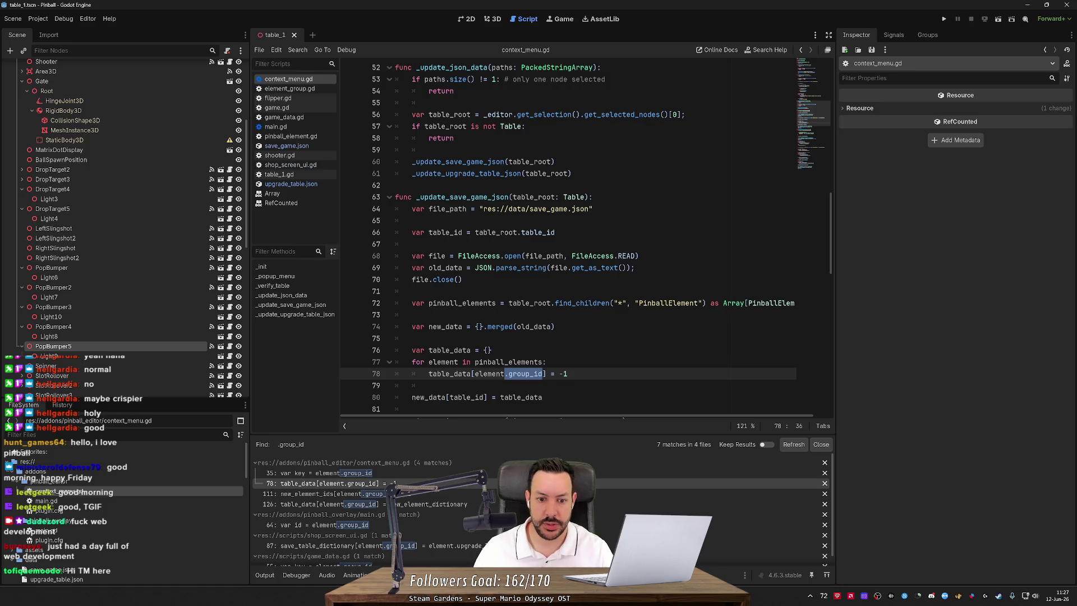
{"action": "scroll", "coordinate": [585, 238], "scroll_direction": "down", "scroll_amount": 2}
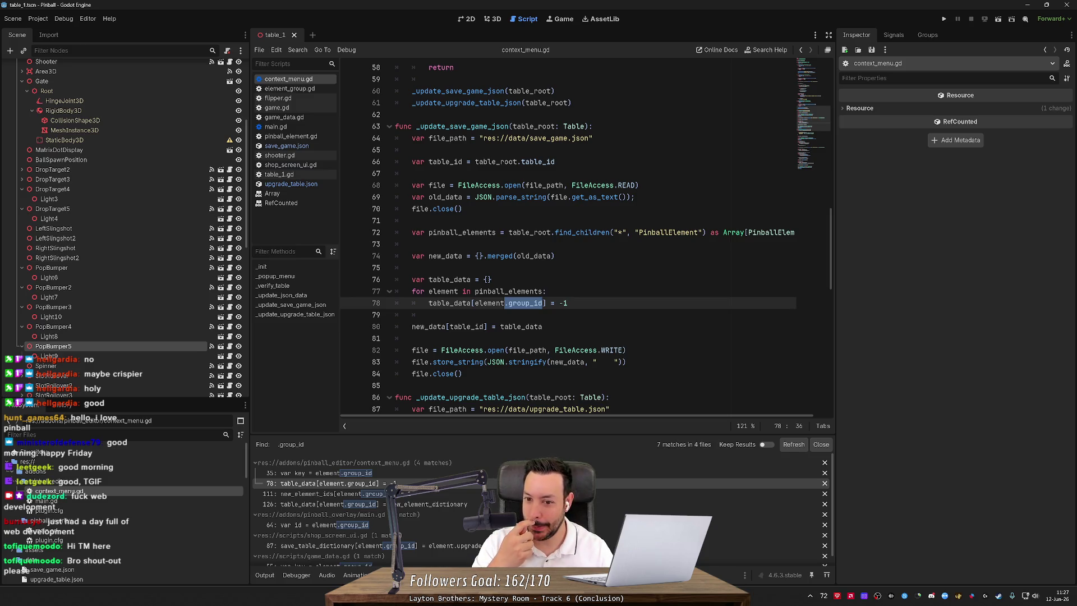
{"action": "scroll", "coordinate": [566, 238], "scroll_direction": "down", "scroll_amount": 2}
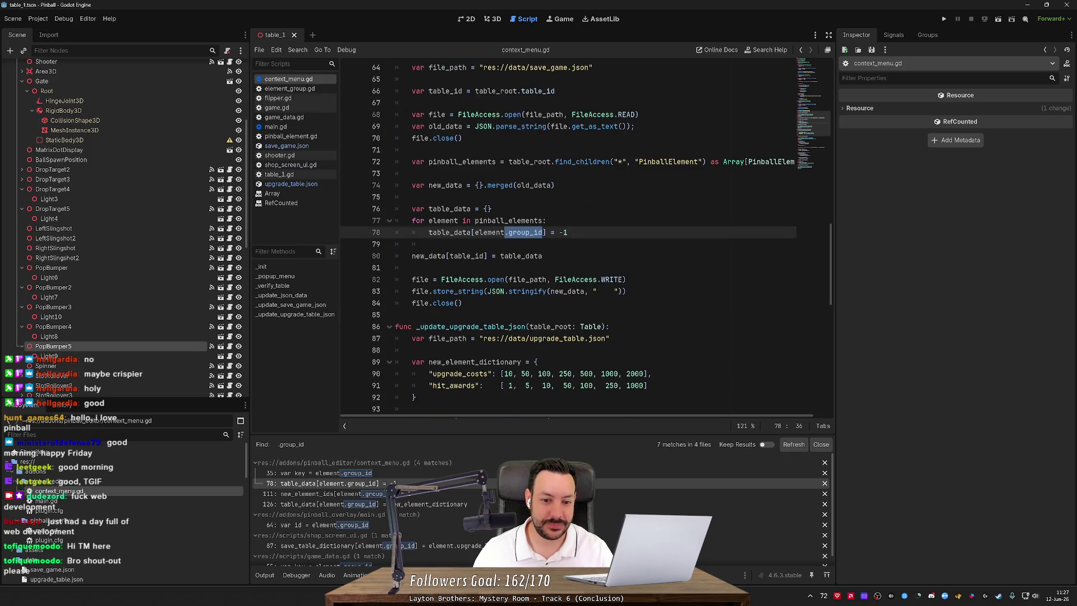
{"action": "scroll", "coordinate": [567, 239], "scroll_direction": "down", "scroll_amount": 4}
{"action": "scroll", "coordinate": [566, 238], "scroll_direction": "down", "scroll_amount": 3}
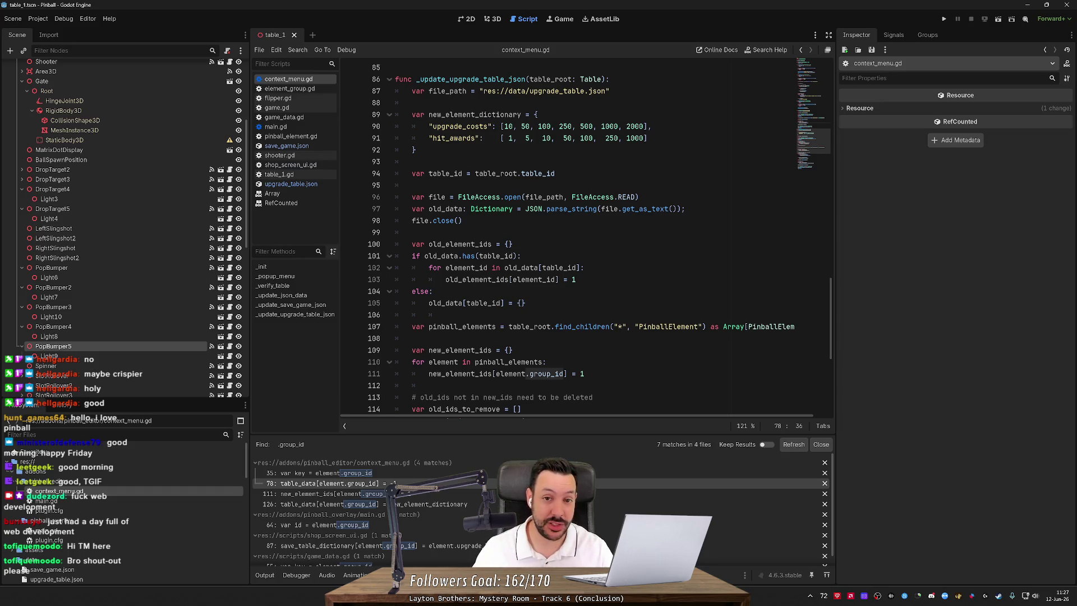
{"action": "left_click", "coordinate": [493, 19]}
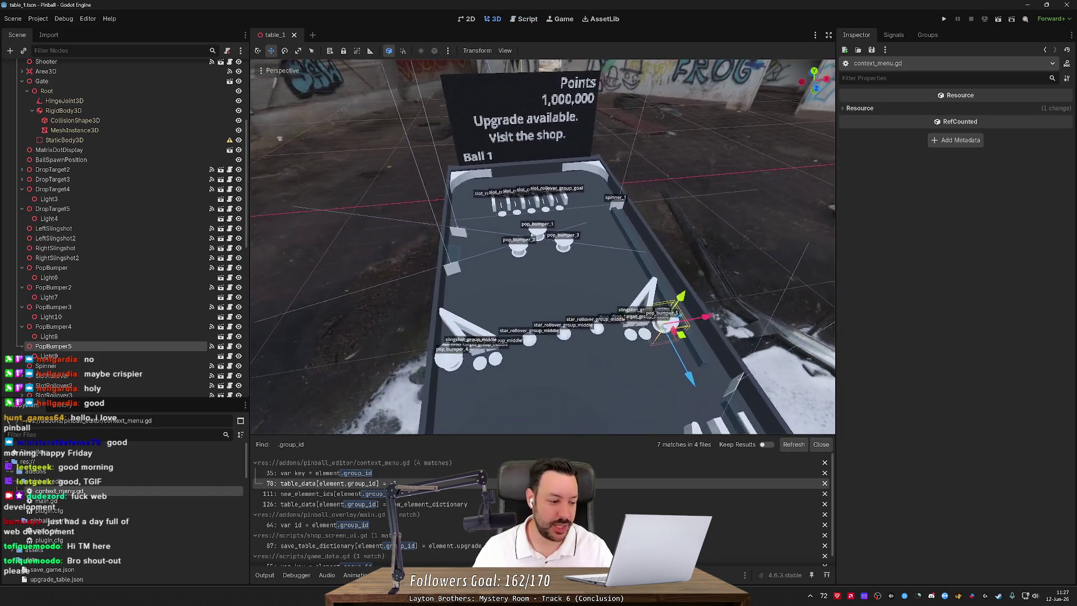
Orbit around the table to a top-down view and run the pinball project with F5.
{"action": "mouse_move", "coordinate": [673, 337]}
{"action": "left_mouse_down"}
{"action": "mouse_move", "coordinate": [761, 361]}
{"action": "mouse_move", "coordinate": [741, 365]}
{"action": "mouse_move", "coordinate": [361, 146]}
{"action": "mouse_move", "coordinate": [352, 178]}
{"action": "mouse_move", "coordinate": [365, 191]}
{"action": "mouse_move", "coordinate": [570, 206]}
{"action": "mouse_move", "coordinate": [622, 227]}
{"action": "mouse_move", "coordinate": [666, 411]}
{"action": "left_mouse_up"}
{"action": "left_click", "coordinate": [370, 202]}
{"action": "left_click", "coordinate": [526, 201]}
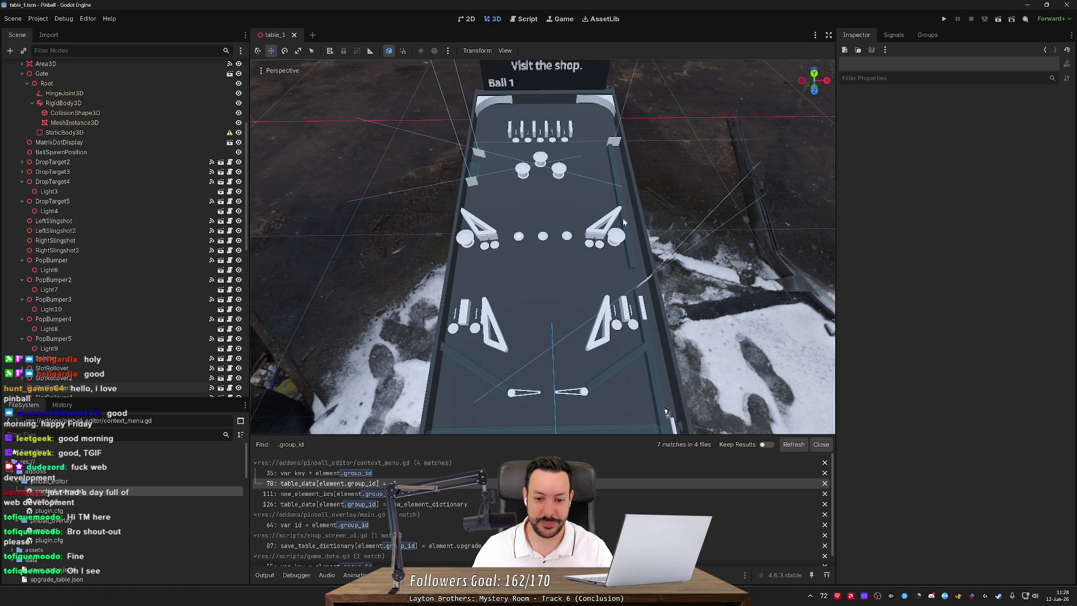
{"action": "mouse_move", "coordinate": [623, 222]}
{"action": "left_mouse_down"}
{"action": "mouse_move", "coordinate": [646, 329]}
{"action": "mouse_move", "coordinate": [645, 290]}
{"action": "left_mouse_up"}
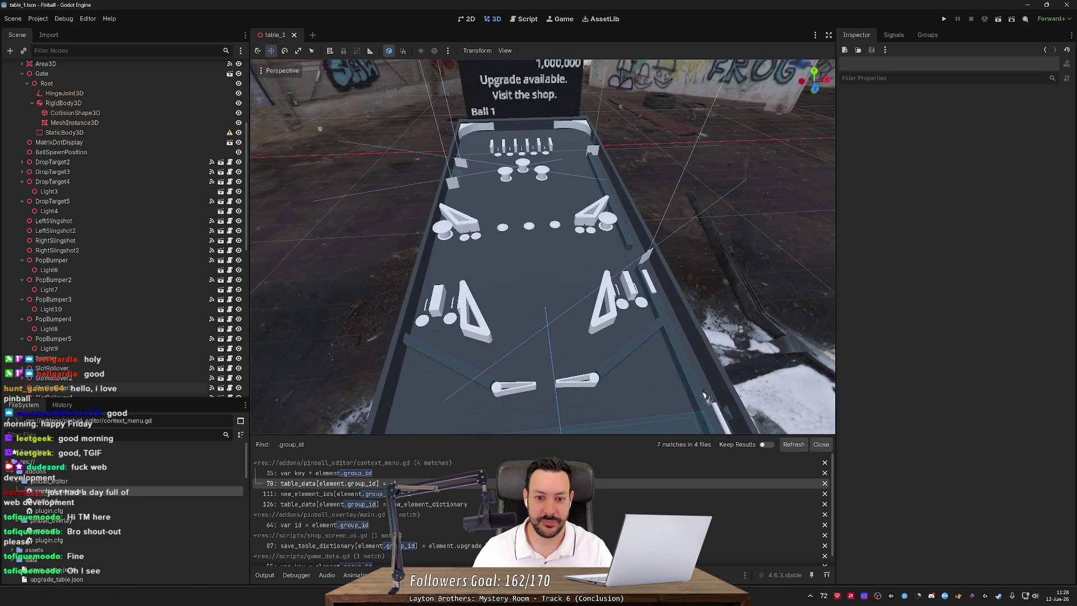
{"action": "key", "text": "F5"}
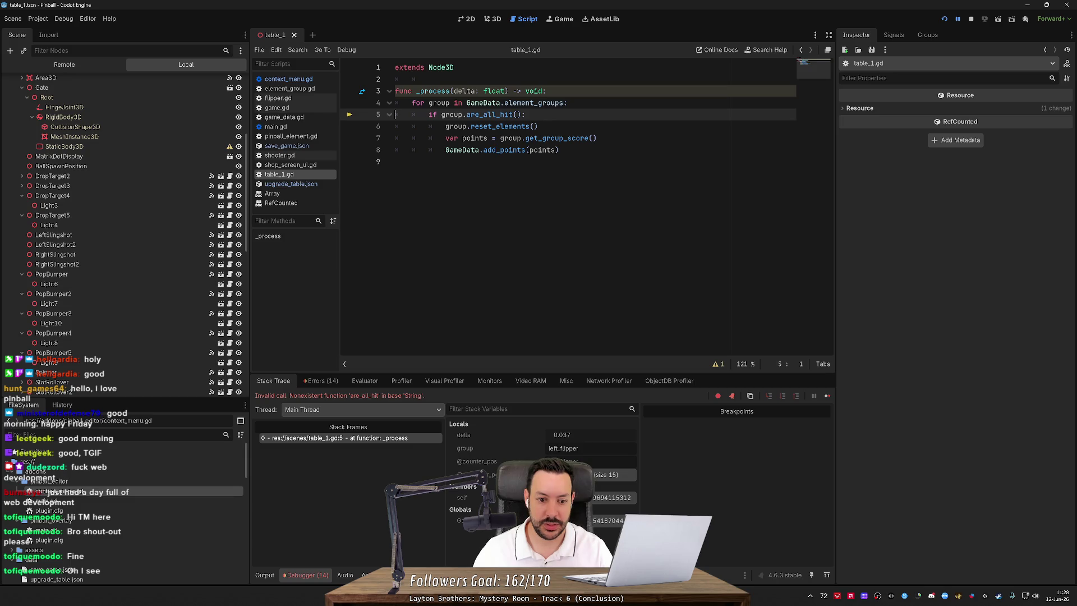
Stop the game, loop 'for key in' element_groups, add 'var group = GameData.element_groups[key]', and rerun.
{"action": "double_click", "coordinate": [452, 115]}
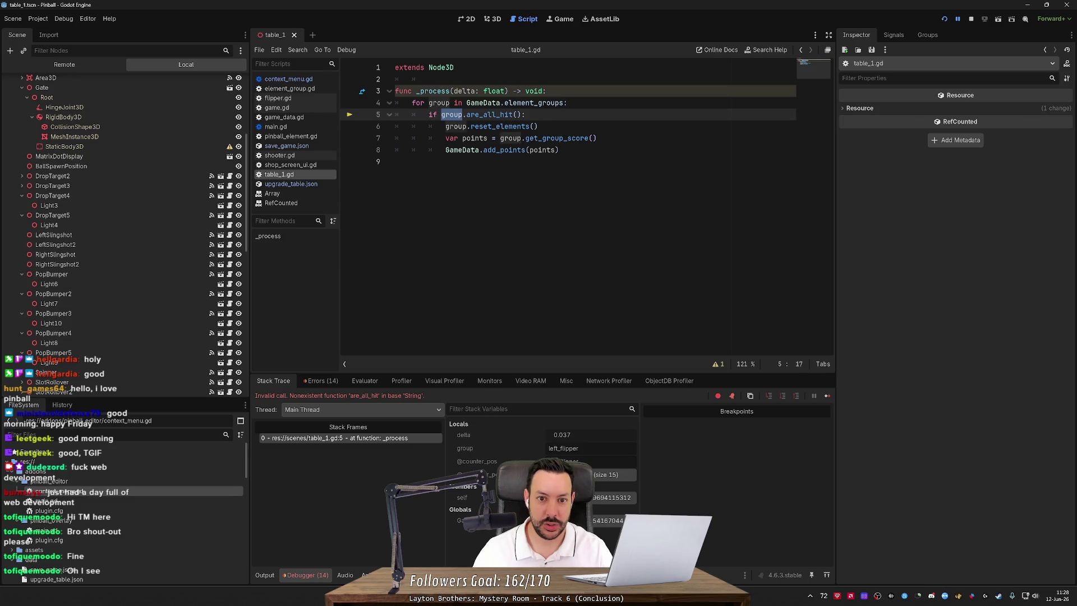
{"action": "mouse_move", "coordinate": [538, 103]}
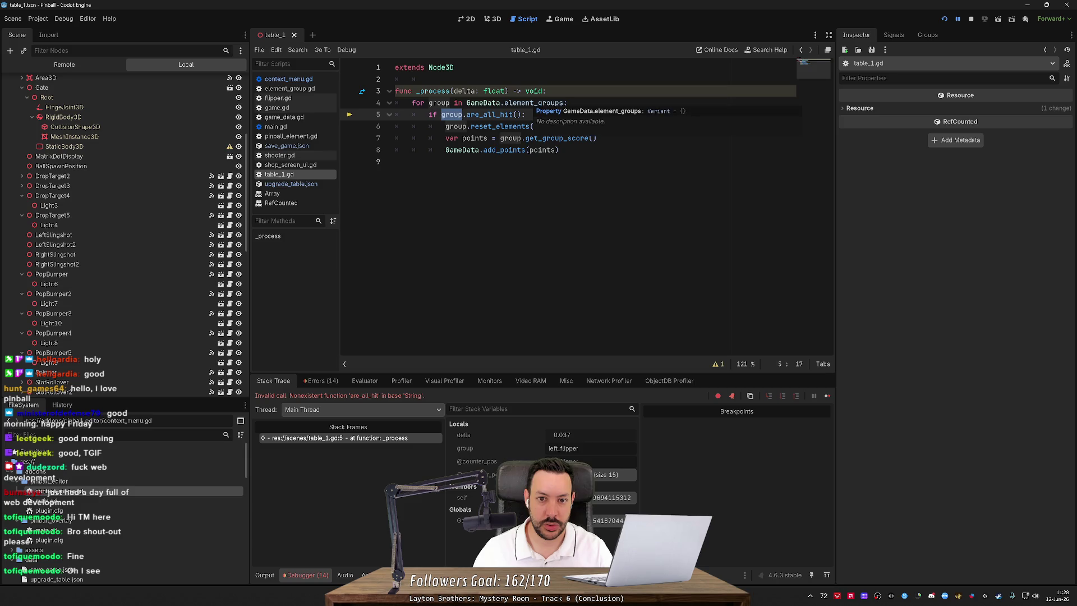
{"action": "key", "text": "F8"}
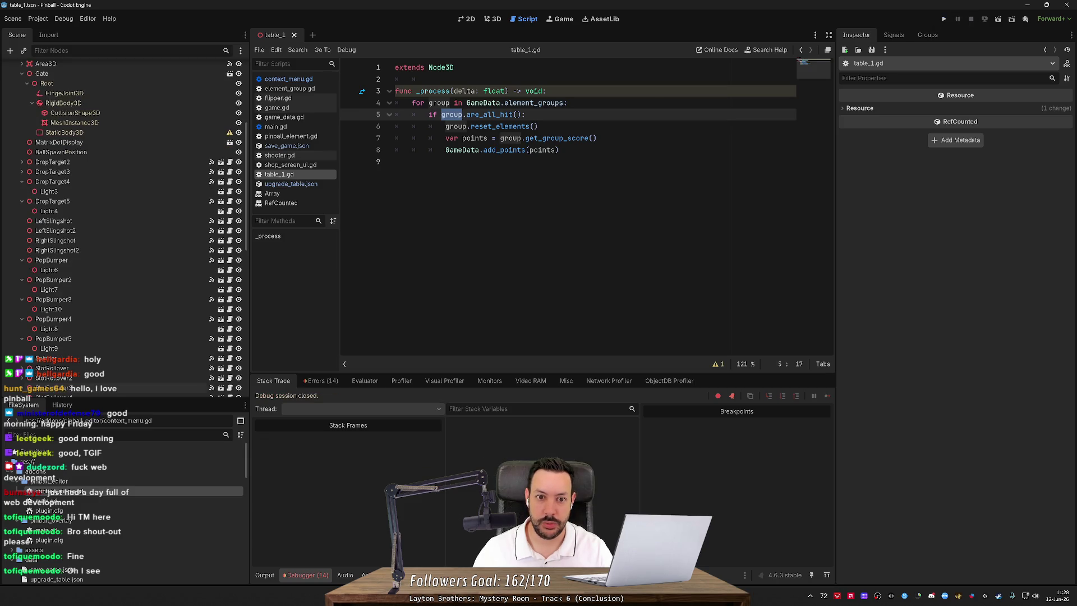
{"action": "double_click", "coordinate": [439, 103]}
{"action": "type", "text": "key"}
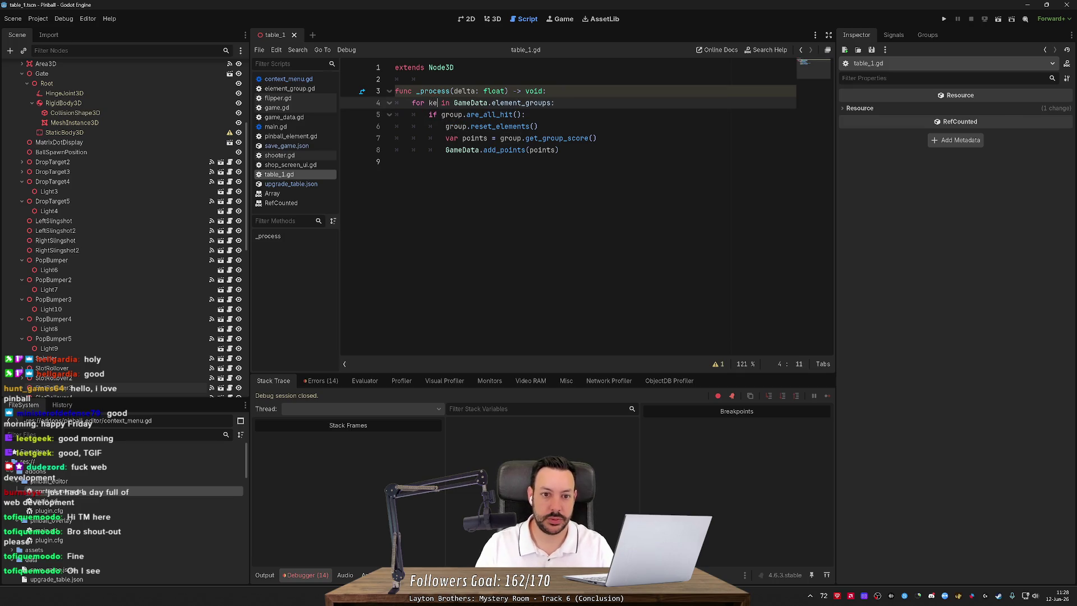
{"action": "left_click_drag", "start_coordinate": [457, 103], "coordinate": [555, 103]}
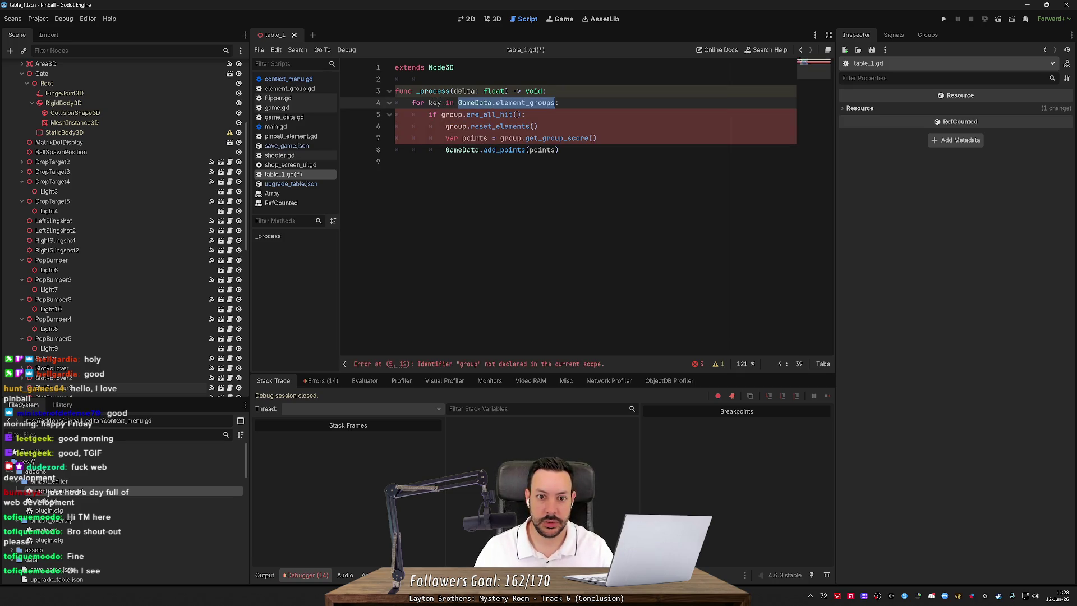
{"action": "key", "text": "End"}
{"action": "key", "text": "Return"}
{"action": "type", "text": "var "}
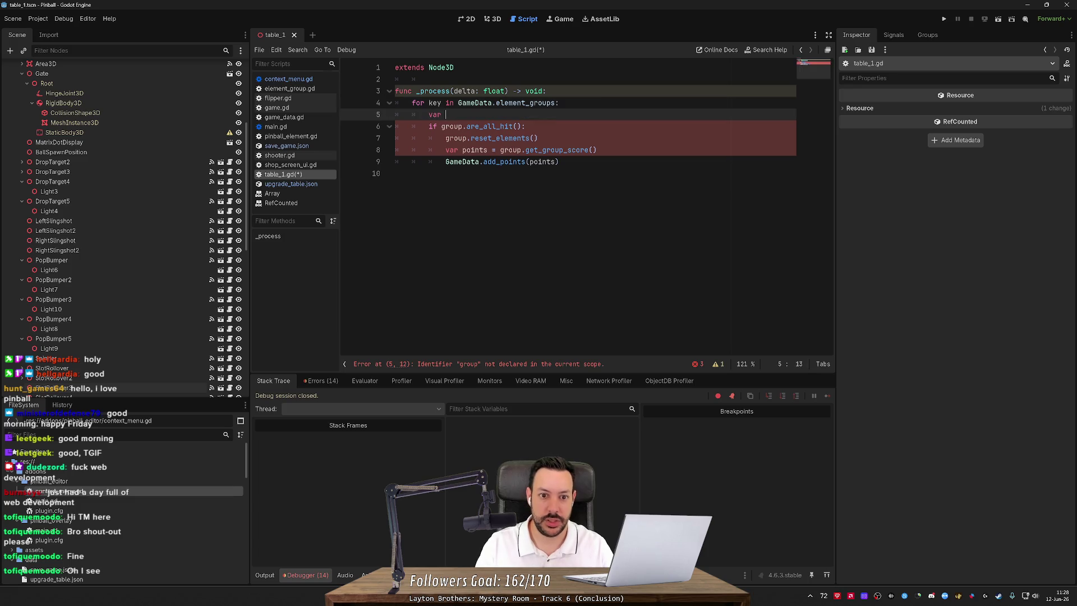
{"action": "type", "text": "group = GameData.element_groups"}
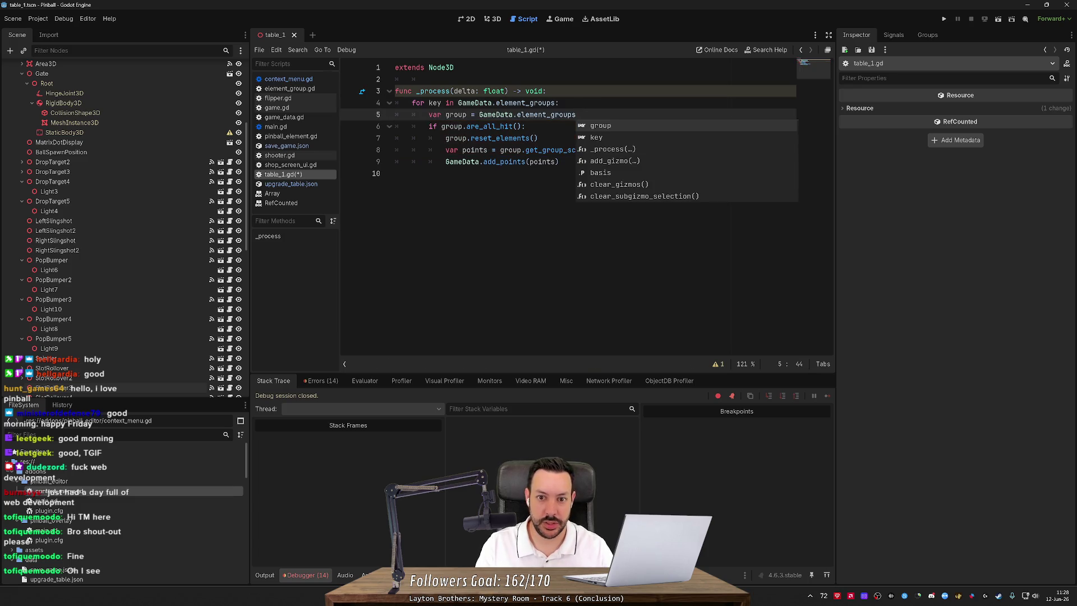
{"action": "type", "text": "[key]"}
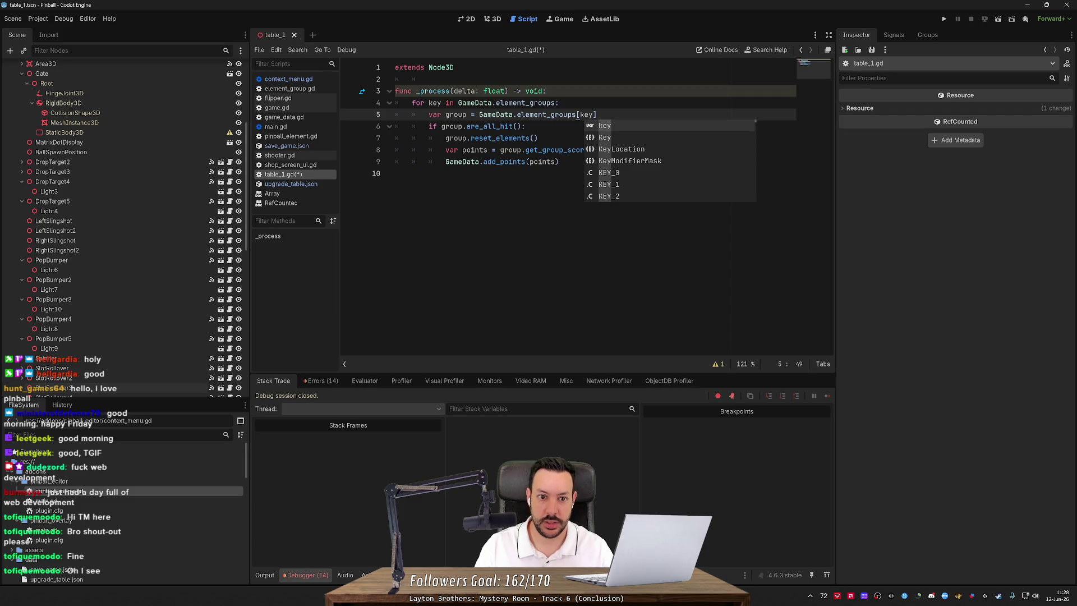
{"action": "key", "text": "F5"}
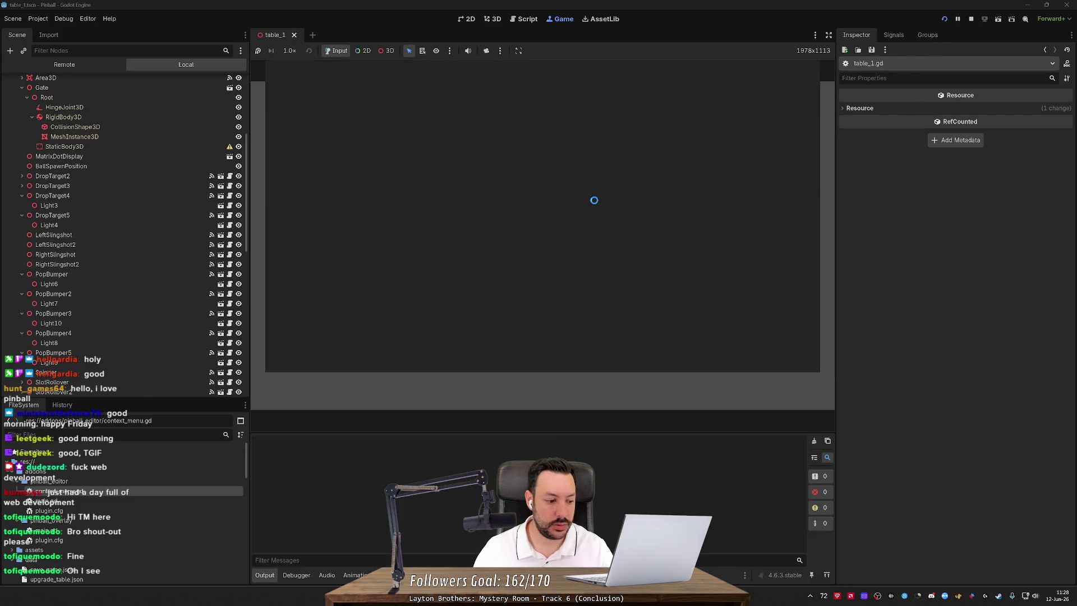
Launch the ball with the plunger and keep it in play using the left and right flippers.
{"action": "key", "text": "space"}
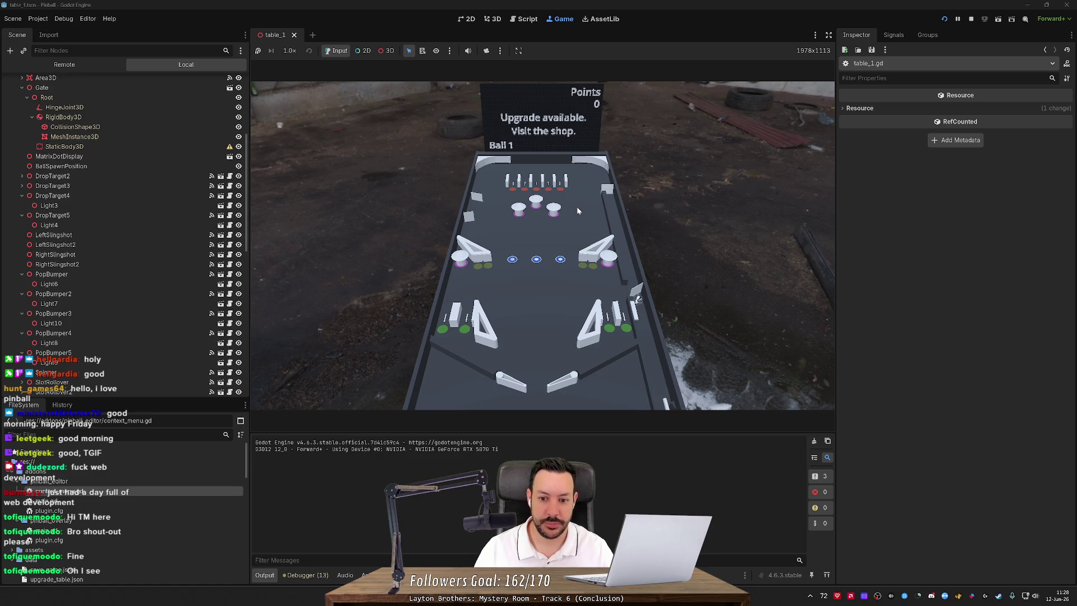
{"action": "key", "text": "Right"}
{"action": "key", "text": "Left"}
{"action": "key", "text": "Right"}
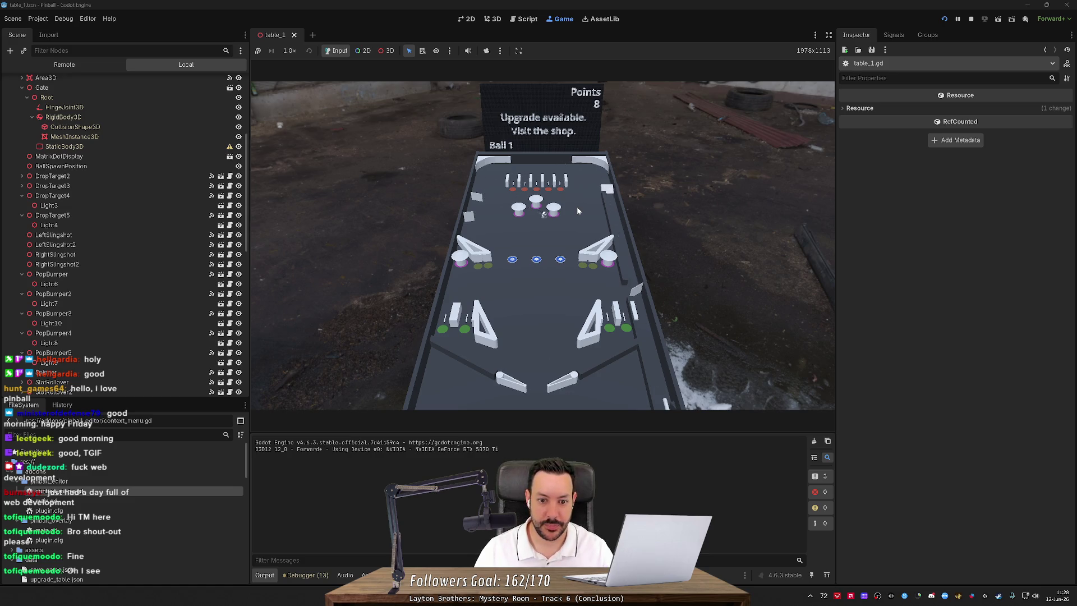
{"action": "key", "text": "Left"}
{"action": "key", "text": "Right"}
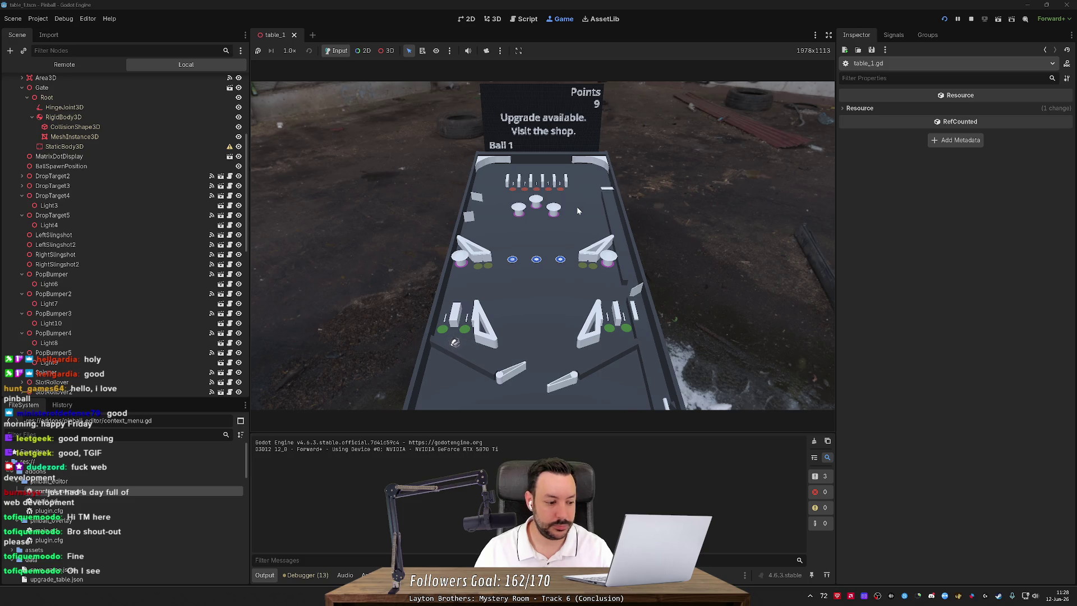
{"action": "key", "text": "Left"}
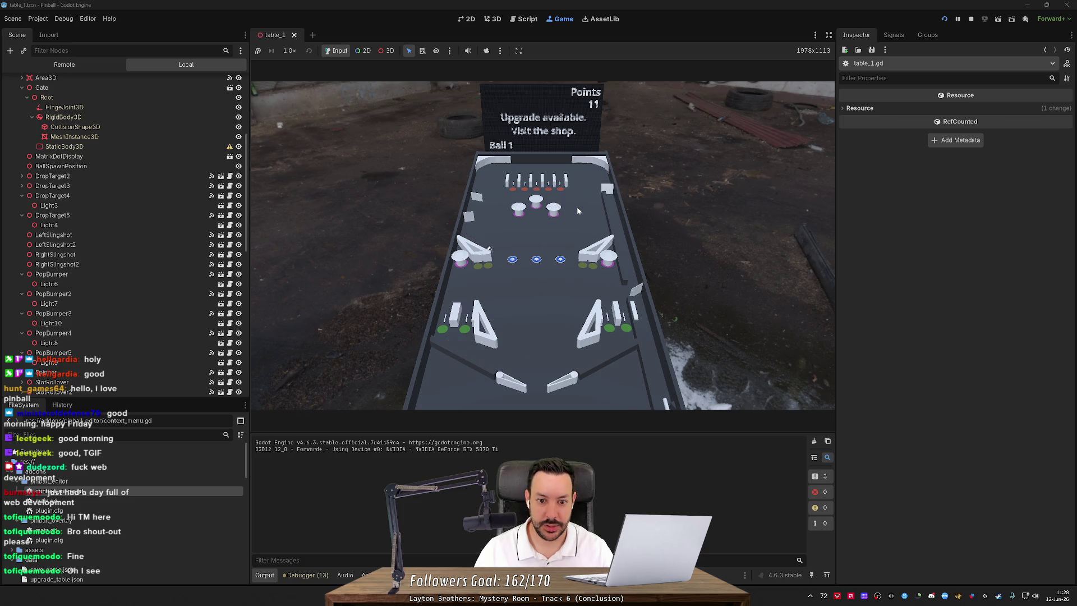
{"action": "key", "text": "space"}
{"action": "key", "text": "Right"}
{"action": "key", "text": "Left"}
{"action": "key", "text": "Right"}
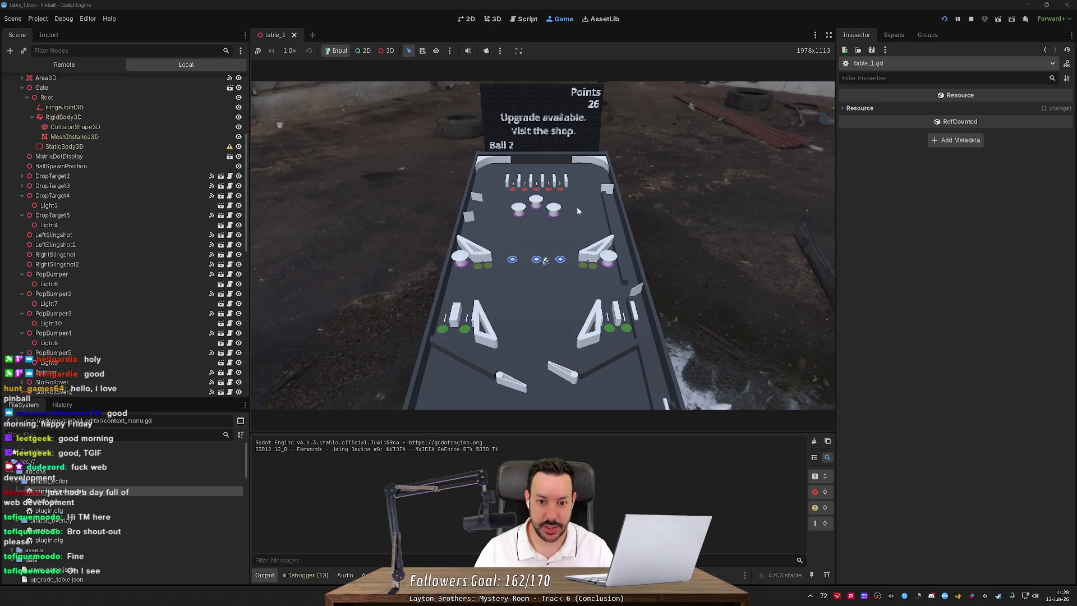
{"action": "key", "text": "Left"}
{"action": "key", "text": "Right"}
{"action": "key", "text": "Right"}
{"action": "key", "text": "Left"}
{"action": "key", "text": "Right"}
{"action": "key", "text": "Left"}
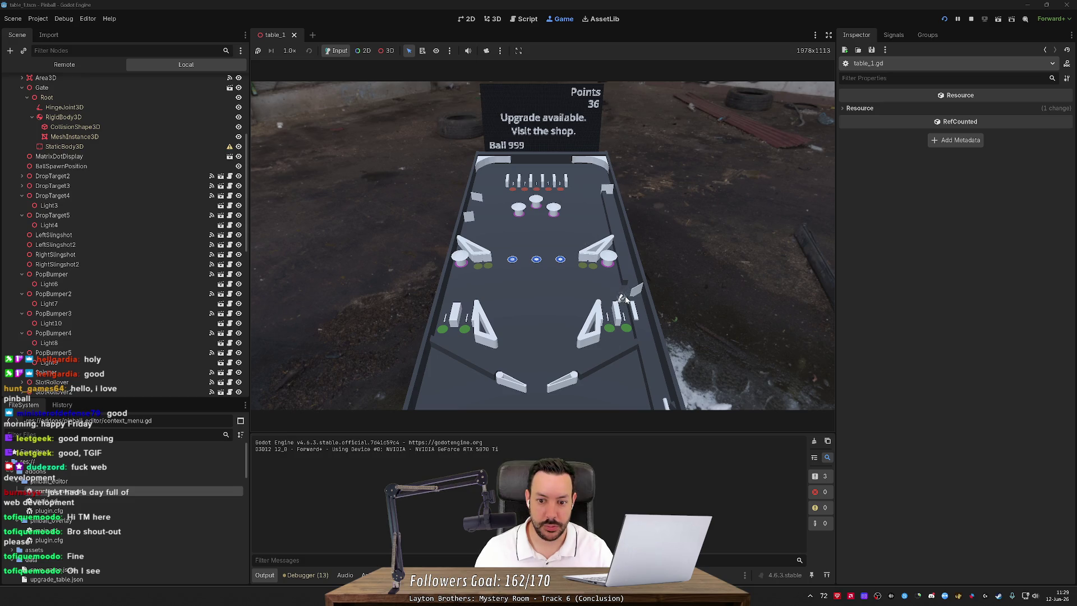
Reposition the ball near the centre blue targets, then stop the game.
{"action": "left_click", "coordinate": [465, 292]}
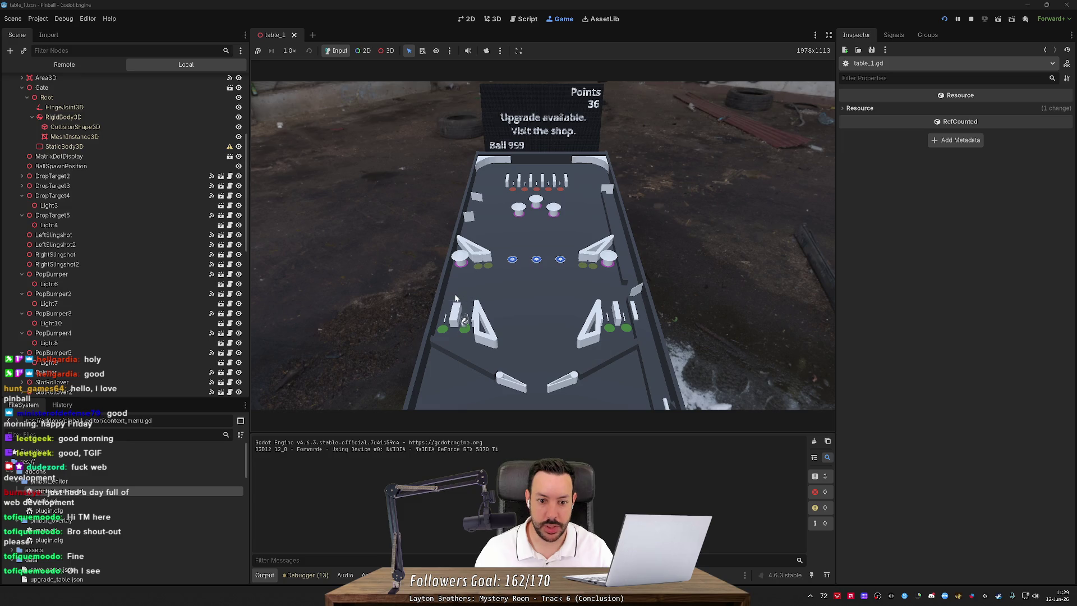
{"action": "left_click", "coordinate": [516, 245]}
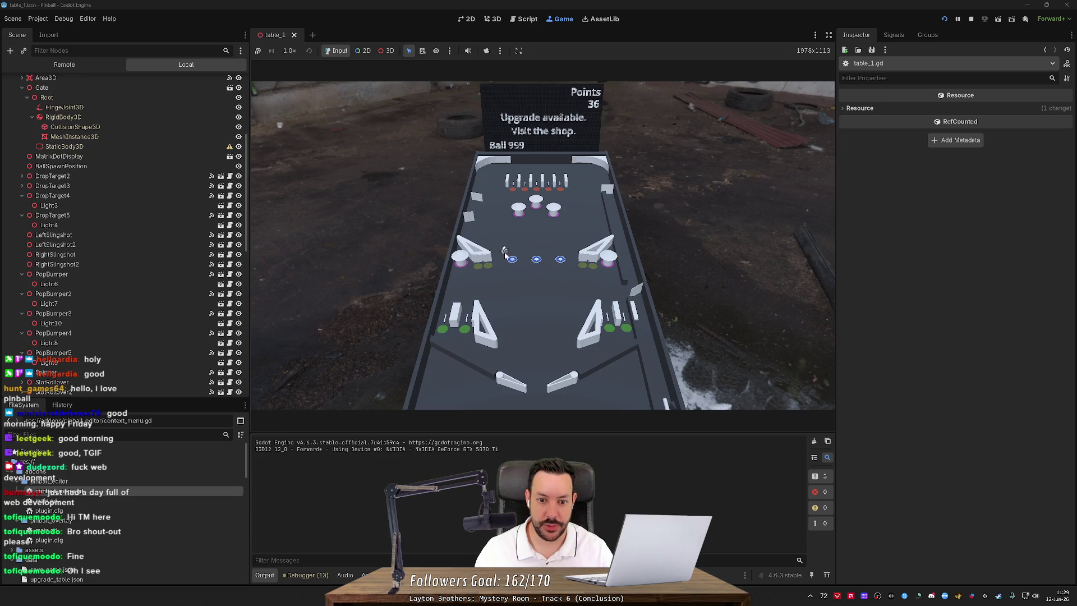
{"action": "left_click", "coordinate": [971, 19]}
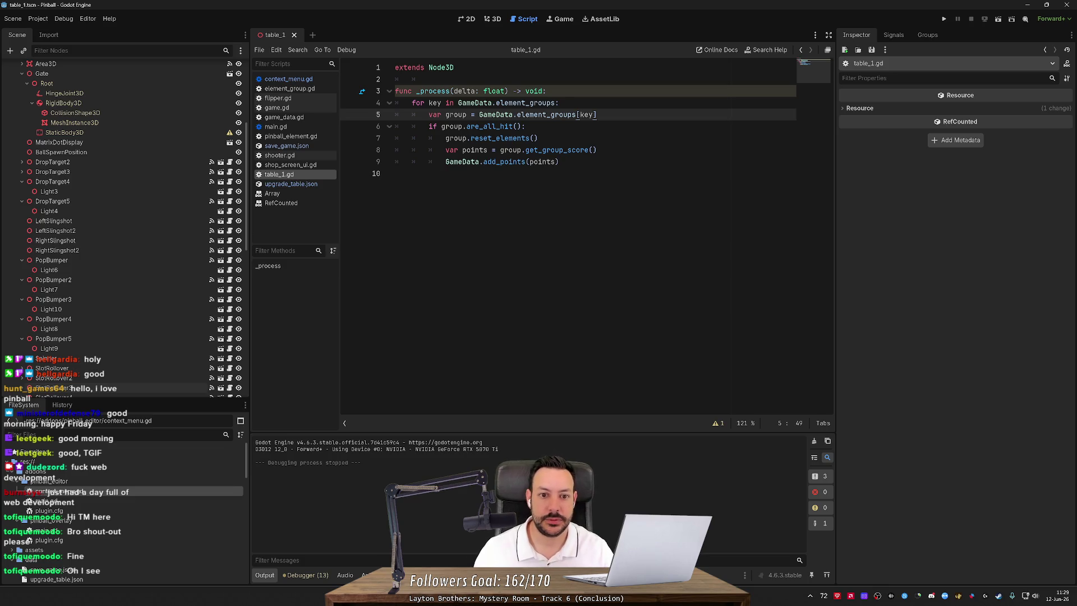
Inspect the _process function's reset_elements and group.get_group_score() lines in table_1.gd.
{"action": "left_click", "coordinate": [538, 138]}
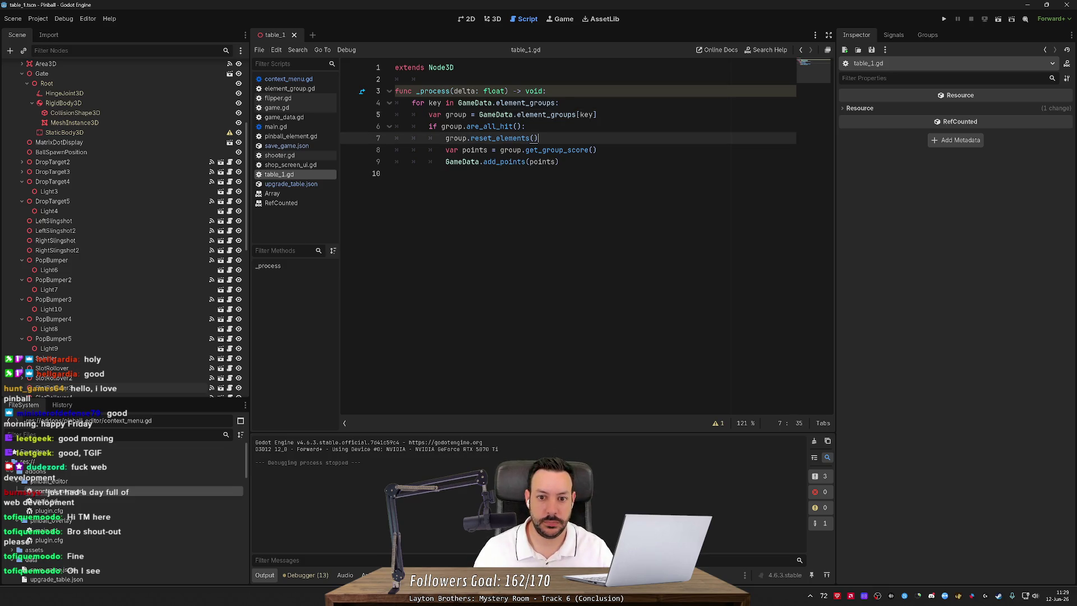
{"action": "left_click_drag", "start_coordinate": [499, 150], "coordinate": [598, 150]}
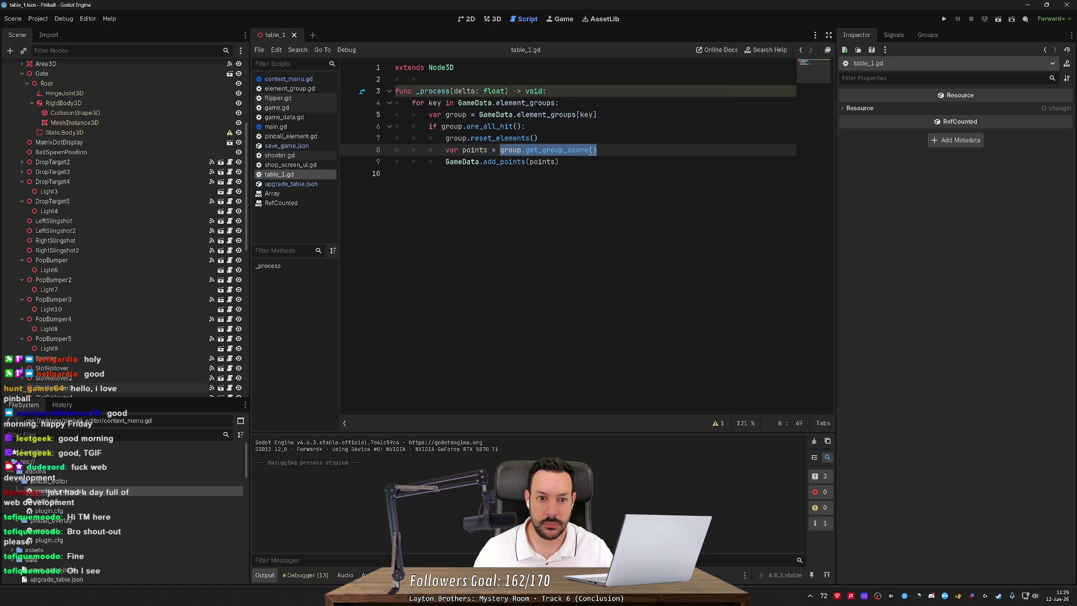
{"action": "left_click", "coordinate": [396, 173]}
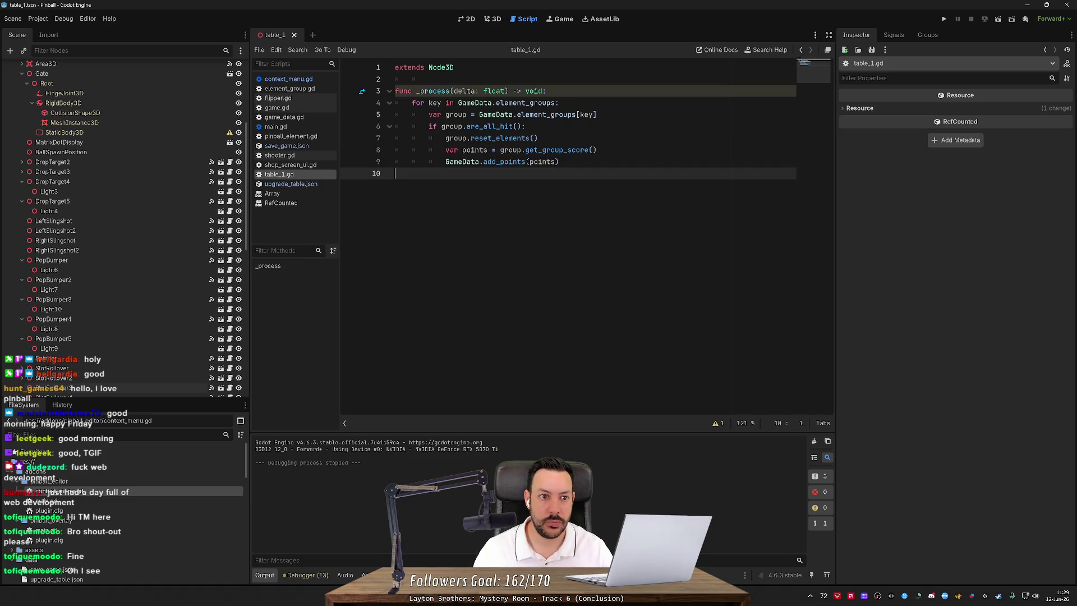
{"action": "left_click_drag", "start_coordinate": [396, 173], "coordinate": [395, 91]}
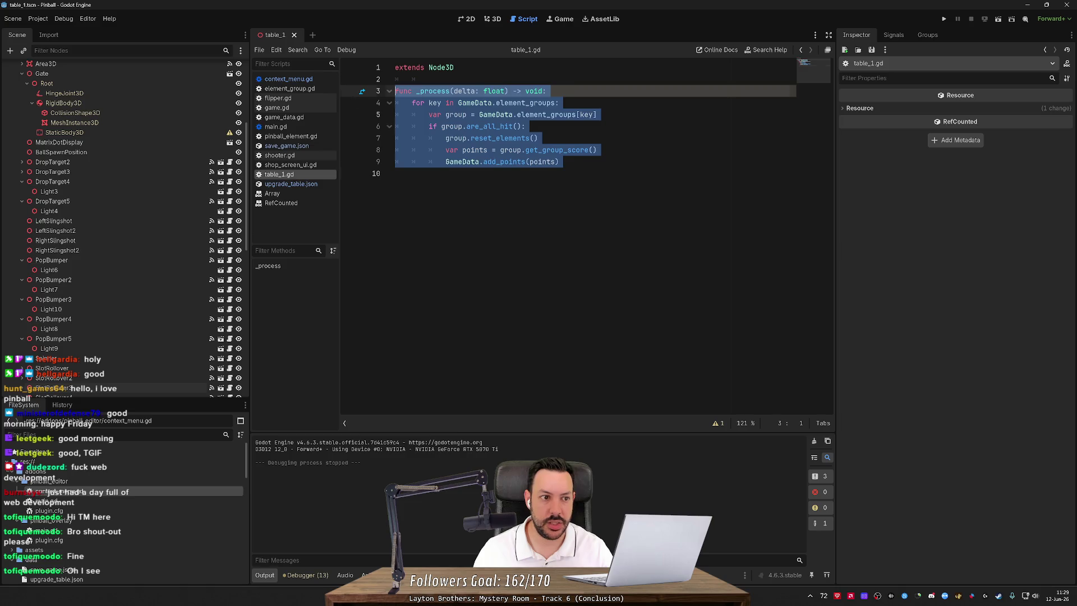
{"action": "left_click", "coordinate": [395, 173]}
{"action": "scroll", "coordinate": [180, 191], "scroll_direction": "up", "scroll_amount": 5}
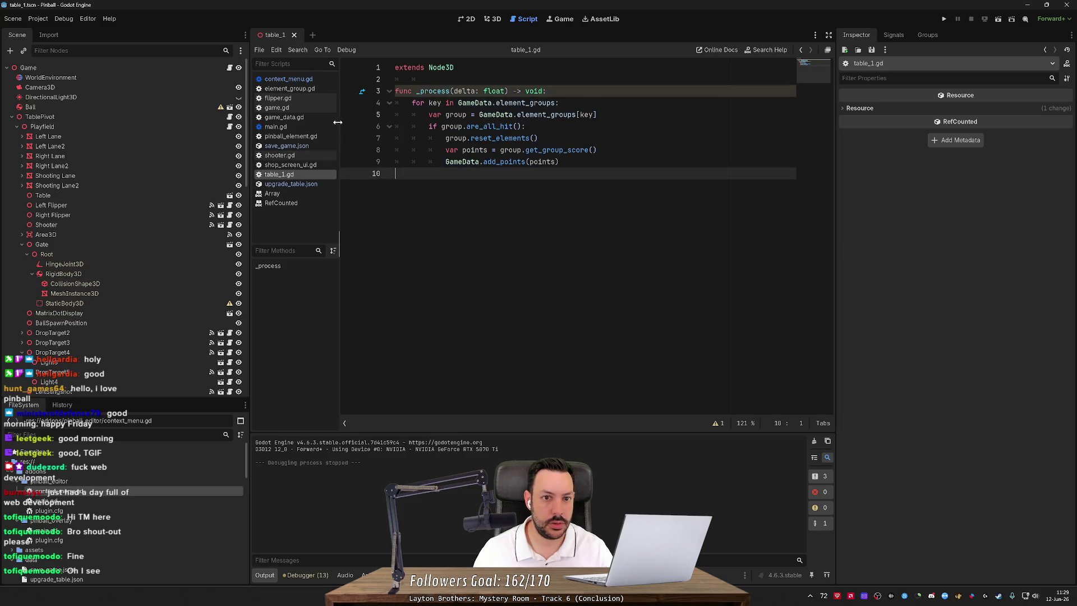
Confirm TablePivot uses nudger.gd and Playfield uses table_1.gd, then select _process lines 4 to 10.
{"action": "left_click", "coordinate": [117, 118]}
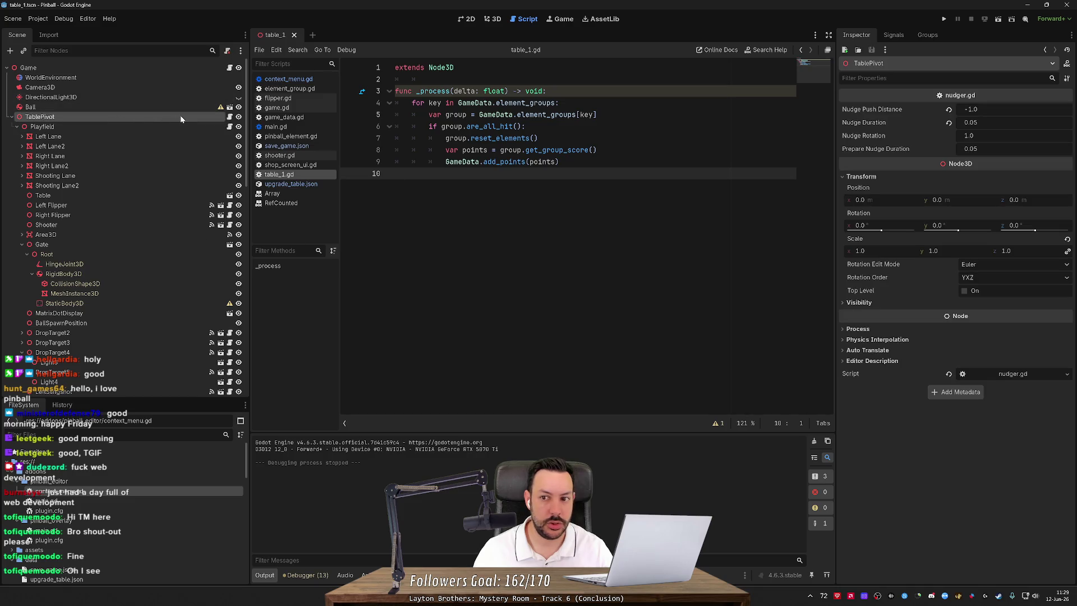
{"action": "left_click", "coordinate": [230, 117]}
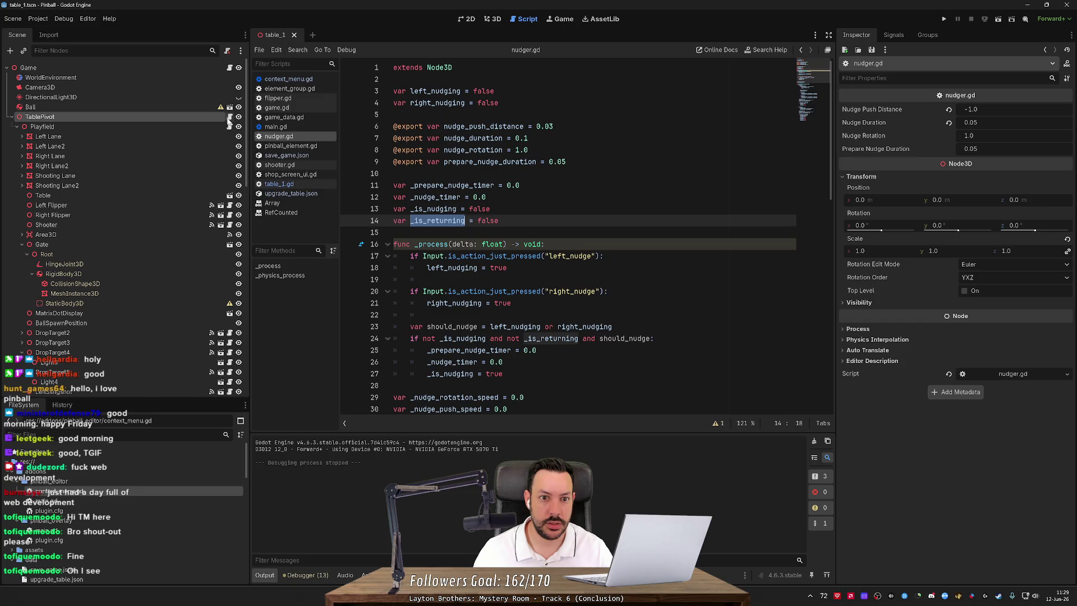
{"action": "left_click", "coordinate": [230, 127]}
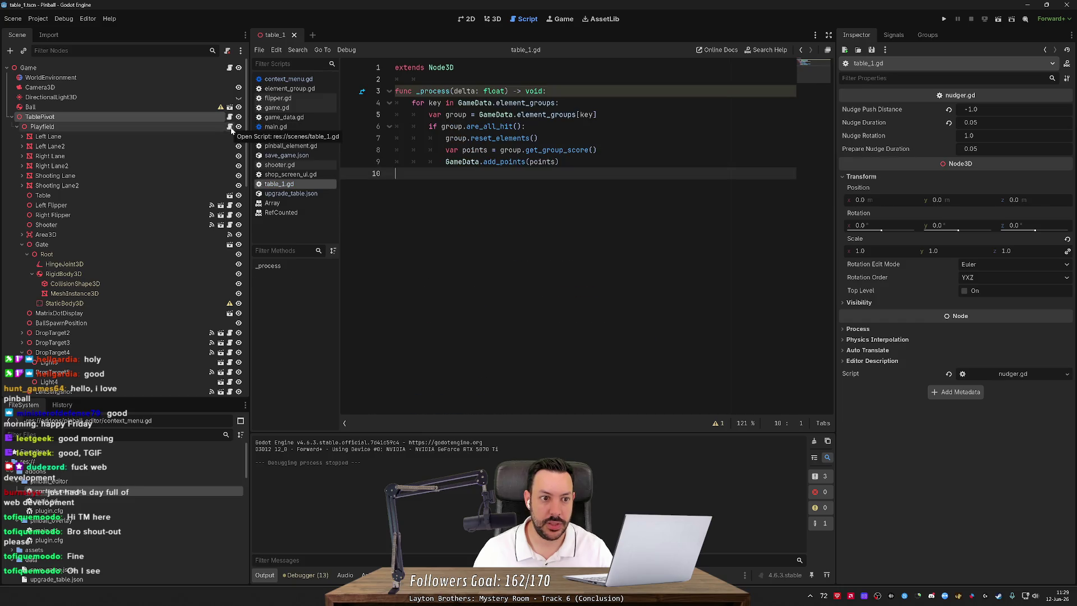
{"action": "left_click", "coordinate": [206, 129]}
{"action": "left_click", "coordinate": [229, 128]}
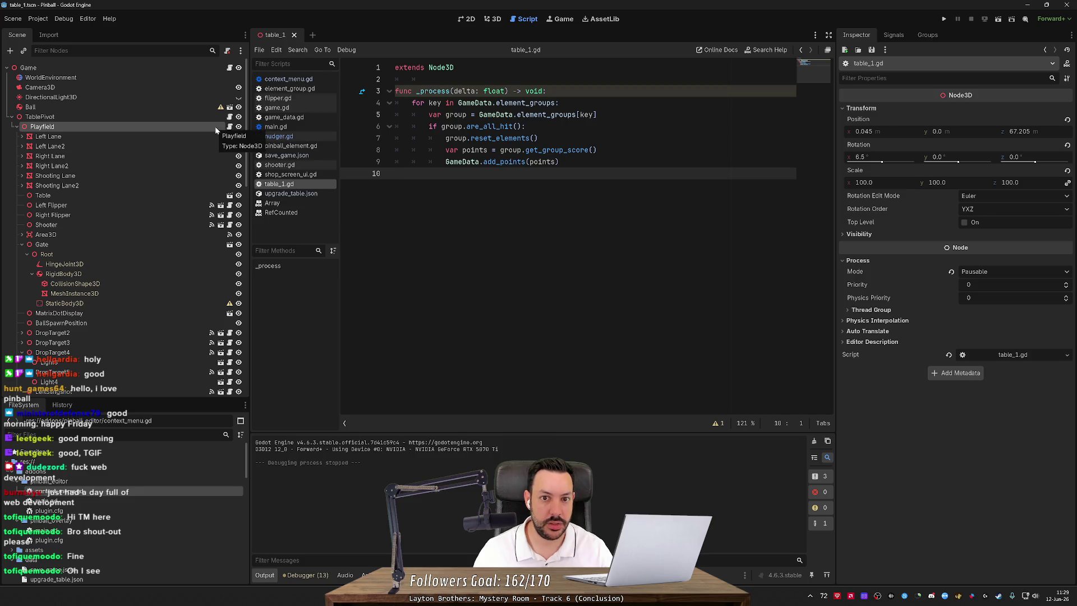
{"action": "left_click_drag", "start_coordinate": [396, 173], "coordinate": [379, 102]}
Replace the _process body with a lone pass, then test-run and stop the game.
{"action": "key", "text": "BackSpace"}
{"action": "type", "text": "pass"}
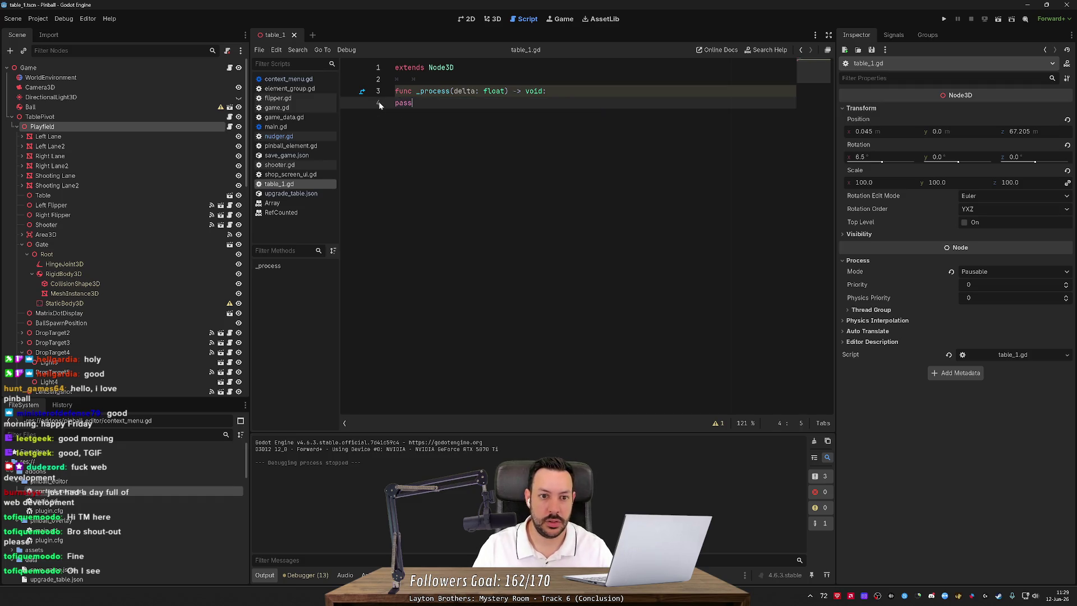
{"action": "key", "text": "ctrl+z"}
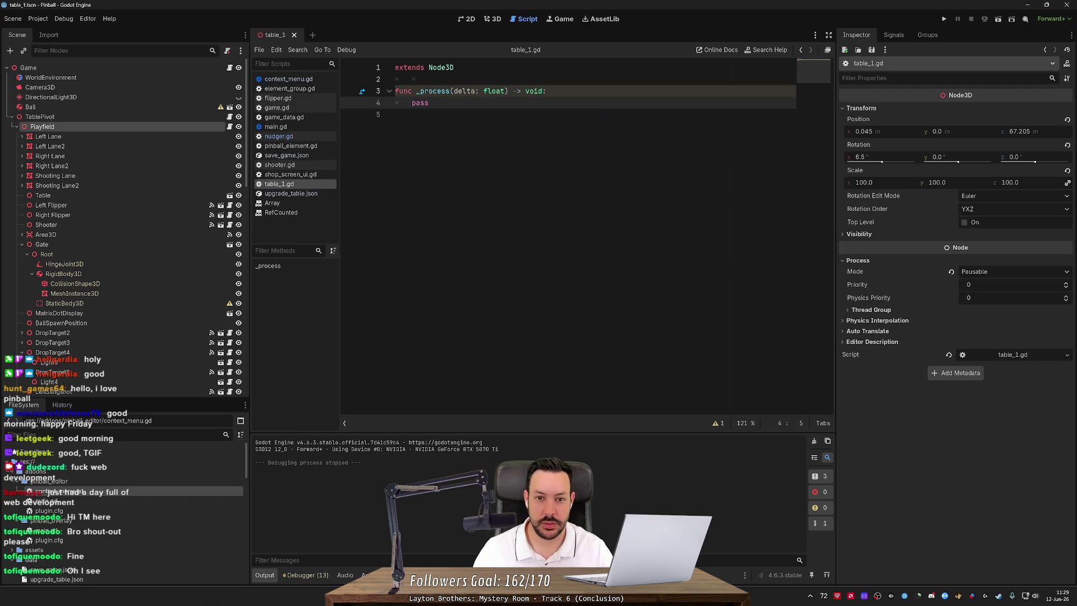
{"action": "key", "text": "Down"}
{"action": "left_click", "coordinate": [945, 19]}
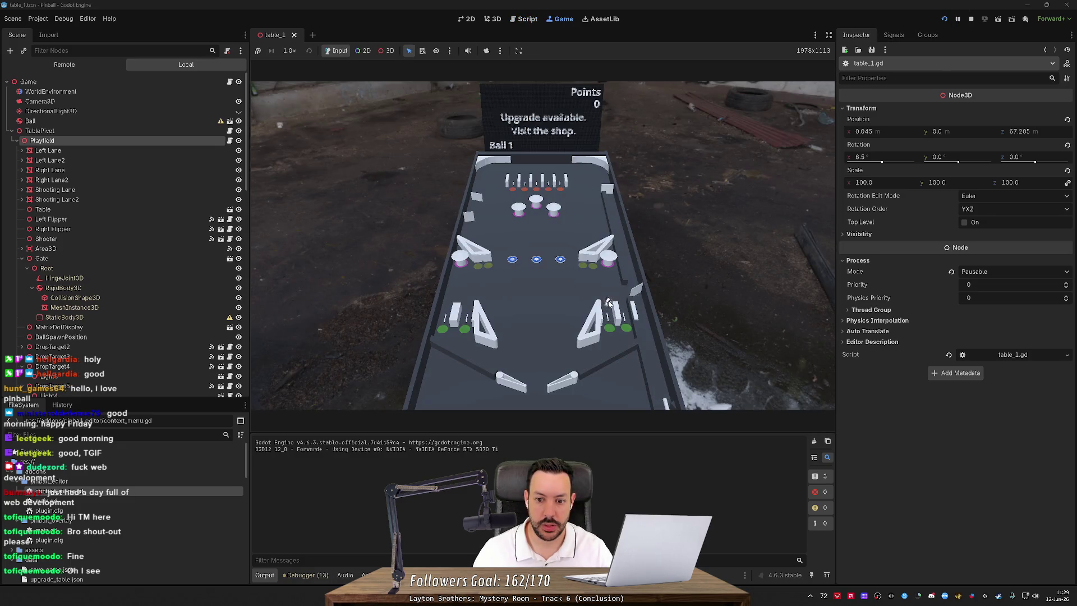
{"action": "left_click", "coordinate": [970, 19]}
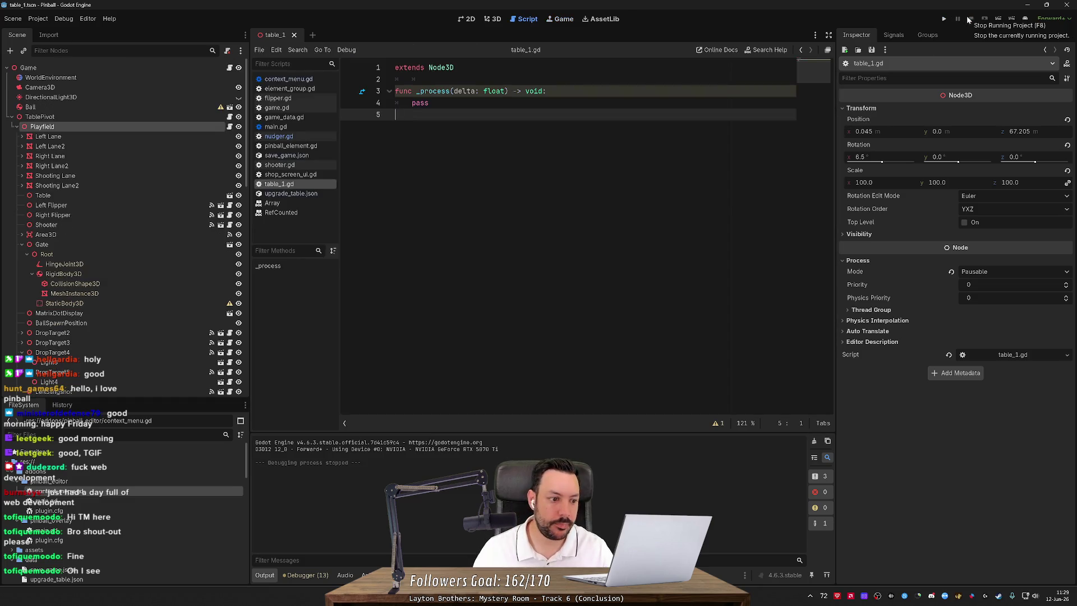
{"action": "scroll", "coordinate": [71, 208], "scroll_direction": "down", "scroll_amount": 10}
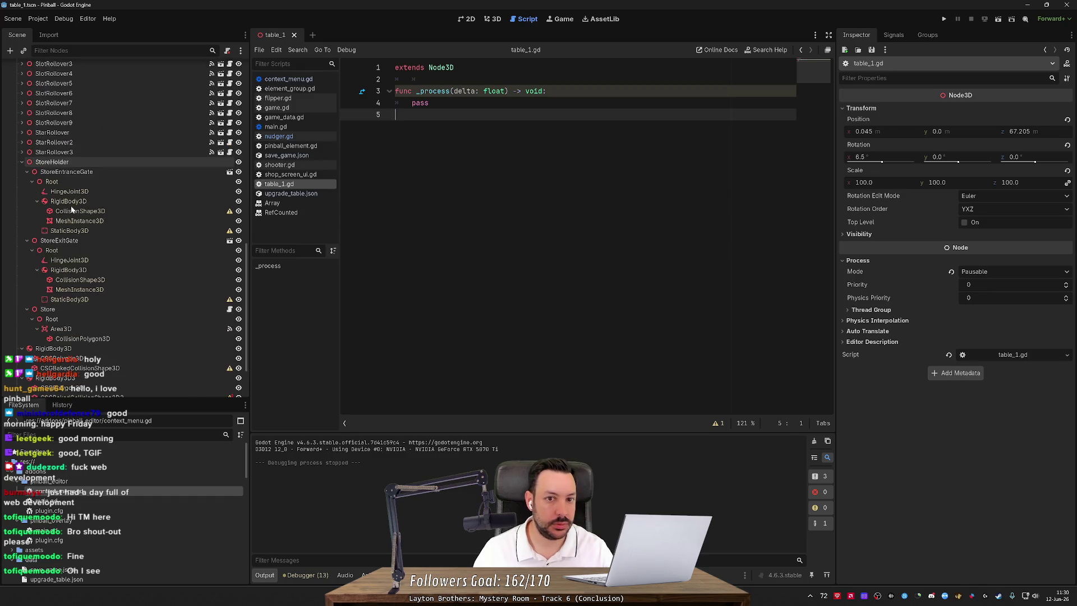
Close all the open scripts in the script list.
{"action": "scroll", "coordinate": [162, 107], "scroll_direction": "up", "scroll_amount": 10}
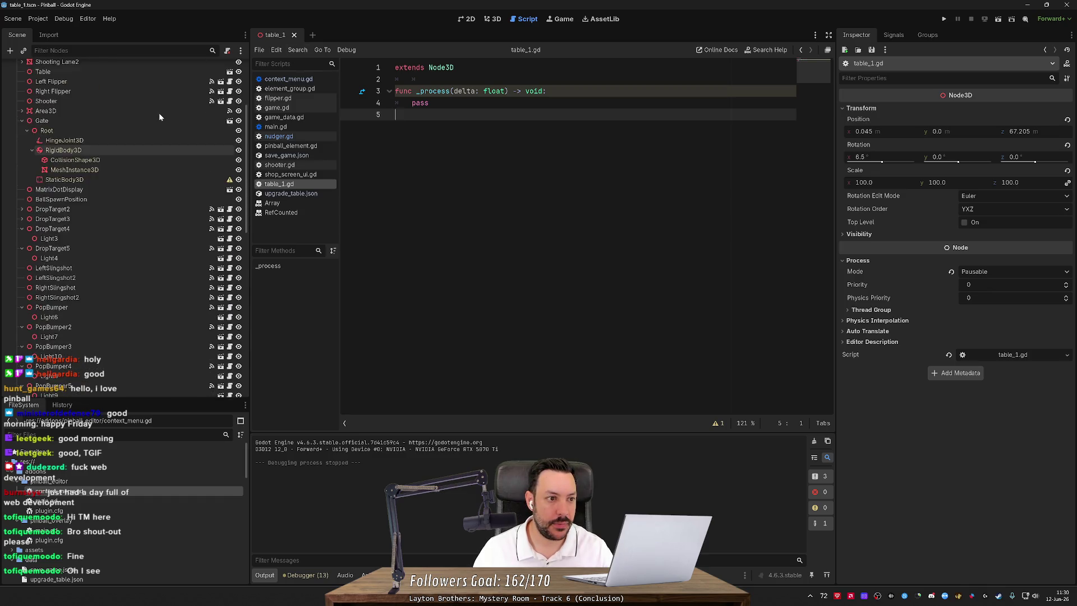
{"action": "scroll", "coordinate": [159, 113], "scroll_direction": "up", "scroll_amount": 3}
{"action": "middle_click", "coordinate": [294, 81]}
{"action": "middle_click", "coordinate": [294, 80]}
{"action": "middle_click", "coordinate": [294, 80]}
{"action": "middle_click", "coordinate": [294, 81]}
{"action": "middle_click", "coordinate": [294, 80]}
{"action": "middle_click", "coordinate": [294, 80]}
{"action": "middle_click", "coordinate": [295, 80]}
{"action": "middle_click", "coordinate": [294, 80]}
{"action": "middle_click", "coordinate": [294, 80]}
{"action": "middle_click", "coordinate": [295, 80]}
{"action": "middle_click", "coordinate": [295, 80]}
{"action": "middle_click", "coordinate": [295, 80]}
Reopen context_menu.gd and scroll to its _update_json_data functions.
{"action": "double_click", "coordinate": [115, 491]}
{"action": "scroll", "coordinate": [364, 348], "scroll_direction": "up", "scroll_amount": 7}
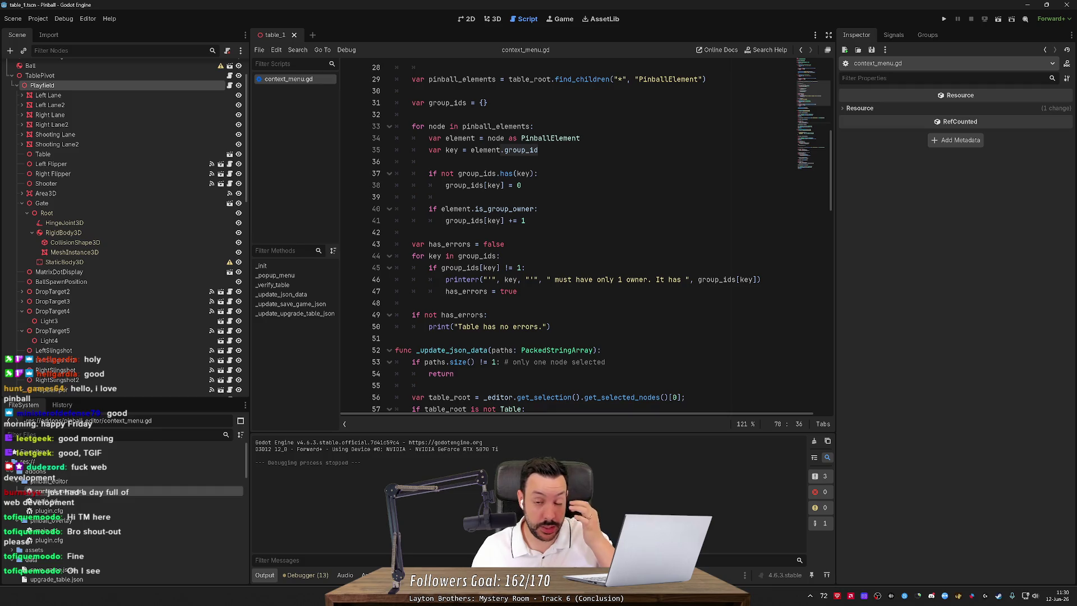
{"action": "scroll", "coordinate": [560, 236], "scroll_direction": "up", "scroll_amount": 3}
{"action": "scroll", "coordinate": [561, 236], "scroll_direction": "down", "scroll_amount": 5}
{"action": "scroll", "coordinate": [561, 235], "scroll_direction": "down", "scroll_amount": 5}
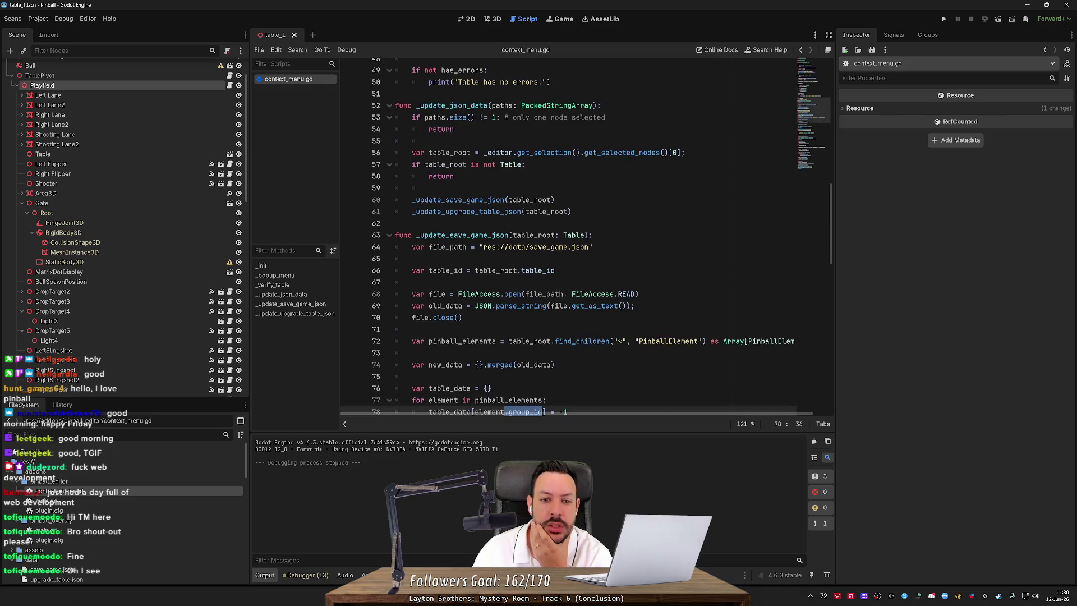
{"action": "scroll", "coordinate": [561, 236], "scroll_direction": "down", "scroll_amount": 1}
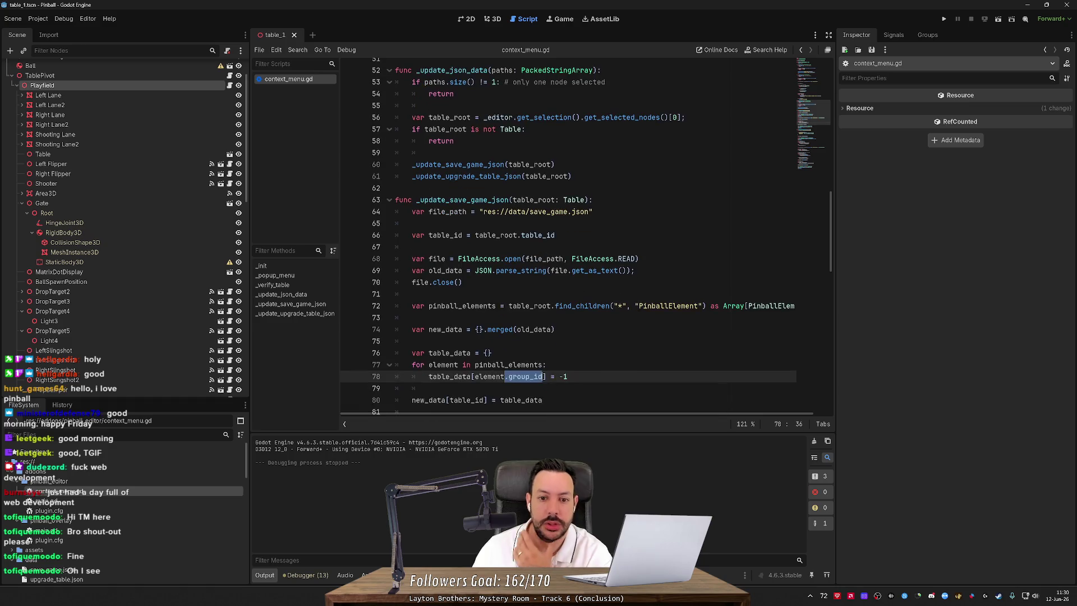
{"action": "left_click_drag", "start_coordinate": [571, 176], "coordinate": [555, 164]}
{"action": "key", "text": "ctrl+x"}
{"action": "key", "text": "Up"}
{"action": "key", "text": "ctrl+v"}
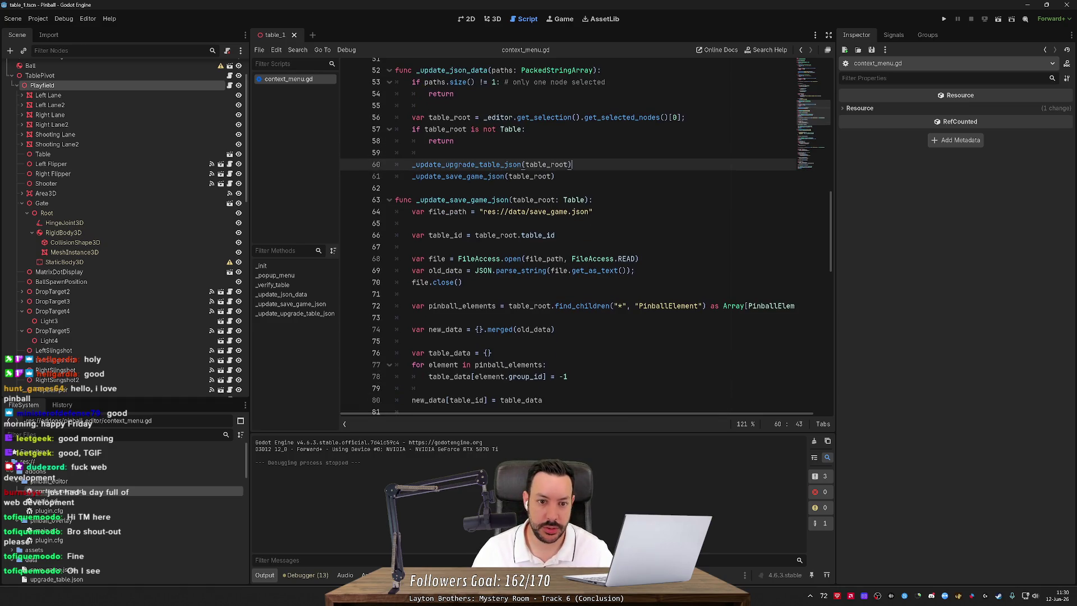
{"action": "key", "text": "ctrl+z"}
{"action": "key", "text": "ctrl+z"}
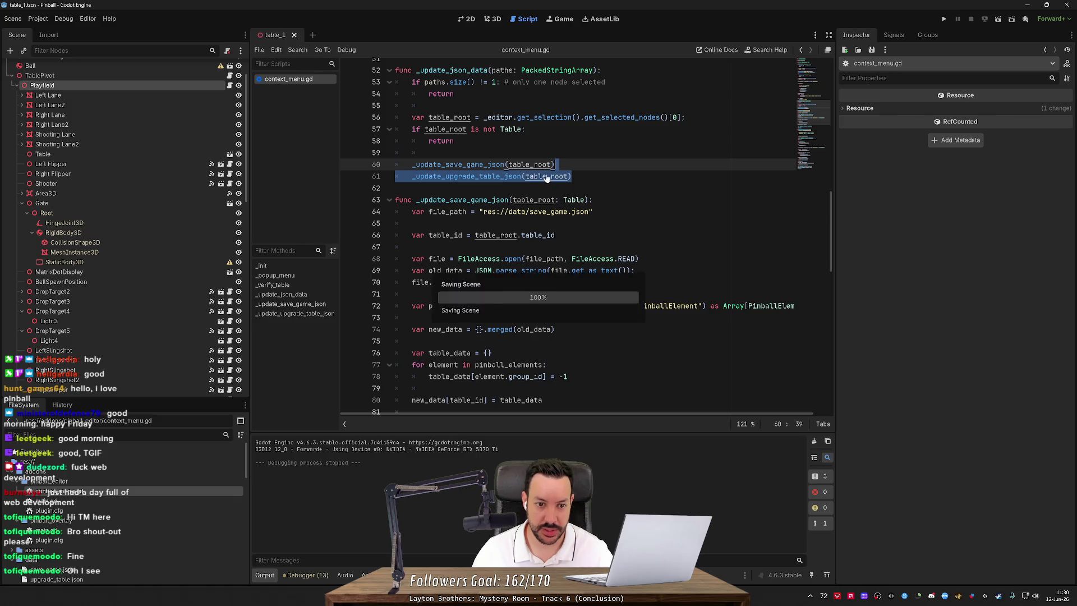
{"action": "left_click", "coordinate": [389, 200]}
{"action": "scroll", "coordinate": [387, 230], "scroll_direction": "down", "scroll_amount": 2}
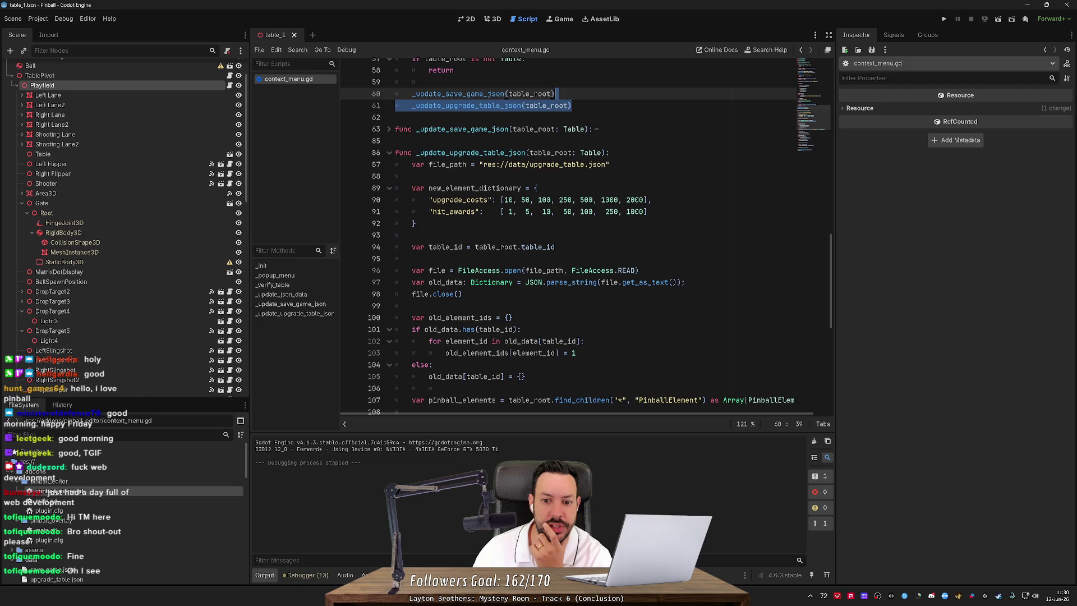
{"action": "double_click", "coordinate": [446, 246]}
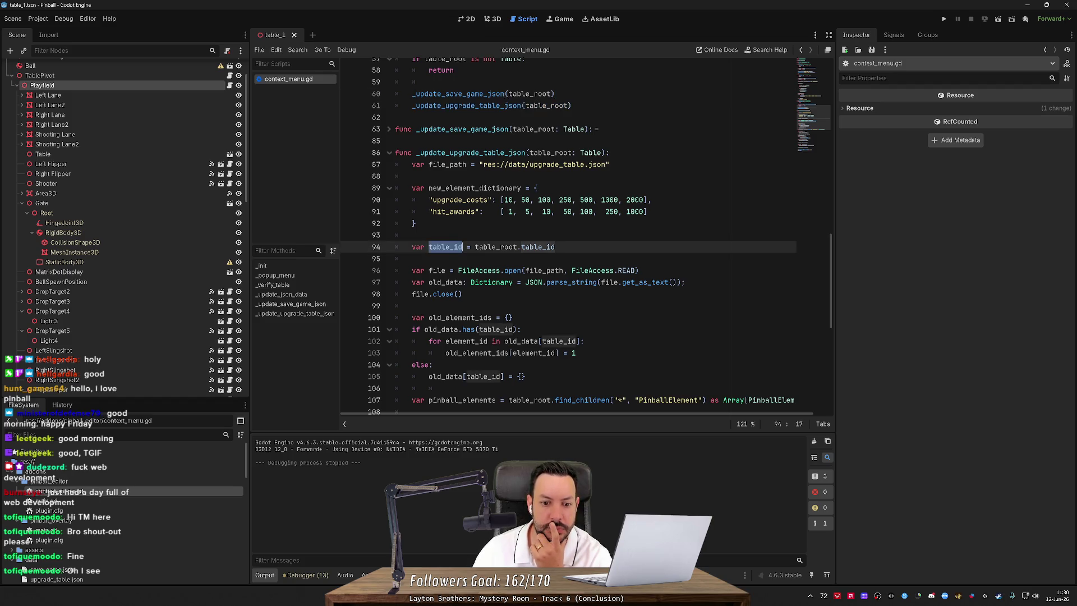
{"action": "scroll", "coordinate": [567, 235], "scroll_direction": "down", "scroll_amount": 3}
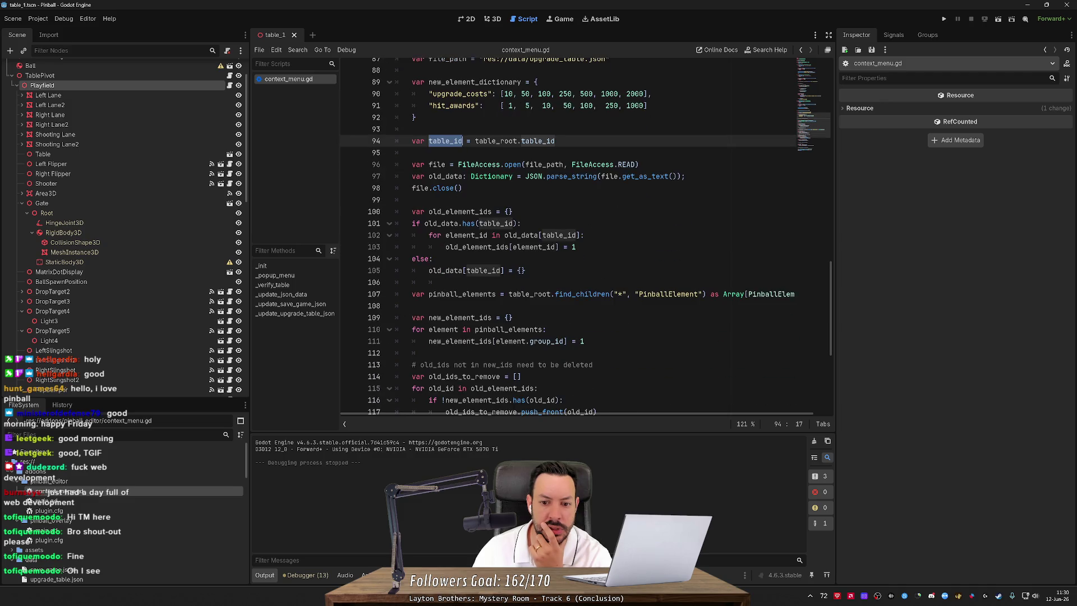
{"action": "scroll", "coordinate": [568, 236], "scroll_direction": "down", "scroll_amount": 2}
{"action": "double_click", "coordinate": [667, 223]}
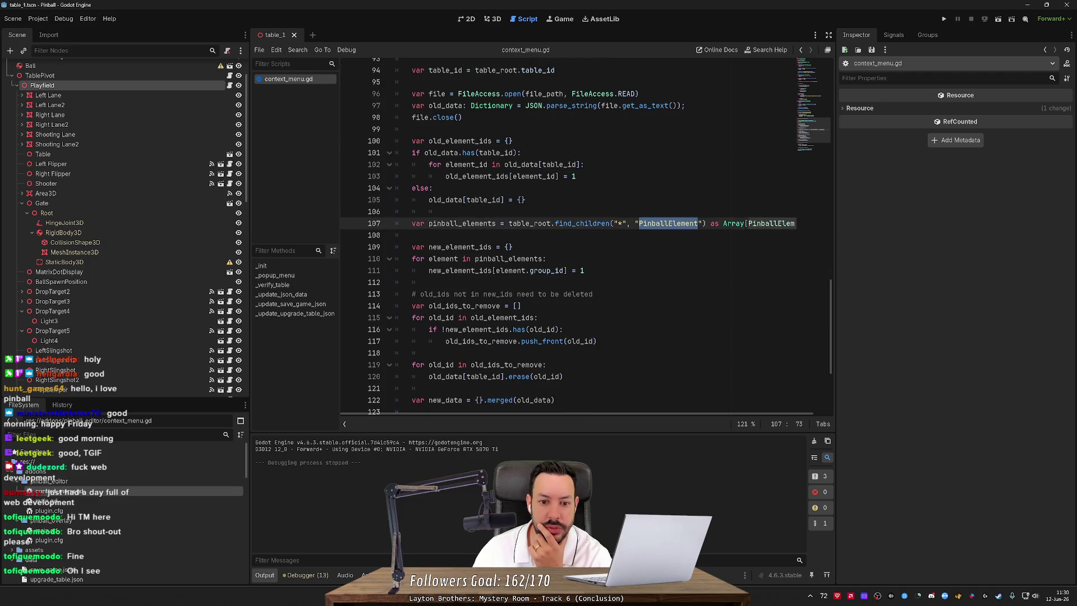
{"action": "mouse_move", "coordinate": [564, 223]}
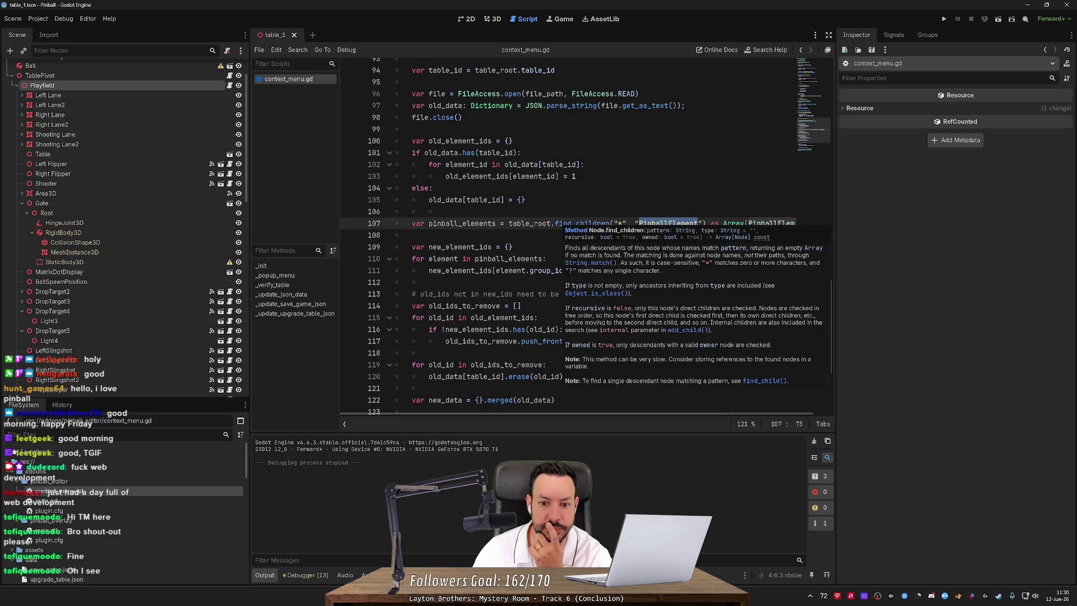
{"action": "left_click", "coordinate": [493, 271]}
{"action": "double_click", "coordinate": [492, 270]}
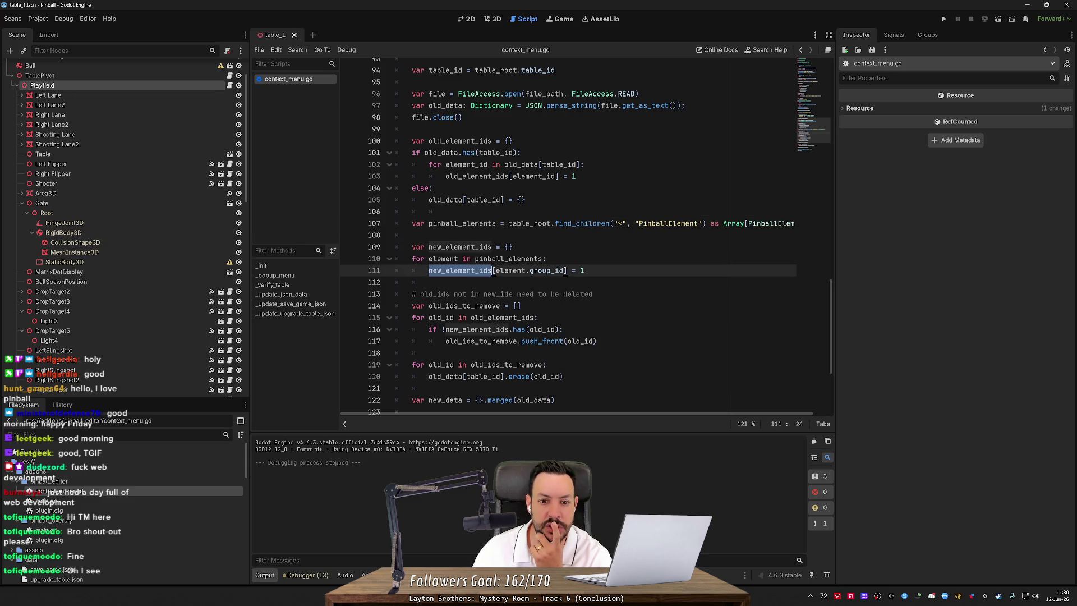
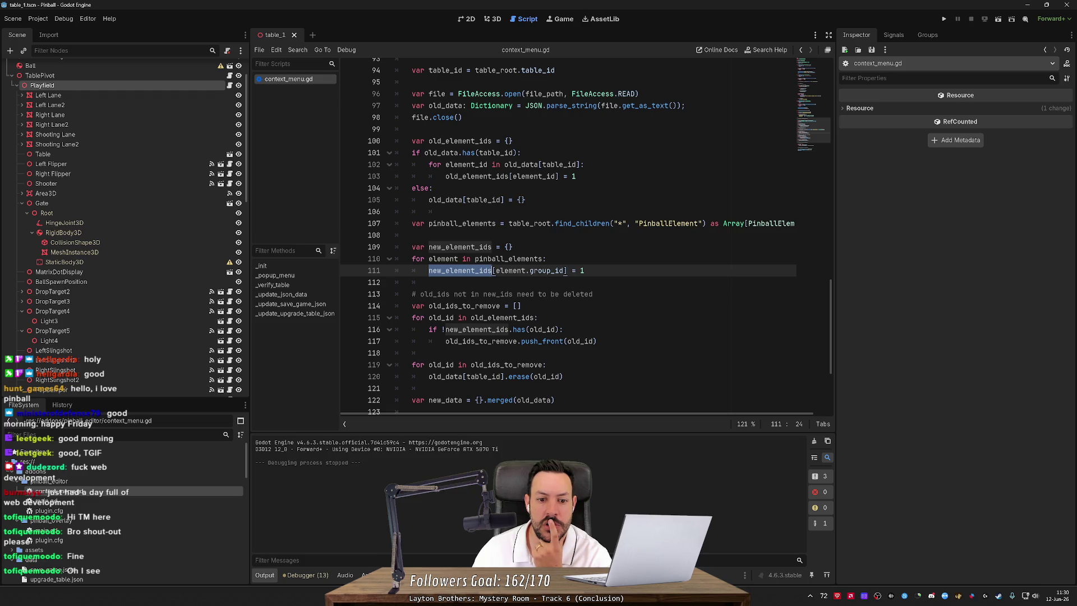
Highlight old_element_ids and new_element_dictionary in context_menu.gd to trace where they are used.
{"action": "double_click", "coordinate": [502, 317]}
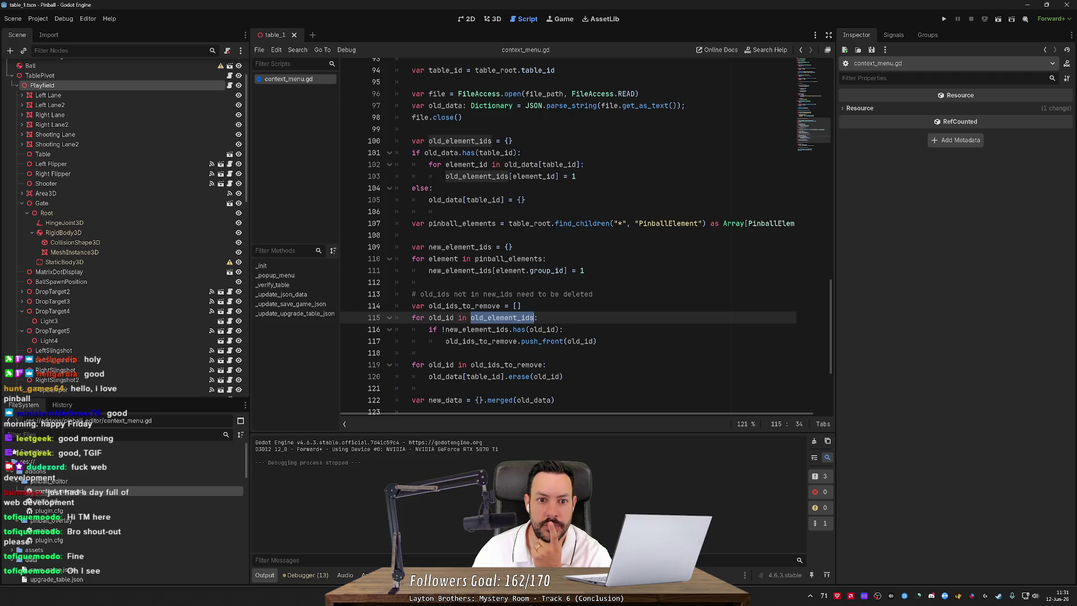
{"action": "scroll", "coordinate": [567, 236], "scroll_direction": "up", "scroll_amount": 2}
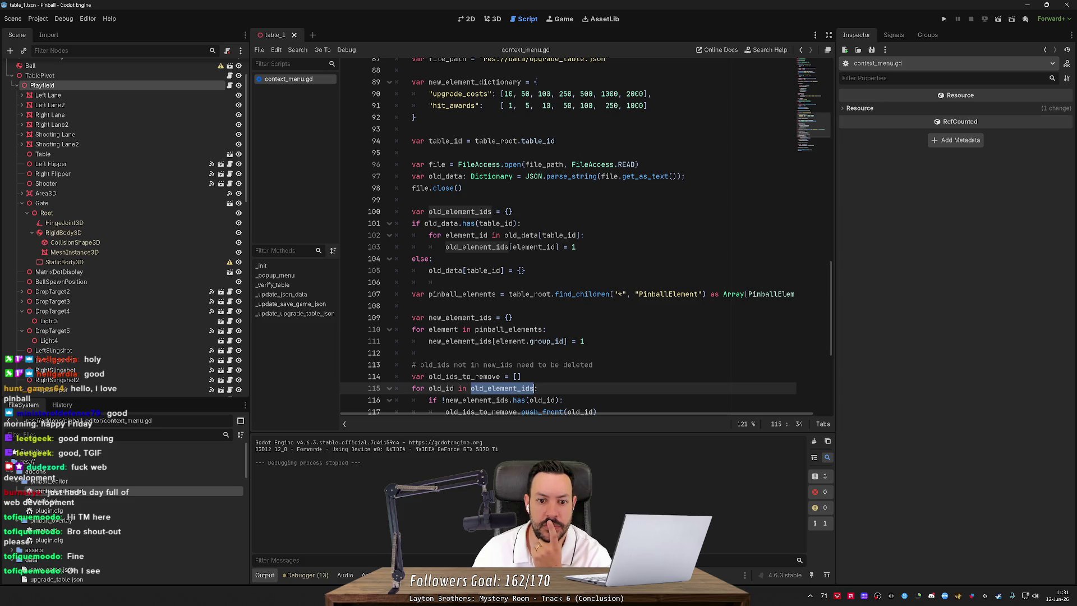
{"action": "mouse_move", "coordinate": [533, 247]}
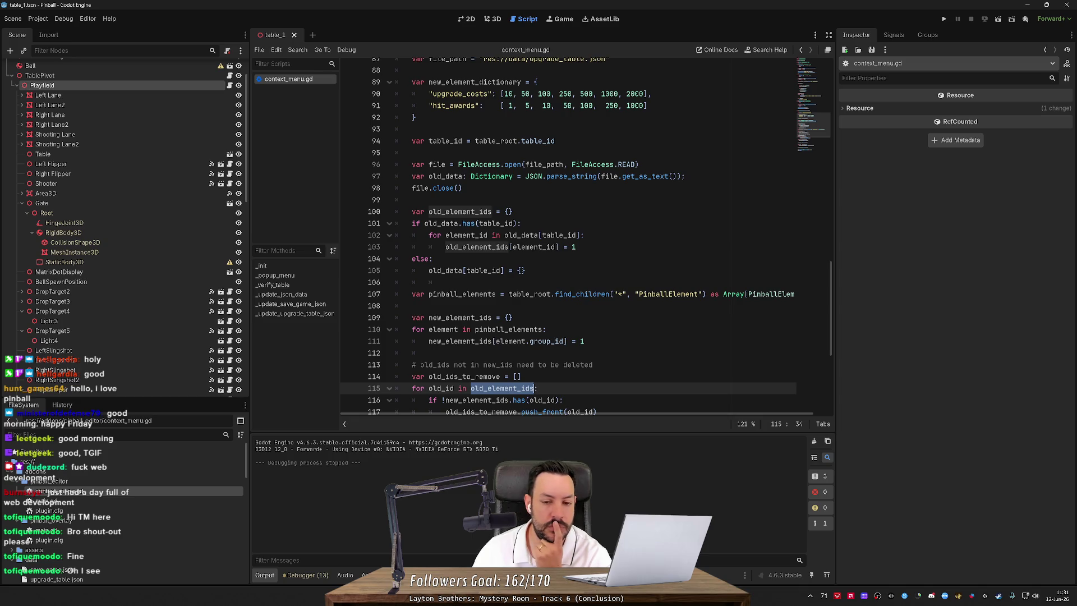
{"action": "scroll", "coordinate": [586, 235], "scroll_direction": "down", "scroll_amount": 3}
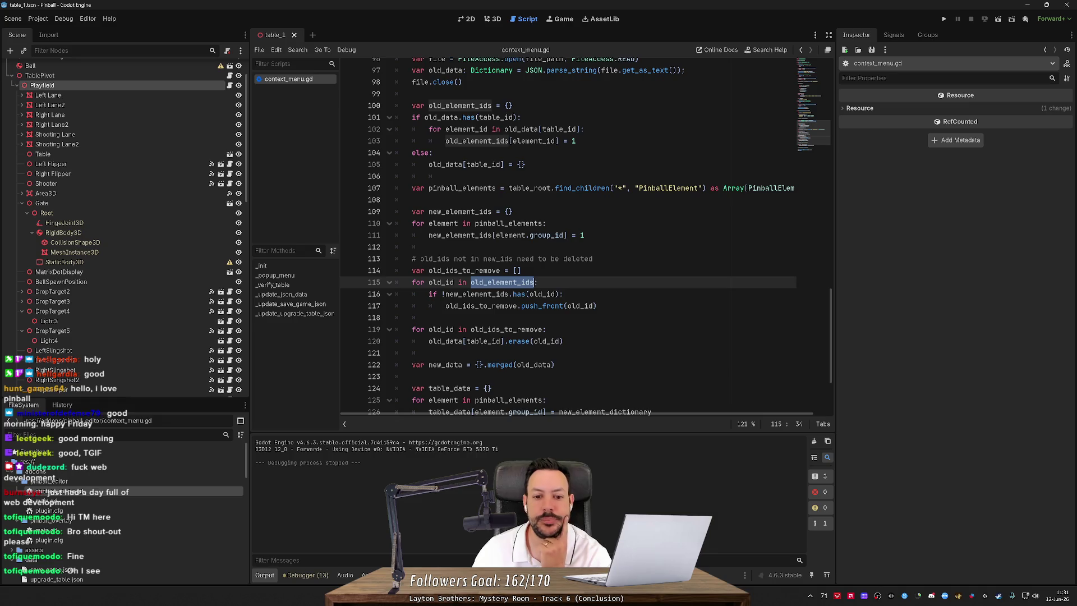
{"action": "scroll", "coordinate": [566, 235], "scroll_direction": "down", "scroll_amount": 2}
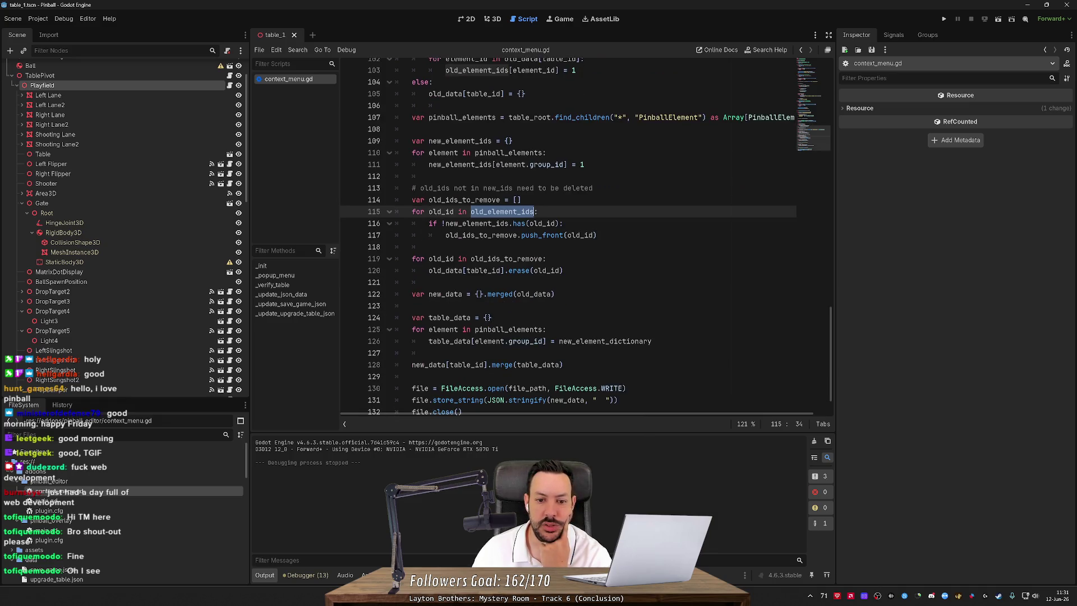
{"action": "scroll", "coordinate": [585, 235], "scroll_direction": "down", "scroll_amount": 1}
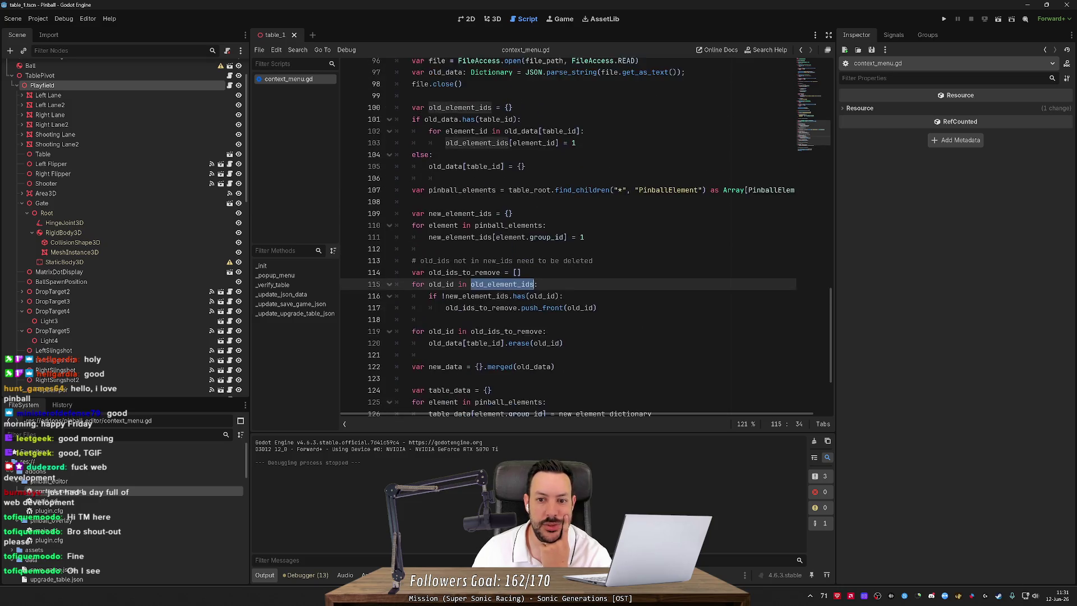
{"action": "mouse_move", "coordinate": [597, 308]}
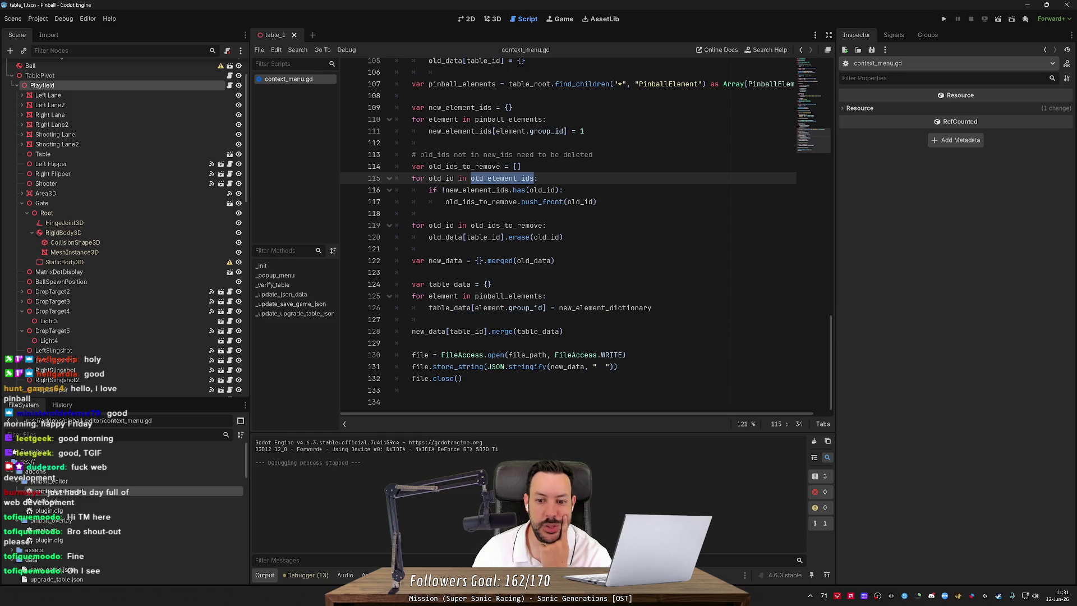
{"action": "double_click", "coordinate": [600, 307]}
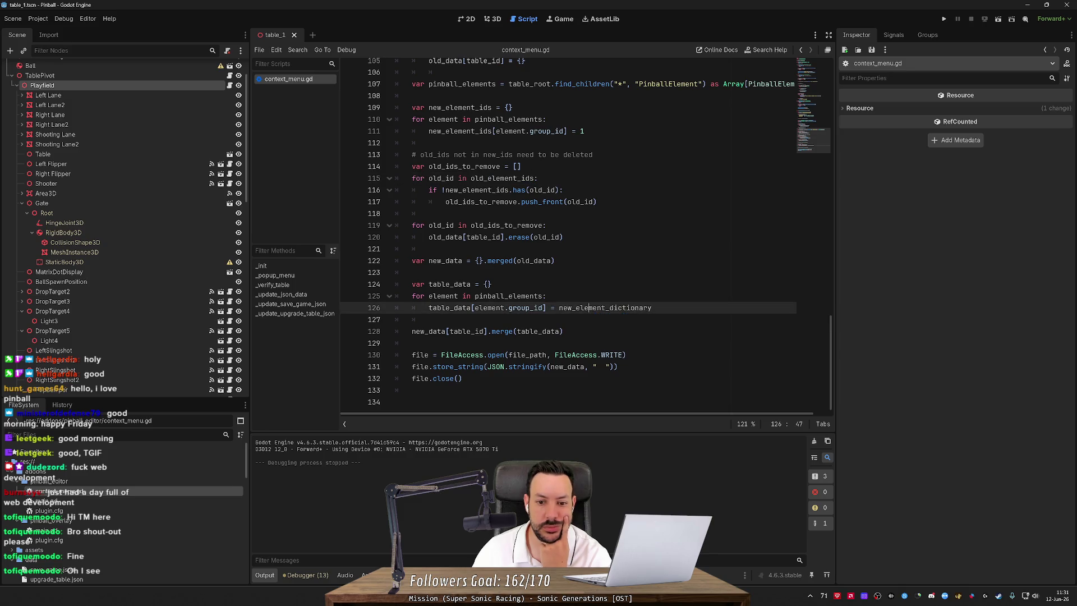
{"action": "scroll", "coordinate": [600, 308], "scroll_direction": "up", "scroll_amount": 8}
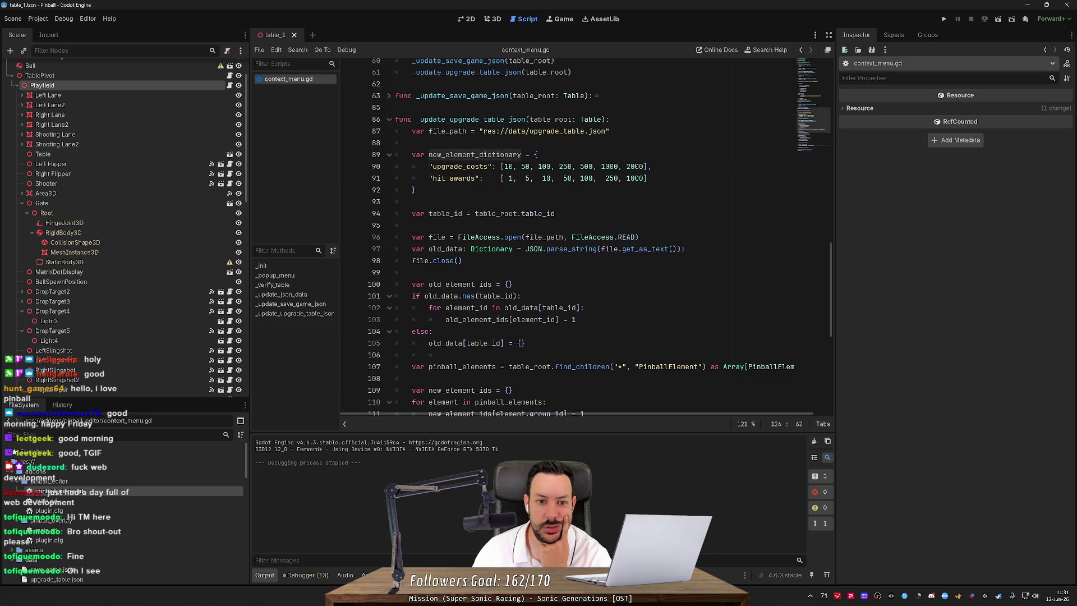
Add "group_bonus": [0, 0, 0, 0, 0, 0, 0] after the hit_awards line and save the script.
{"action": "left_click", "coordinate": [648, 178]}
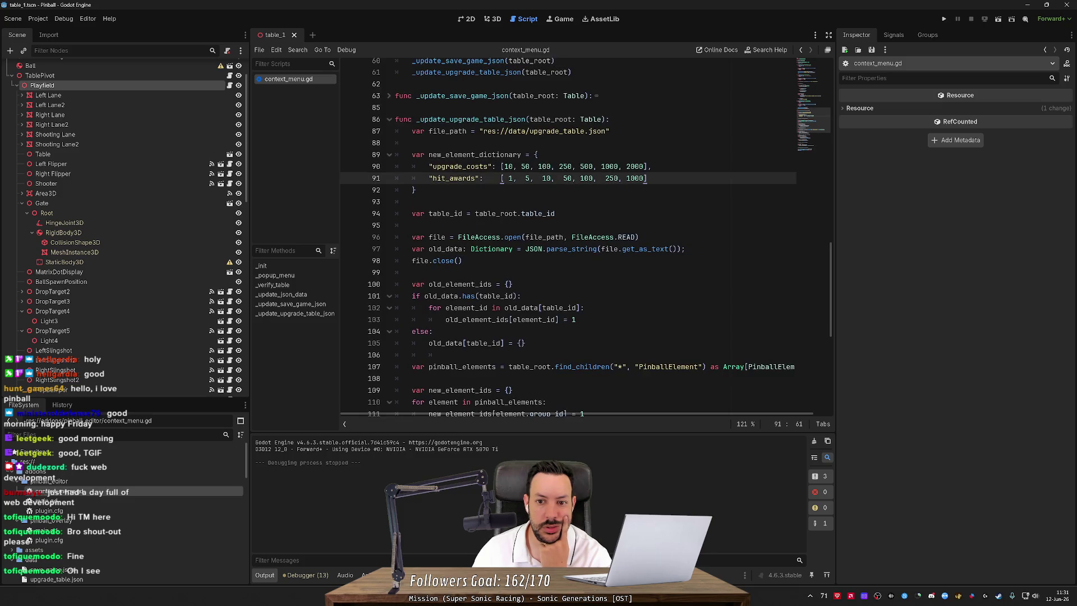
{"action": "type", "text": ","}
{"action": "key", "text": "Return"}
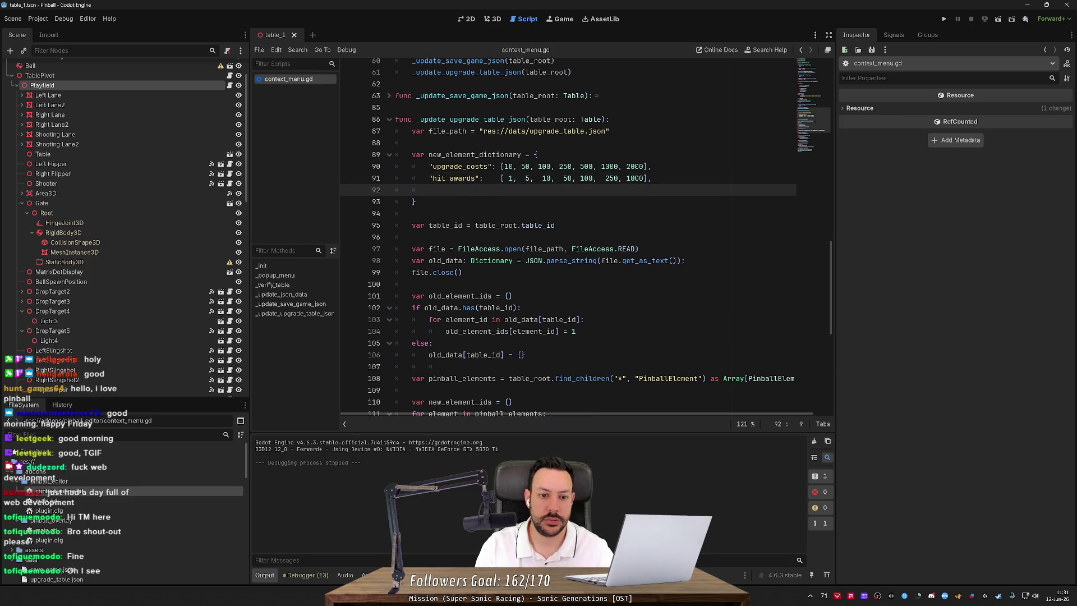
{"action": "type", "text": "\"group_bonis"}
{"action": "key", "text": "BackSpace"}
{"action": "key", "text": "BackSpace"}
{"action": "type", "text": "us\":"}
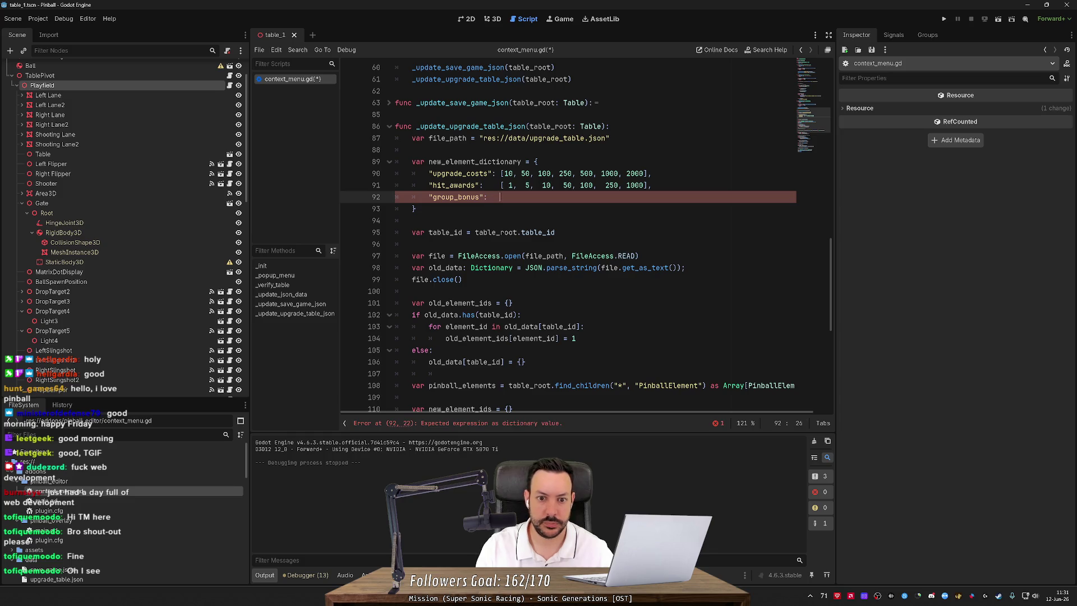
{"action": "type", "text": "   [0,"}
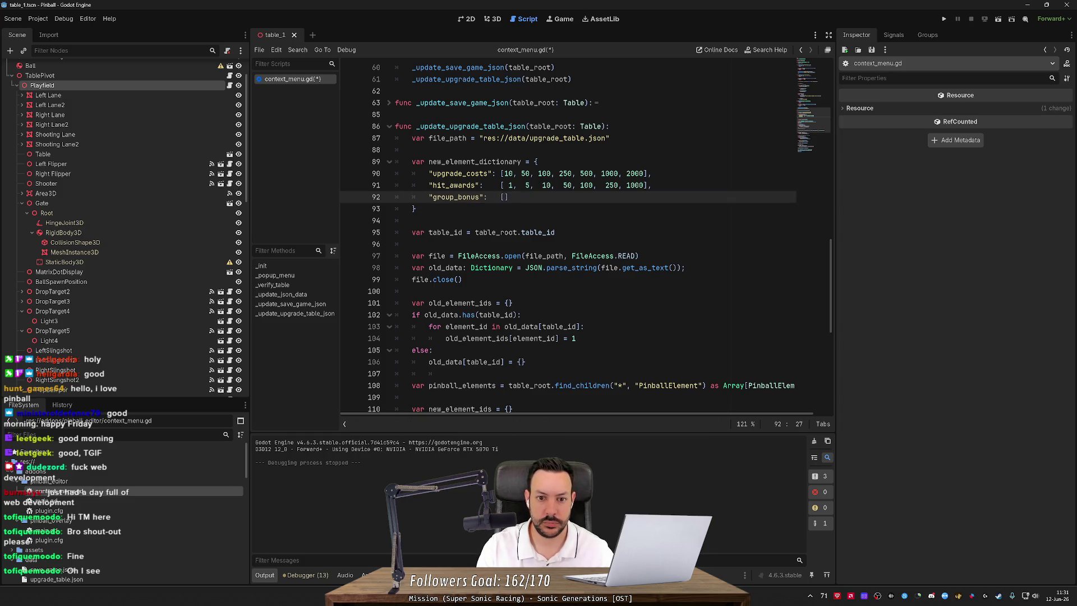
{"action": "key", "text": "BackSpace"}
{"action": "key", "text": "BackSpace"}
{"action": "key", "text": "BackSpace"}
{"action": "type", "text": "[ 0,  0,"}
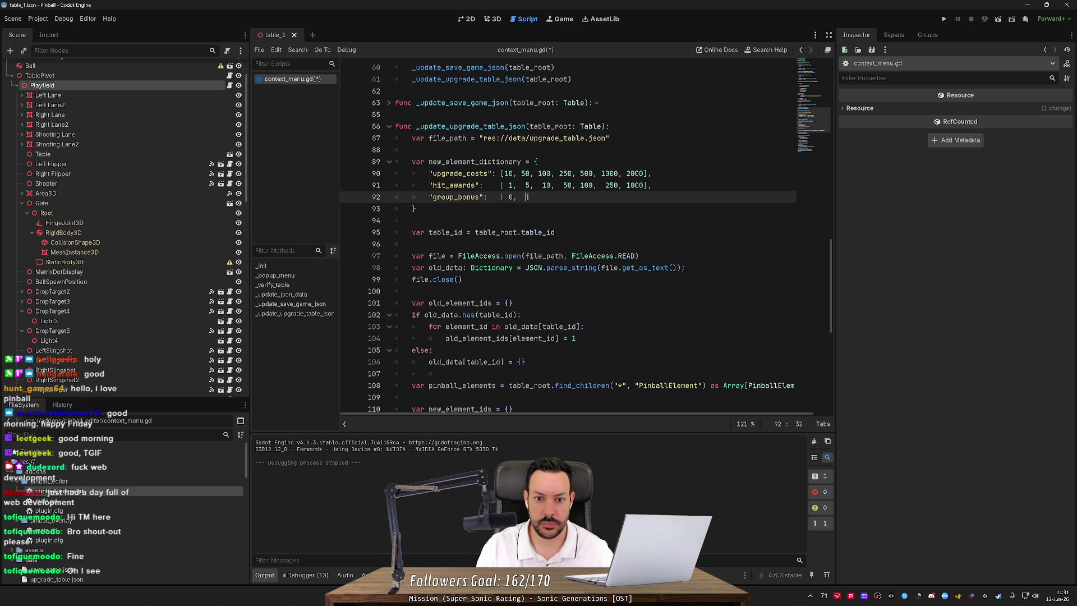
{"action": "type", "text": "   0,   "}
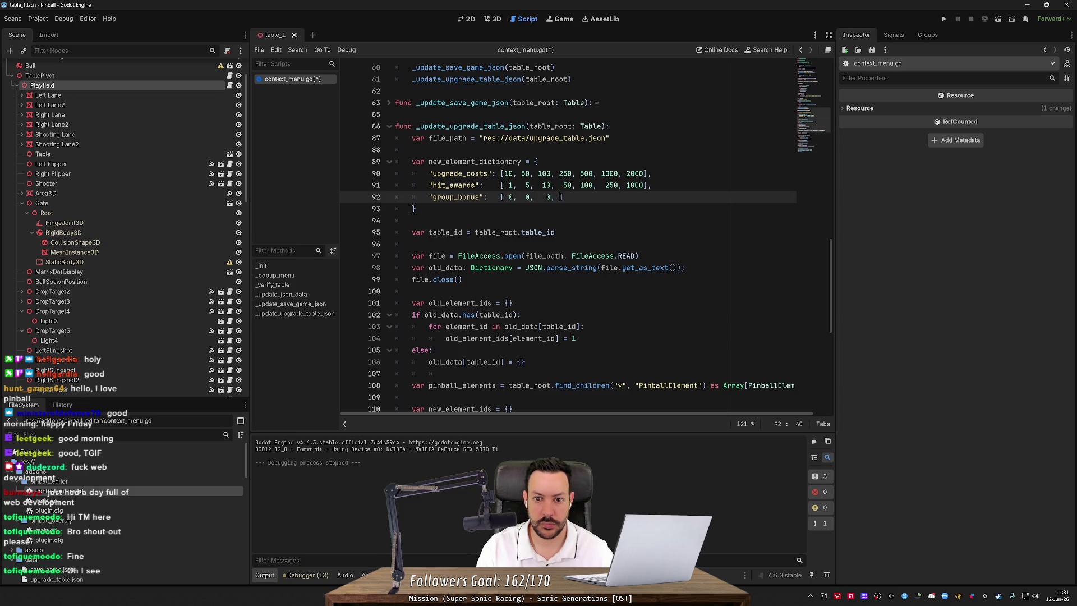
{"action": "type", "text": "0,   0,    "}
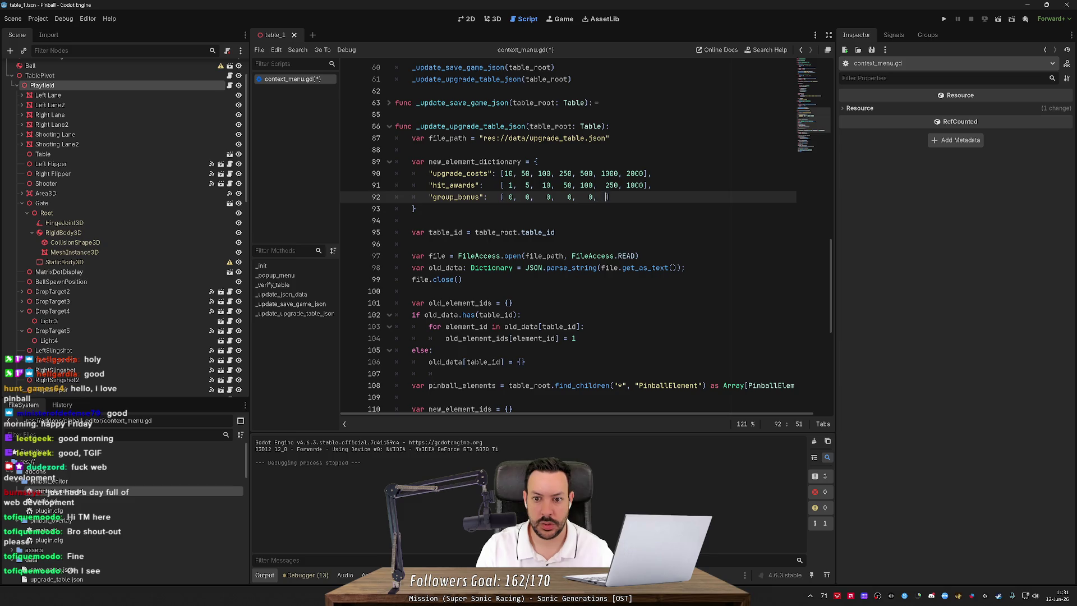
{"action": "type", "text": "0,"}
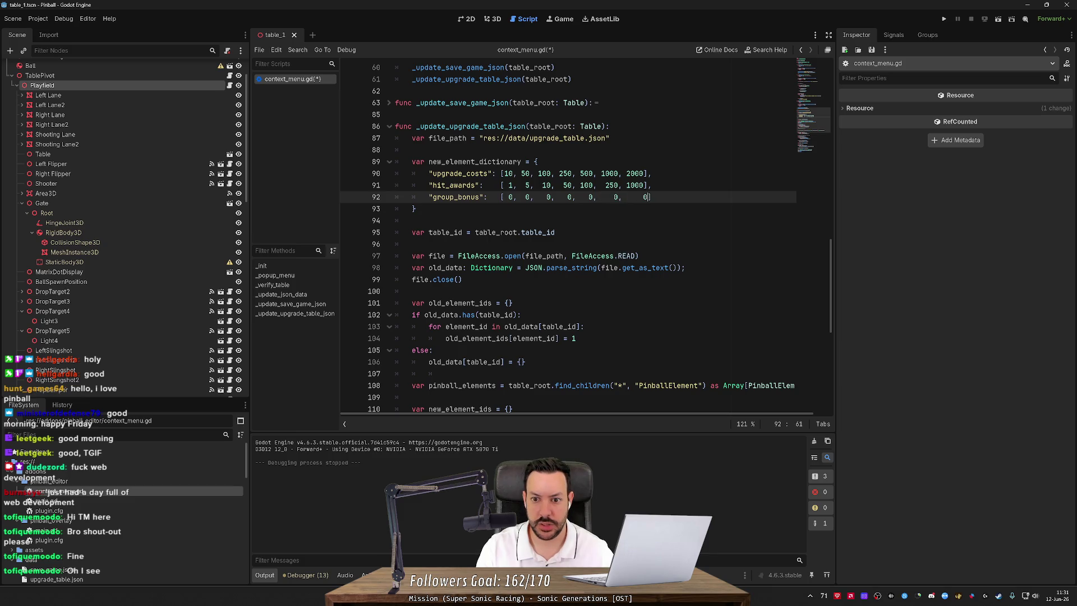
{"action": "key", "text": "ctrl+s"}
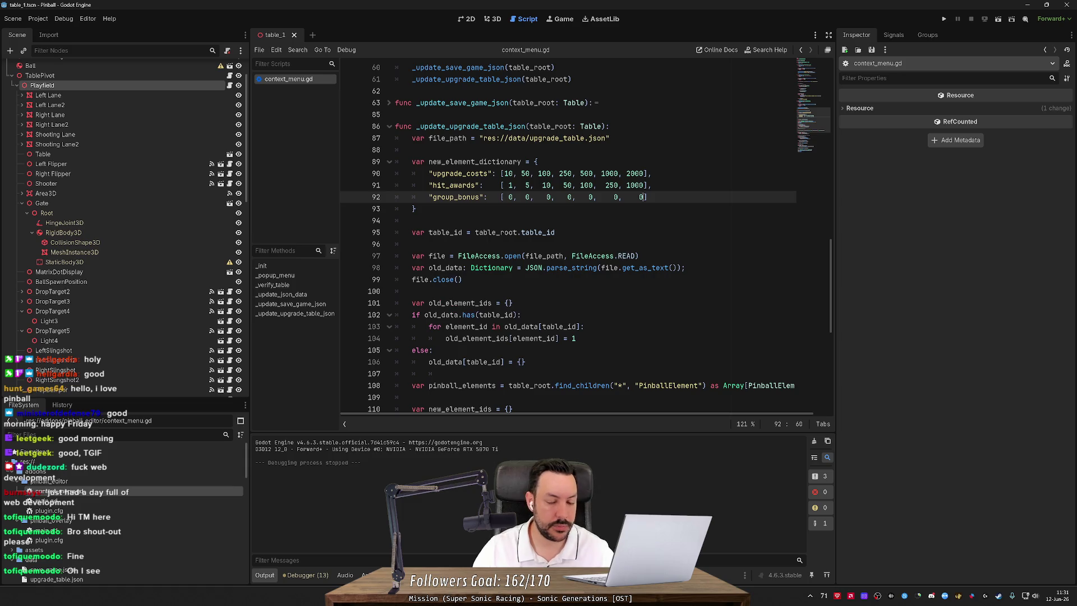
{"action": "left_click", "coordinate": [650, 185]}
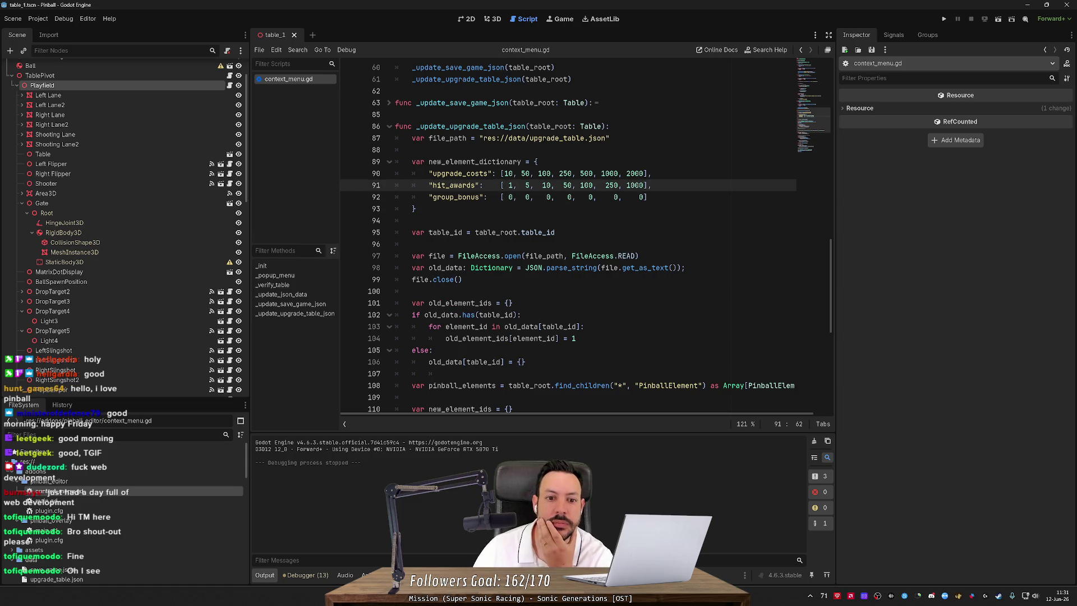
Review _update_save_game_json, highlighting table_data and table_id on line 80.
{"action": "scroll", "coordinate": [583, 235], "scroll_direction": "down", "scroll_amount": 15}
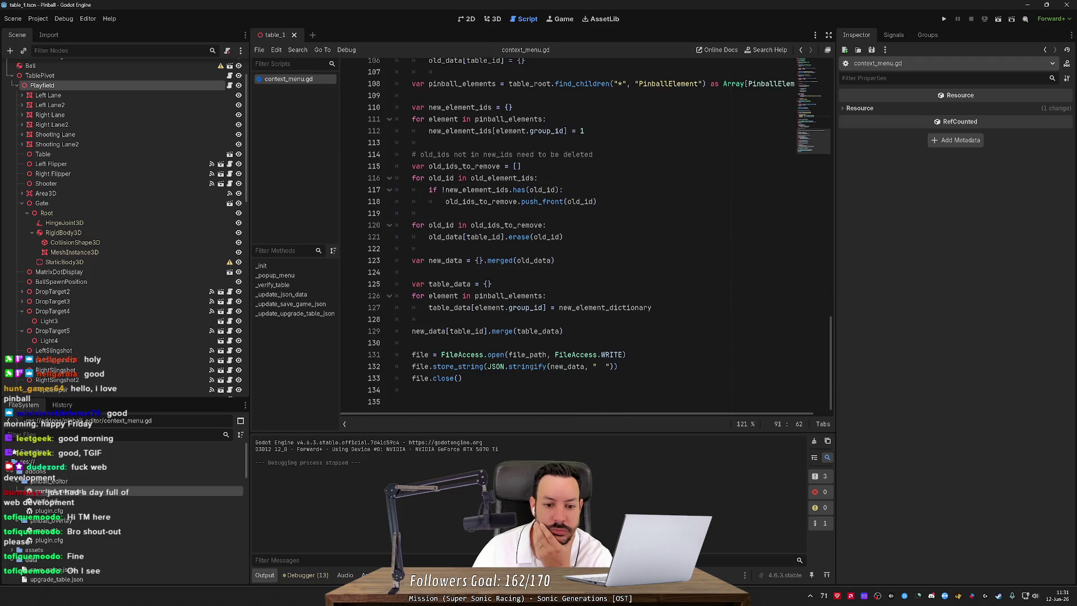
{"action": "scroll", "coordinate": [568, 236], "scroll_direction": "up", "scroll_amount": 10}
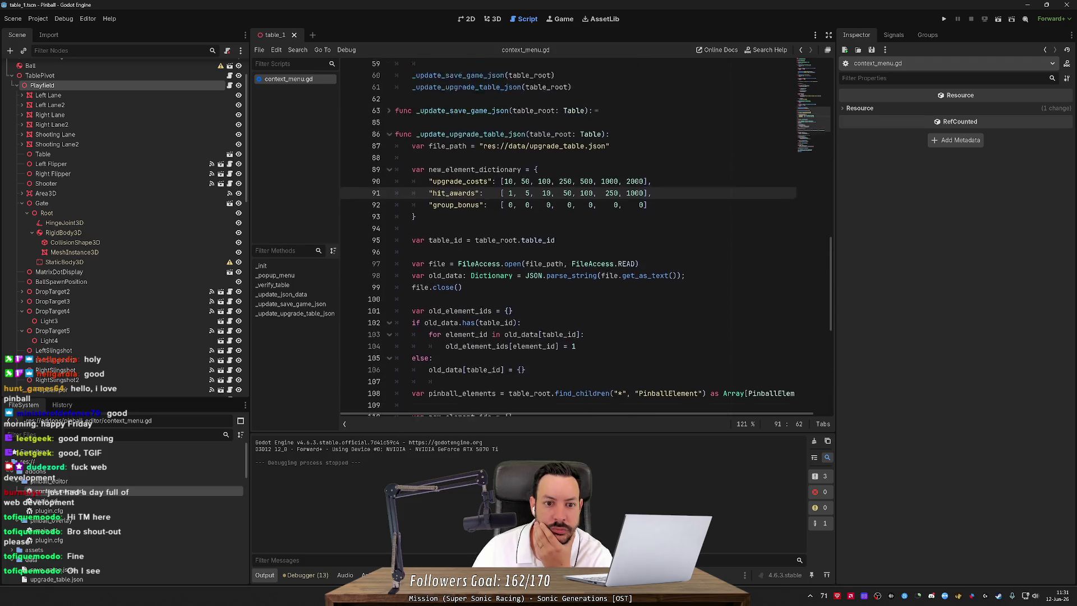
{"action": "left_click", "coordinate": [388, 154]}
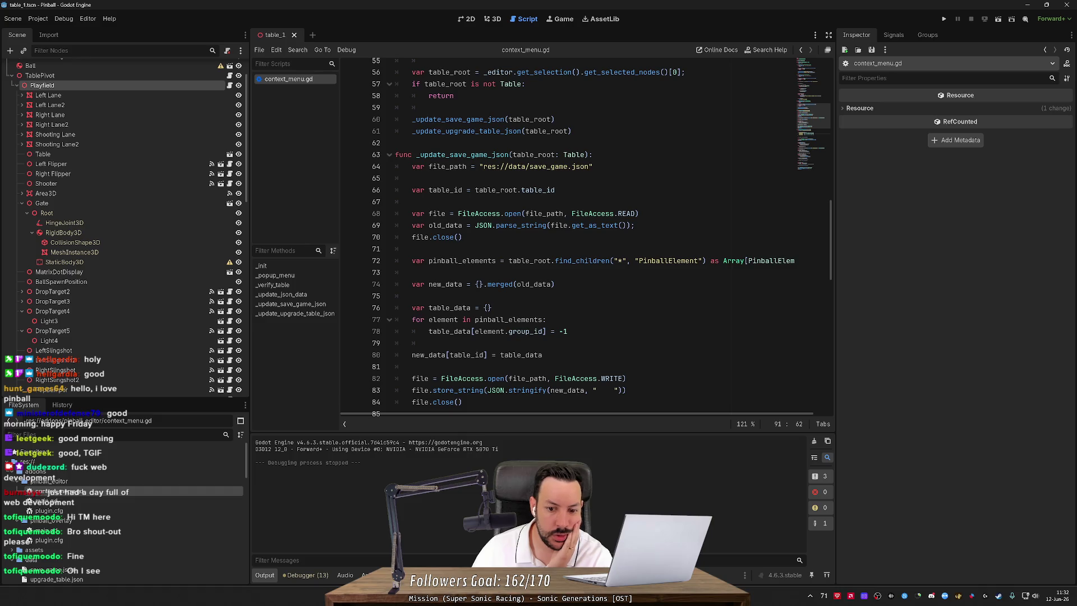
{"action": "scroll", "coordinate": [566, 235], "scroll_direction": "down", "scroll_amount": 2}
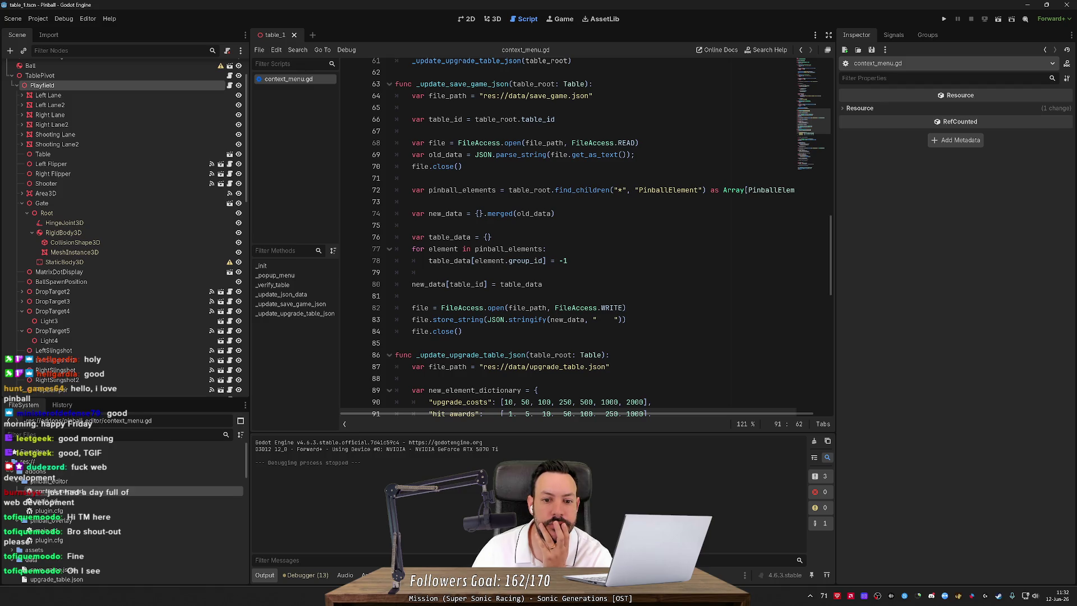
{"action": "double_click", "coordinate": [521, 285]}
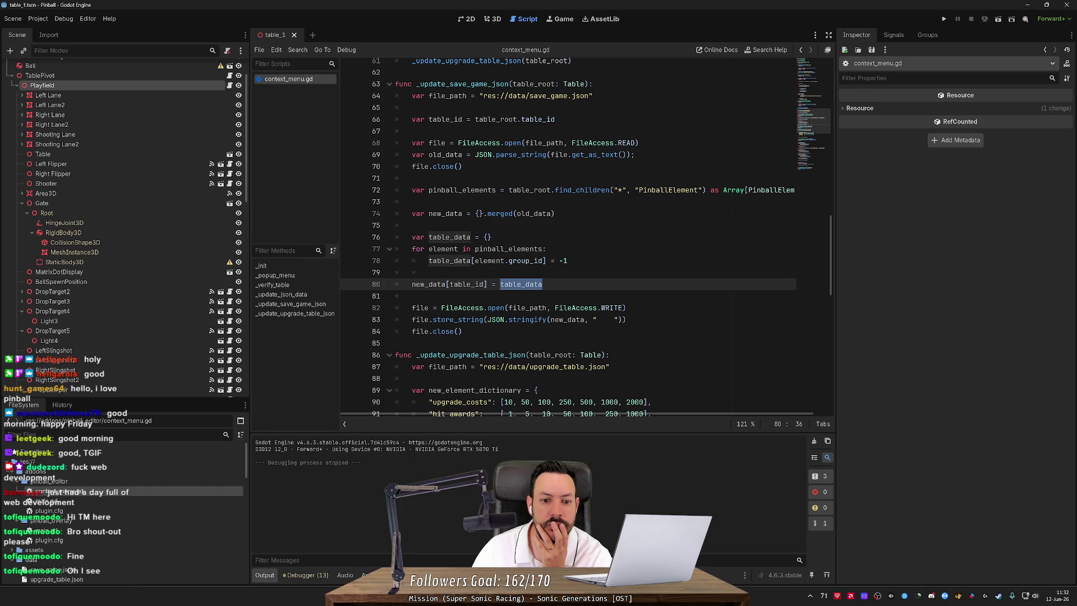
{"action": "double_click", "coordinate": [467, 284]}
{"action": "double_click", "coordinate": [521, 284]}
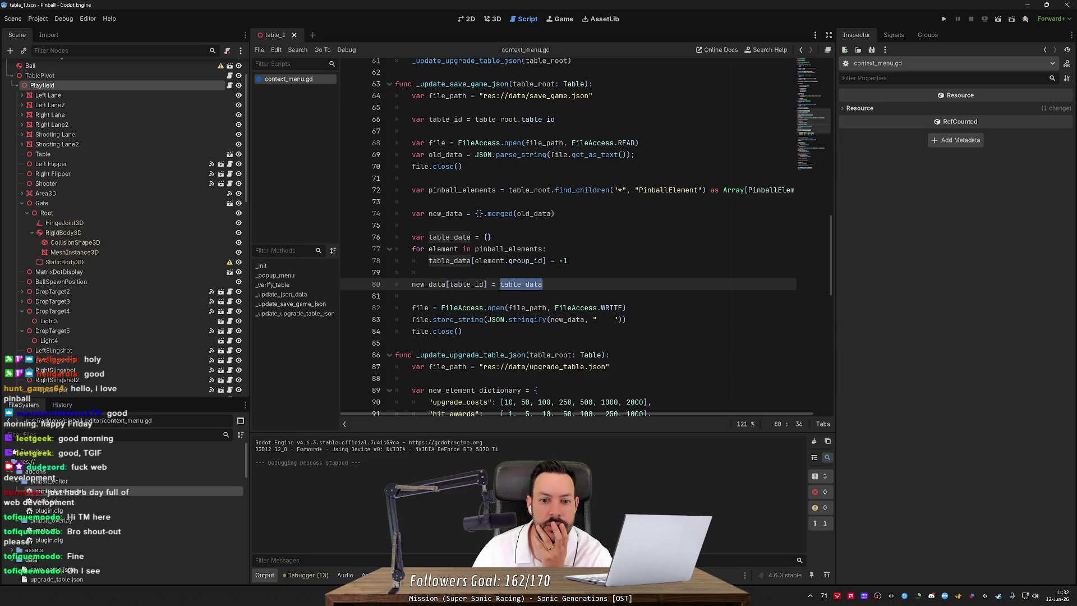
{"action": "left_click", "coordinate": [546, 248]}
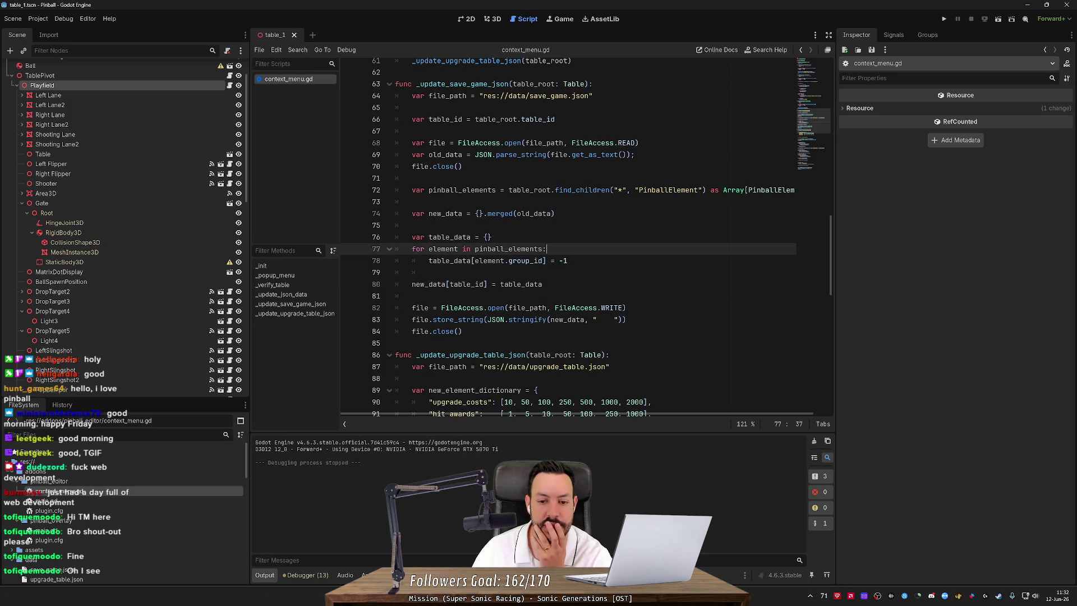
{"action": "scroll", "coordinate": [109, 140], "scroll_direction": "up", "scroll_amount": 2}
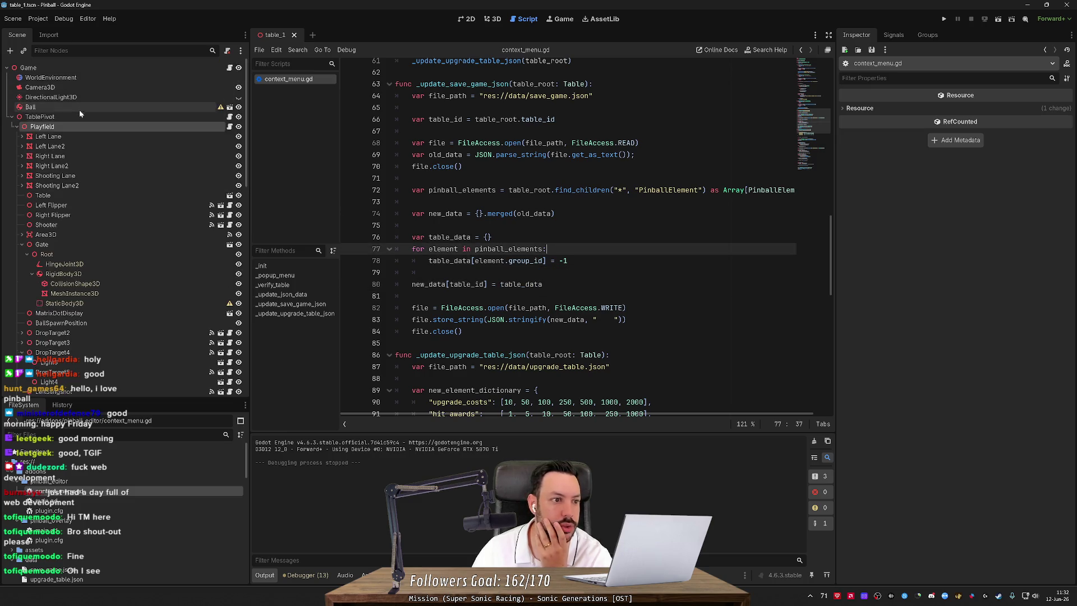
Run Verify Table and Update JSON data on the Game node; the output reports no errors.
{"action": "right_click", "coordinate": [76, 68]}
{"action": "left_click", "coordinate": [149, 268]}
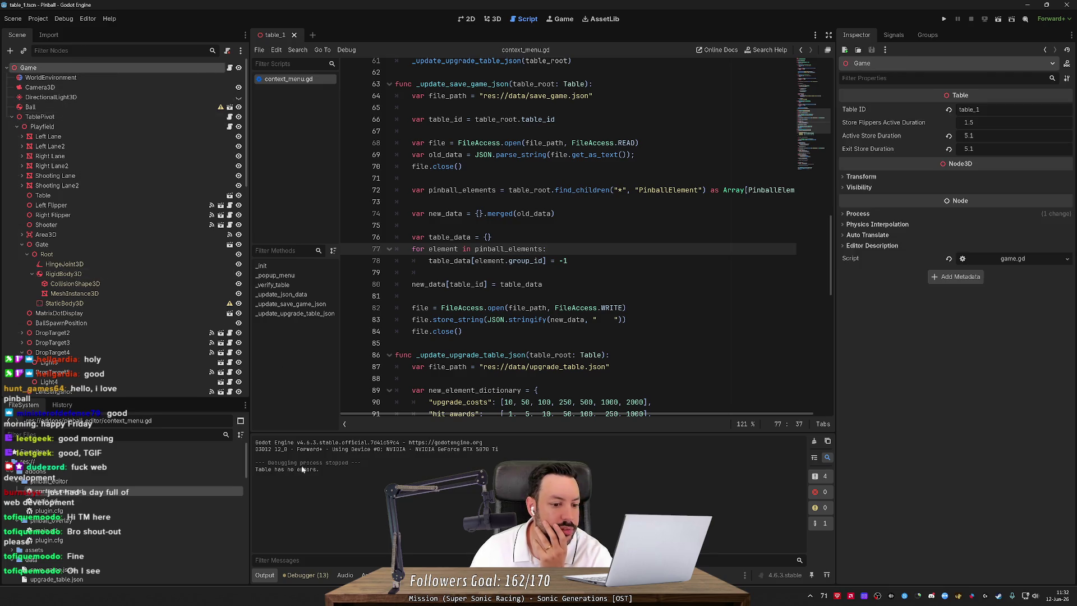
{"action": "right_click", "coordinate": [68, 69]}
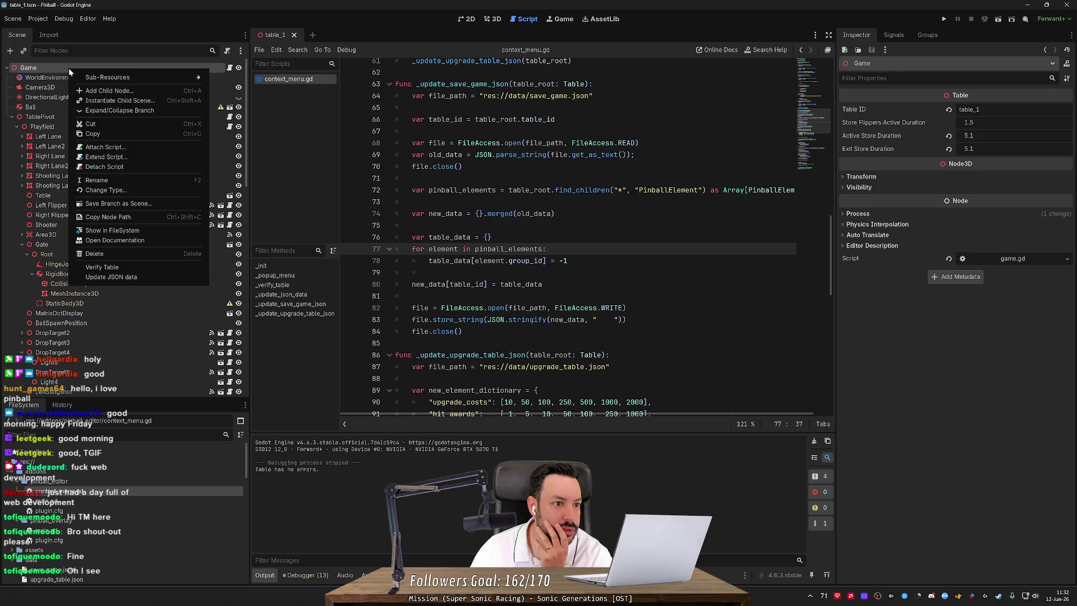
{"action": "left_click", "coordinate": [139, 277]}
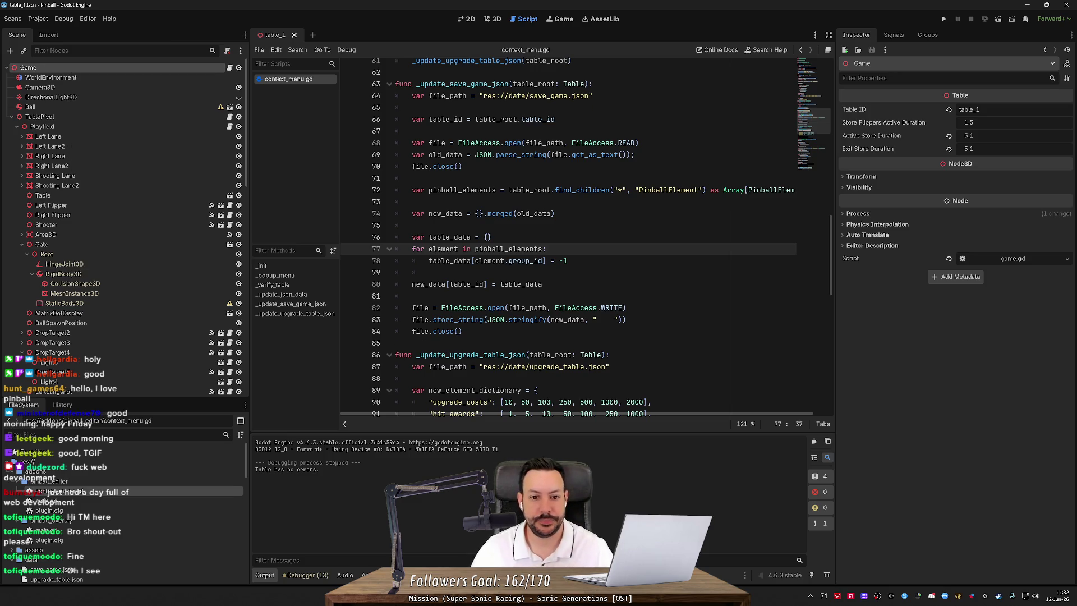
{"action": "scroll", "coordinate": [566, 236], "scroll_direction": "up", "scroll_amount": 10}
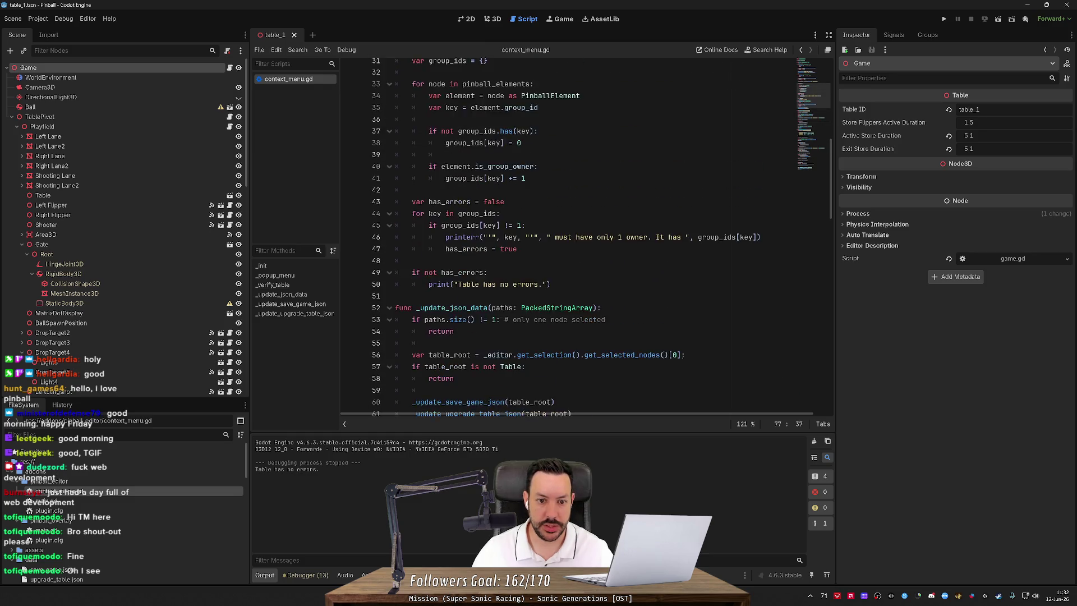
{"action": "scroll", "coordinate": [566, 236], "scroll_direction": "down", "scroll_amount": 4}
{"action": "left_click", "coordinate": [571, 272]}
Add print("Save game has been reset.") after file.close() in _update_save_game_json.
{"action": "key", "text": "Return"}
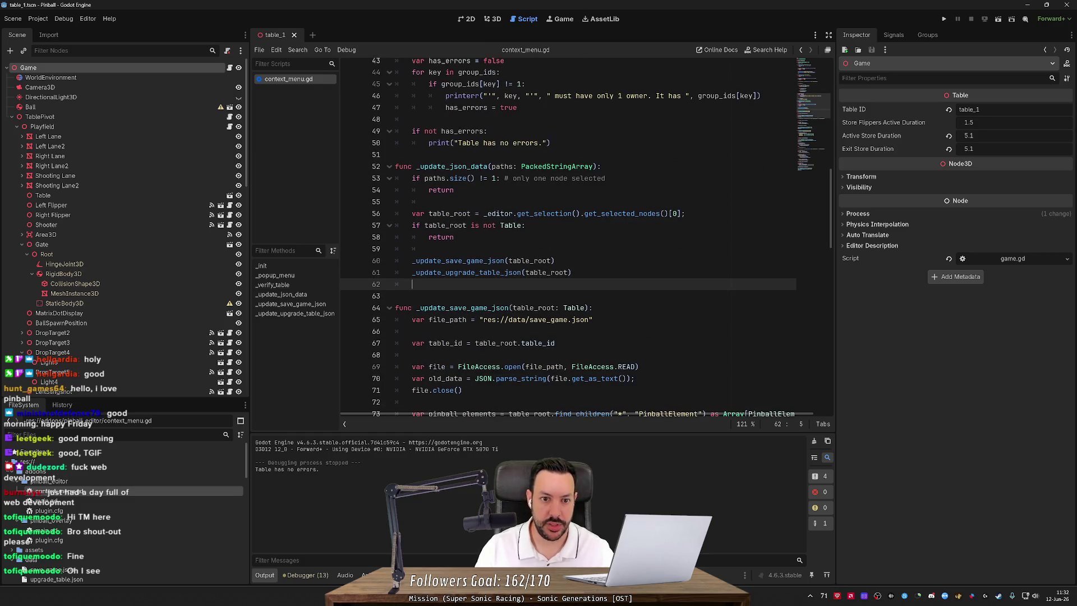
{"action": "type", "text": "print"}
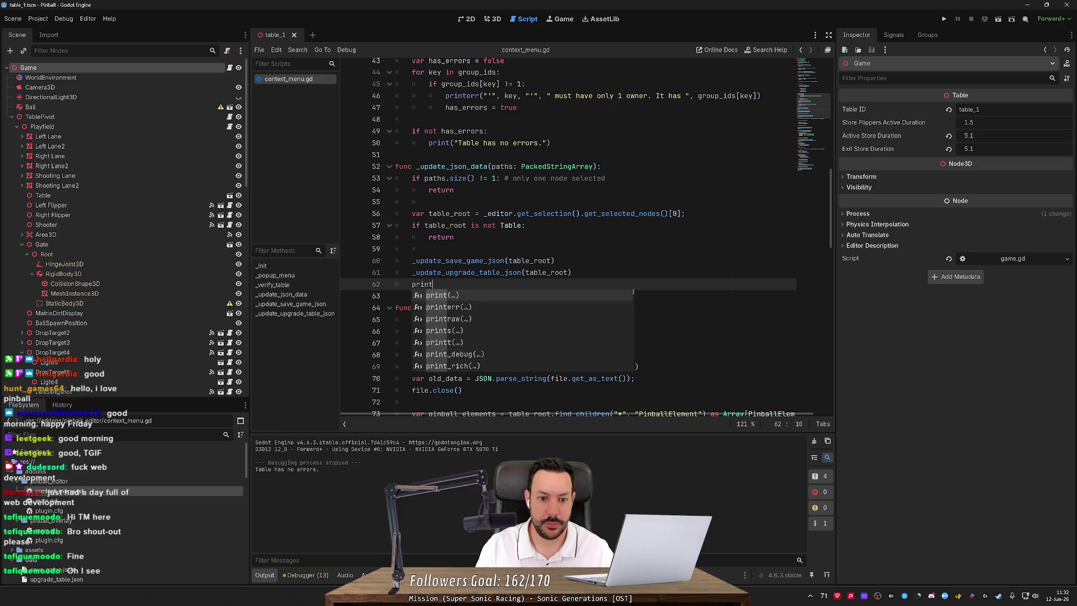
{"action": "type", "text": "(\""}
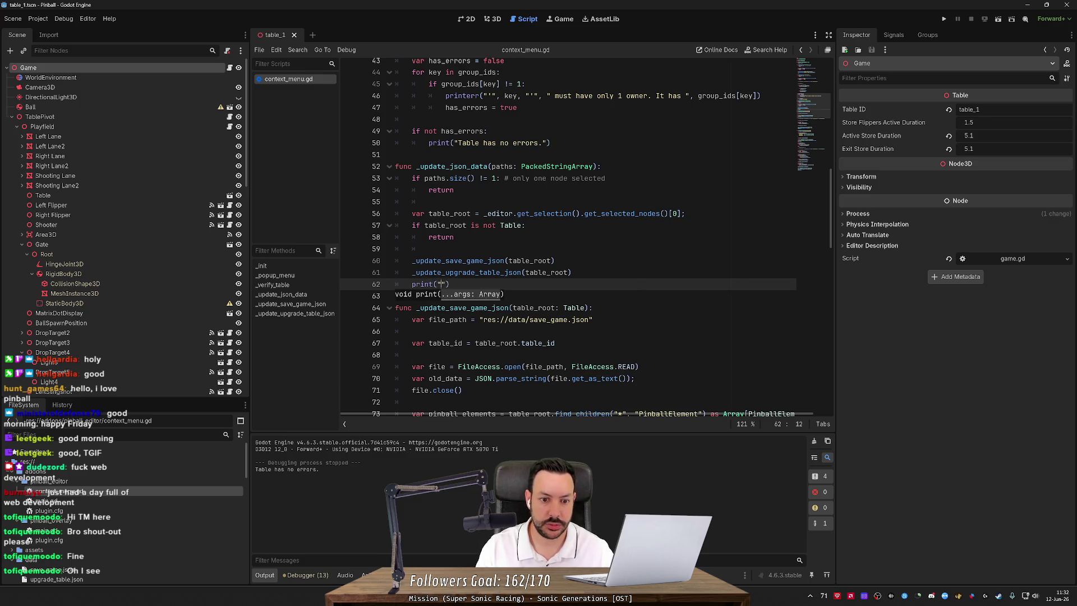
{"action": "key", "text": "ctrl+shift+k"}
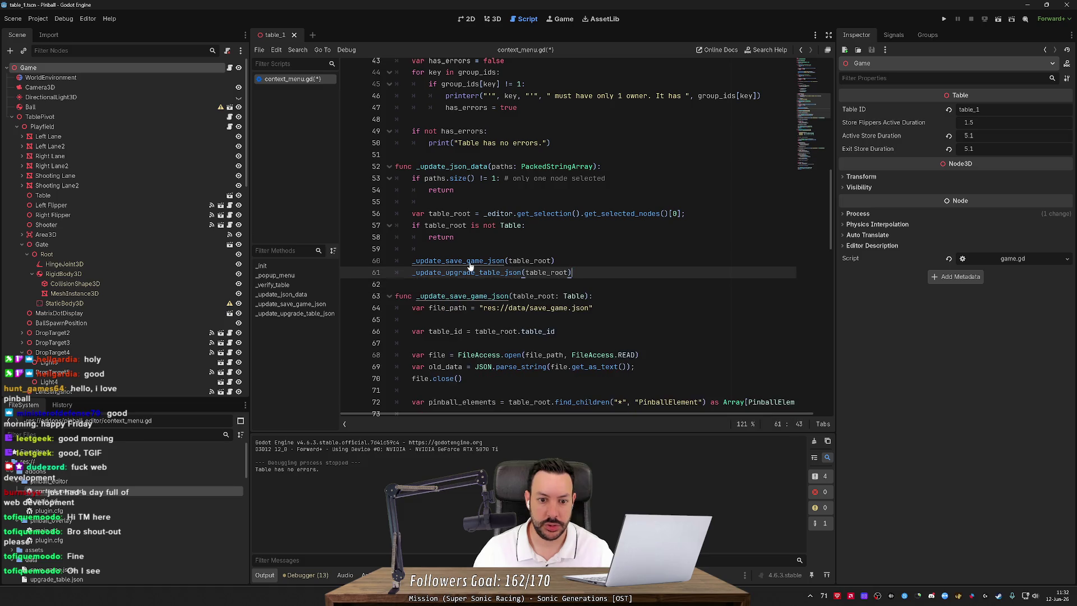
{"action": "scroll", "coordinate": [567, 235], "scroll_direction": "down", "scroll_amount": 2}
{"action": "scroll", "coordinate": [568, 235], "scroll_direction": "down", "scroll_amount": 6}
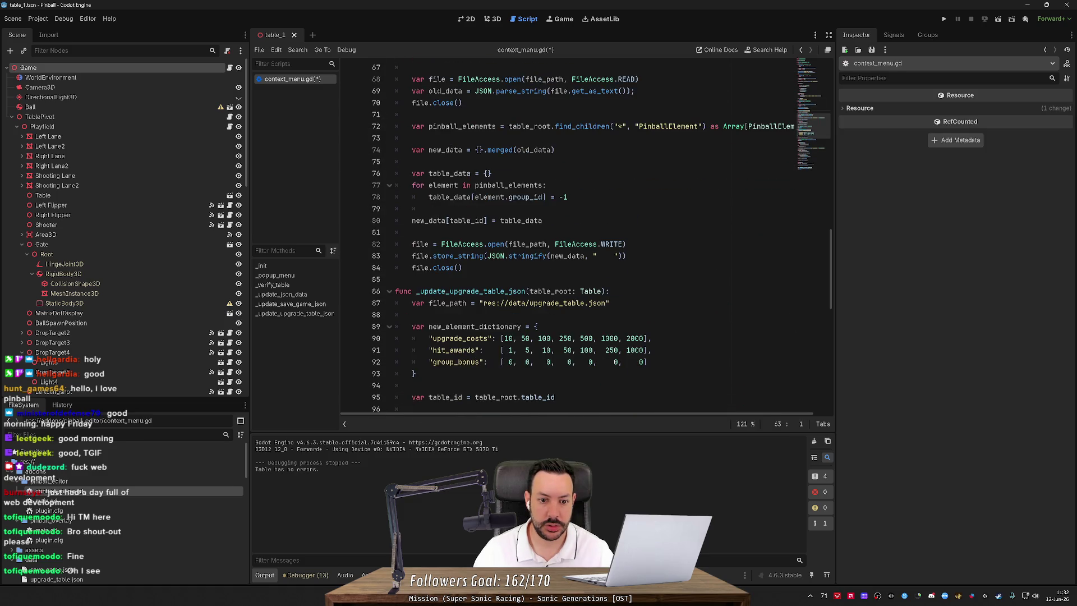
{"action": "left_click", "coordinate": [462, 267]}
{"action": "key", "text": "Return"}
{"action": "type", "text": "print(\""}
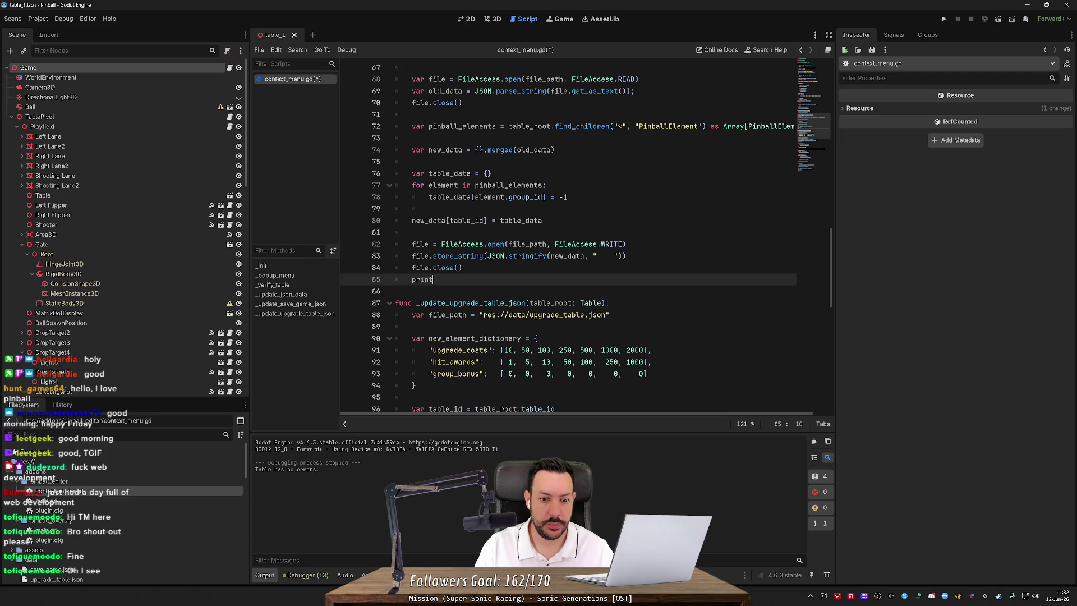
{"action": "scroll", "coordinate": [568, 235], "scroll_direction": "up", "scroll_amount": 3}
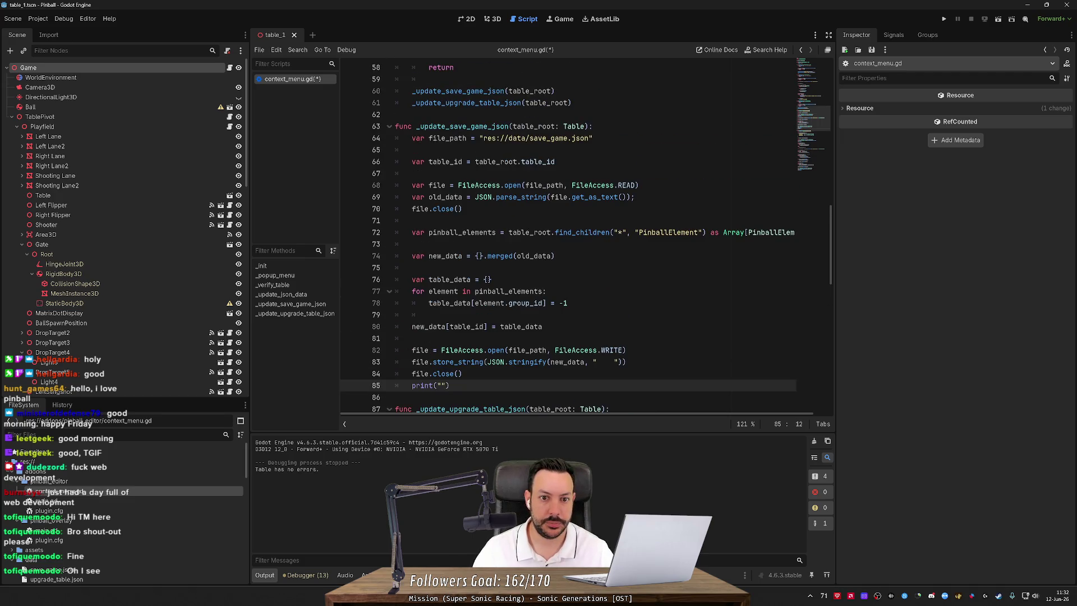
{"action": "type", "text": "Save "}
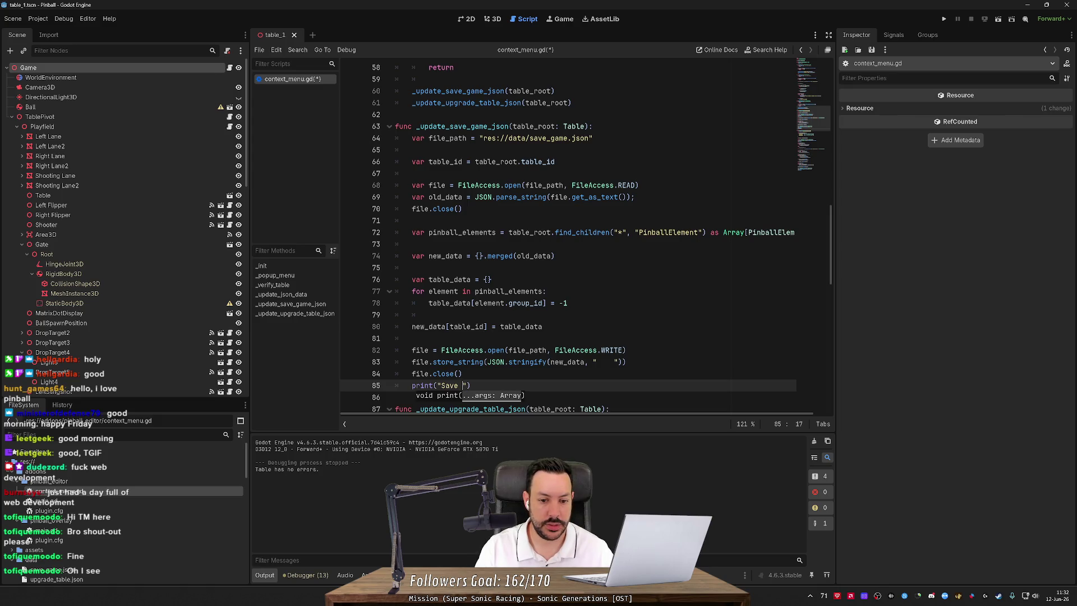
{"action": "type", "text": "game has been r"}
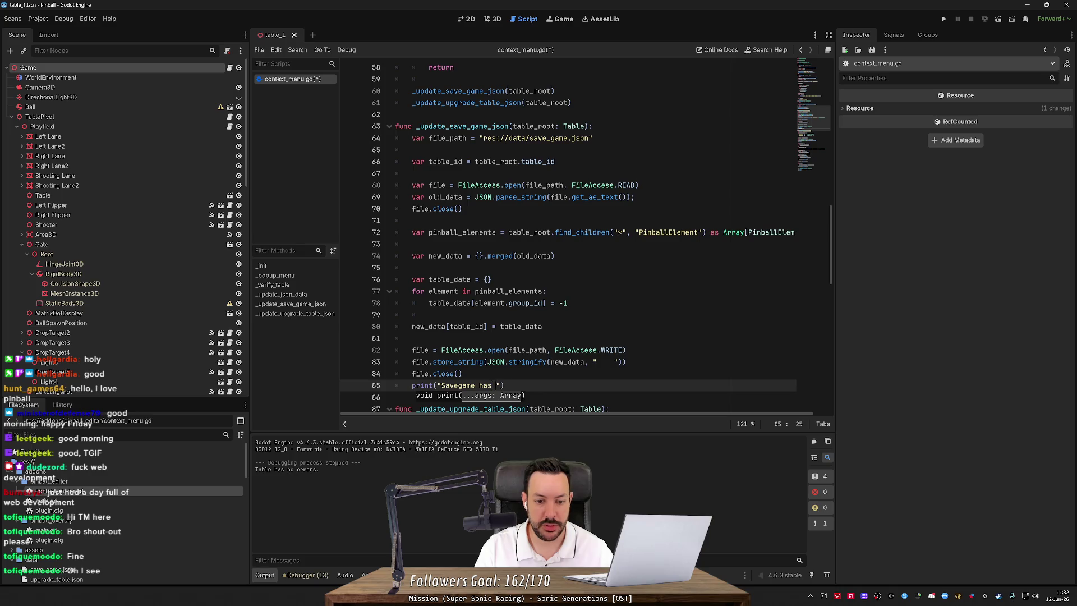
{"action": "type", "text": "eset."}
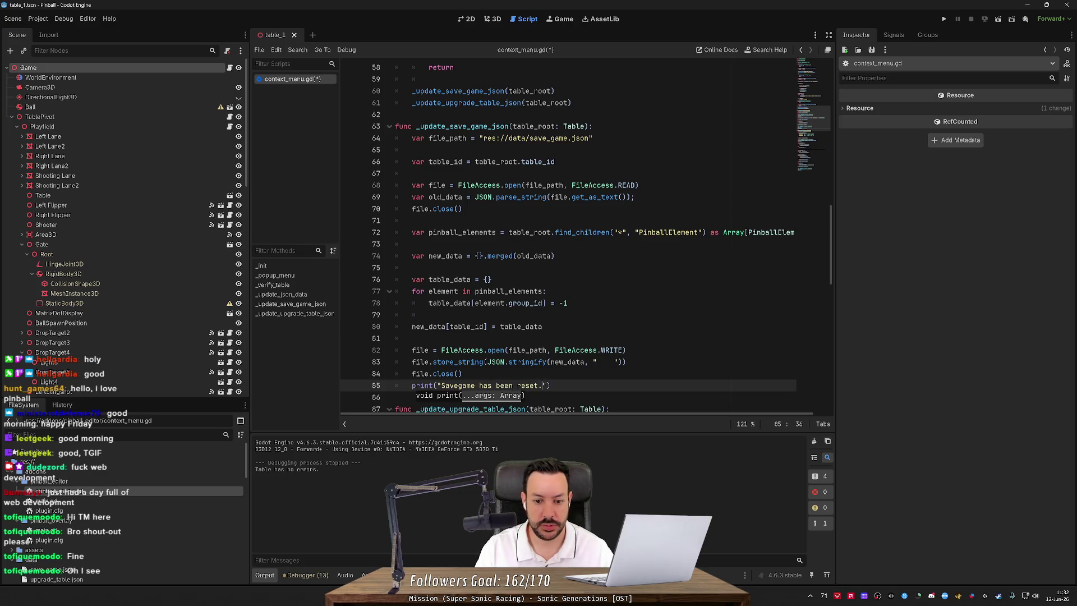
Copy the message into _update_upgrade_table_json as 'Upgrade map has been reset.' and save.
{"action": "left_click", "coordinate": [462, 373]}
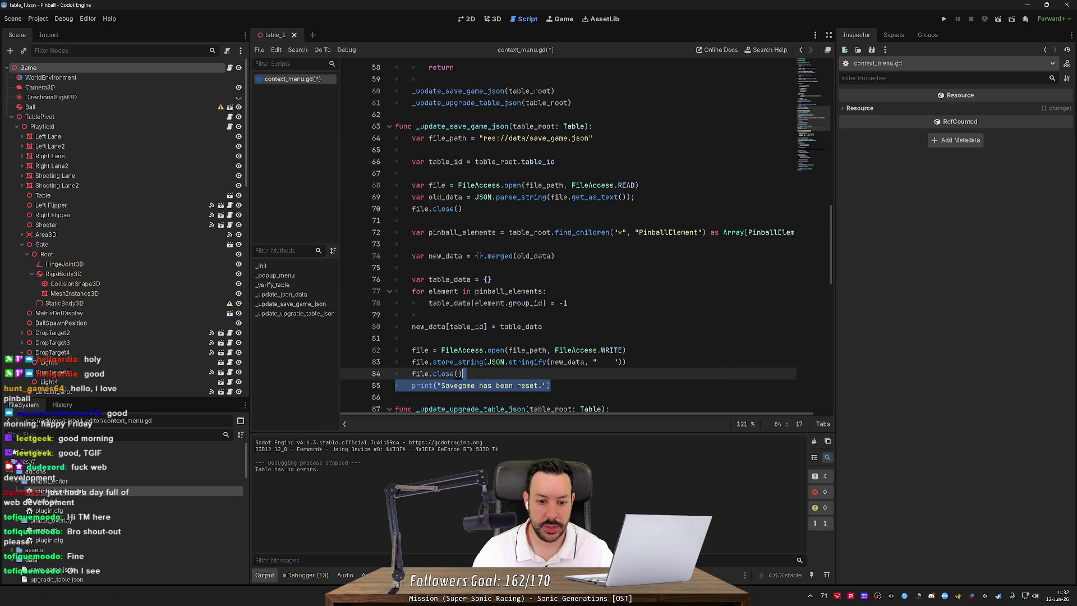
{"action": "scroll", "coordinate": [584, 237], "scroll_direction": "down", "scroll_amount": 10}
{"action": "scroll", "coordinate": [584, 237], "scroll_direction": "down", "scroll_amount": 6}
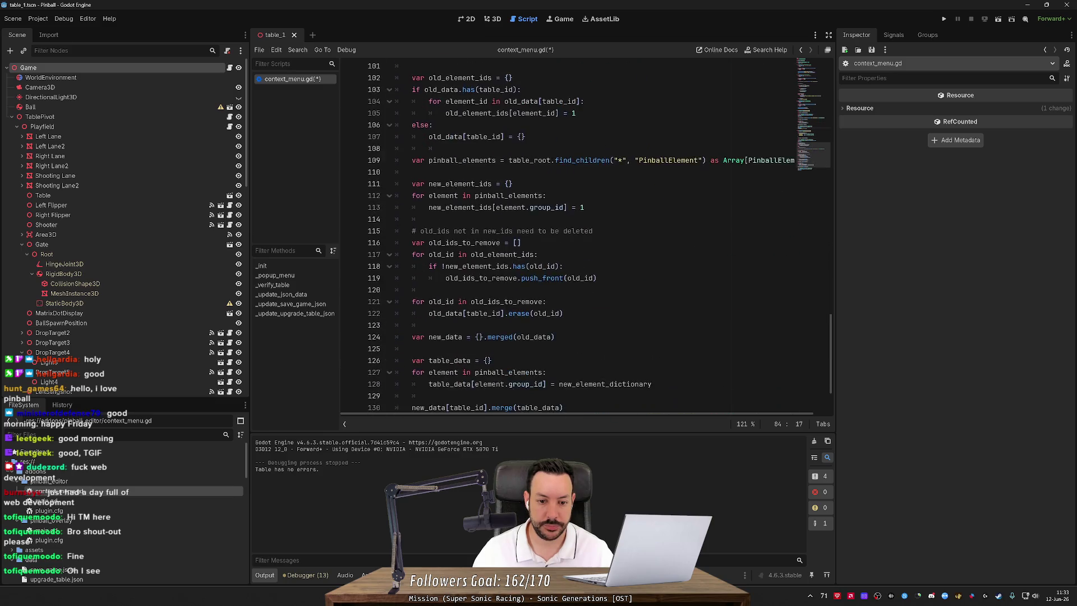
{"action": "left_click", "coordinate": [412, 402]}
{"action": "type", "text": "print(\"Savegame has been reset.\")"}
{"action": "double_click", "coordinate": [458, 401]}
{"action": "type", "text": "Upgrade map"}
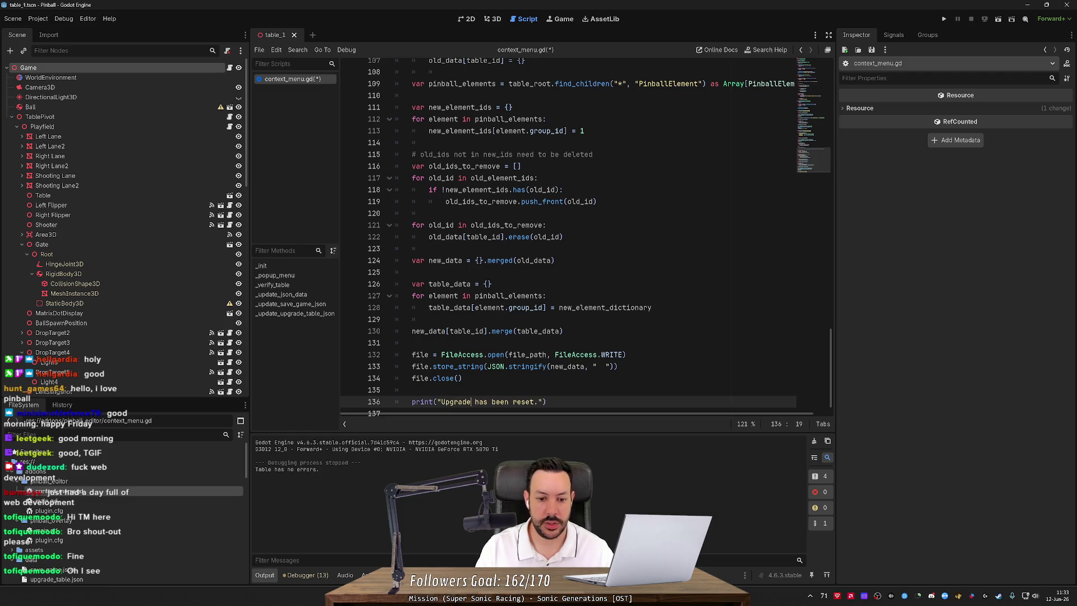
{"action": "scroll", "coordinate": [586, 237], "scroll_direction": "up", "scroll_amount": 10}
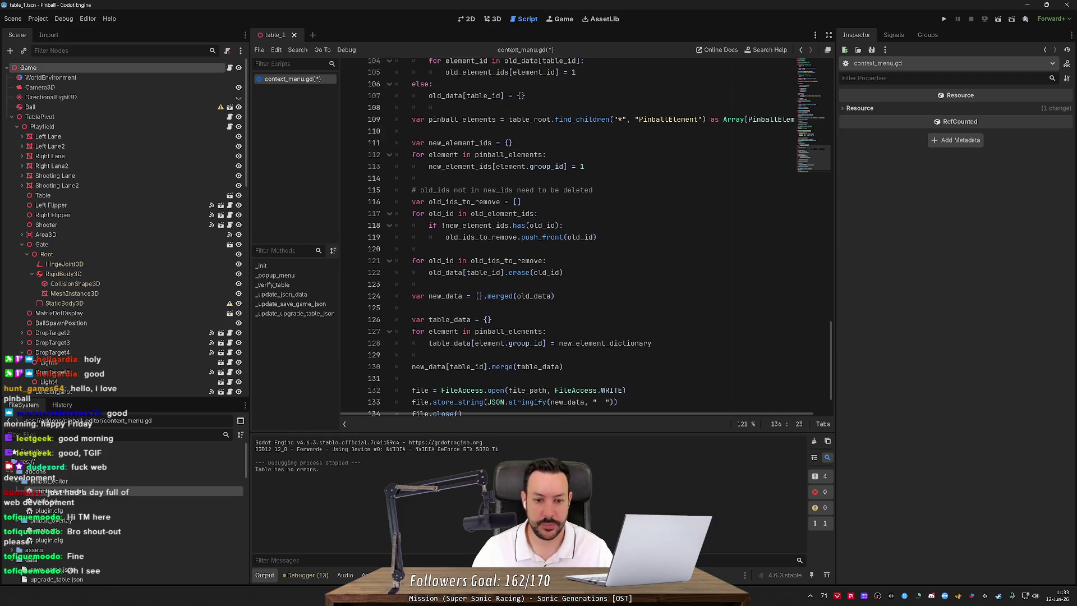
{"action": "key", "text": "ctrl+s"}
Reword the save message to 'Gamesave has been reset.' and save the script.
{"action": "left_click", "coordinate": [458, 155]}
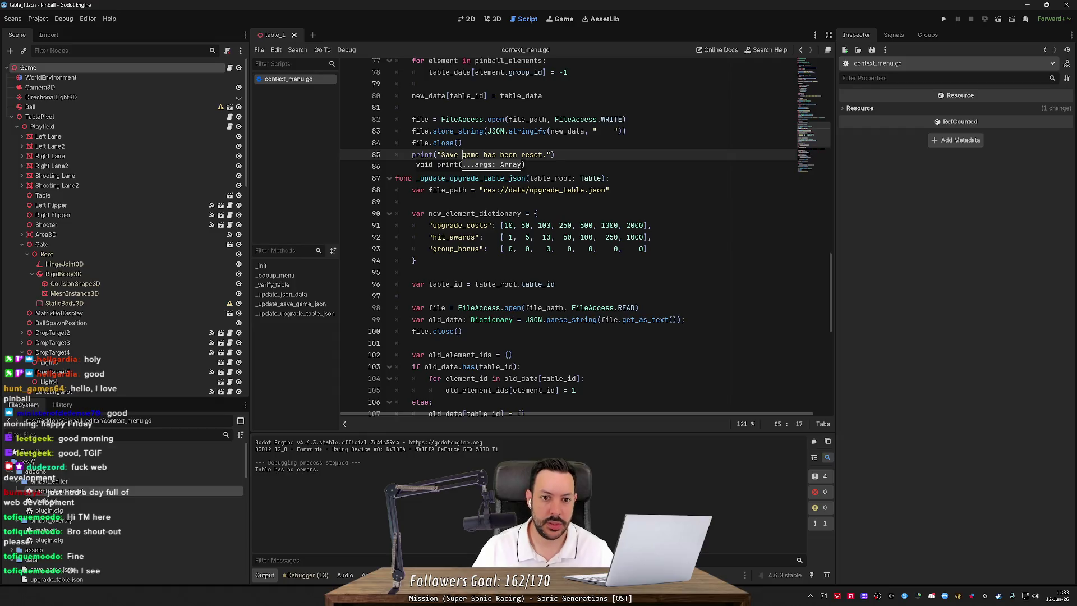
{"action": "key", "text": "ctrl+shift+Left"}
{"action": "type", "text": "G"}
{"action": "key", "text": "Delete"}
{"action": "type", "text": "sae"}
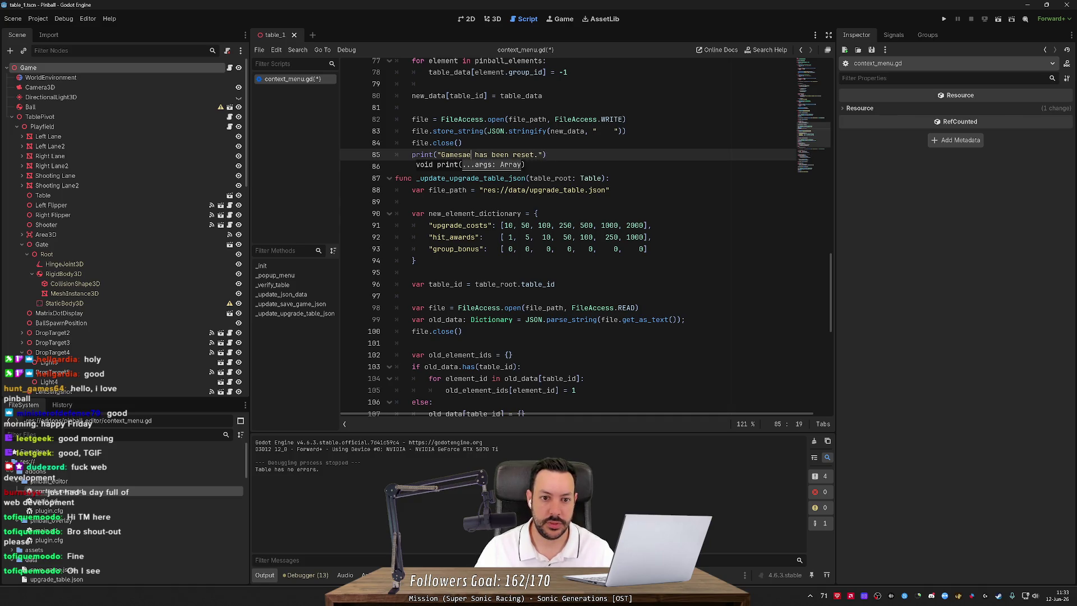
{"action": "key", "text": "BackSpace"}
{"action": "type", "text": "ve"}
{"action": "left_click", "coordinate": [466, 130]}
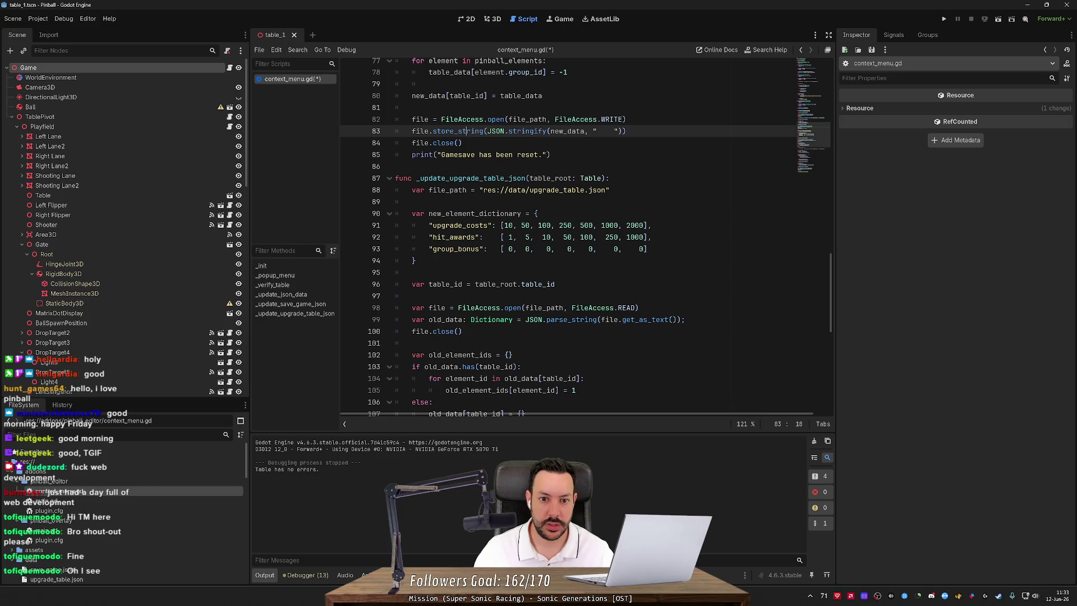
{"action": "scroll", "coordinate": [568, 236], "scroll_direction": "down", "scroll_amount": 5}
{"action": "scroll", "coordinate": [599, 238], "scroll_direction": "down", "scroll_amount": 5}
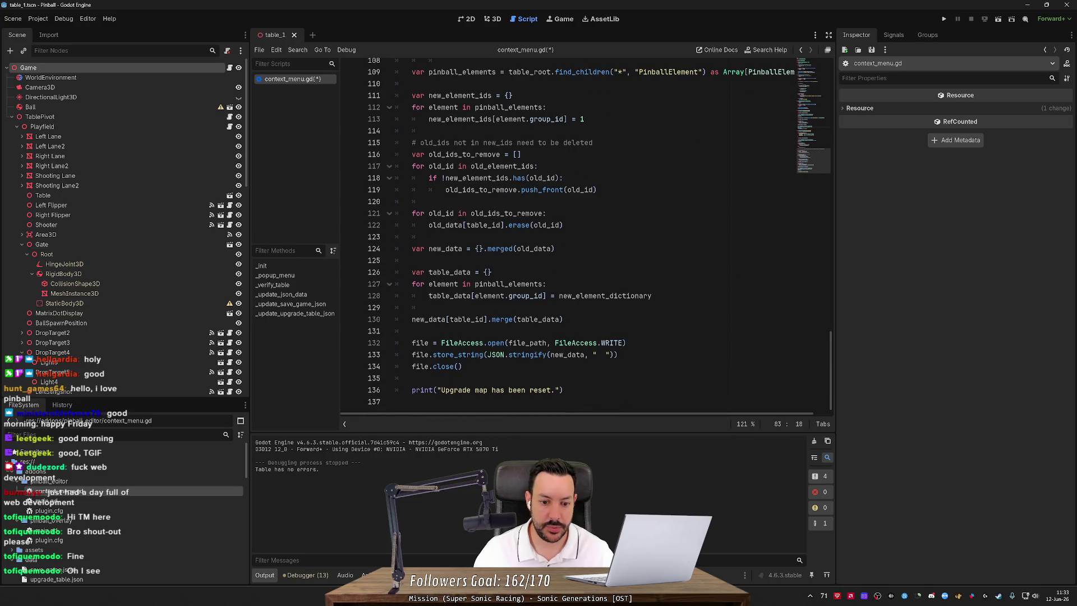
{"action": "left_click", "coordinate": [474, 389]}
{"action": "key", "text": "ctrl+s"}
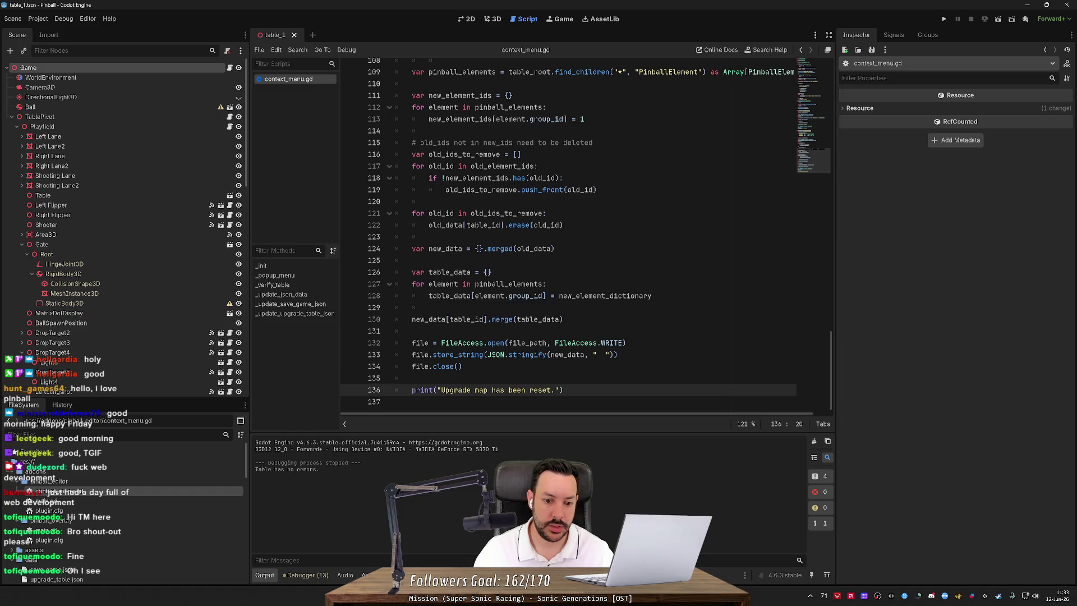
Insert a blank line between file.close() and the Gamesave reset message.
{"action": "scroll", "coordinate": [474, 390], "scroll_direction": "up", "scroll_amount": 10}
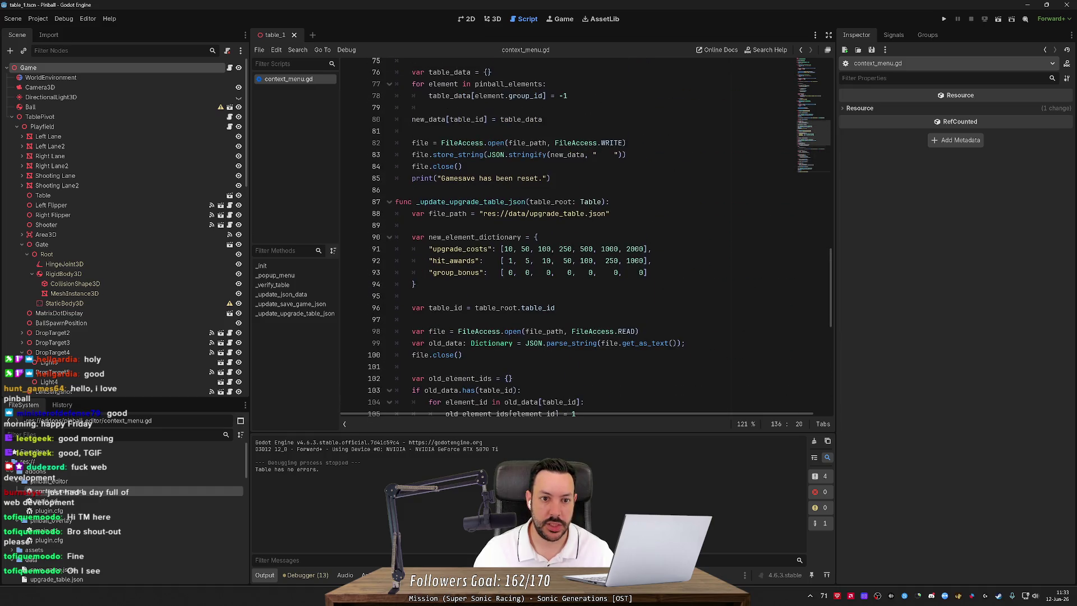
{"action": "left_click", "coordinate": [462, 167]}
{"action": "key", "text": "Return"}
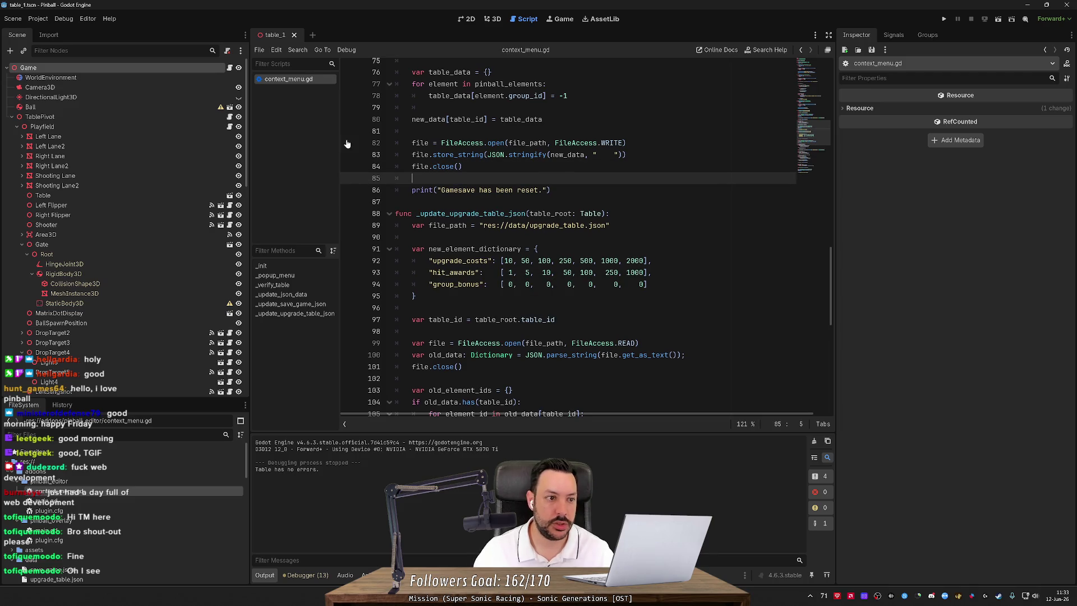
{"action": "right_click", "coordinate": [92, 72]}
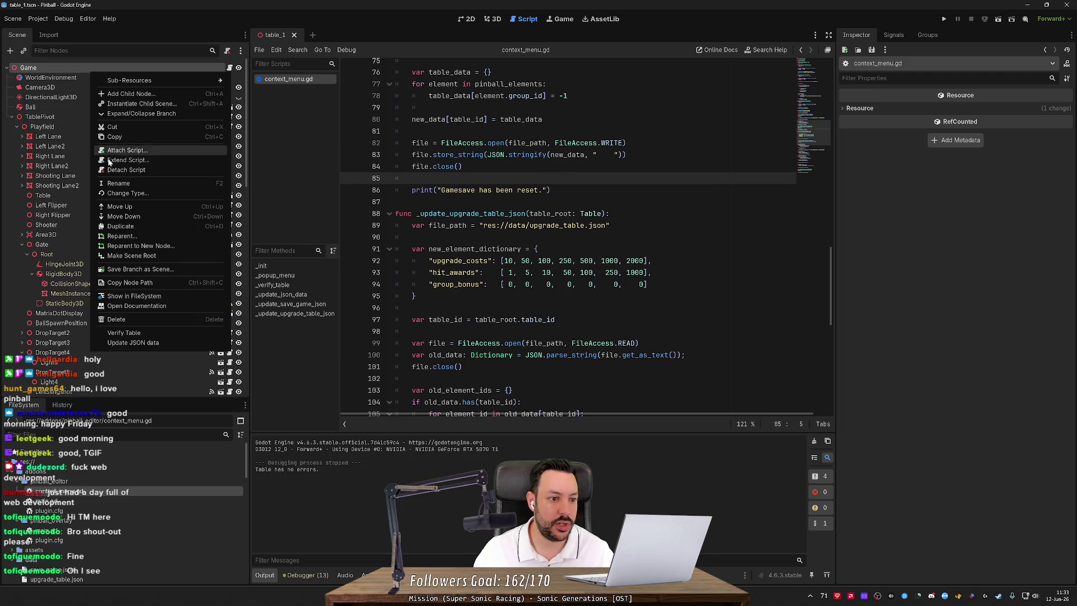
Verify the table and regenerate JSON data, checking both reset messages in the Output.
{"action": "left_click", "coordinate": [140, 334]}
{"action": "right_click", "coordinate": [57, 70]}
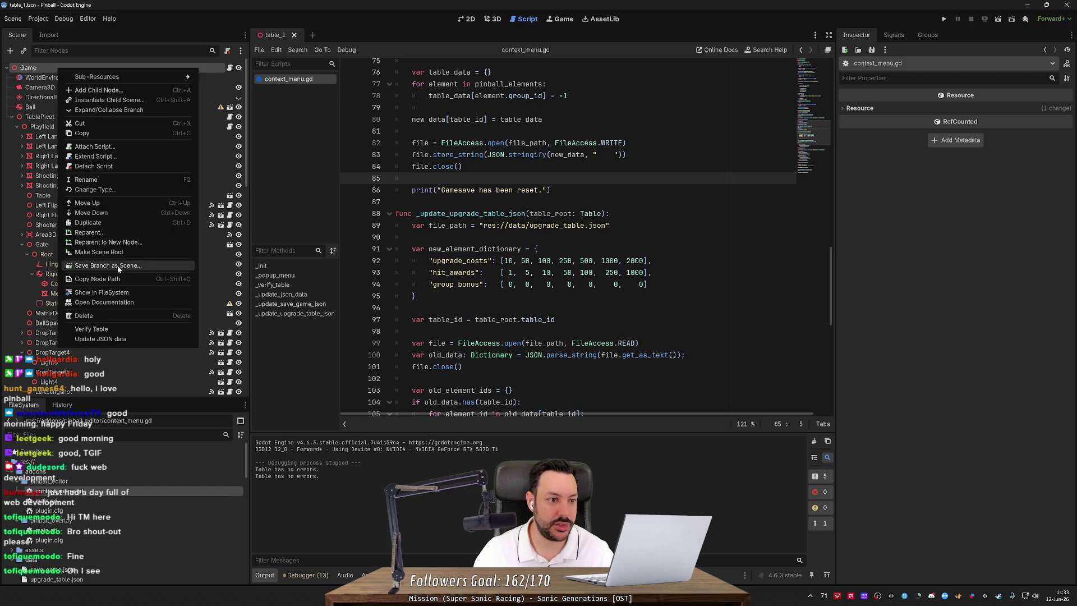
{"action": "left_click", "coordinate": [124, 343]}
{"action": "left_click_drag", "start_coordinate": [266, 483], "coordinate": [277, 489]}
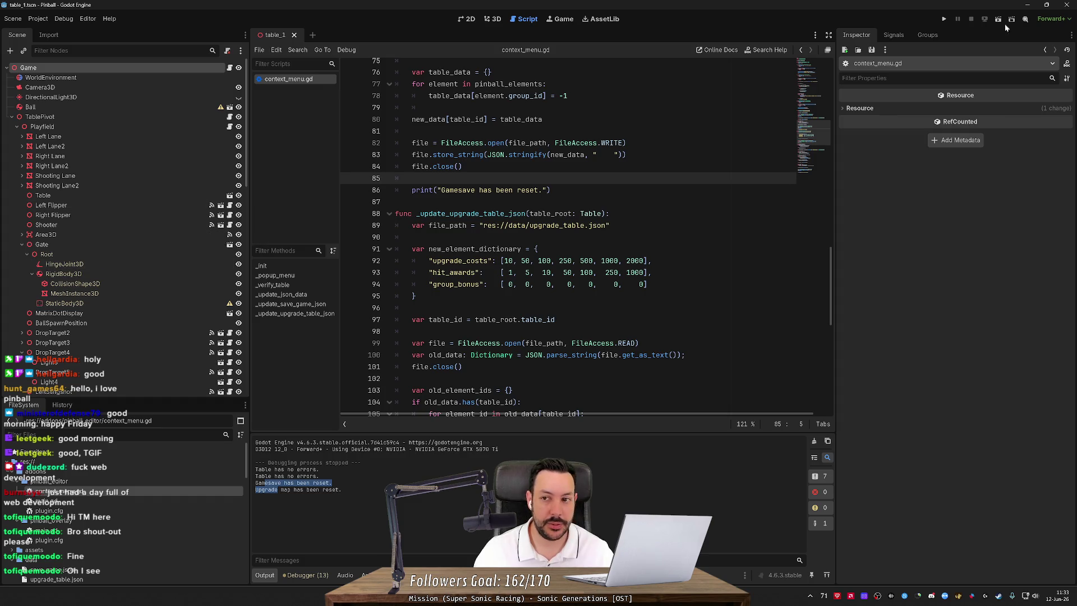
Reload the current project and open save_game.json.
{"action": "left_click", "coordinate": [38, 18]}
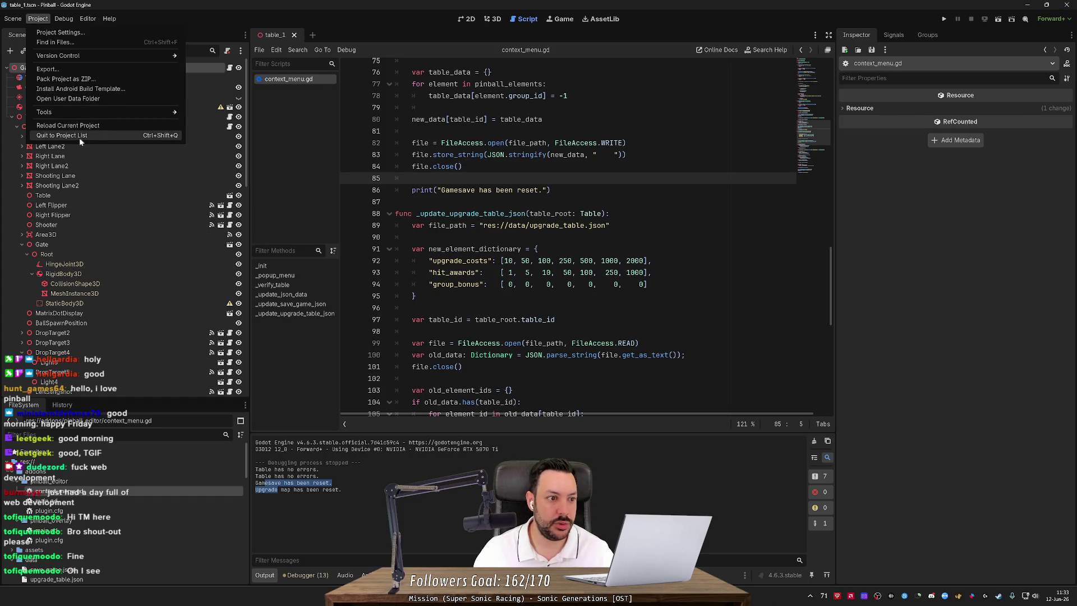
{"action": "left_click", "coordinate": [82, 125]}
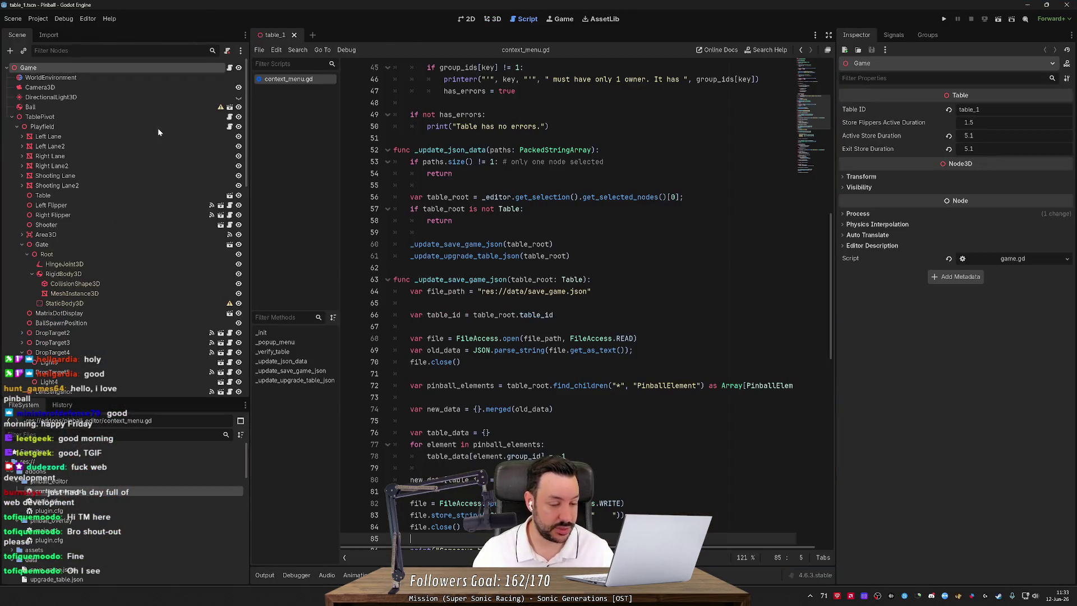
{"action": "scroll", "coordinate": [168, 309], "scroll_direction": "down", "scroll_amount": 5}
{"action": "scroll", "coordinate": [122, 529], "scroll_direction": "down", "scroll_amount": 2}
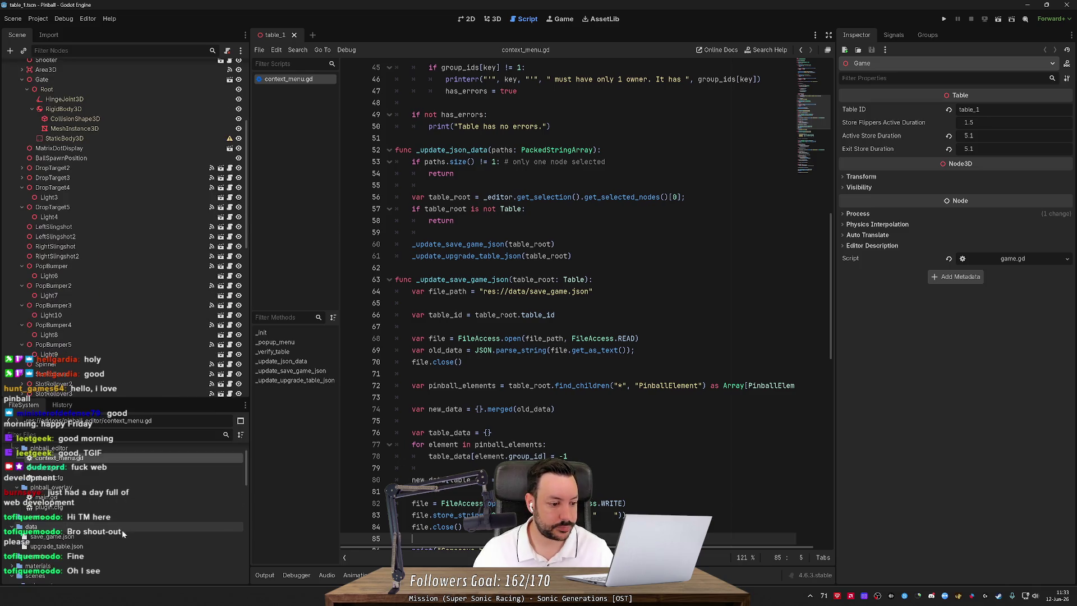
{"action": "double_click", "coordinate": [116, 536]}
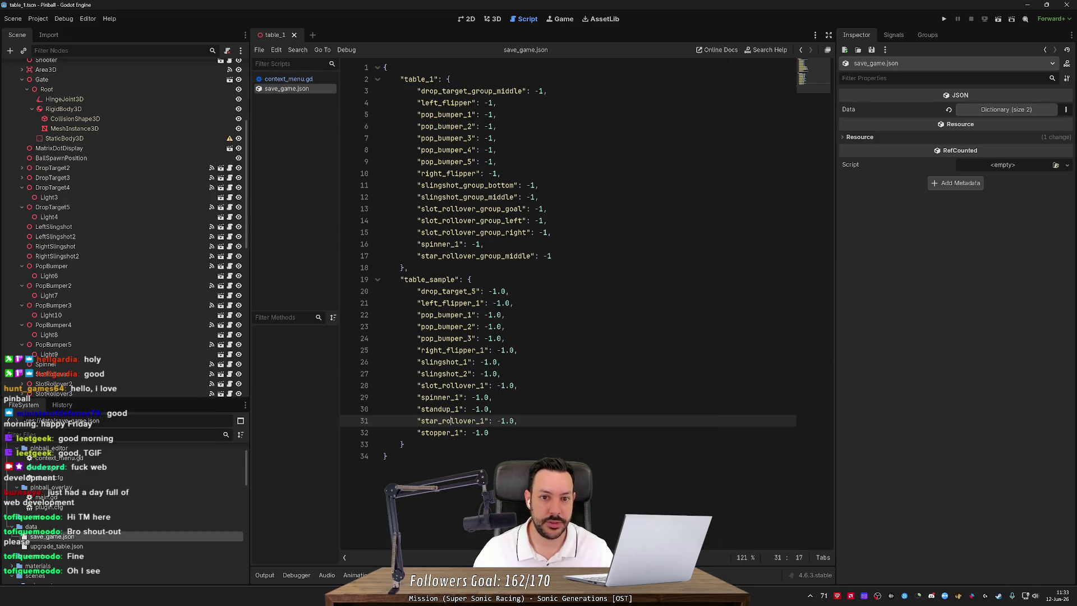
{"action": "mouse_move", "coordinate": [384, 90]}
{"action": "left_mouse_down"}
{"action": "mouse_move", "coordinate": [493, 150]}
{"action": "mouse_move", "coordinate": [552, 255]}
{"action": "mouse_move", "coordinate": [368, 101]}
{"action": "left_mouse_up"}
{"action": "left_click", "coordinate": [553, 256]}
{"action": "left_click", "coordinate": [440, 90]}
{"action": "key", "text": "Down"}
{"action": "key", "text": "Down"}
{"action": "key", "text": "Down"}
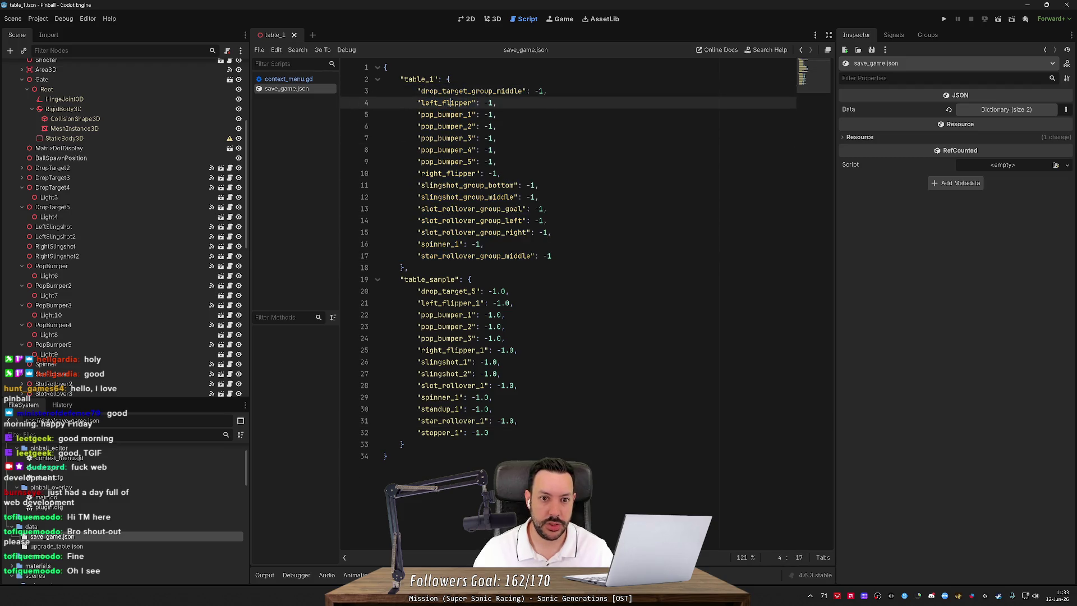
{"action": "key", "text": "Down"}
{"action": "key", "text": "Down"}
{"action": "key", "text": "Down"}
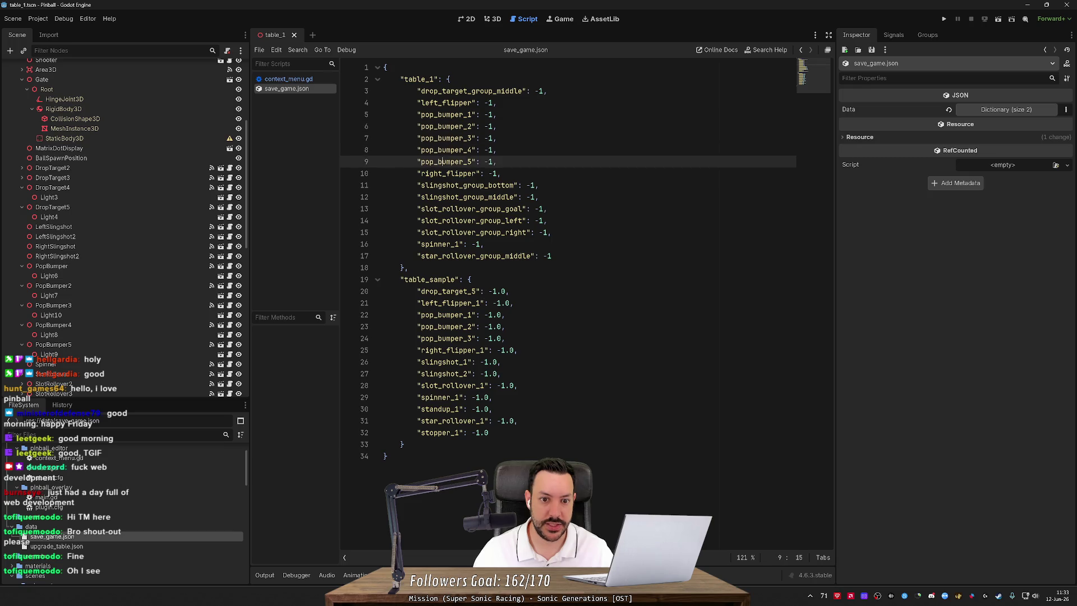
{"action": "key", "text": "Down"}
{"action": "key", "text": "Down"}
{"action": "key", "text": "Down"}
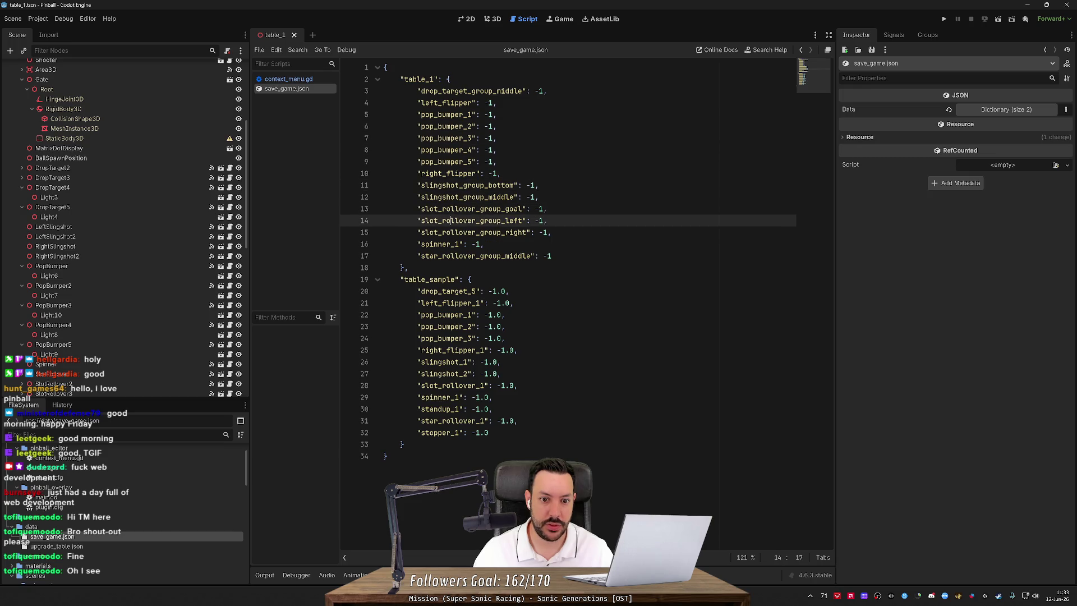
{"action": "key", "text": "End"}
{"action": "key", "text": "shift+Up"}
{"action": "key", "text": "shift+Up"}
{"action": "key", "text": "shift+Up"}
{"action": "key", "text": "shift+Up"}
{"action": "key", "text": "shift+Home"}
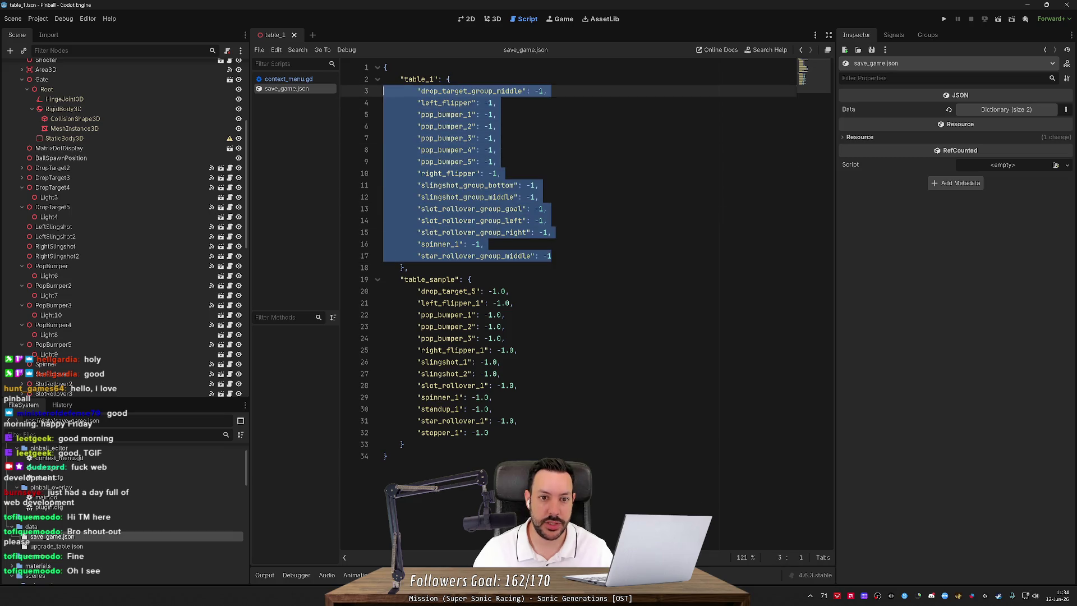
{"action": "left_click", "coordinate": [496, 162]}
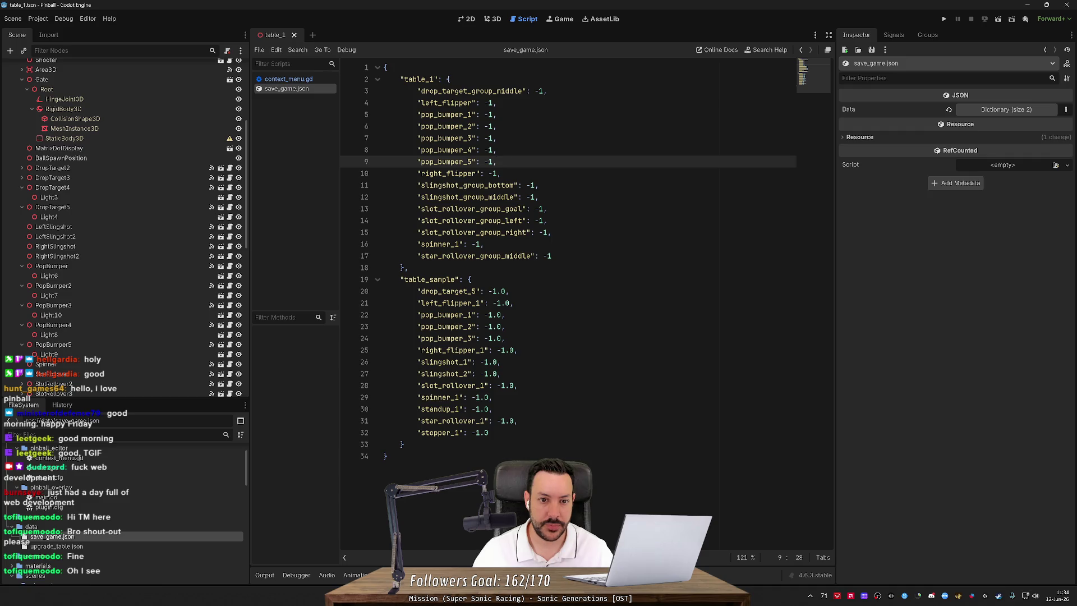
{"action": "mouse_move", "coordinate": [385, 114]}
{"action": "left_mouse_down"}
{"action": "mouse_move", "coordinate": [493, 126]}
{"action": "mouse_move", "coordinate": [497, 150]}
{"action": "left_mouse_up"}
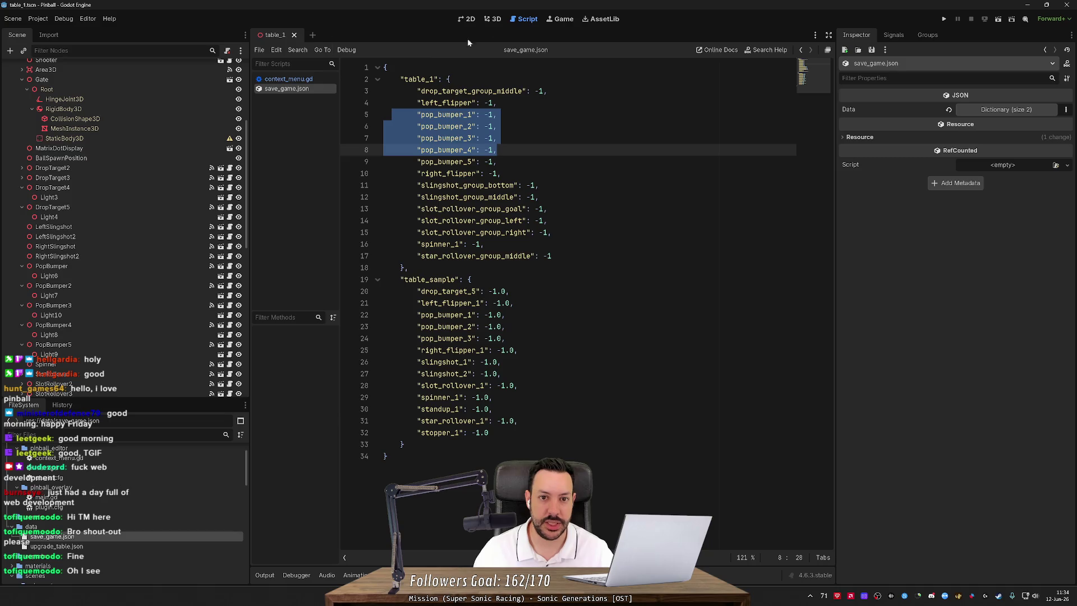
In the 3D view, set the first pop bumper's Group ID to pop_bumper_group_top.
{"action": "left_click", "coordinate": [489, 20]}
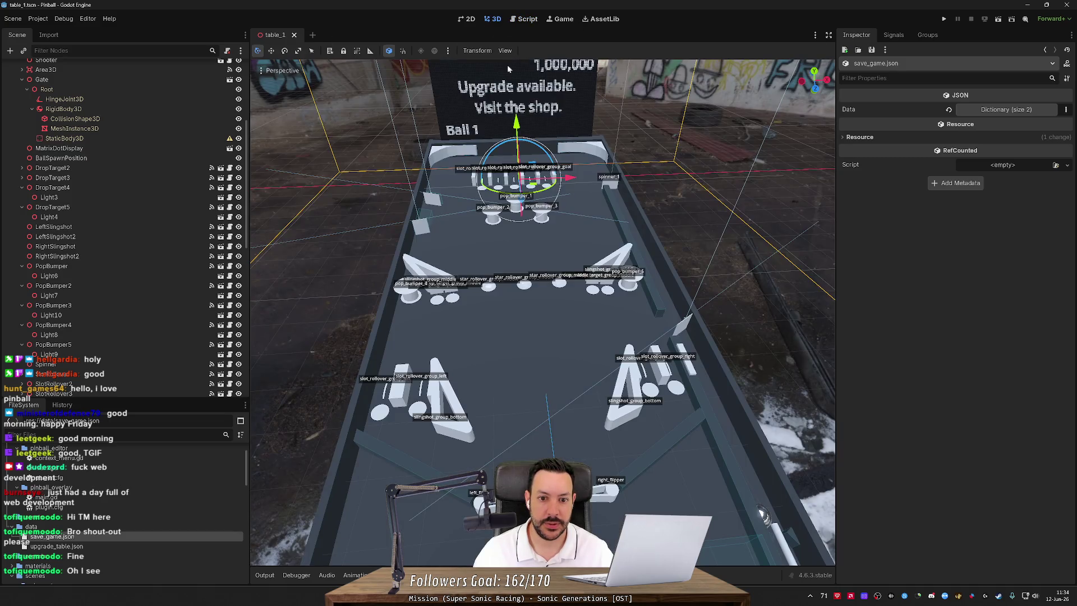
{"action": "key", "text": "w"}
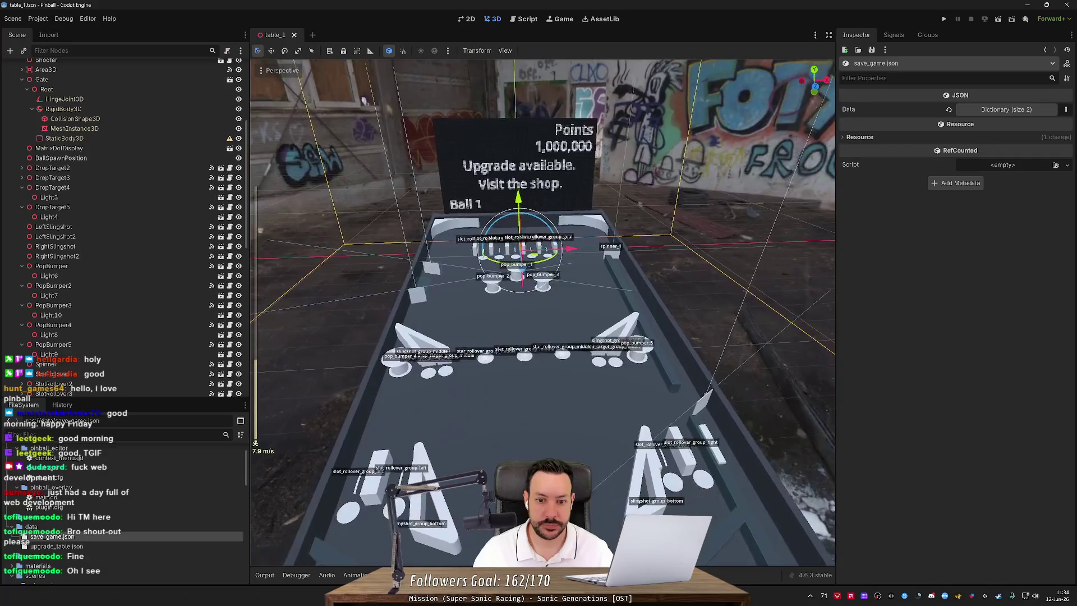
{"action": "scroll", "coordinate": [548, 161], "scroll_direction": "up", "scroll_amount": 2}
{"action": "scroll", "coordinate": [542, 312], "scroll_direction": "up", "scroll_amount": 10}
{"action": "key", "text": "s"}
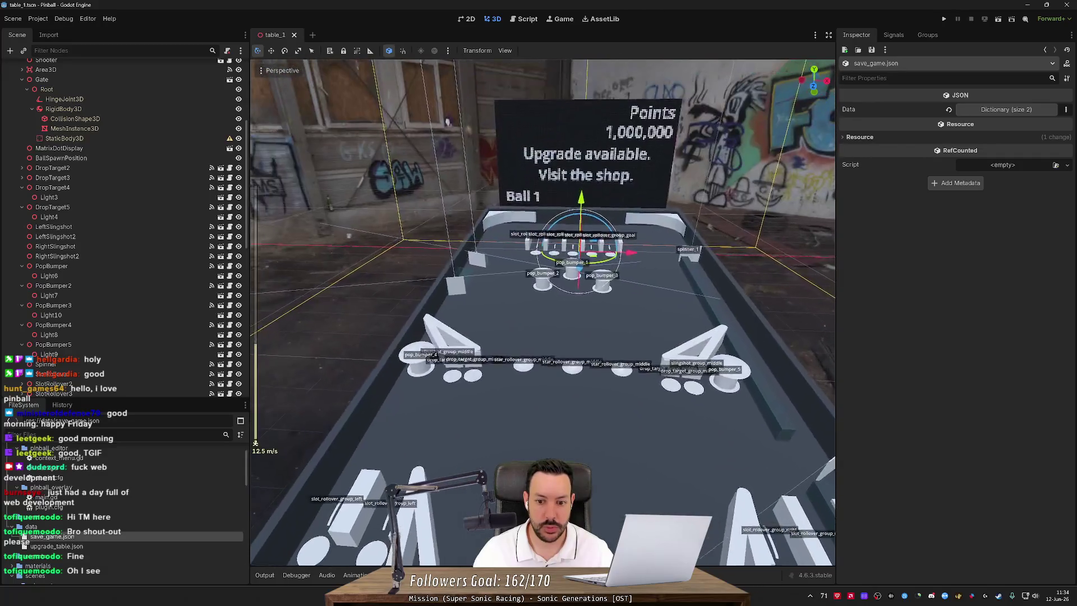
{"action": "key", "text": "w"}
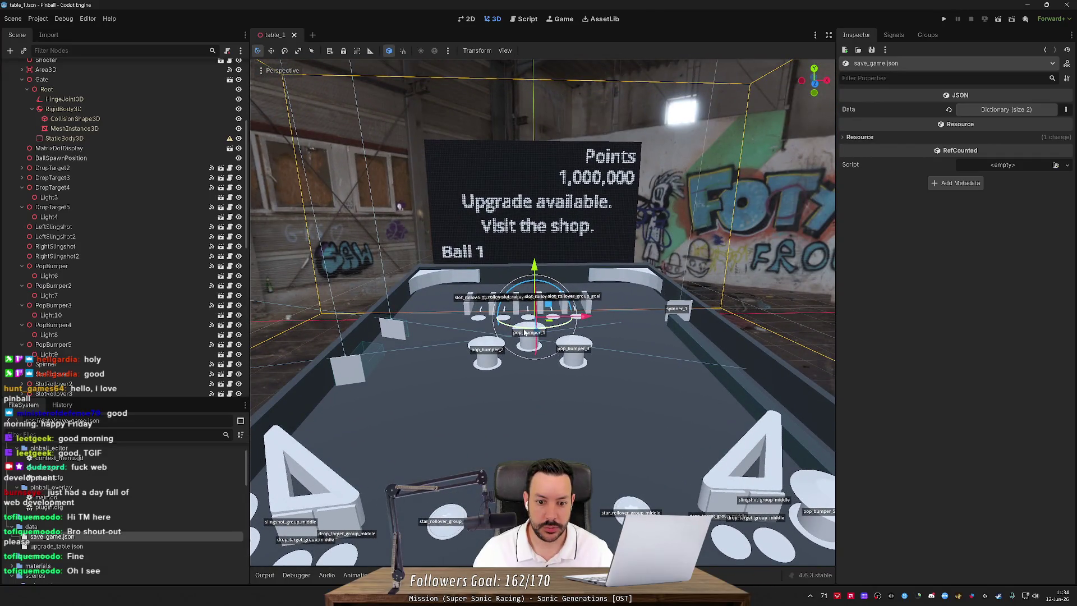
{"action": "left_click", "coordinate": [527, 353]}
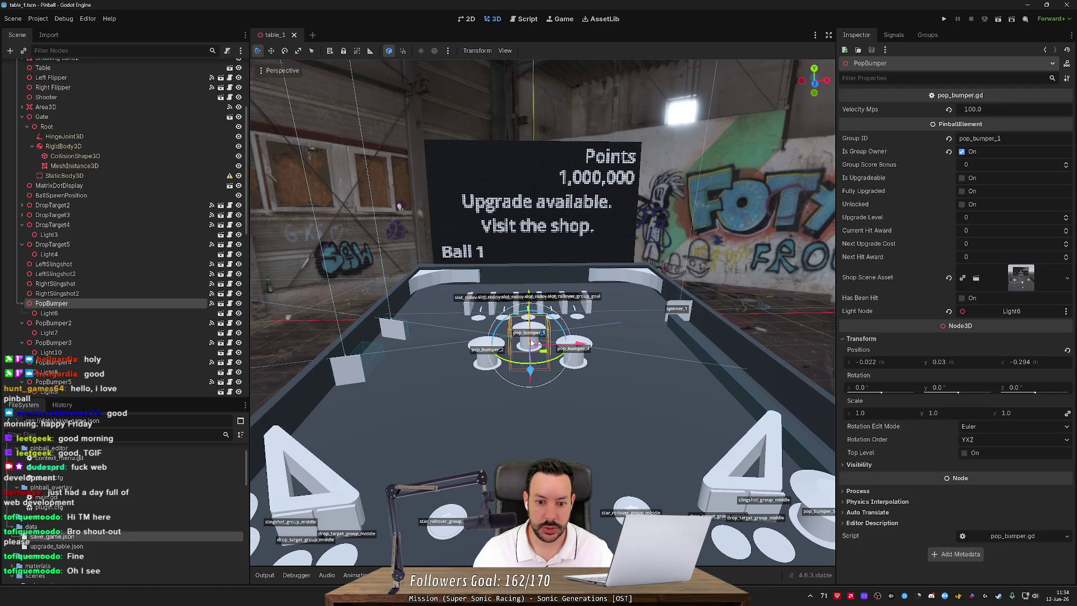
{"action": "left_click", "coordinate": [1000, 138]}
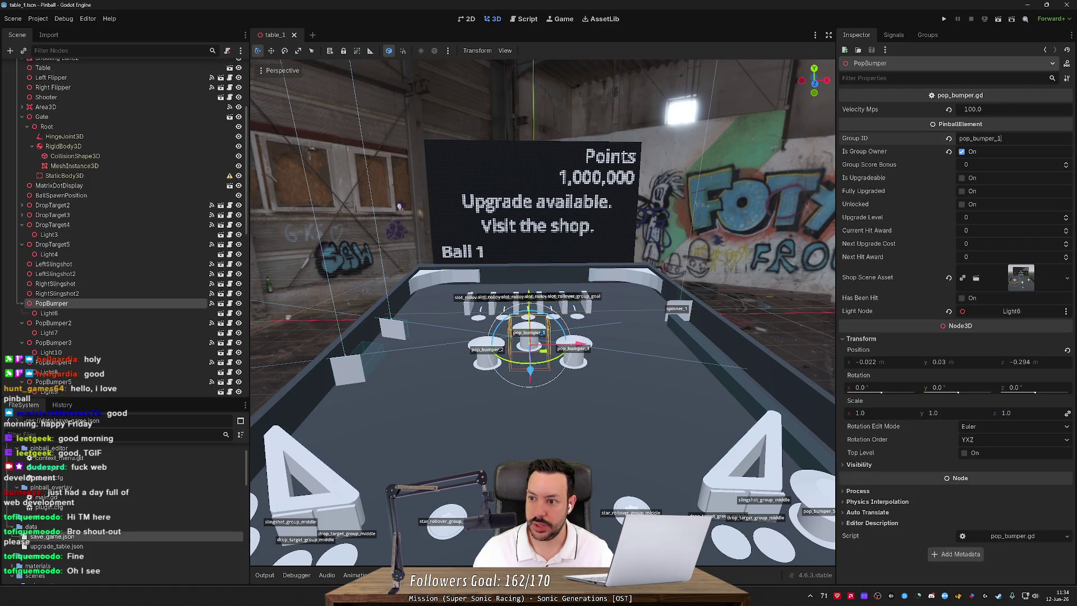
{"action": "key", "text": "BackSpace"}
{"action": "type", "text": "group_top"}
{"action": "key", "text": "Return"}
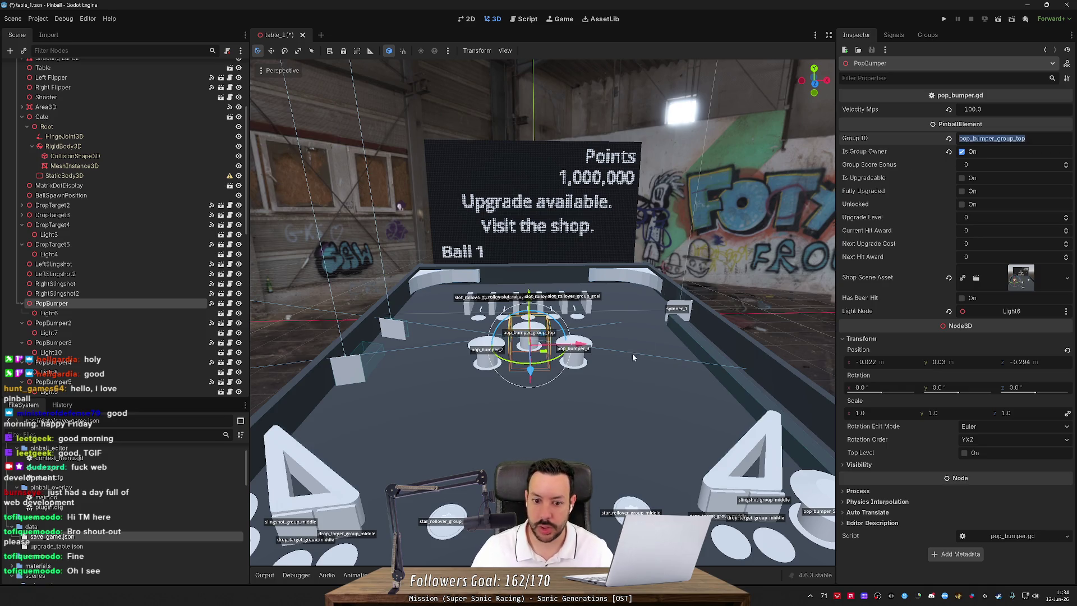
Give the other upper pop bumpers the pop_bumper_group_top Group ID.
{"action": "left_click", "coordinate": [495, 383]}
{"action": "left_click", "coordinate": [490, 367]}
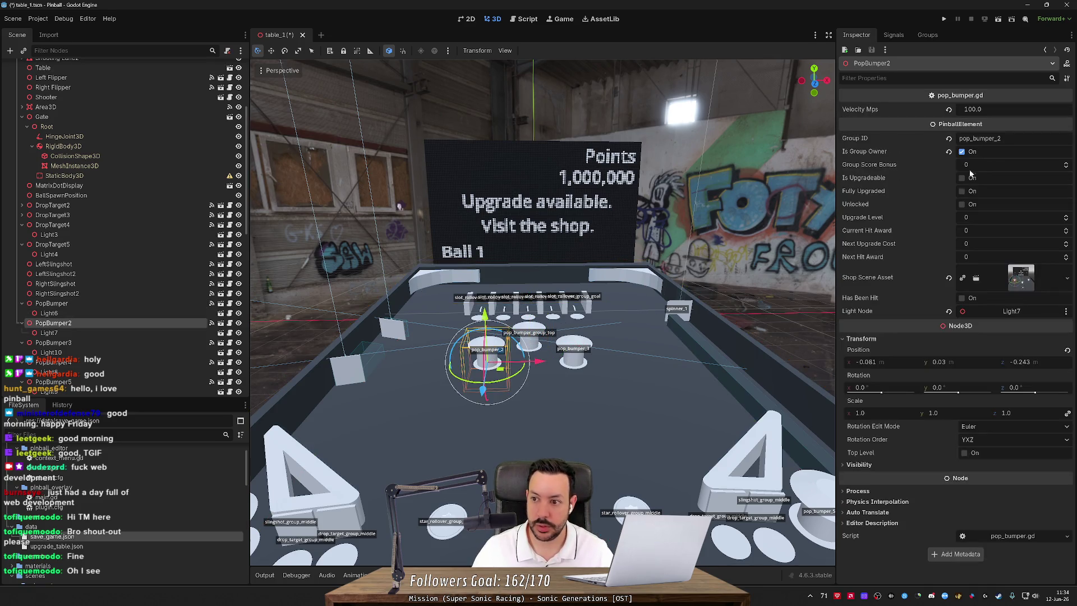
{"action": "left_click", "coordinate": [574, 354]}
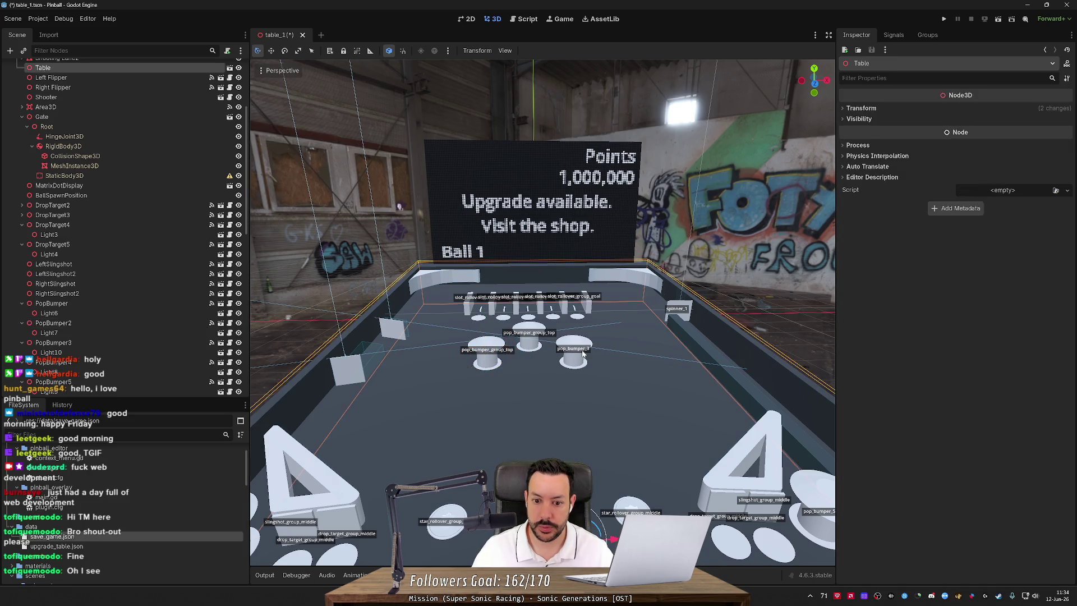
{"action": "left_click", "coordinate": [987, 138]}
{"action": "key", "text": "ctrl+v"}
Set the fourth and fifth pop bumpers' Group ID to pop_bumper_group_bottom.
{"action": "left_click", "coordinate": [463, 362]}
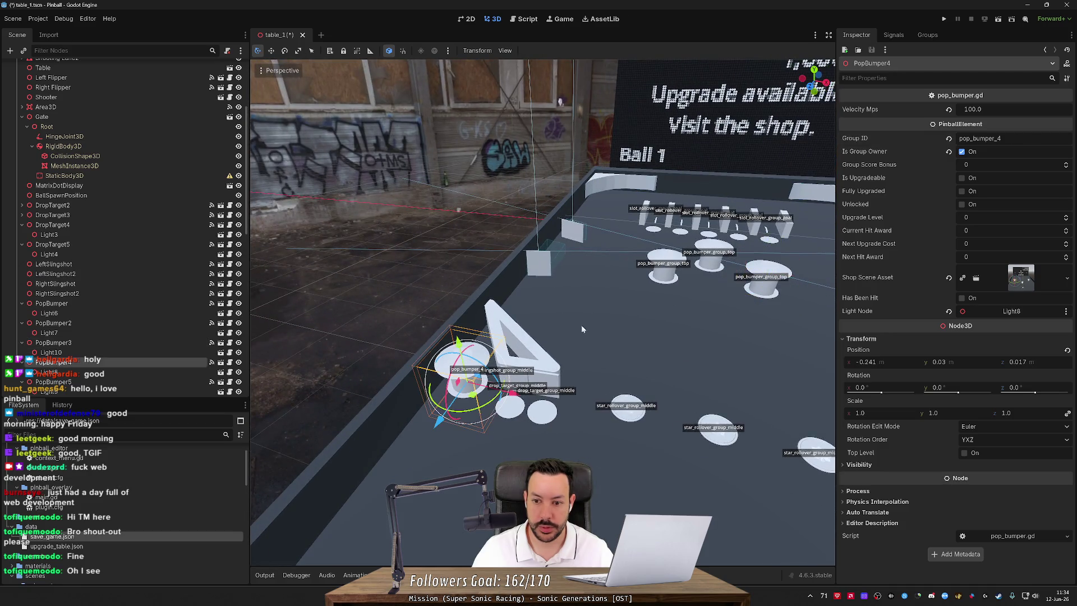
{"action": "left_click", "coordinate": [987, 138]}
{"action": "type", "text": "pop_bumper_group_top"}
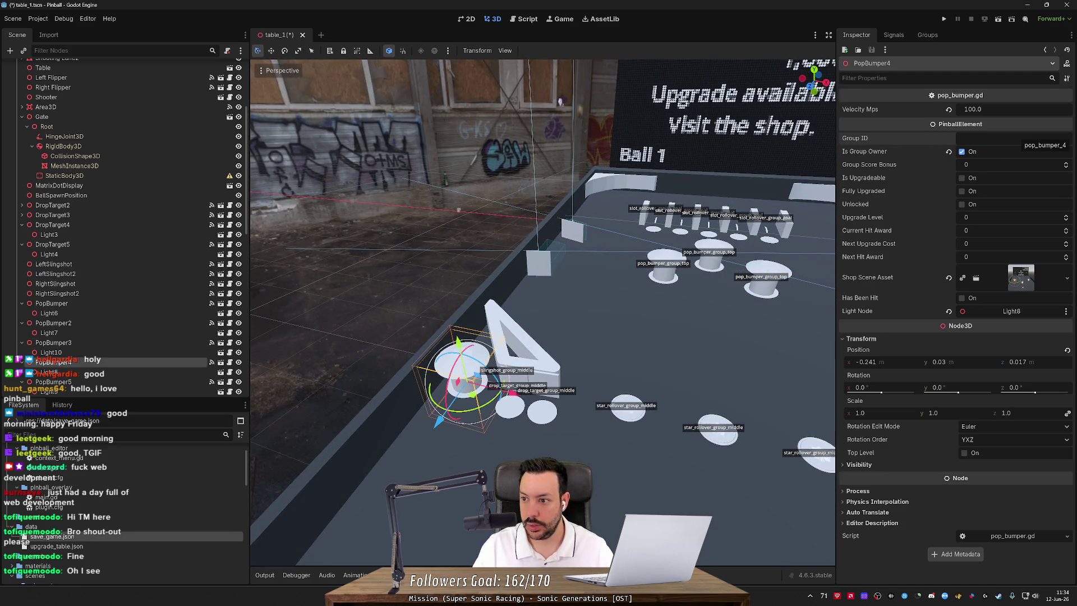
{"action": "type", "text": "pop_bumper_group_b"}
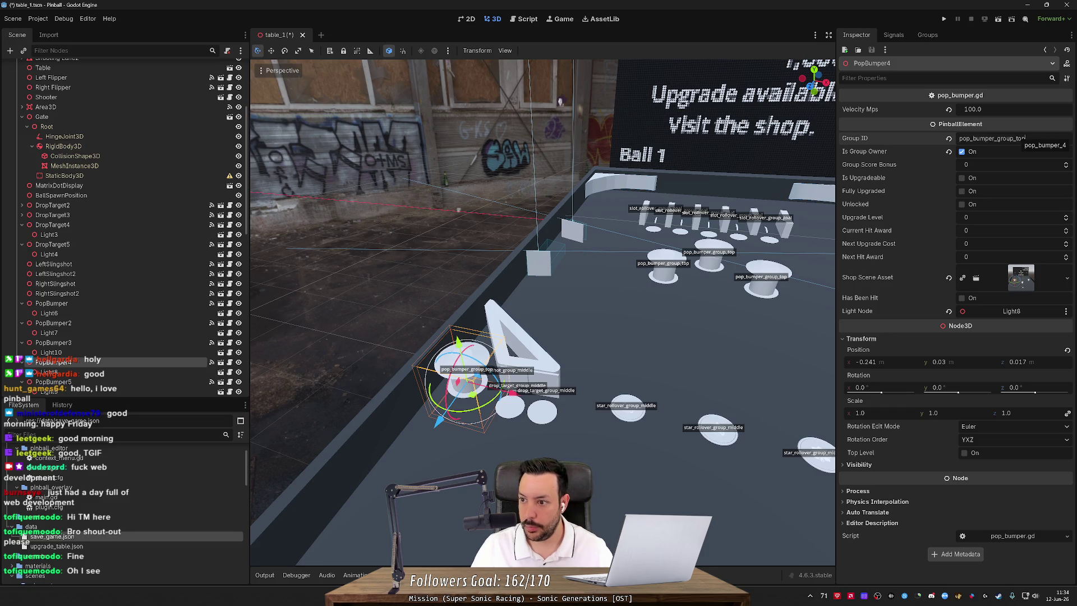
{"action": "type", "text": "ottom"}
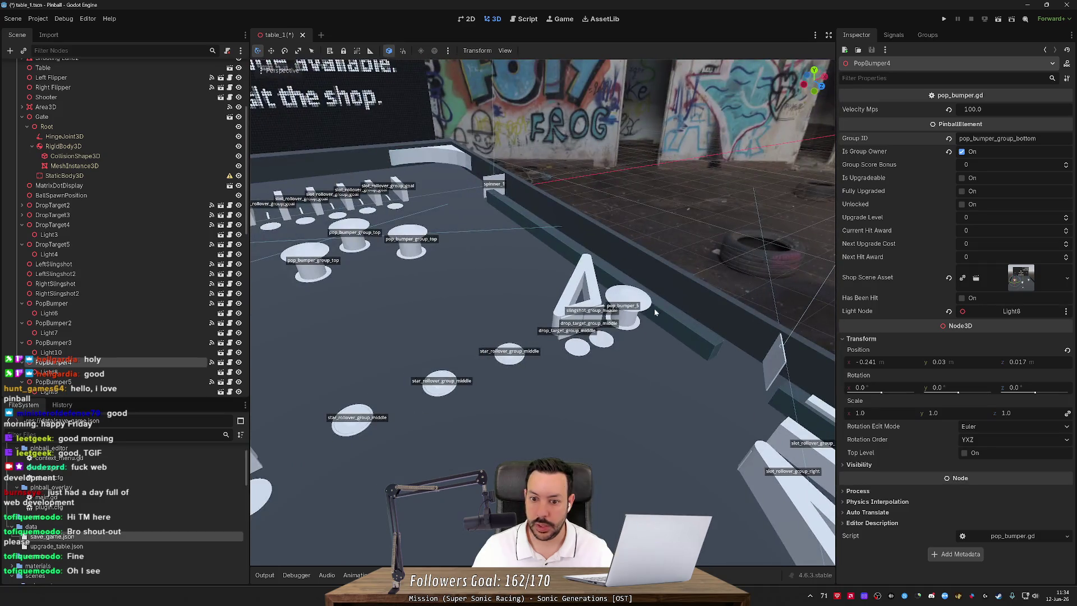
{"action": "left_click", "coordinate": [653, 308]}
{"action": "double_click", "coordinate": [979, 138]}
{"action": "type", "text": "pop_bumper_group_bottom"}
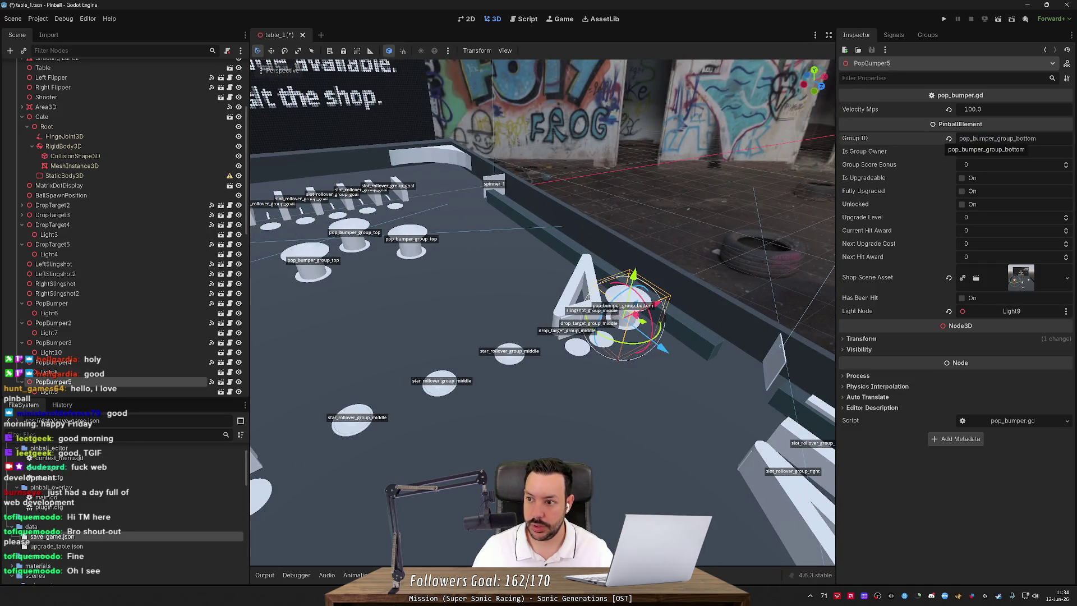
{"action": "scroll", "coordinate": [127, 98], "scroll_direction": "up", "scroll_amount": 5}
Check the Output log, which flags both bumper groups for having more than one owner.
{"action": "right_click", "coordinate": [134, 63]}
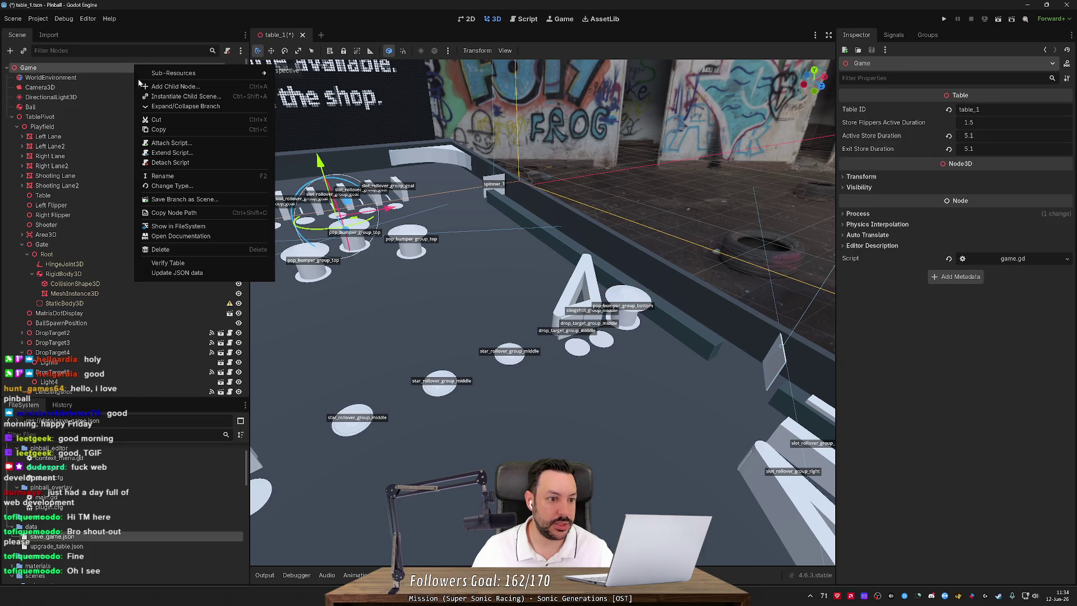
{"action": "left_click", "coordinate": [184, 264]}
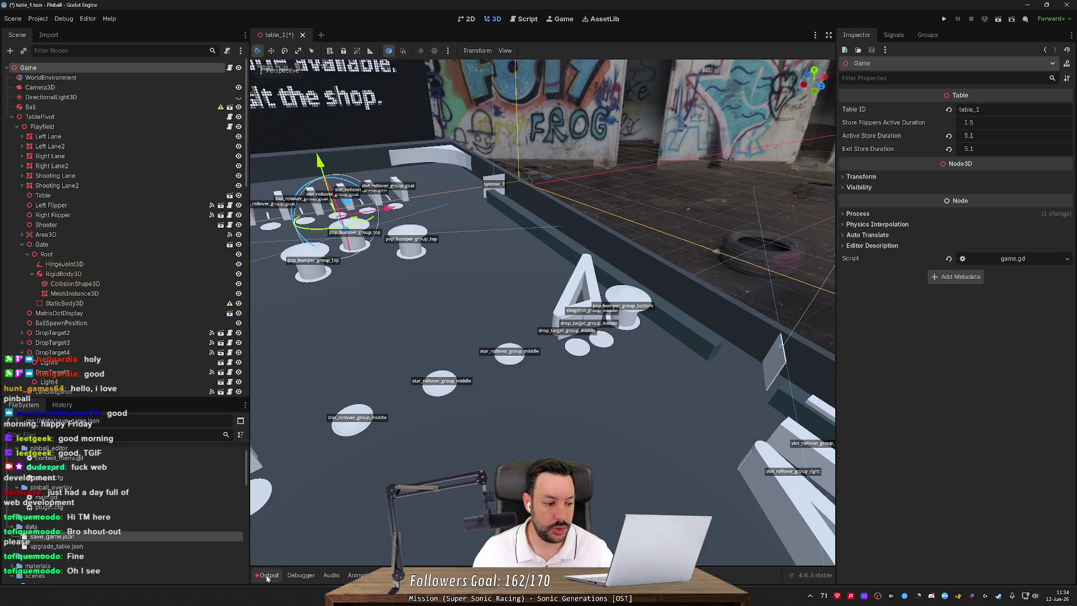
{"action": "left_click", "coordinate": [269, 575]}
{"action": "left_click_drag", "start_coordinate": [443, 415], "coordinate": [446, 355]}
Uncheck Is Group Owner on PopBumper2, PopBumper3 and PopBumper5, then save the scene.
{"action": "left_click", "coordinate": [545, 325]}
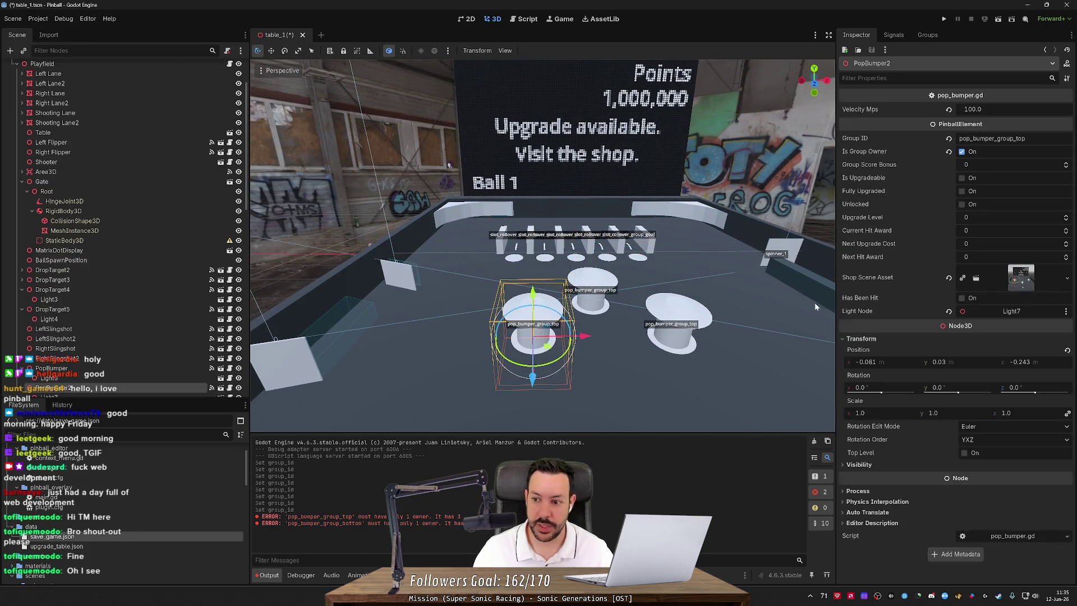
{"action": "left_click", "coordinate": [962, 151]}
{"action": "left_click", "coordinate": [716, 312]}
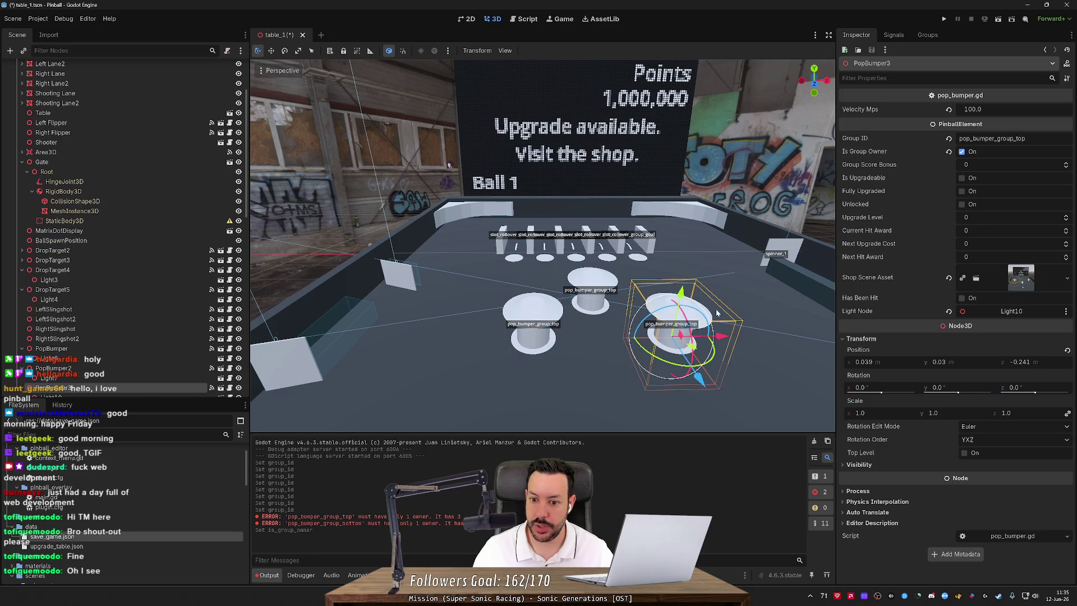
{"action": "left_click", "coordinate": [972, 152]}
{"action": "left_click_drag", "start_coordinate": [712, 241], "coordinate": [498, 308]}
{"action": "left_click", "coordinate": [498, 308]}
{"action": "left_click", "coordinate": [962, 151]}
{"action": "key", "text": "ctrl+s"}
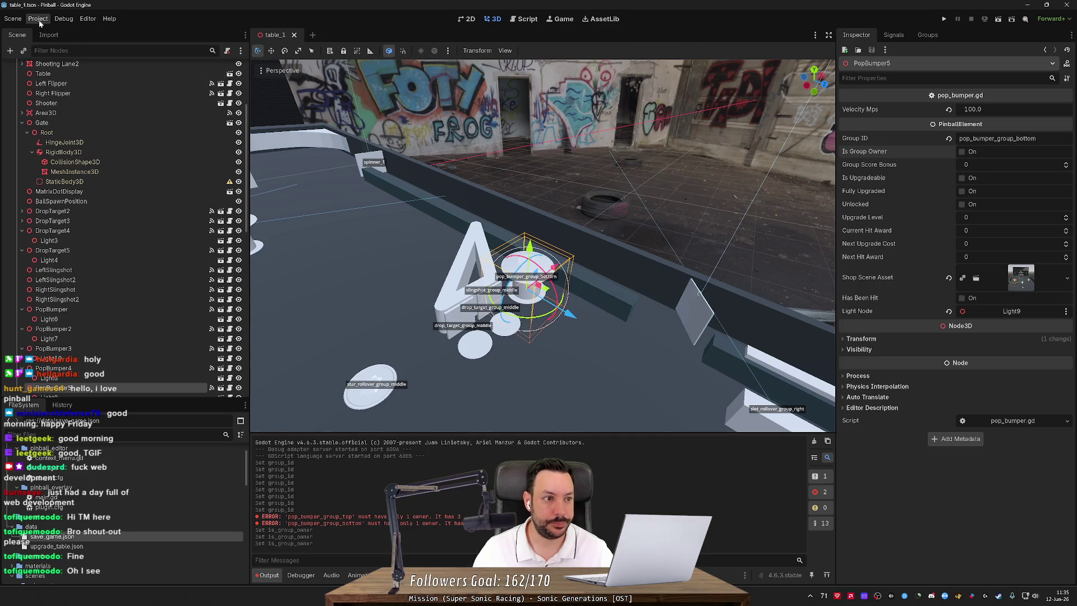
Verify the table, regenerate the JSON data, and reload the current project.
{"action": "scroll", "coordinate": [89, 106], "scroll_direction": "up", "scroll_amount": 5}
{"action": "right_click", "coordinate": [88, 70]}
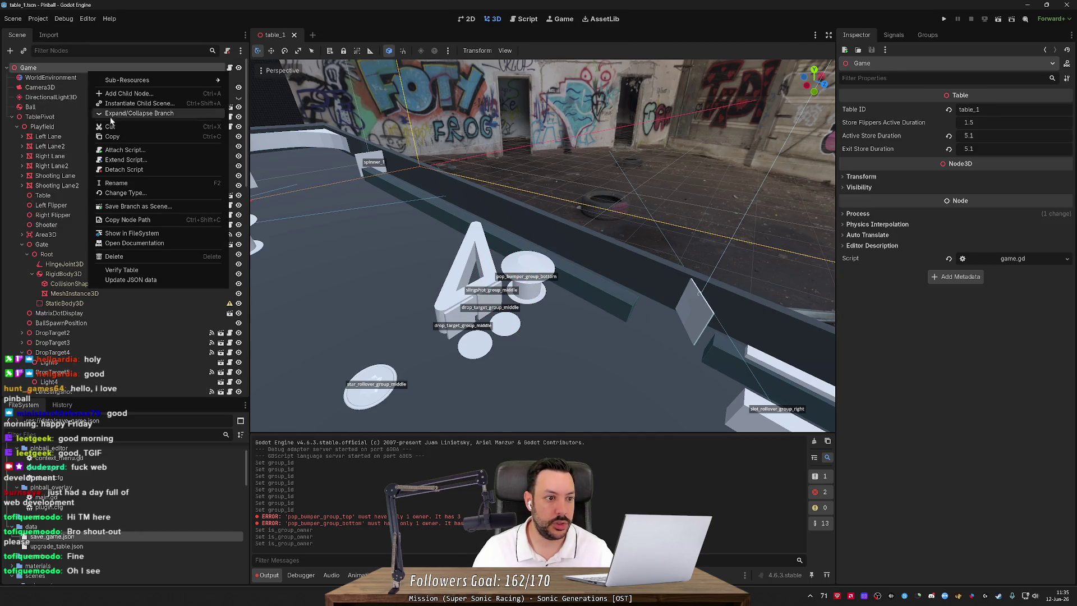
{"action": "left_click", "coordinate": [135, 270]}
{"action": "right_click", "coordinate": [74, 67]}
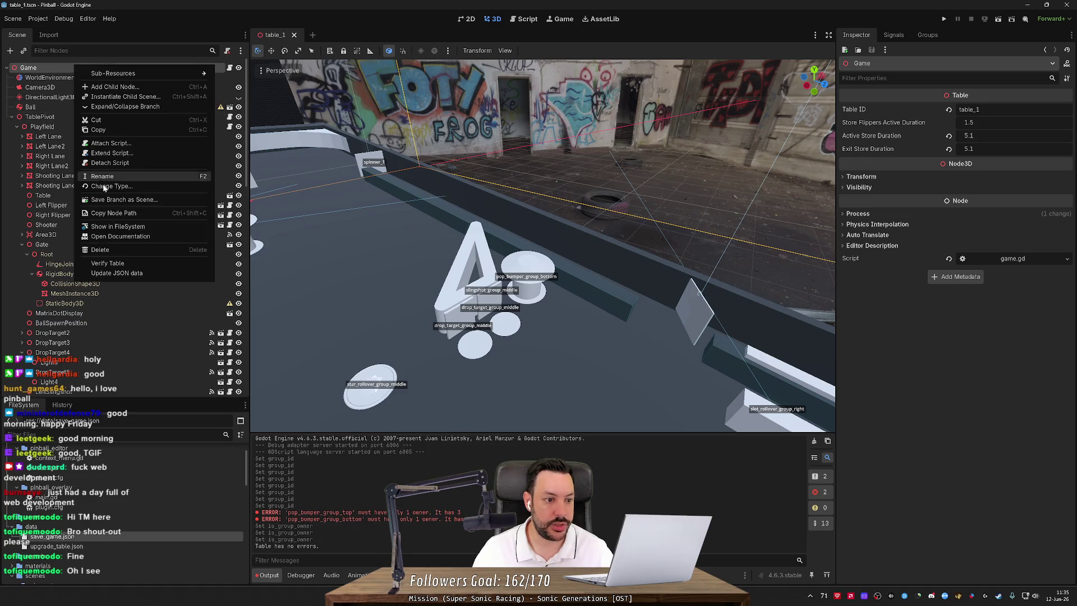
{"action": "left_click", "coordinate": [133, 274]}
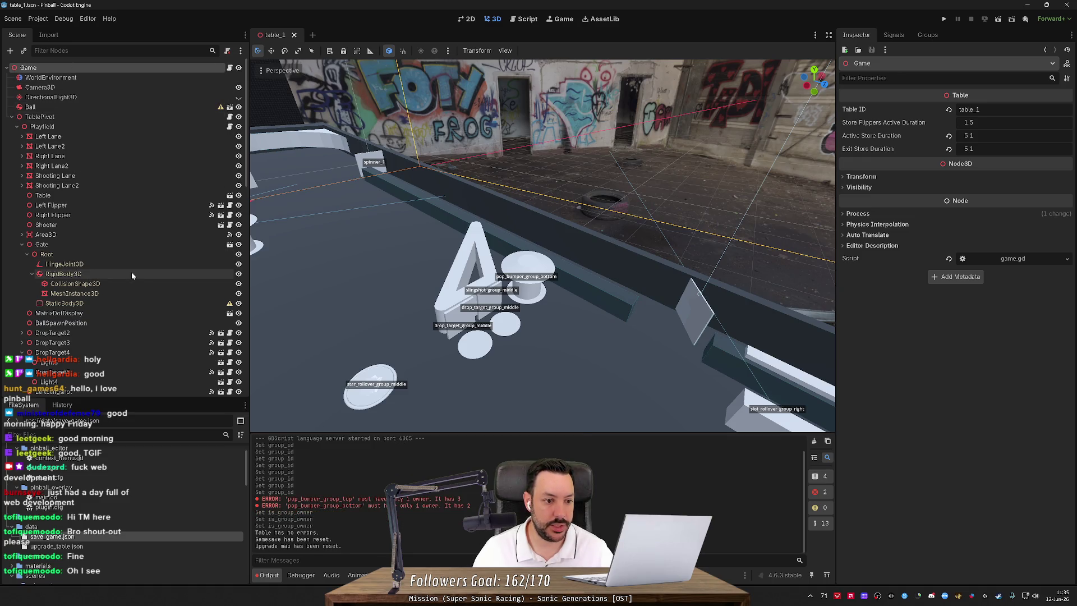
{"action": "left_click", "coordinate": [38, 18]}
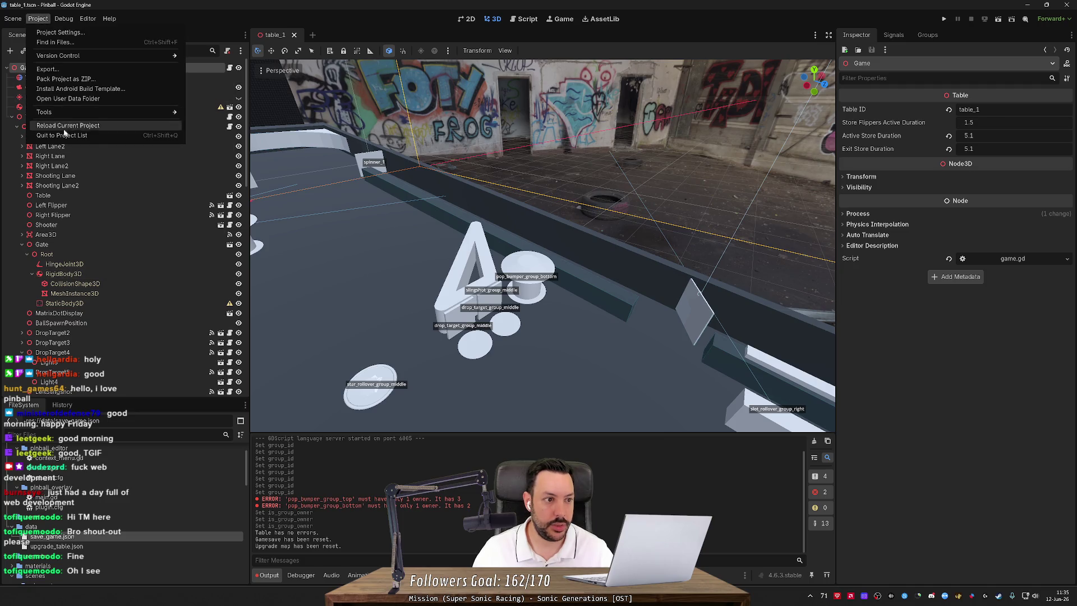
{"action": "left_click", "coordinate": [67, 128]}
{"action": "key", "text": "alt+Tab"}
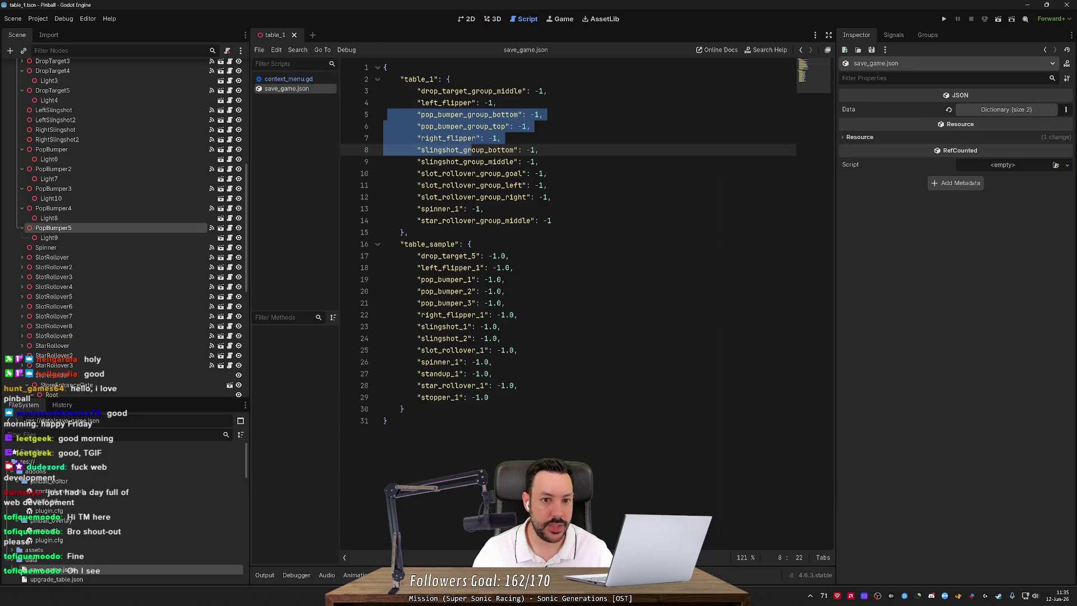
Select the twelve table_1 entries (lines 3–14) in save_game.json, then open upgrade_table.json.
{"action": "left_click", "coordinate": [501, 326]}
{"action": "mouse_move", "coordinate": [385, 91]}
{"action": "left_mouse_down"}
{"action": "mouse_move", "coordinate": [538, 150]}
{"action": "mouse_move", "coordinate": [552, 220]}
{"action": "left_mouse_up"}
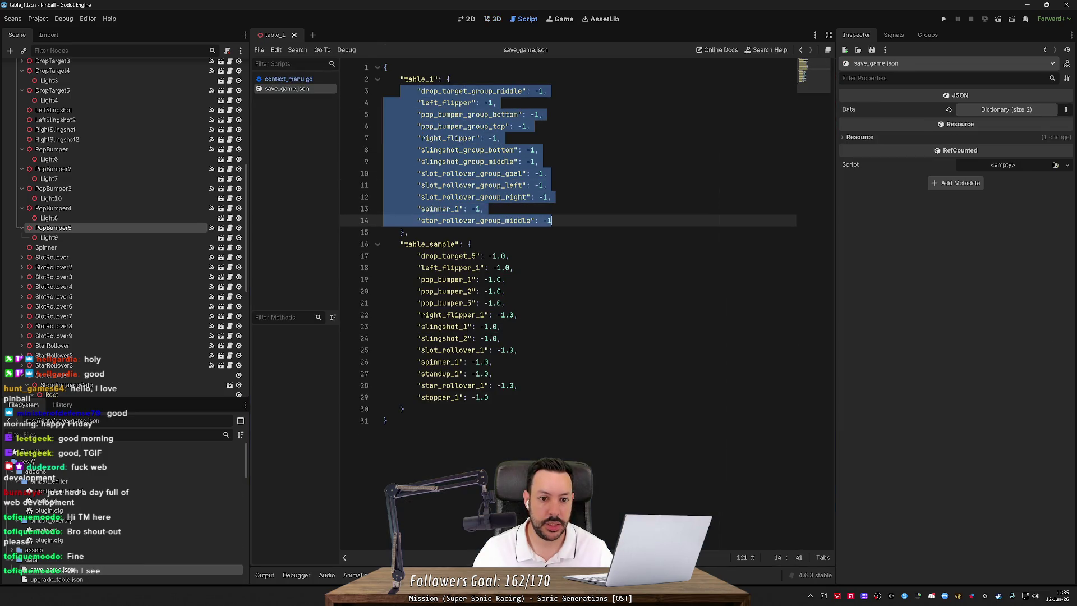
{"action": "left_click", "coordinate": [552, 220]}
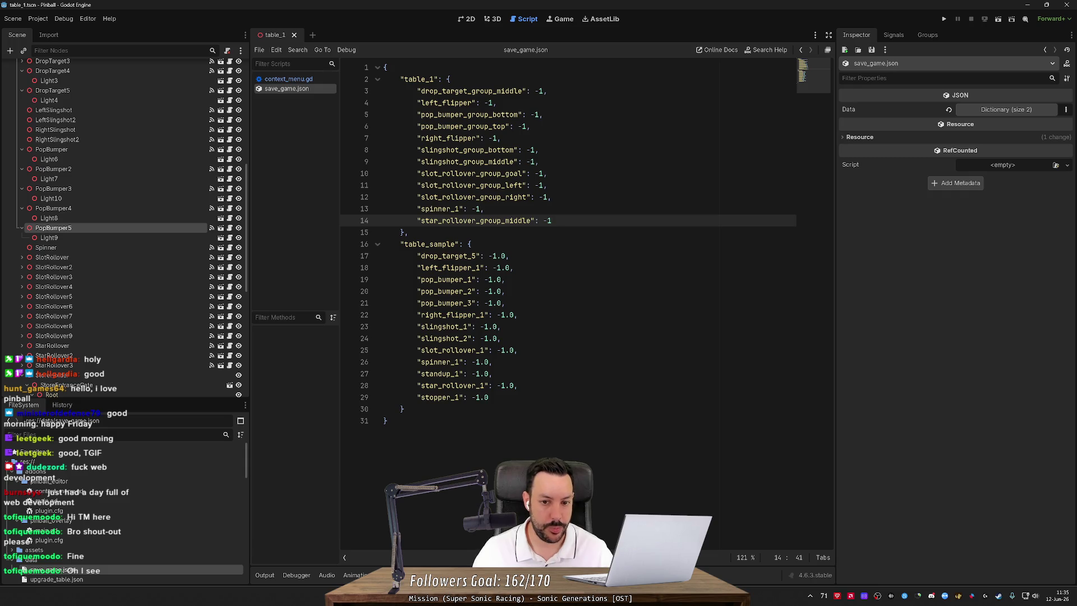
{"action": "left_click", "coordinate": [450, 91]}
{"action": "key", "text": "Down"}
{"action": "key", "text": "Down"}
{"action": "key", "text": "Down"}
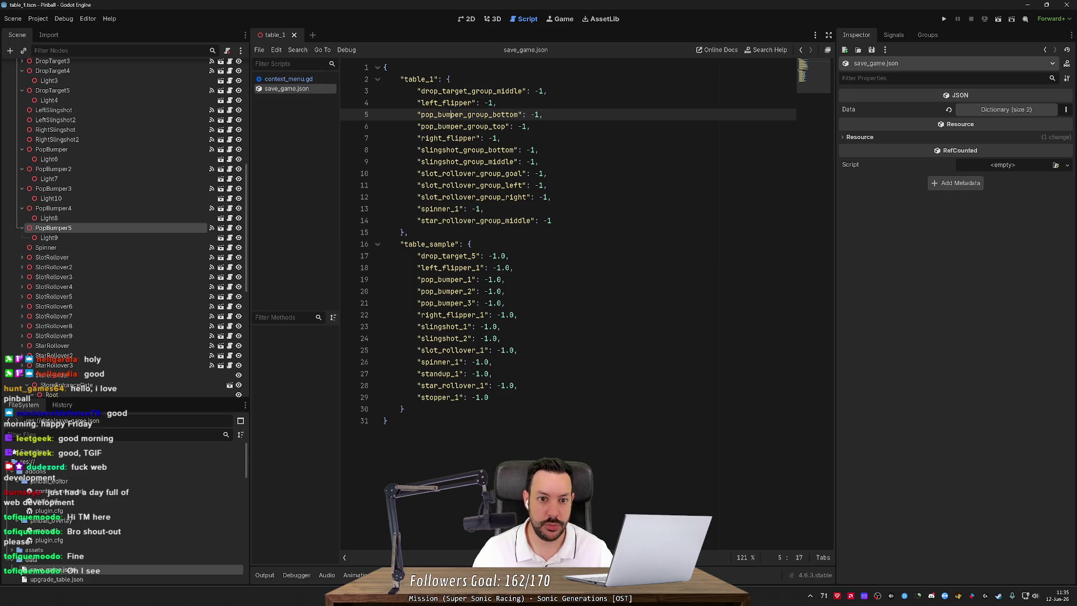
{"action": "key", "text": "Down"}
{"action": "key", "text": "Down"}
{"action": "key", "text": "Down"}
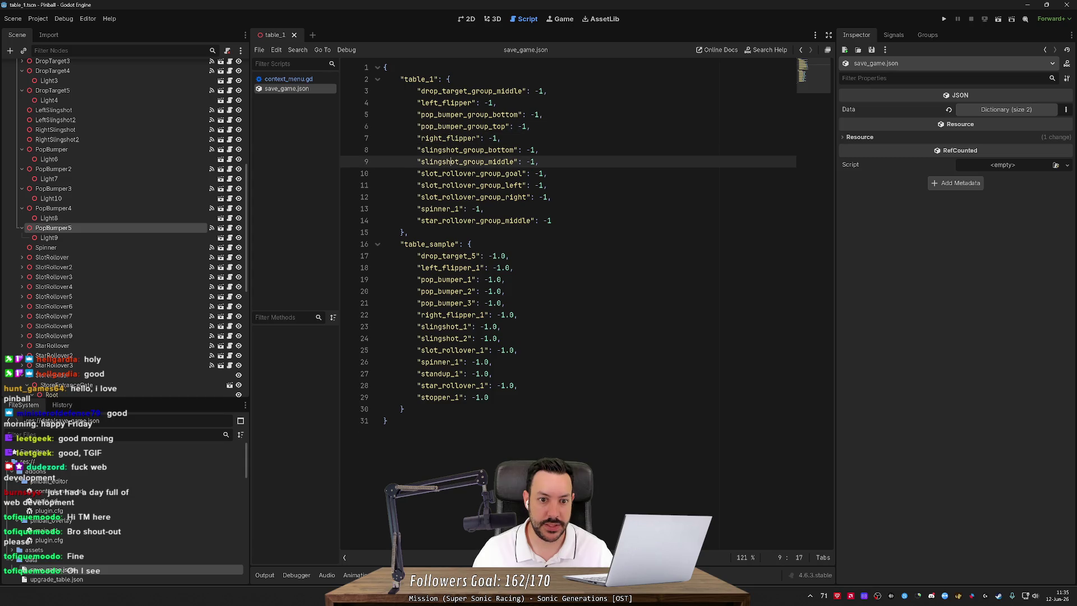
{"action": "key", "text": "Down"}
{"action": "key", "text": "Down"}
{"action": "key", "text": "Down"}
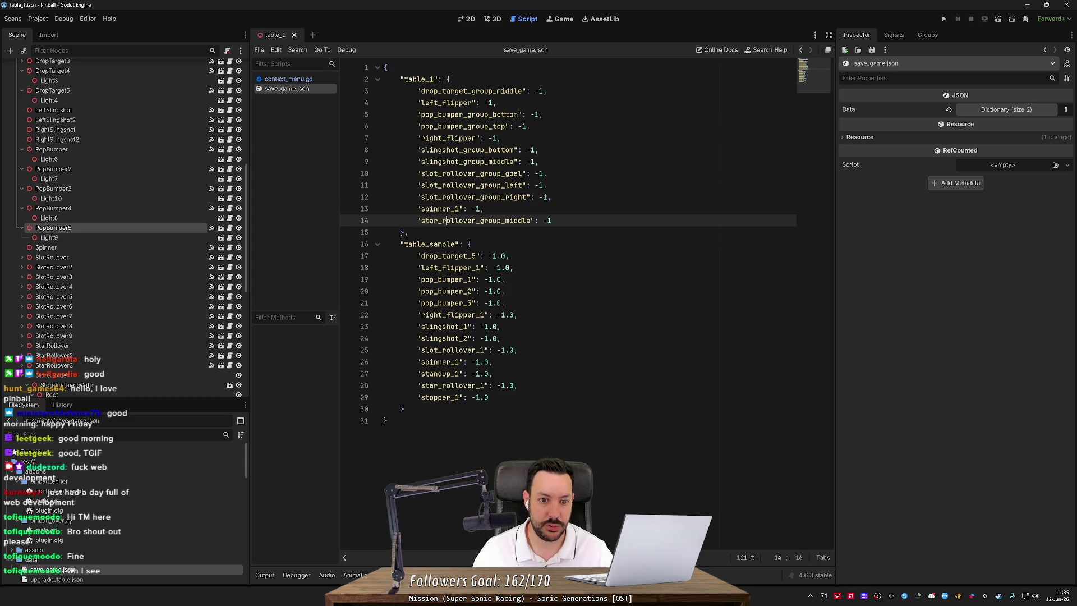
{"action": "key", "text": "End"}
{"action": "key", "text": "shift+Up"}
{"action": "key", "text": "shift+Up"}
{"action": "key", "text": "shift+Up"}
{"action": "key", "text": "shift+Home"}
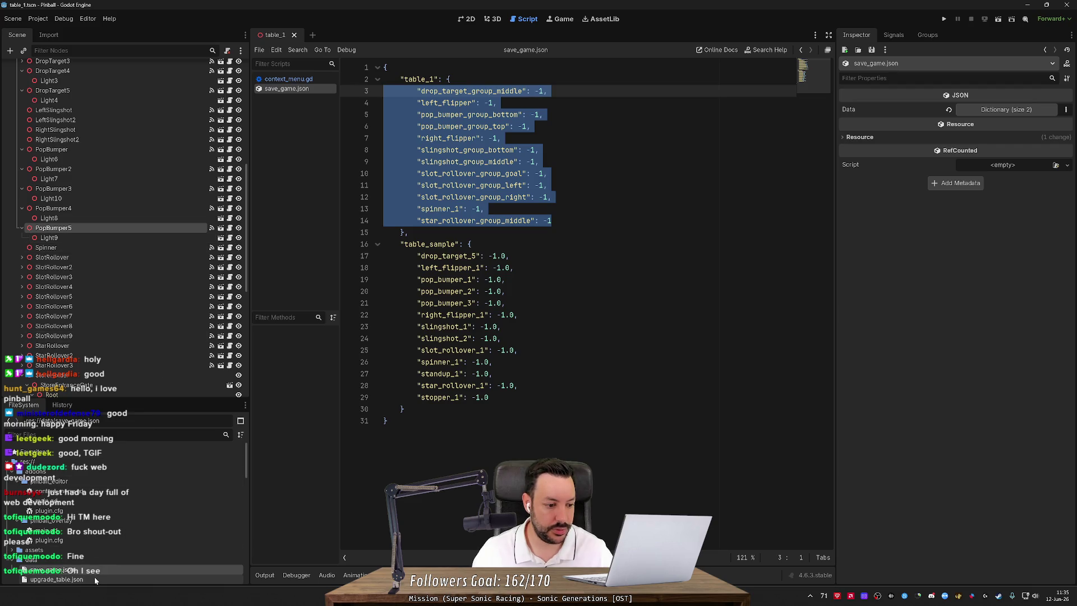
{"action": "double_click", "coordinate": [56, 578]}
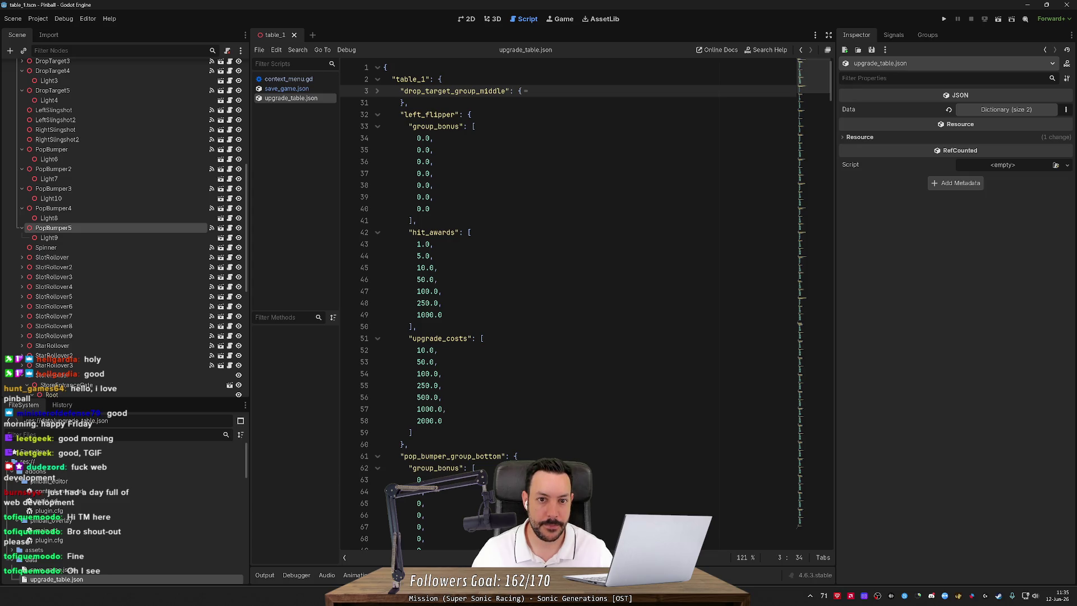
Fold the left_flipper through star_rollover_group_middle blocks and table_sample in upgrade_table.json.
{"action": "left_click", "coordinate": [377, 115]}
{"action": "left_click", "coordinate": [377, 138]}
{"action": "left_click", "coordinate": [376, 162]}
{"action": "left_click", "coordinate": [376, 186]}
{"action": "left_click", "coordinate": [377, 209]}
{"action": "left_click", "coordinate": [376, 233]}
{"action": "left_click", "coordinate": [377, 256]}
{"action": "left_click", "coordinate": [376, 280]}
{"action": "left_click", "coordinate": [376, 303]}
{"action": "left_click", "coordinate": [370, 326]}
{"action": "left_click", "coordinate": [376, 326]}
{"action": "left_click", "coordinate": [376, 350]}
{"action": "left_click", "coordinate": [376, 385]}
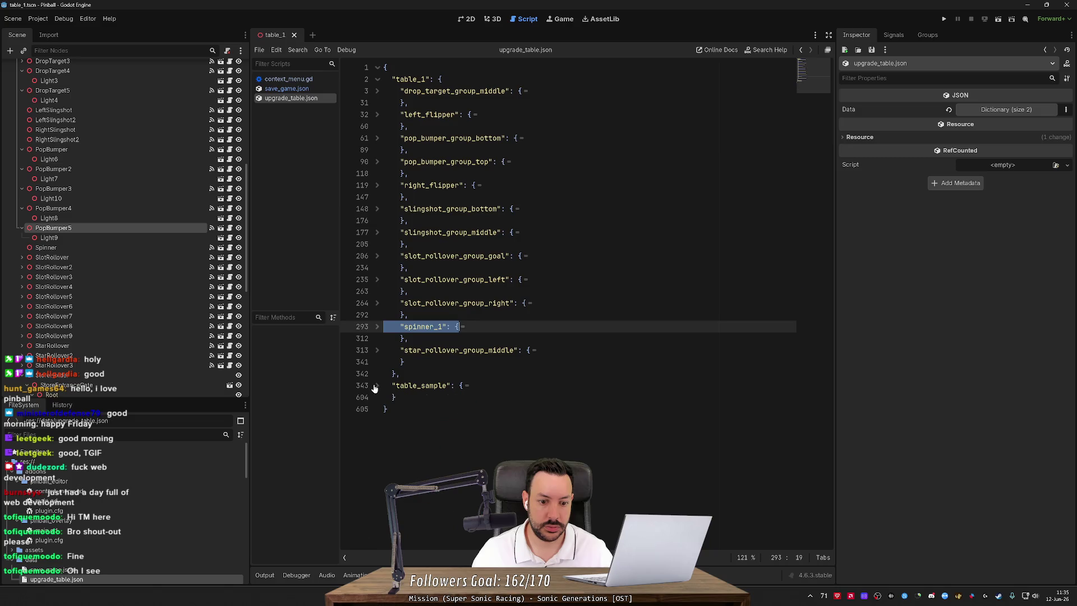
{"action": "left_click", "coordinate": [403, 362]}
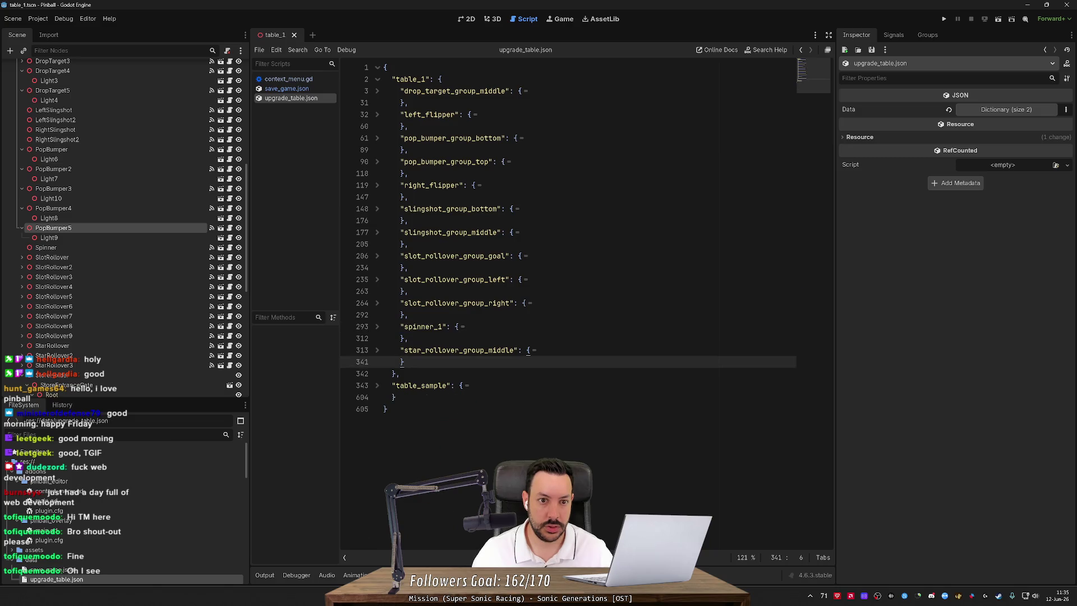
Compare save_game.json's table_1 keys against the folded upgrade_table.json, then run the game.
{"action": "left_click", "coordinate": [291, 90]}
{"action": "key", "text": "Down"}
{"action": "key", "text": "Down"}
{"action": "key", "text": "Down"}
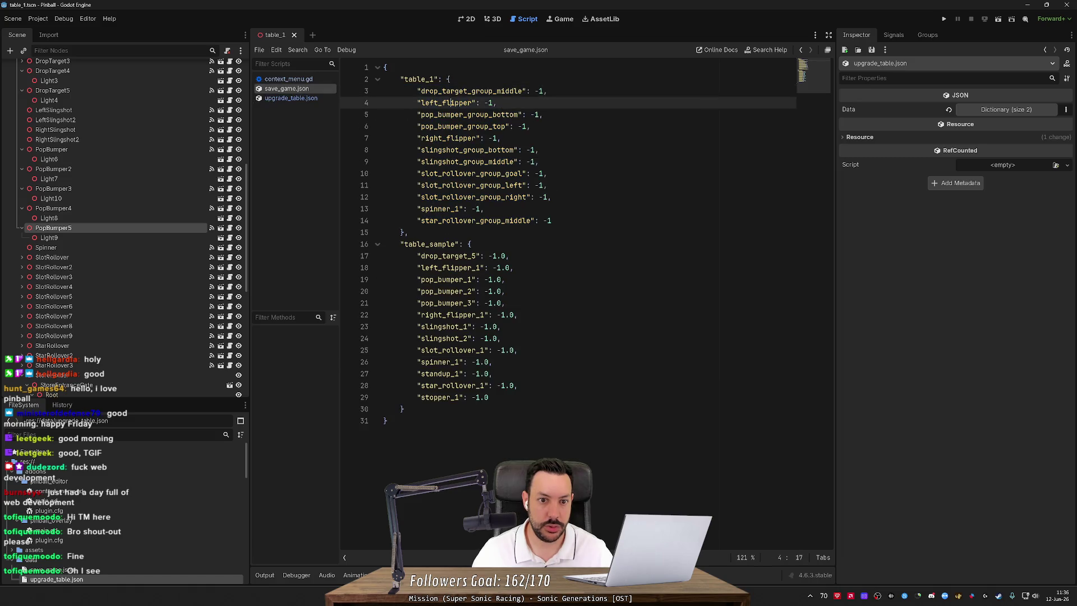
{"action": "key", "text": "Down"}
{"action": "key", "text": "Down"}
{"action": "key", "text": "Down"}
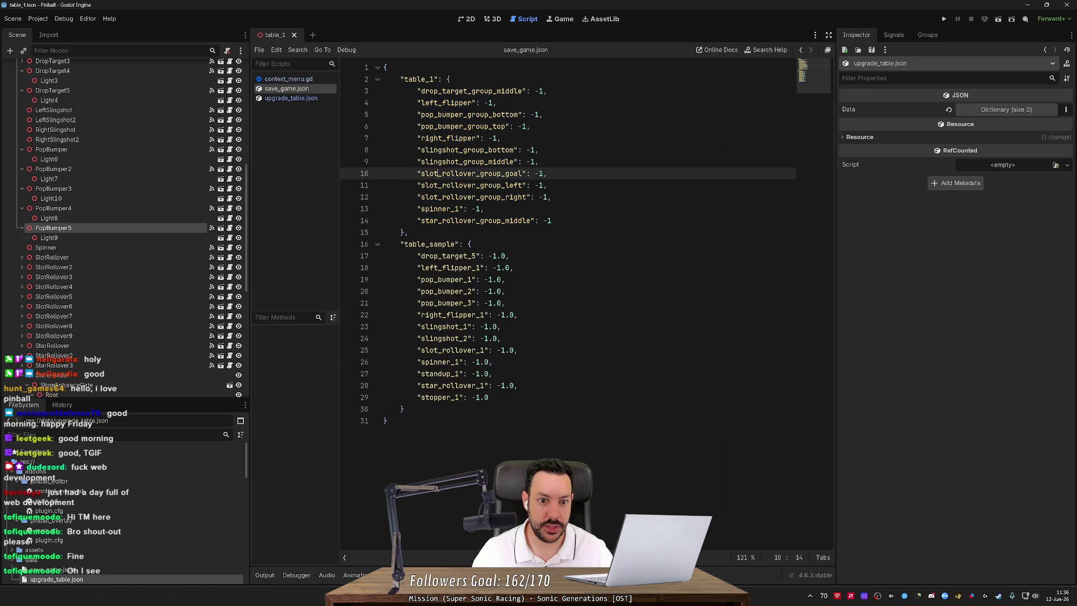
{"action": "left_click", "coordinate": [291, 98]}
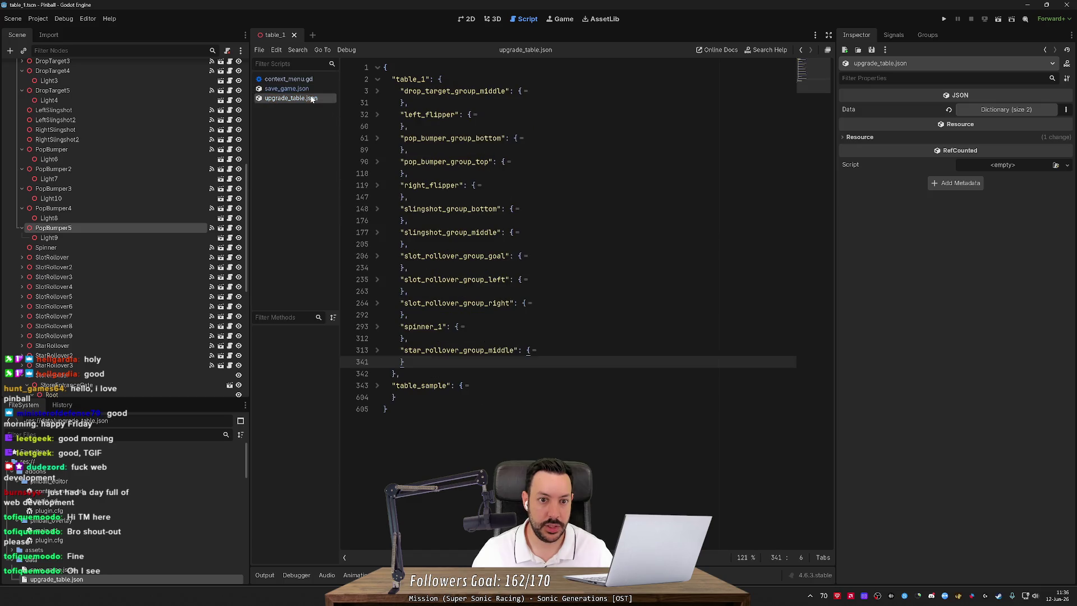
{"action": "key", "text": "Down"}
{"action": "key", "text": "Down"}
{"action": "key", "text": "Down"}
{"action": "key", "text": "Down"}
{"action": "key", "text": "Down"}
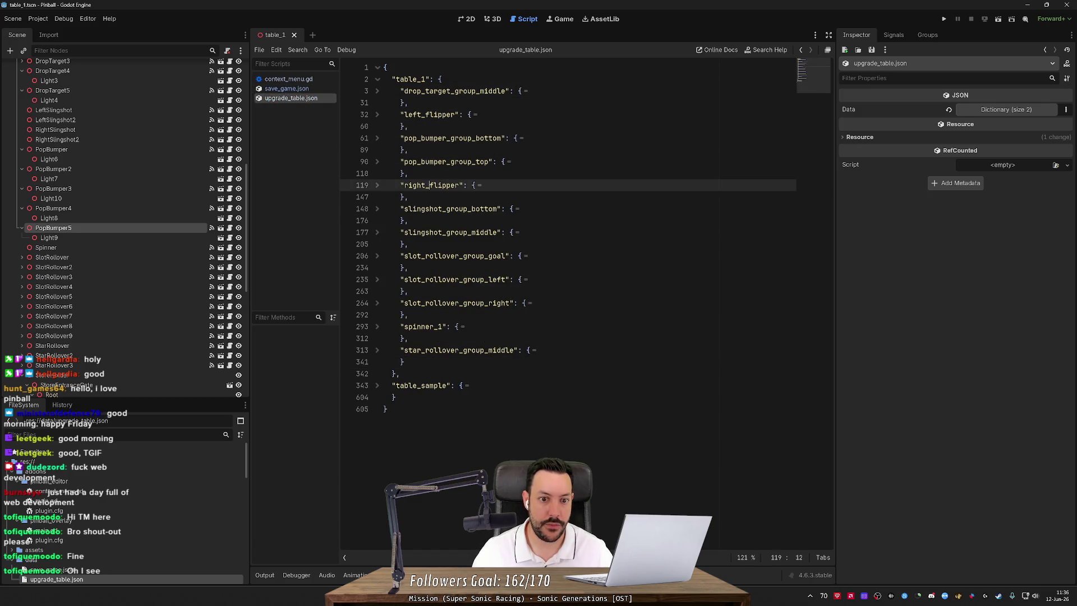
{"action": "key", "text": "Down"}
{"action": "key", "text": "Down"}
{"action": "key", "text": "Down"}
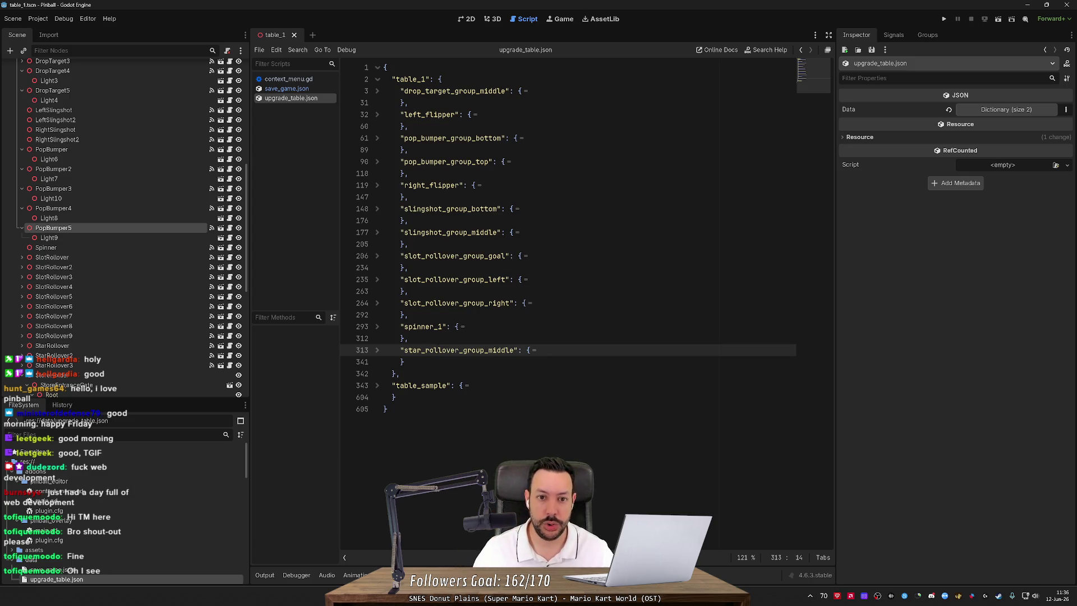
{"action": "scroll", "coordinate": [107, 145], "scroll_direction": "up", "scroll_amount": 10}
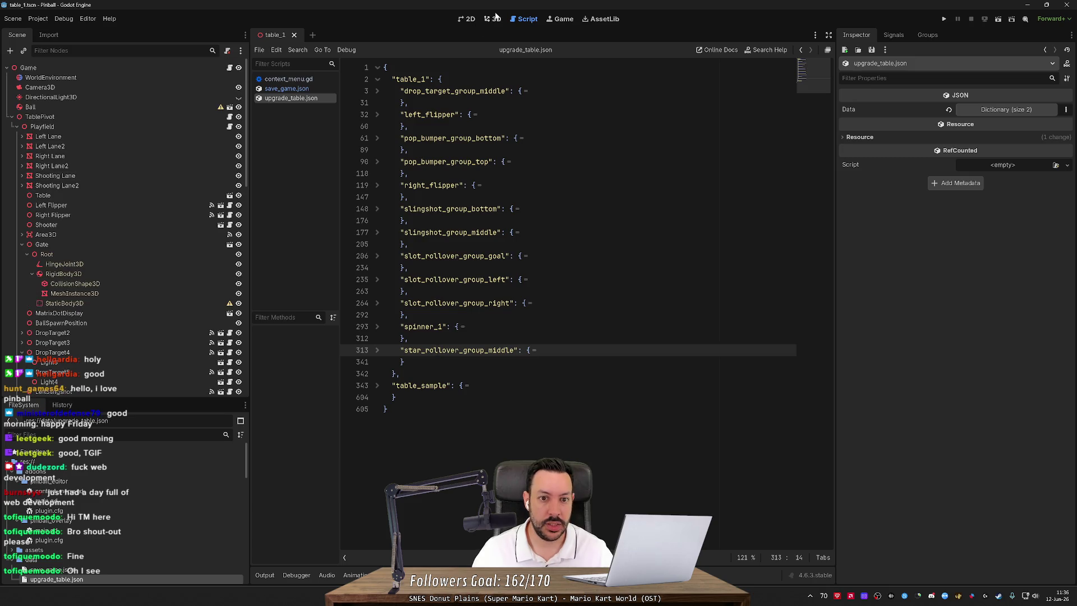
{"action": "left_click", "coordinate": [998, 19]}
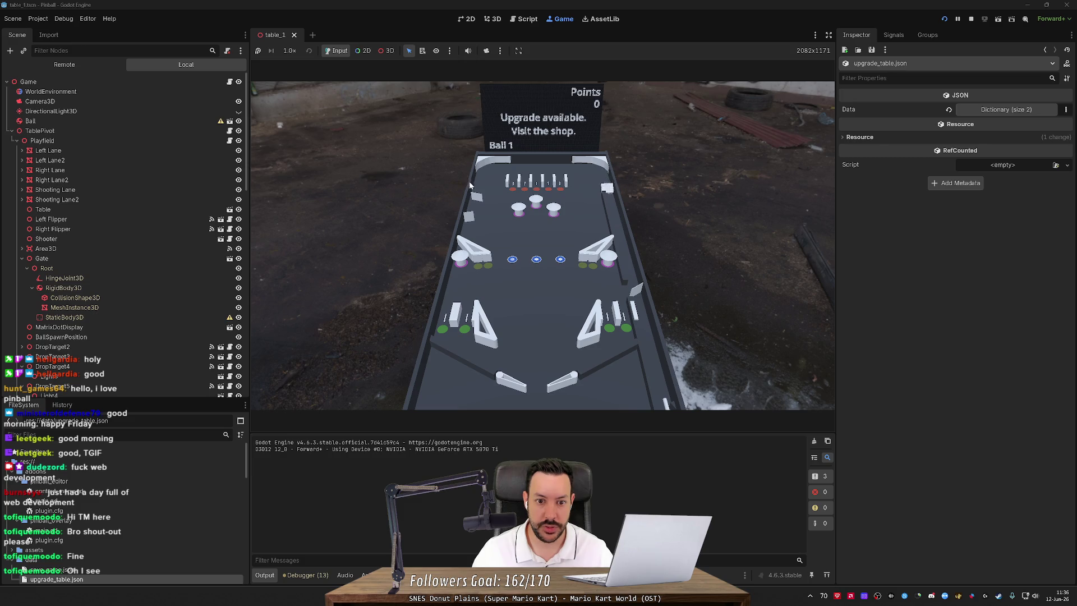
Stop the game, switch to save_game.json, relaunch with F5, flip the left flipper, stop with F8.
{"action": "left_click", "coordinate": [971, 20]}
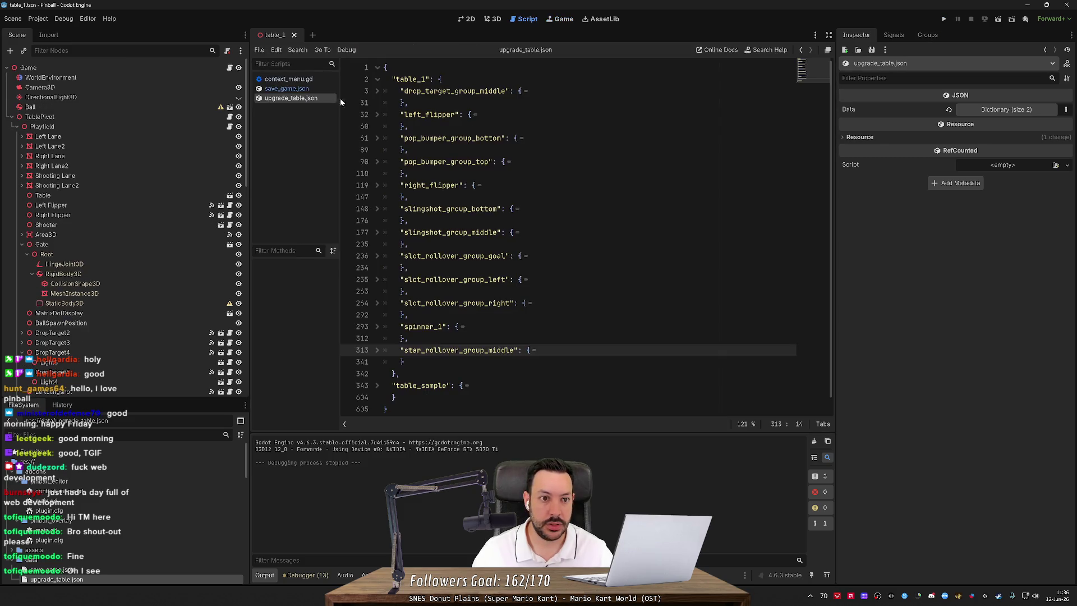
{"action": "left_click", "coordinate": [283, 89]}
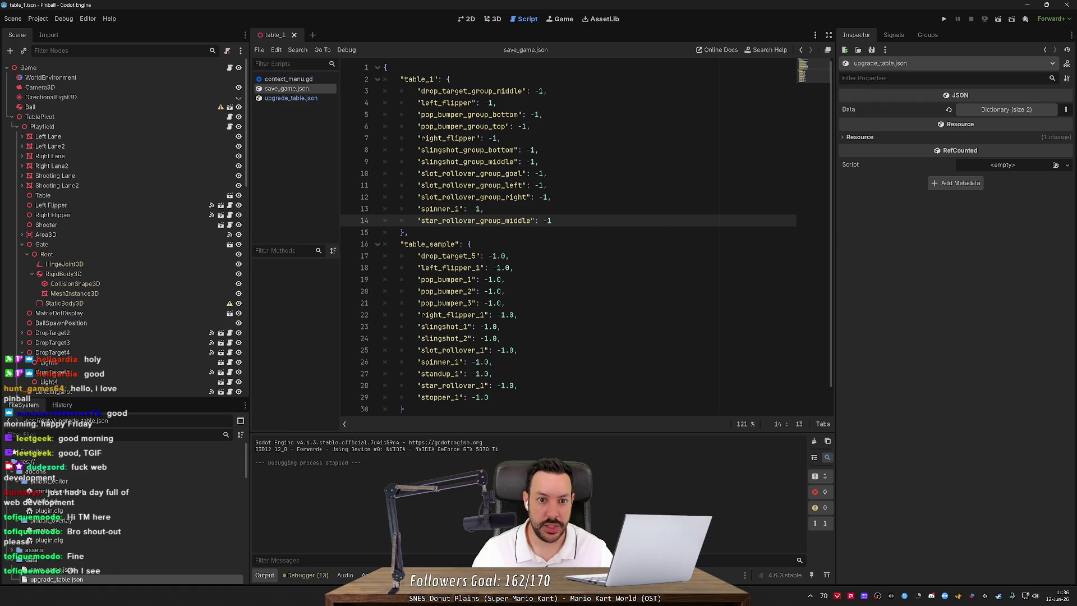
{"action": "key", "text": "F5"}
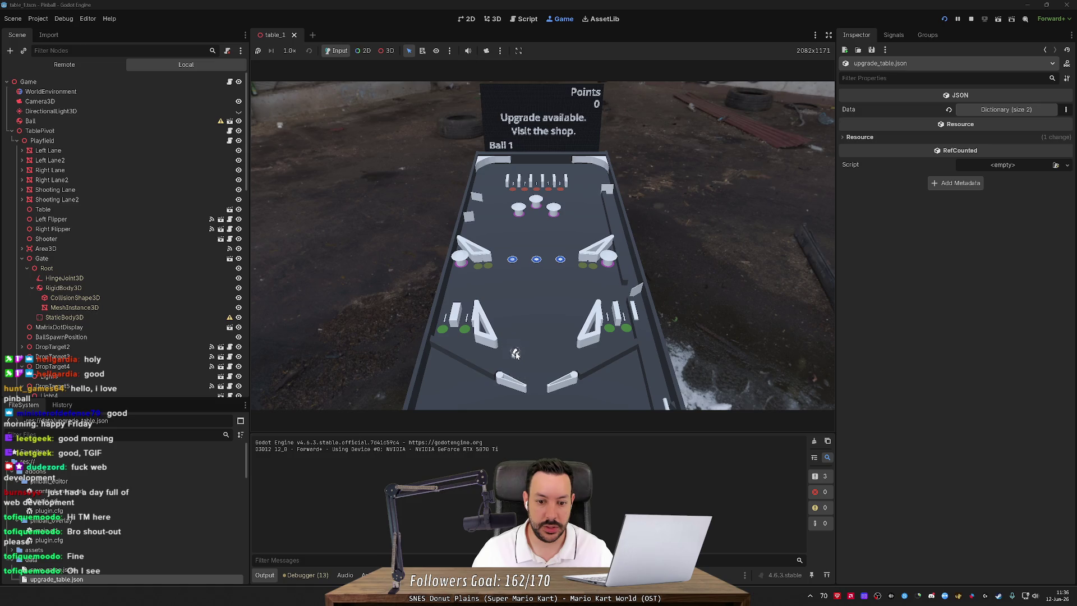
{"action": "key", "text": "Left"}
{"action": "key", "text": "Left"}
{"action": "key", "text": "Left"}
{"action": "key", "text": "Left"}
{"action": "key", "text": "Left"}
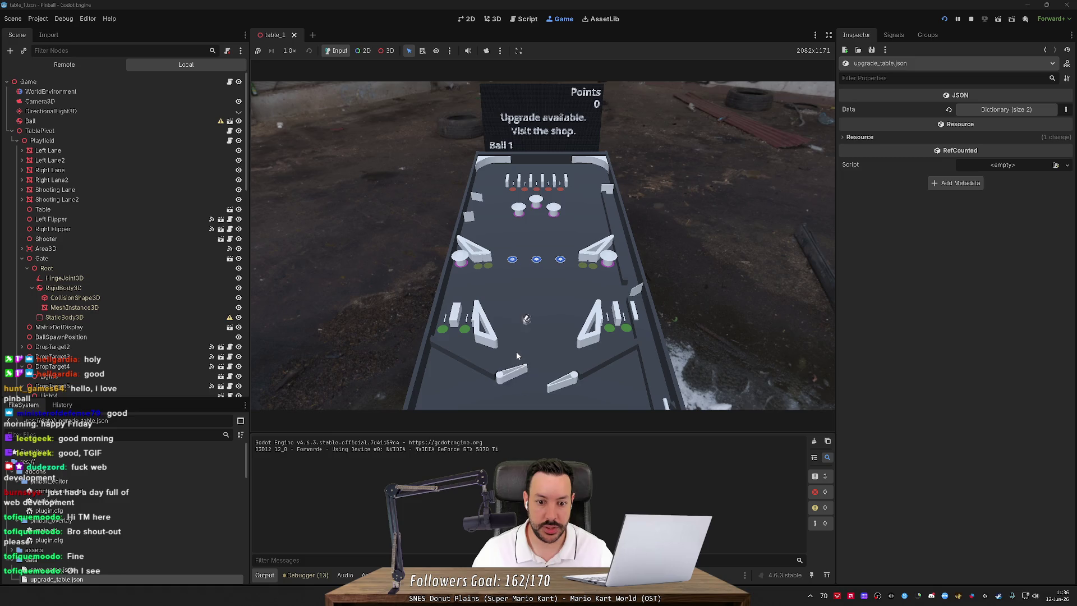
{"action": "key", "text": "Left"}
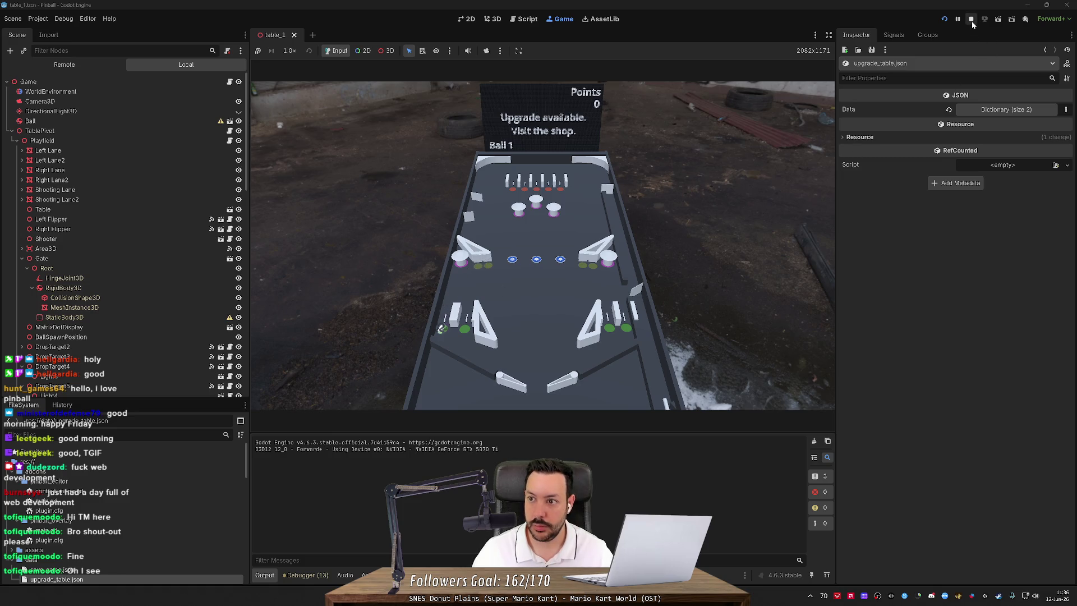
{"action": "key", "text": "F8"}
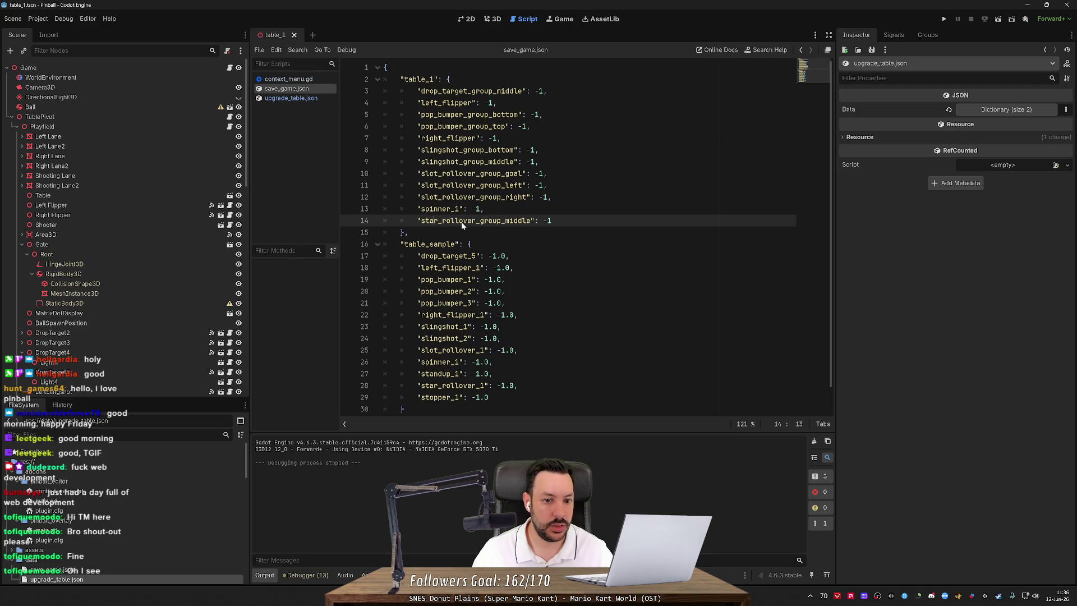
Fly the 3D view around the pinball table with WASD, then open main.gd from pinball_overlay.
{"action": "left_click", "coordinate": [463, 220]}
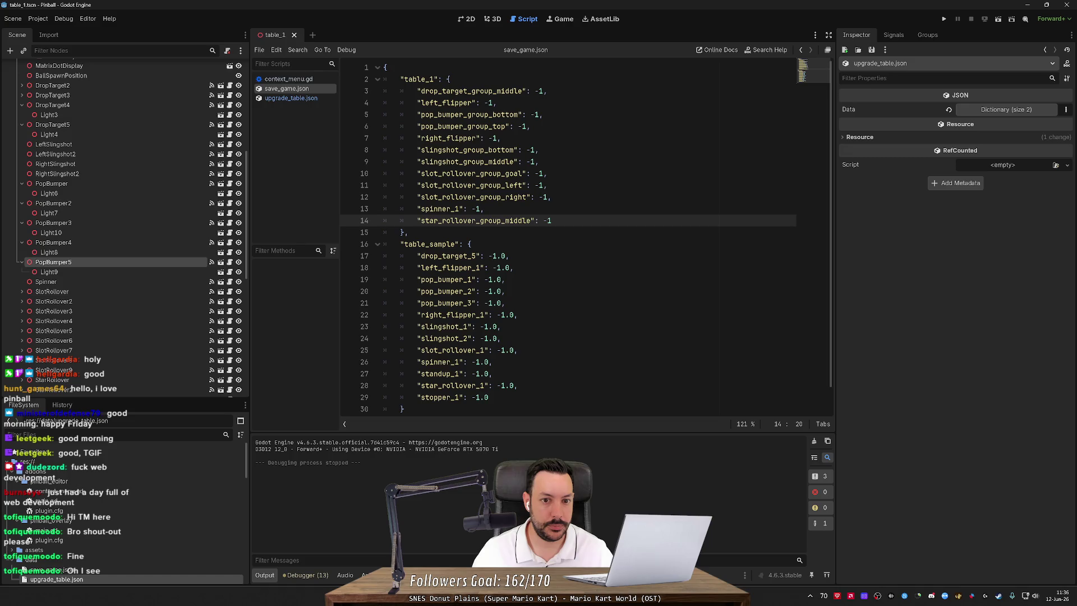
{"action": "scroll", "coordinate": [113, 332], "scroll_direction": "down", "scroll_amount": 10}
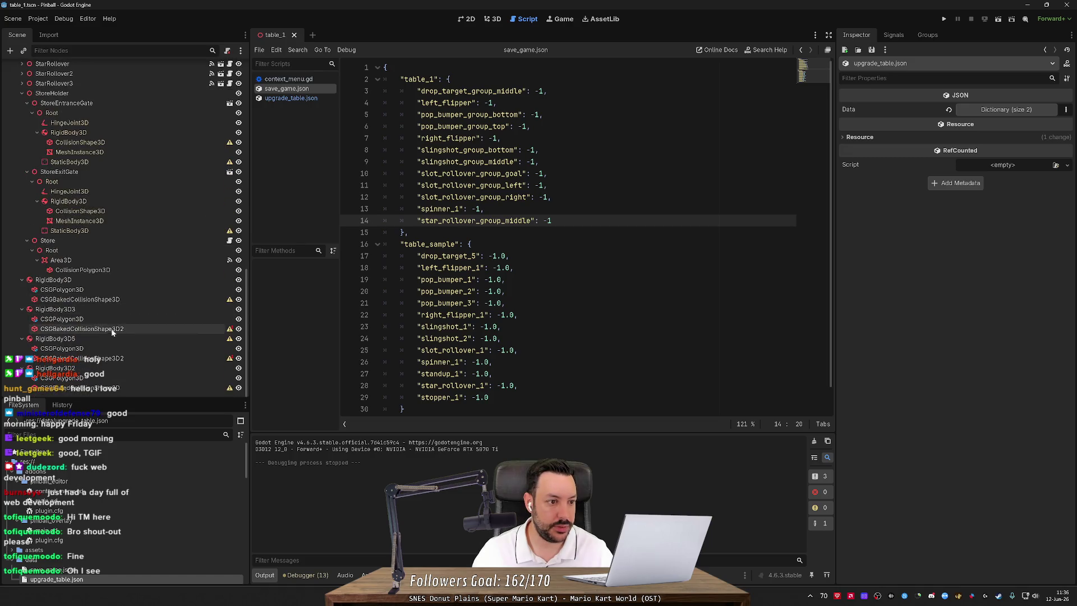
{"action": "scroll", "coordinate": [113, 332], "scroll_direction": "up", "scroll_amount": 5}
{"action": "left_click", "coordinate": [492, 18]}
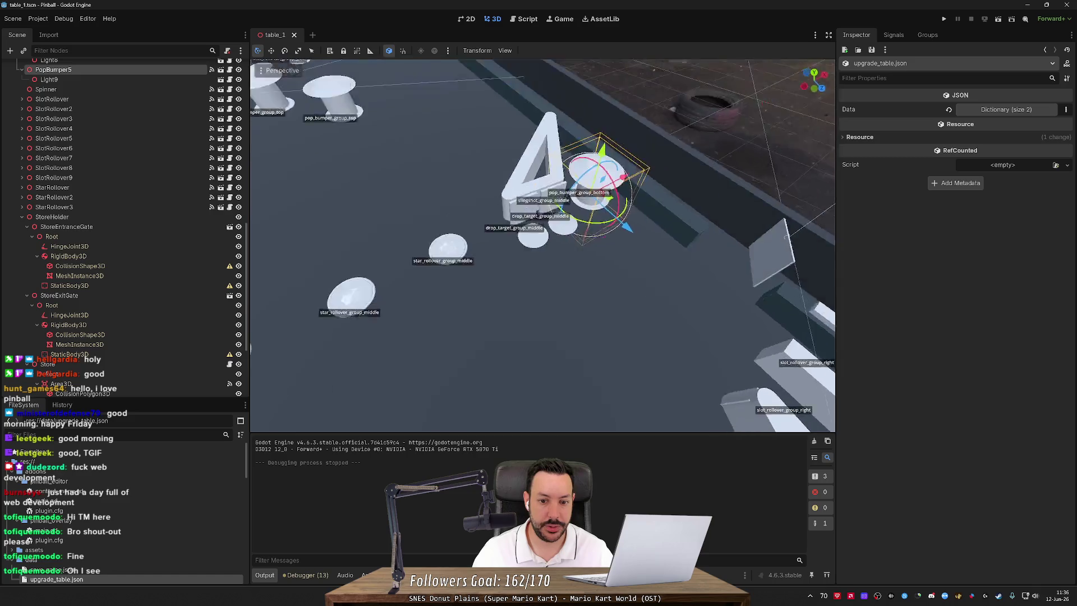
{"action": "scroll", "coordinate": [255, 343], "scroll_direction": "up", "scroll_amount": 2}
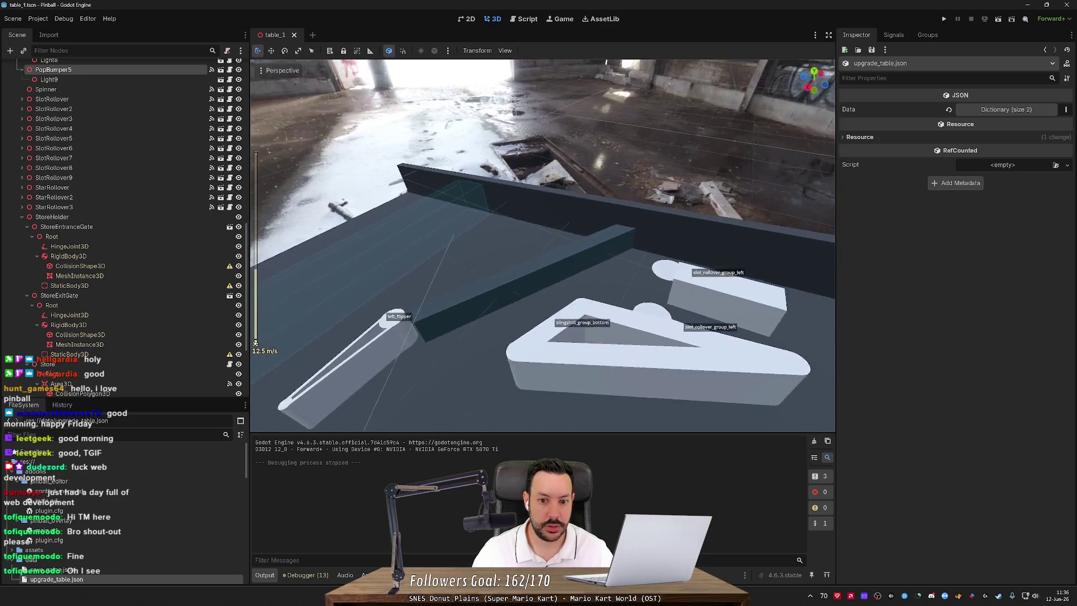
{"action": "key", "text": "s"}
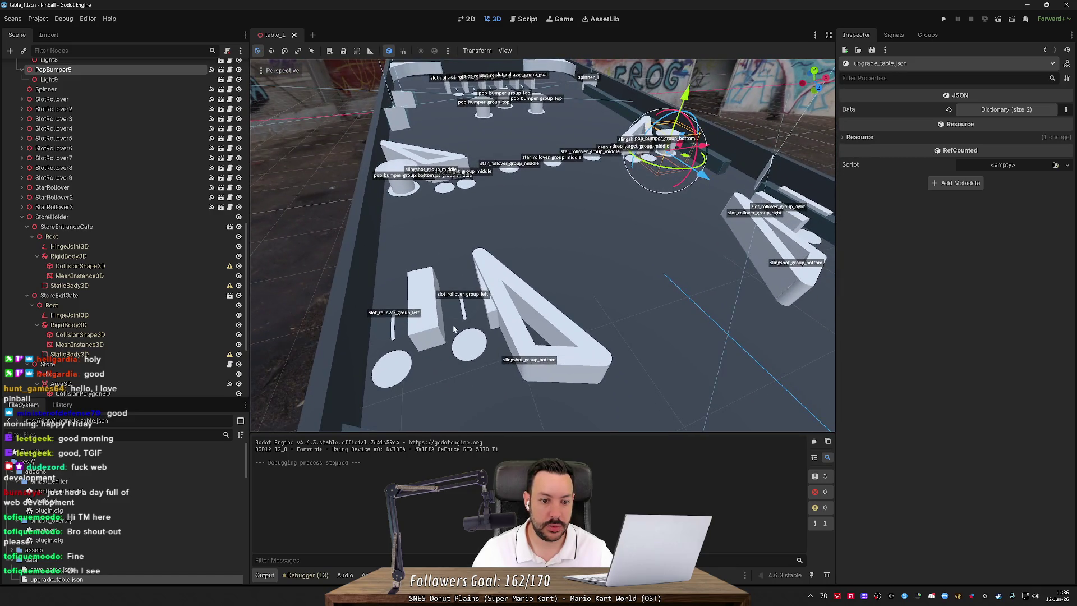
{"action": "key", "text": "w"}
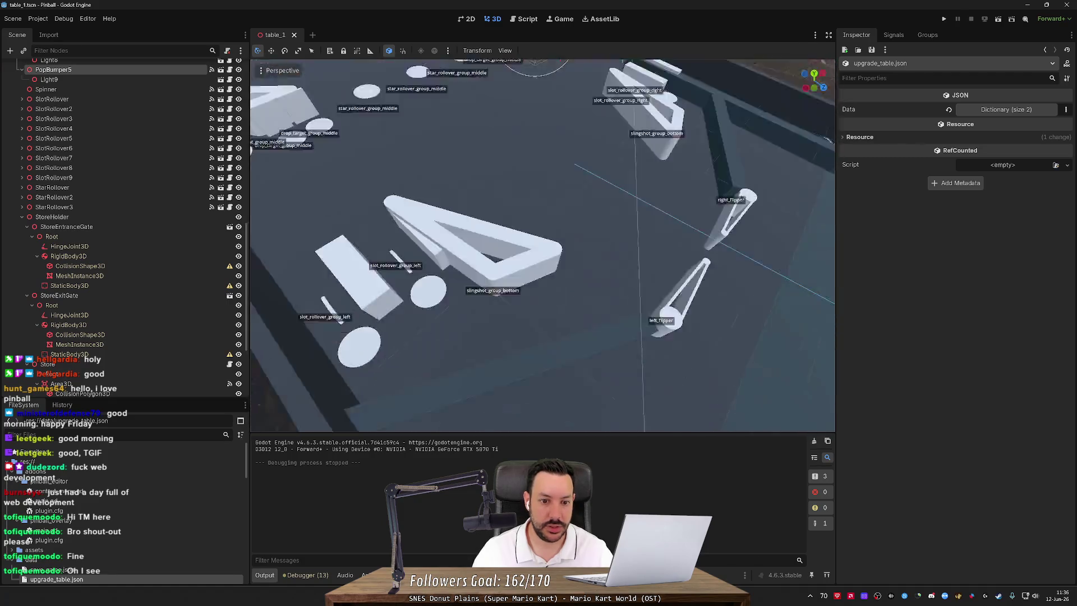
{"action": "key", "text": "s"}
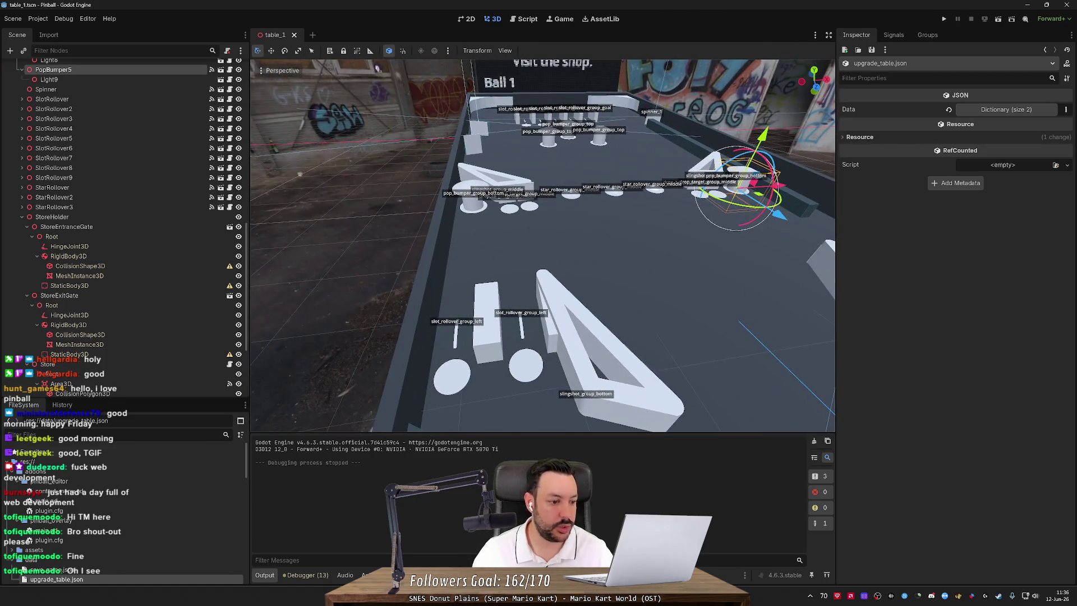
{"action": "left_click", "coordinate": [125, 531]}
{"action": "double_click", "coordinate": [127, 528]}
Change line 14 of main.gd to redraw_timer.wait_time = 0.01.
{"action": "scroll", "coordinate": [538, 235], "scroll_direction": "up", "scroll_amount": 15}
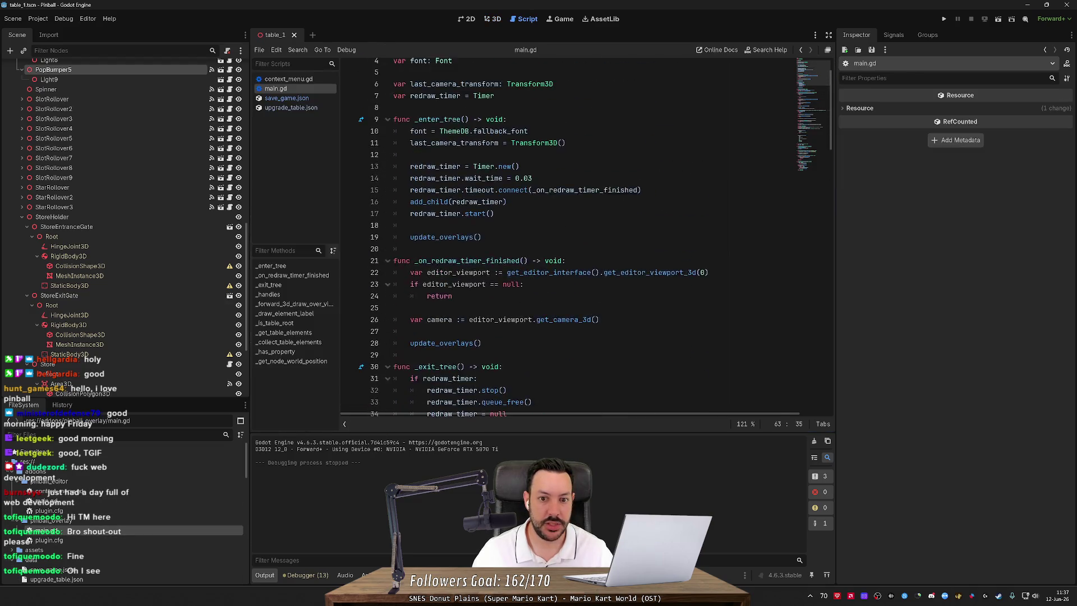
{"action": "left_click", "coordinate": [534, 220]}
{"action": "key", "text": "BackSpace"}
{"action": "type", "text": "1"}
{"action": "left_click", "coordinate": [493, 19]}
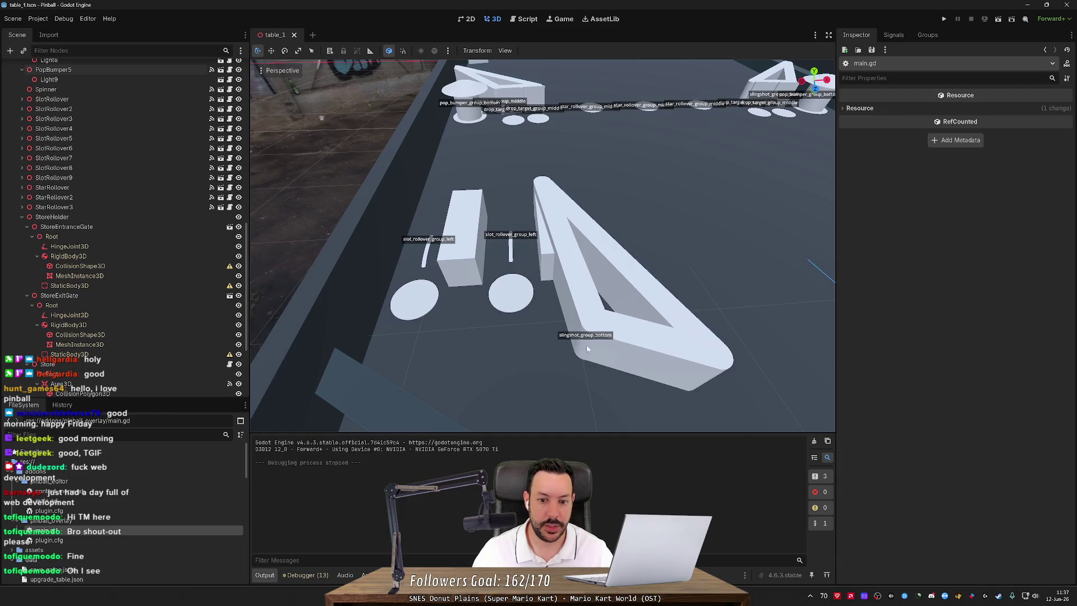
Inspect group settings of the Left Flipper, slingshots, a slot rollover, right pop bumper and drop target.
{"action": "left_click", "coordinate": [522, 305]}
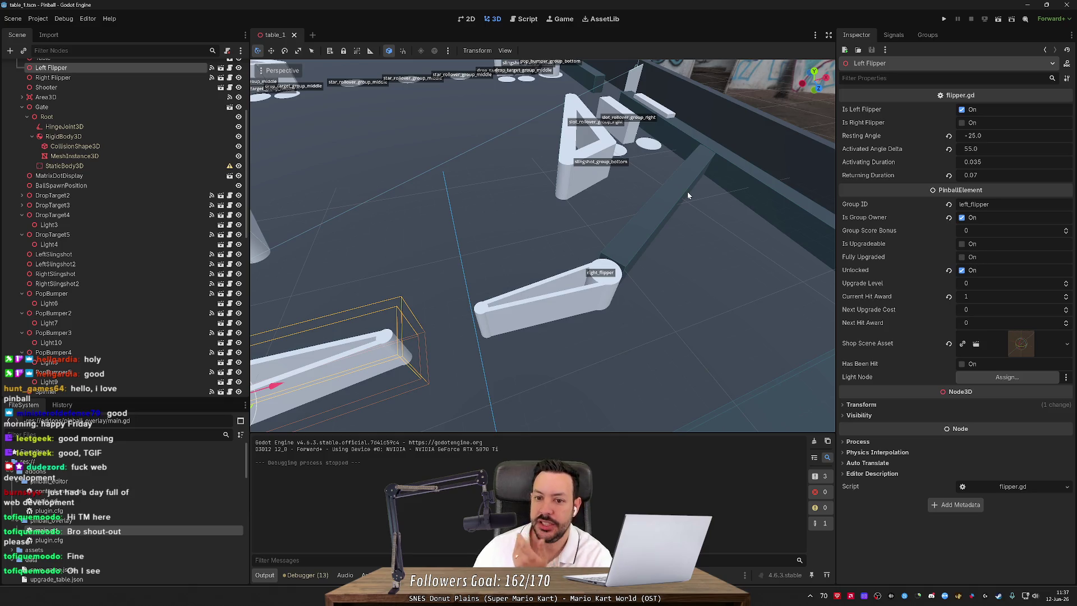
{"action": "key", "text": "f"}
{"action": "scroll", "coordinate": [687, 191], "scroll_direction": "down", "scroll_amount": 3}
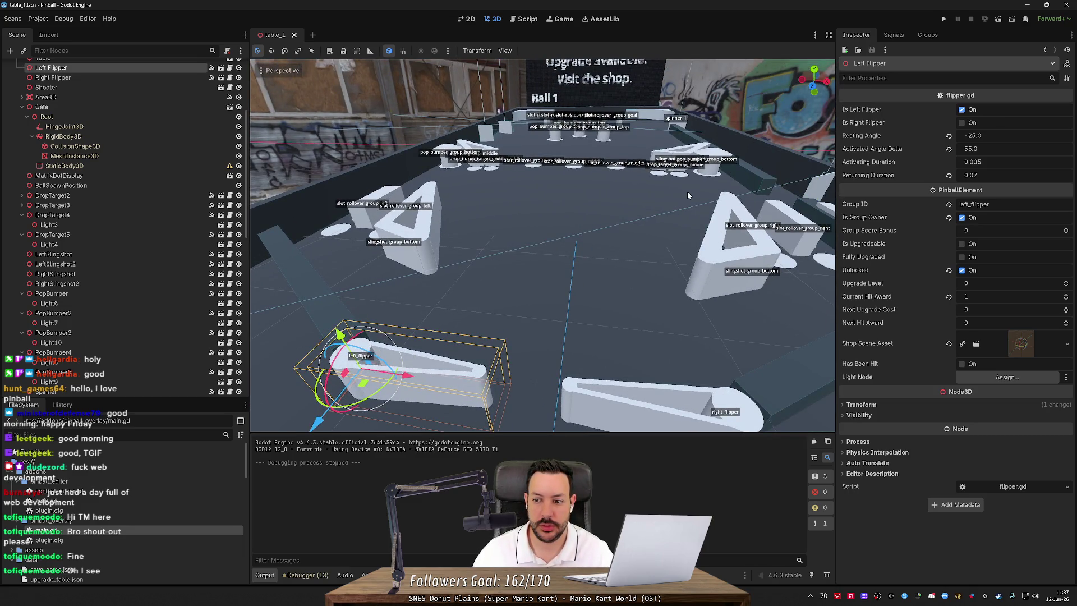
{"action": "left_click", "coordinate": [711, 264]}
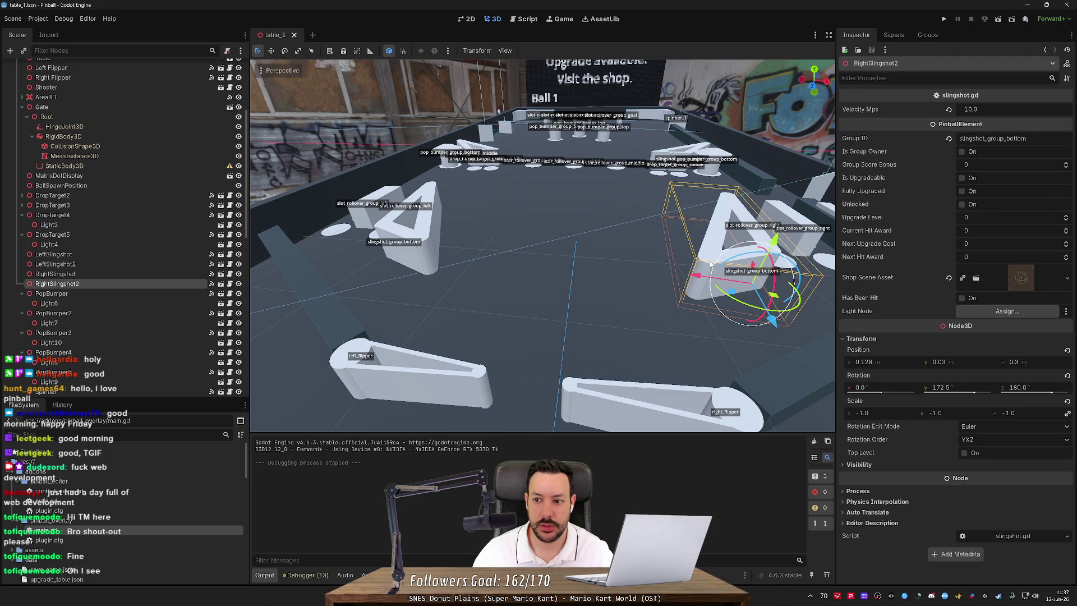
{"action": "left_click", "coordinate": [375, 203]}
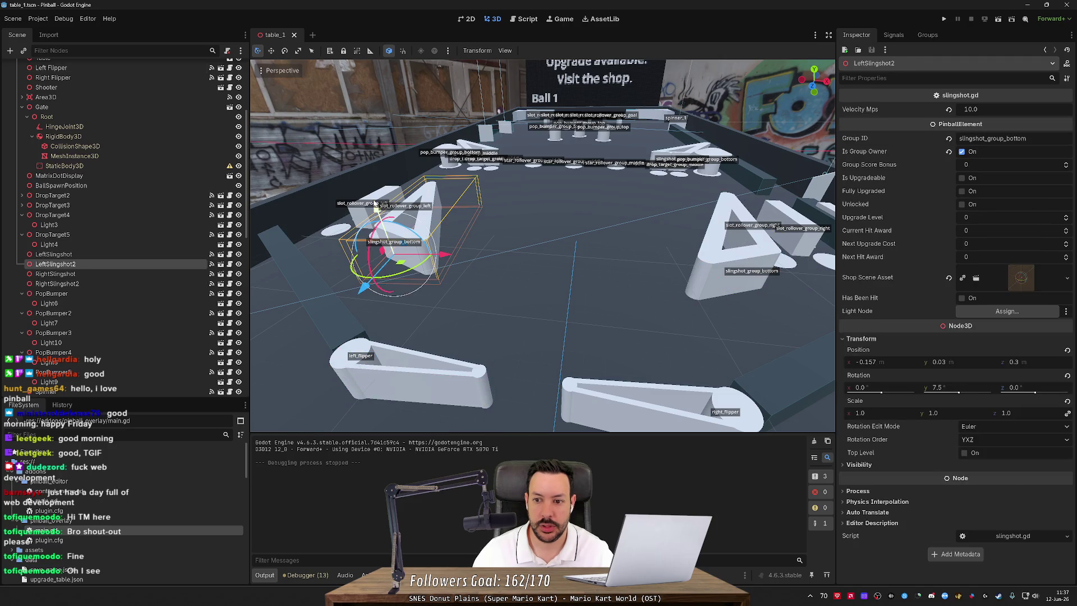
{"action": "left_click_drag", "start_coordinate": [375, 203], "coordinate": [448, 205]}
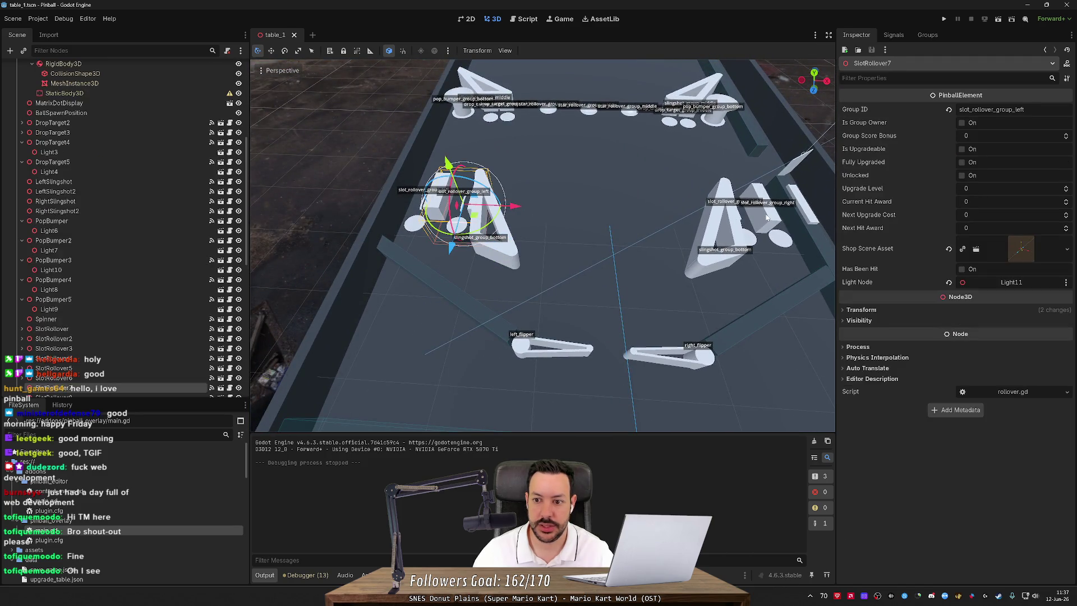
{"action": "left_click", "coordinate": [768, 212]}
{"action": "left_click", "coordinate": [724, 113]}
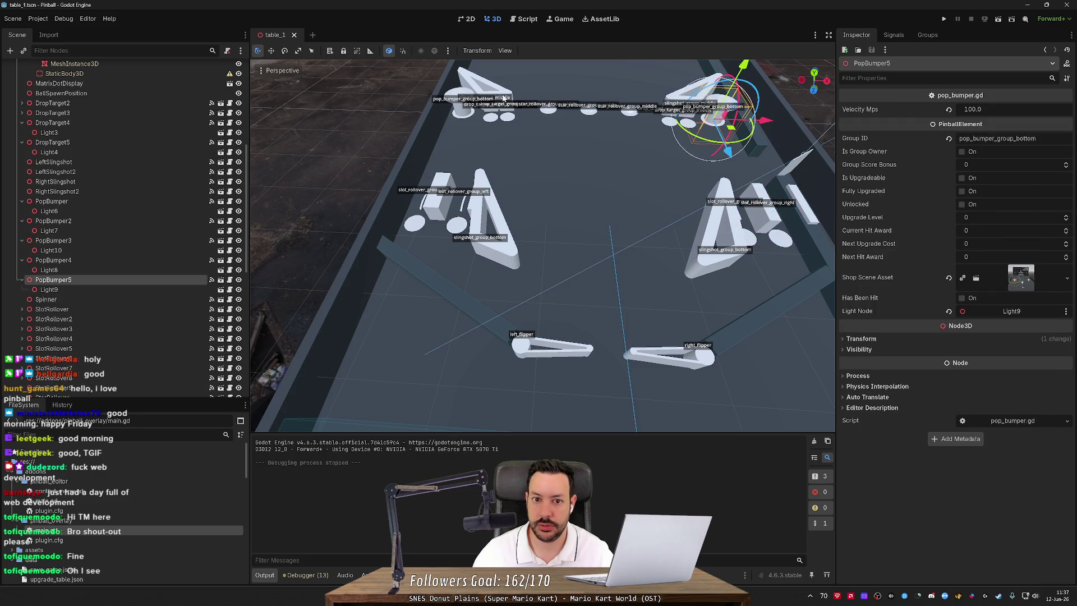
{"action": "left_click", "coordinate": [483, 110]}
Check the top pop bumper, rollovers, right slingshot and right flipper group settings, then run the game.
{"action": "left_click_drag", "start_coordinate": [452, 98], "coordinate": [571, 146]}
{"action": "left_click", "coordinate": [564, 180]}
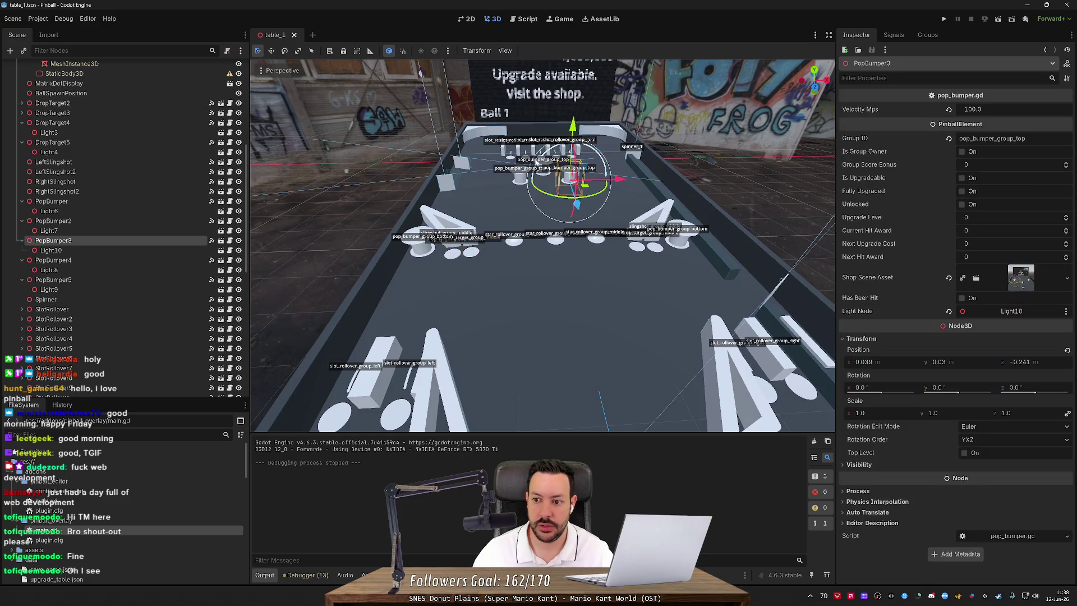
{"action": "left_click", "coordinate": [503, 150]}
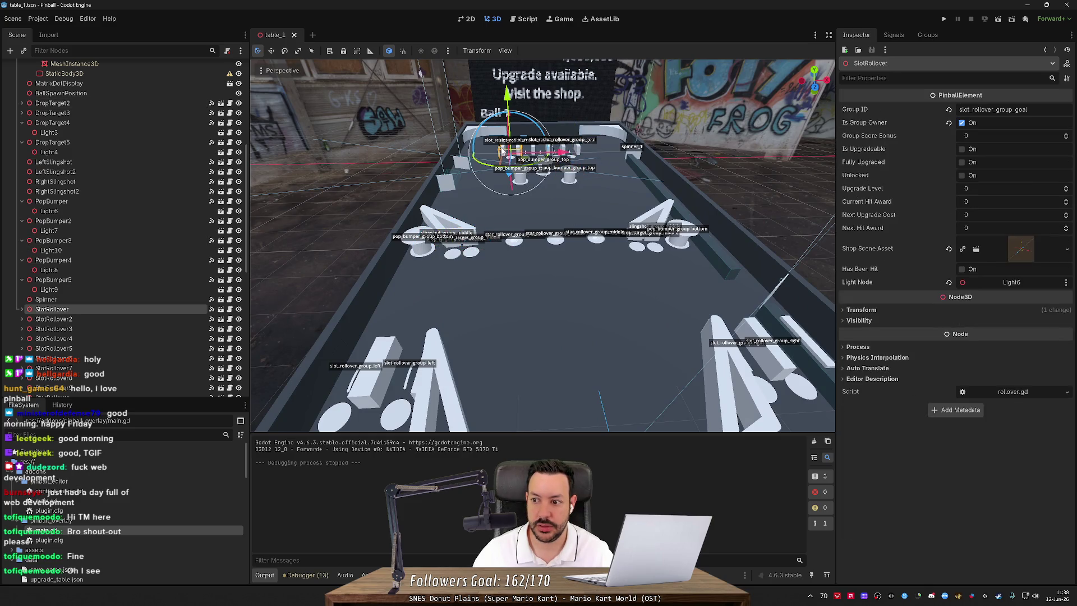
{"action": "left_click", "coordinate": [657, 215]}
{"action": "left_click", "coordinate": [557, 243]}
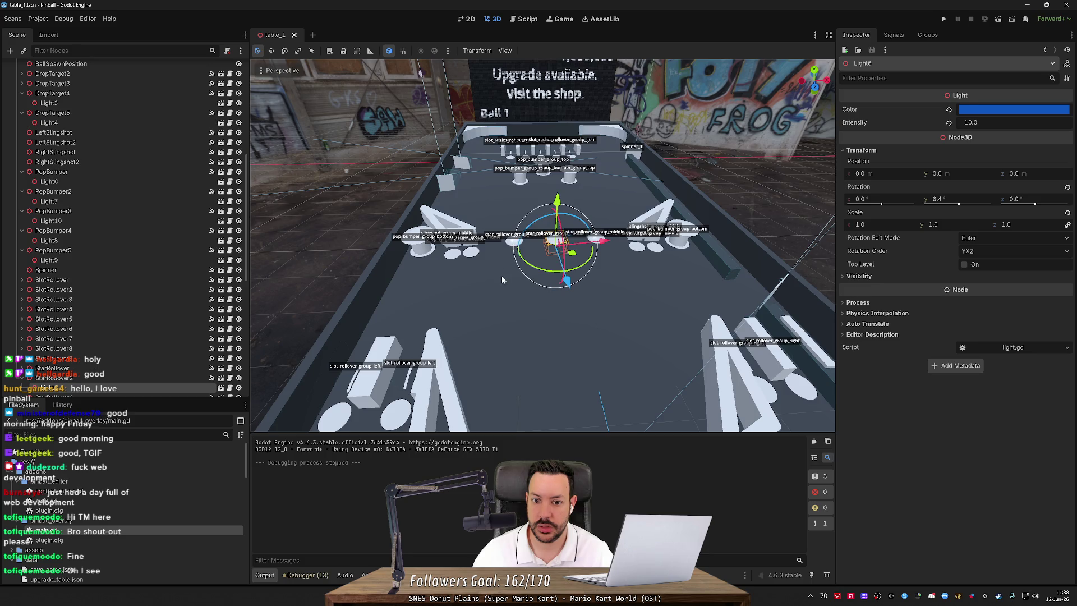
{"action": "left_click", "coordinate": [517, 253]}
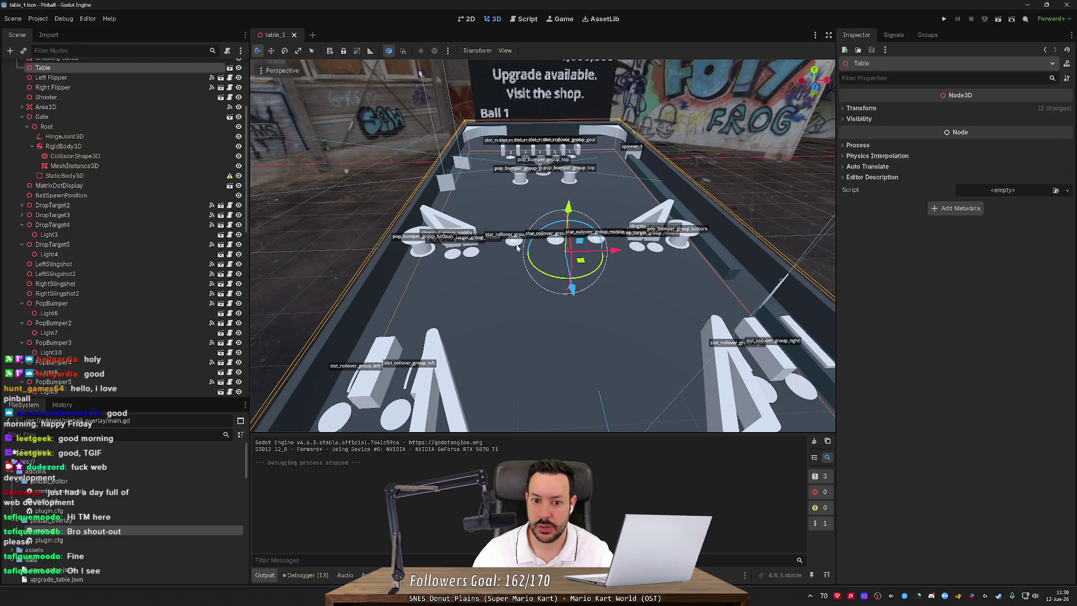
{"action": "left_click", "coordinate": [516, 247]}
{"action": "scroll", "coordinate": [628, 318], "scroll_direction": "up", "scroll_amount": 5}
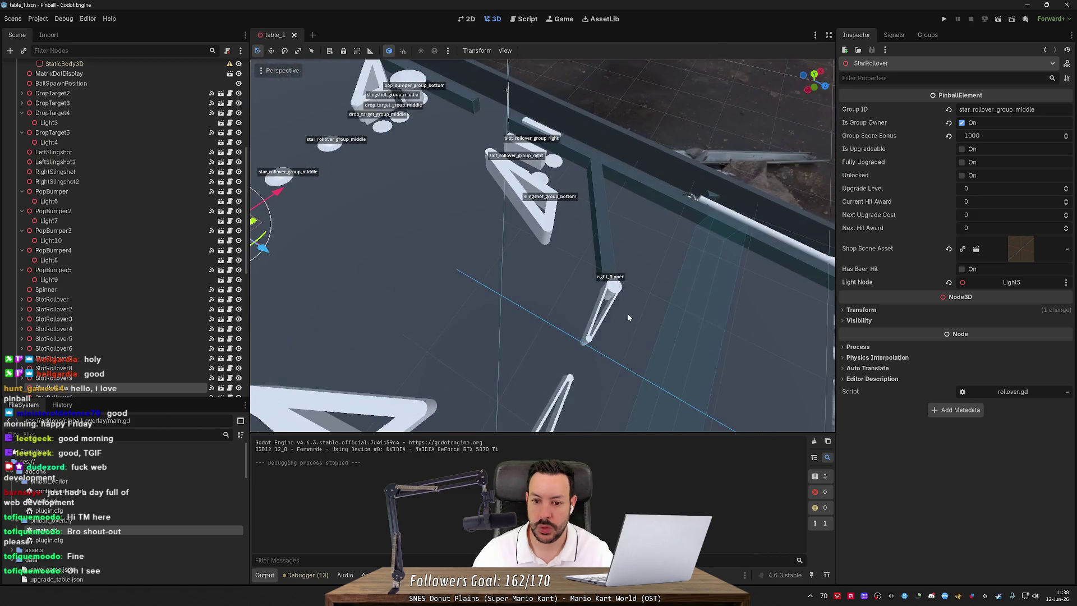
{"action": "left_click", "coordinate": [610, 290]}
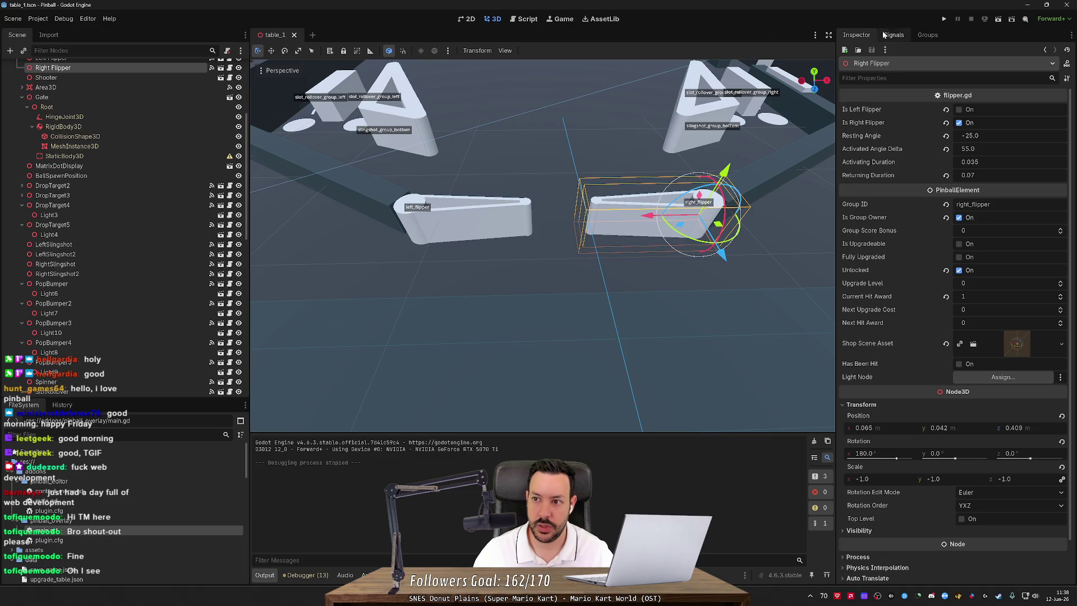
{"action": "left_click", "coordinate": [944, 19]}
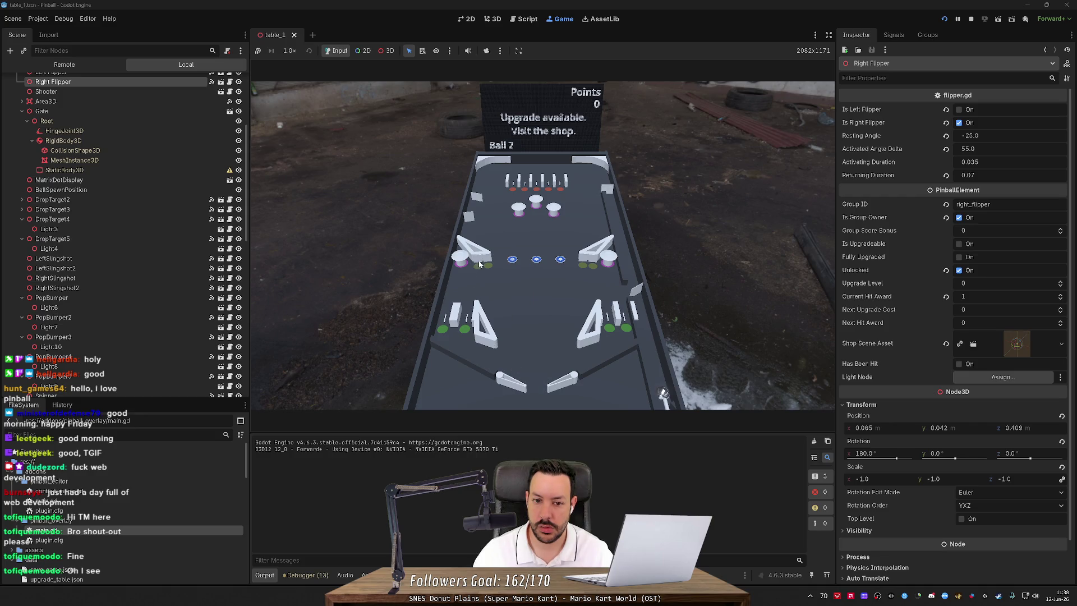
Expand Game > TablePivot > Playfield in the Remote scene tree and inspect a live element.
{"action": "left_click", "coordinate": [144, 215]}
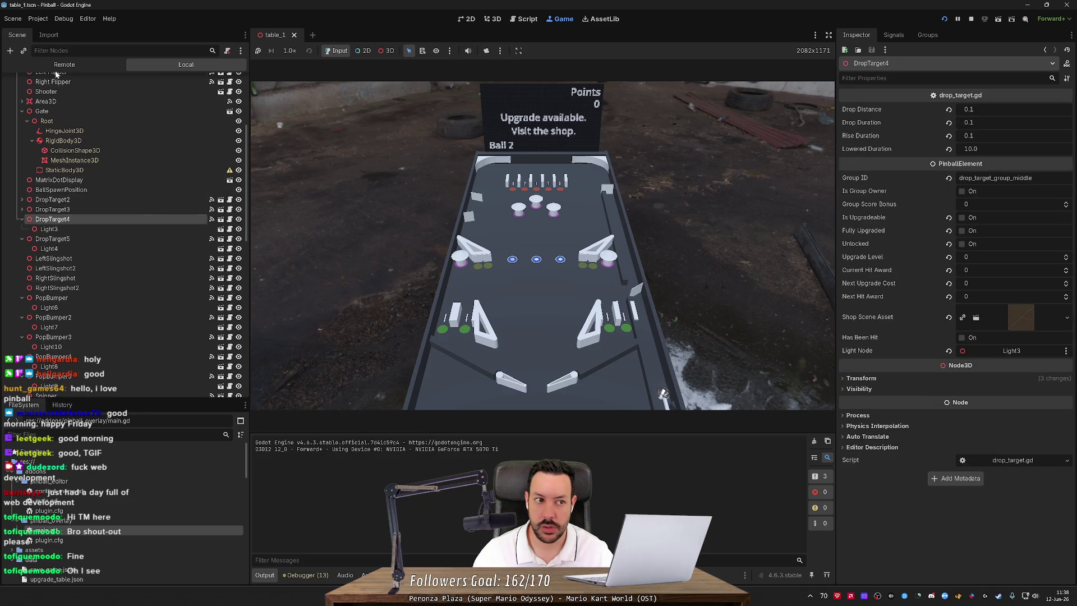
{"action": "left_click", "coordinate": [59, 69]}
{"action": "left_click", "coordinate": [11, 100]}
{"action": "left_click", "coordinate": [18, 149]}
{"action": "left_click", "coordinate": [48, 161]}
{"action": "left_click", "coordinate": [22, 160]}
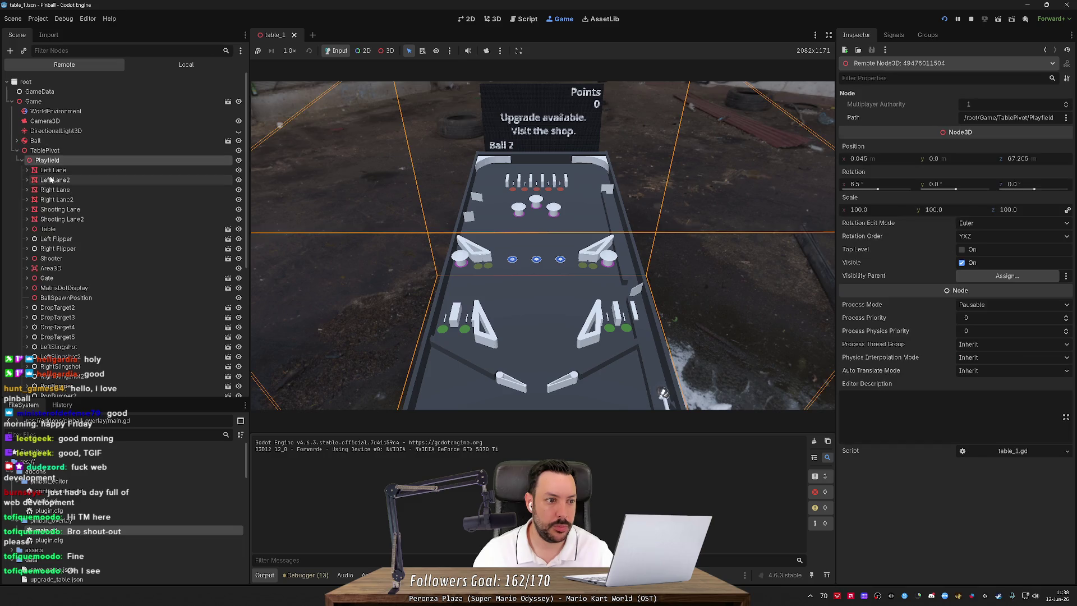
{"action": "scroll", "coordinate": [80, 293], "scroll_direction": "down", "scroll_amount": 5}
{"action": "left_click", "coordinate": [91, 226]}
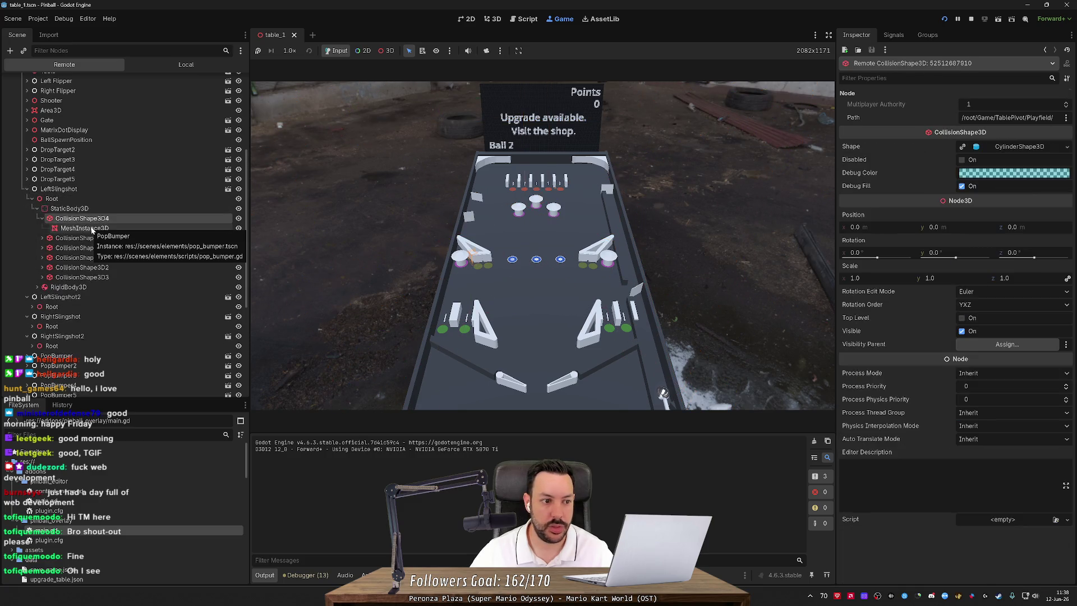
Inspect RightSlingshot2 and the live left flipper, then stop the game and select the Left Flipper.
{"action": "key", "text": "Down"}
{"action": "key", "text": "Down"}
{"action": "key", "text": "Down"}
{"action": "key", "text": "Left"}
{"action": "scroll", "coordinate": [90, 227], "scroll_direction": "down", "scroll_amount": 3}
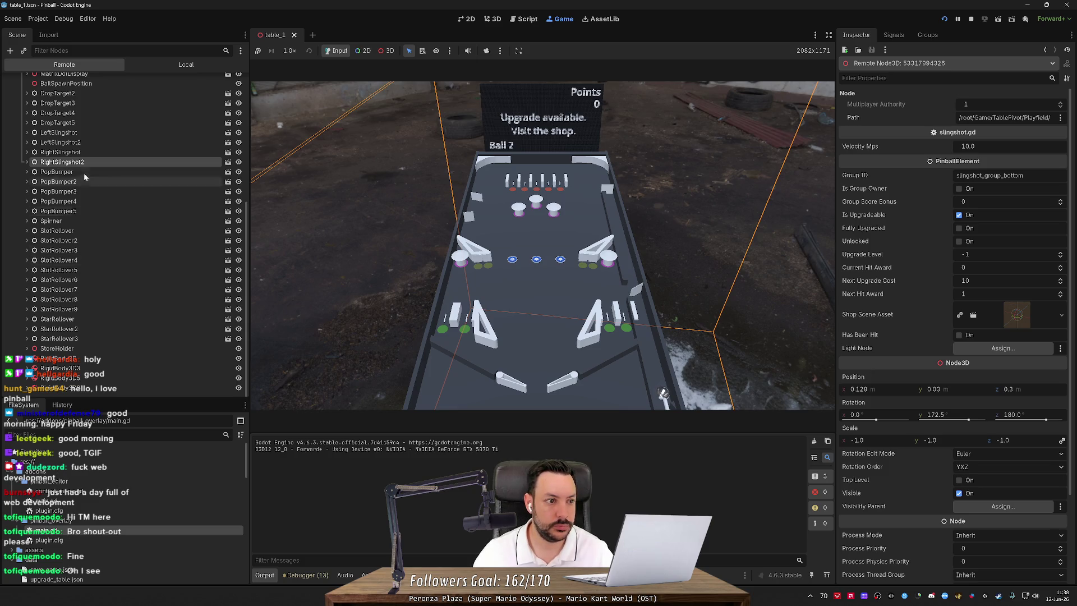
{"action": "scroll", "coordinate": [83, 164], "scroll_direction": "up", "scroll_amount": 6}
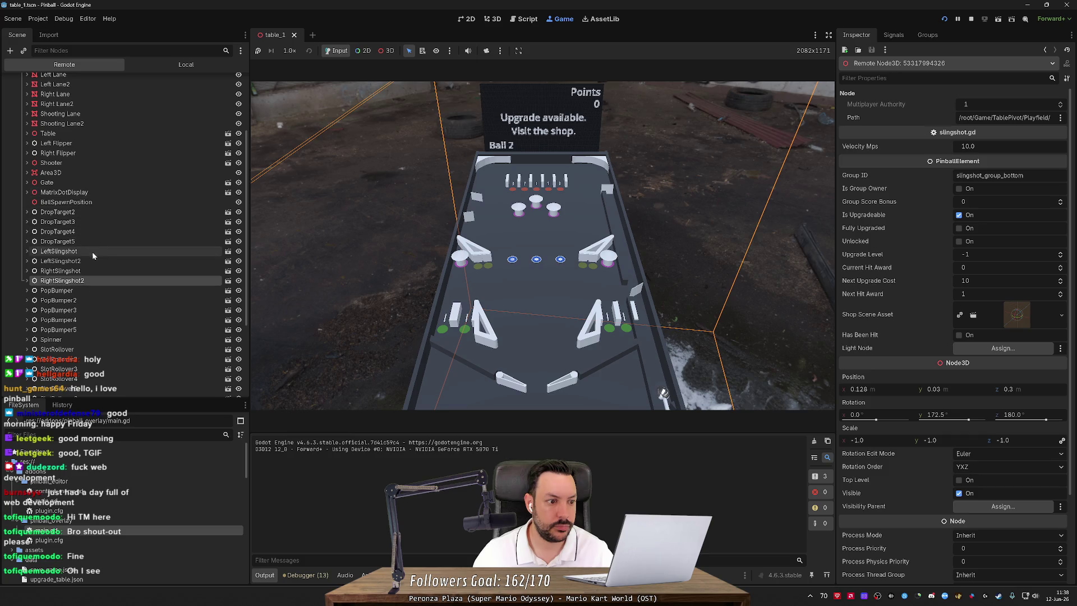
{"action": "scroll", "coordinate": [93, 270], "scroll_direction": "down", "scroll_amount": 6}
{"action": "scroll", "coordinate": [96, 305], "scroll_direction": "up", "scroll_amount": 6}
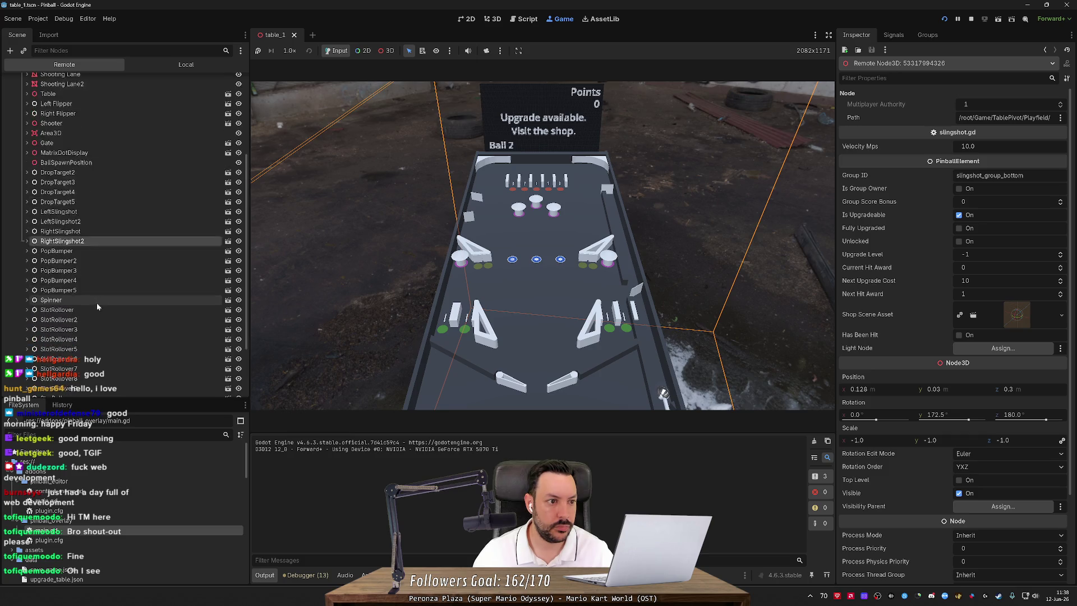
{"action": "left_click", "coordinate": [107, 142]}
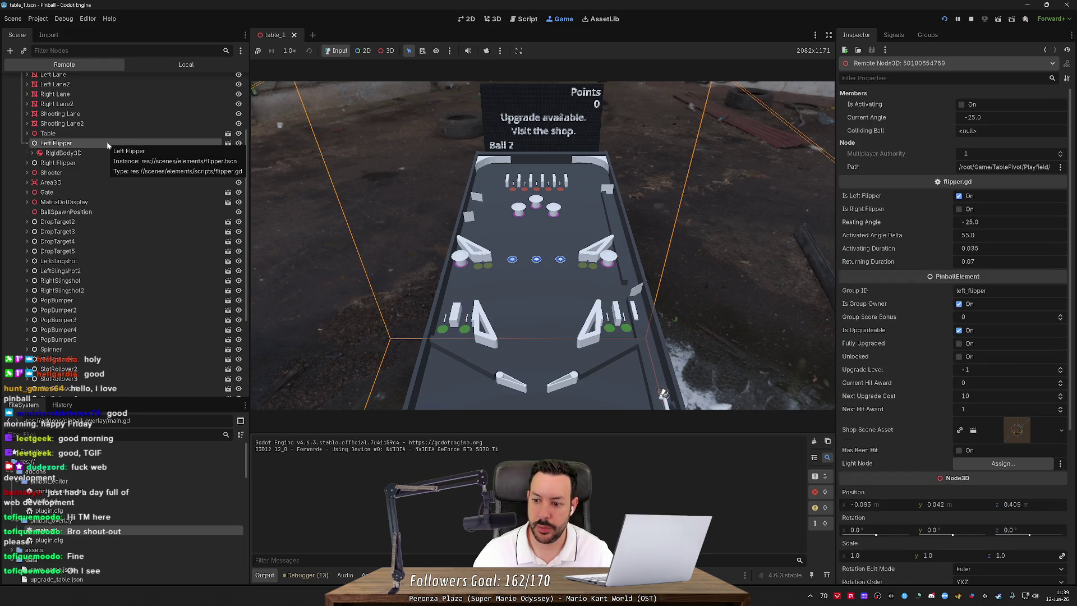
{"action": "left_click", "coordinate": [971, 18]}
{"action": "left_click", "coordinate": [495, 223]}
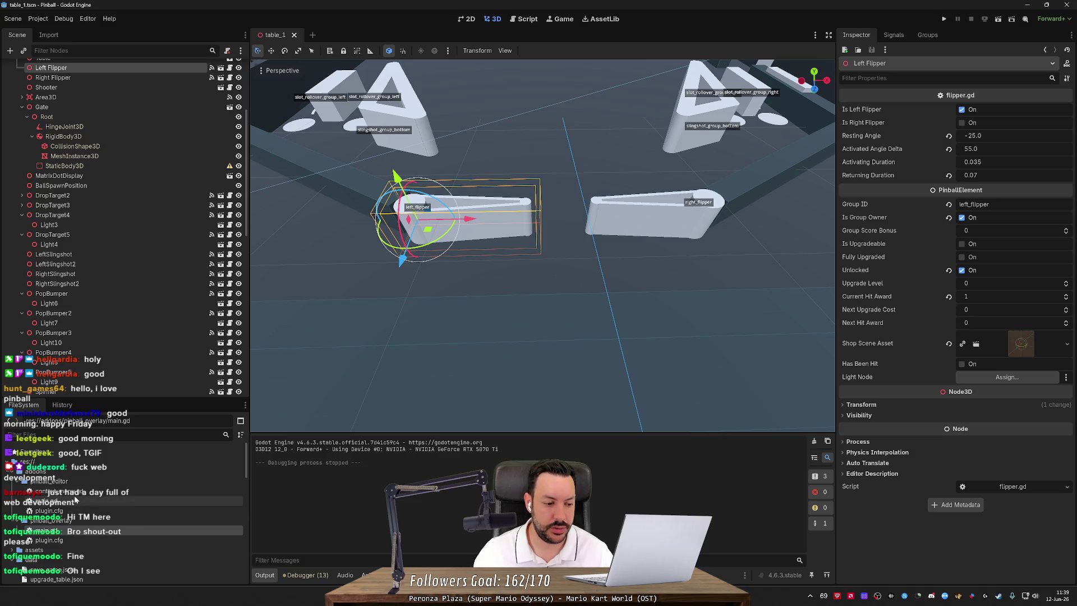
Open save_game.json and select right_flipper's -1 value on line 7.
{"action": "left_click", "coordinate": [77, 494]}
{"action": "scroll", "coordinate": [71, 543], "scroll_direction": "down", "scroll_amount": 1}
{"action": "double_click", "coordinate": [71, 553]}
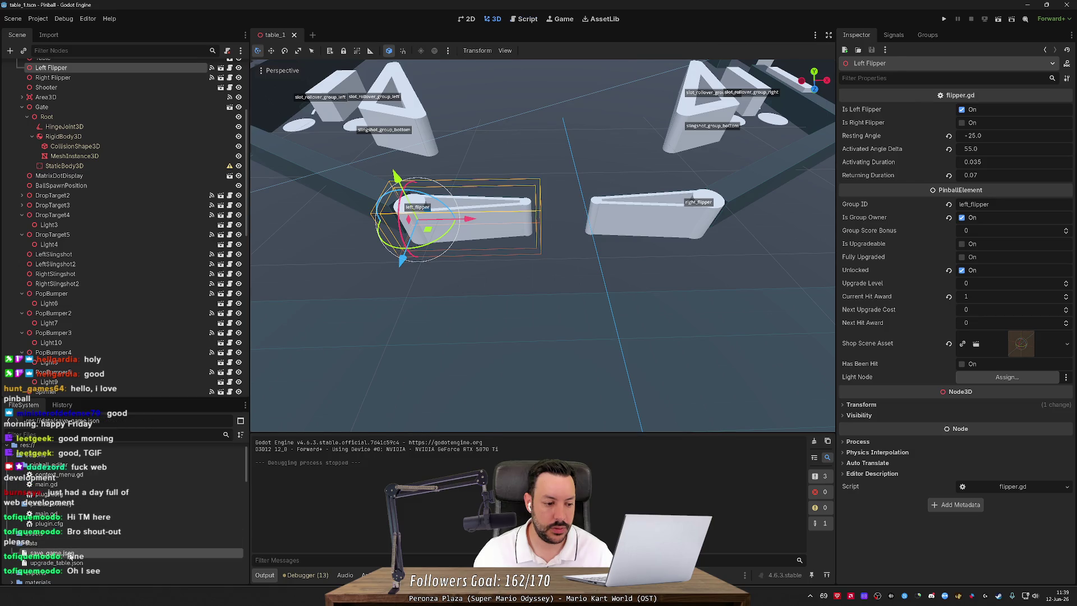
{"action": "key", "text": "Up"}
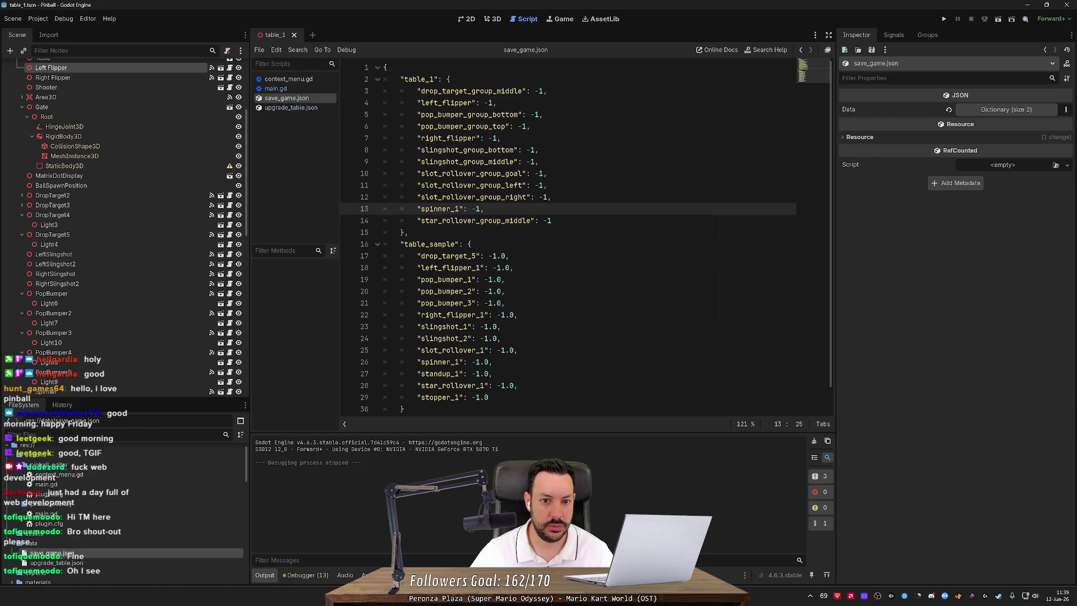
{"action": "left_click", "coordinate": [496, 138]}
{"action": "key", "text": "shift+Left"}
{"action": "key", "text": "shift+Left"}
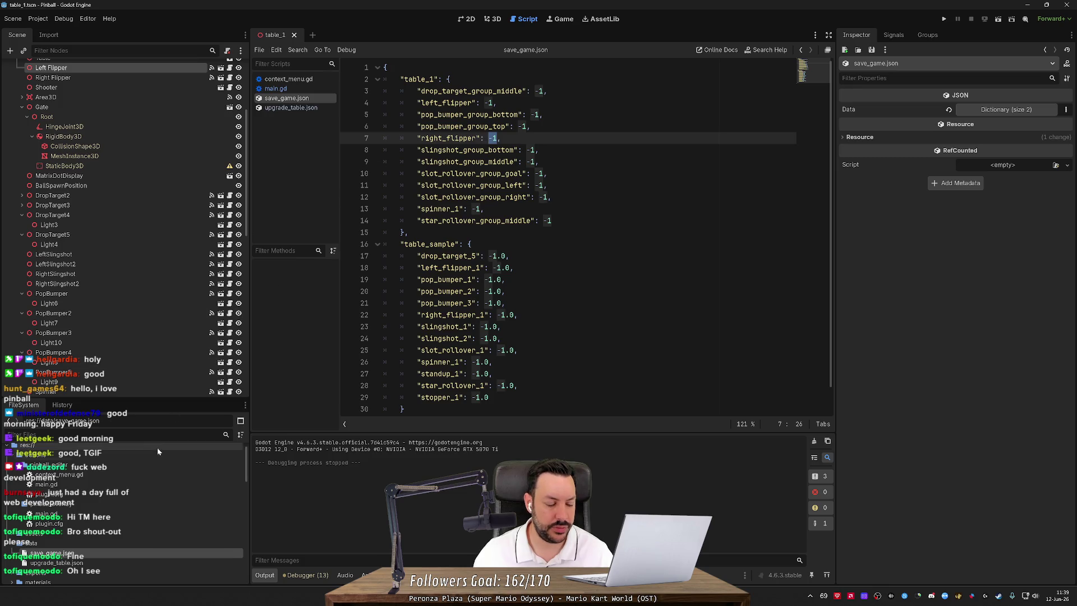
Select the Left Flipper node and go back to the 3D scene.
{"action": "scroll", "coordinate": [157, 231], "scroll_direction": "down", "scroll_amount": 10}
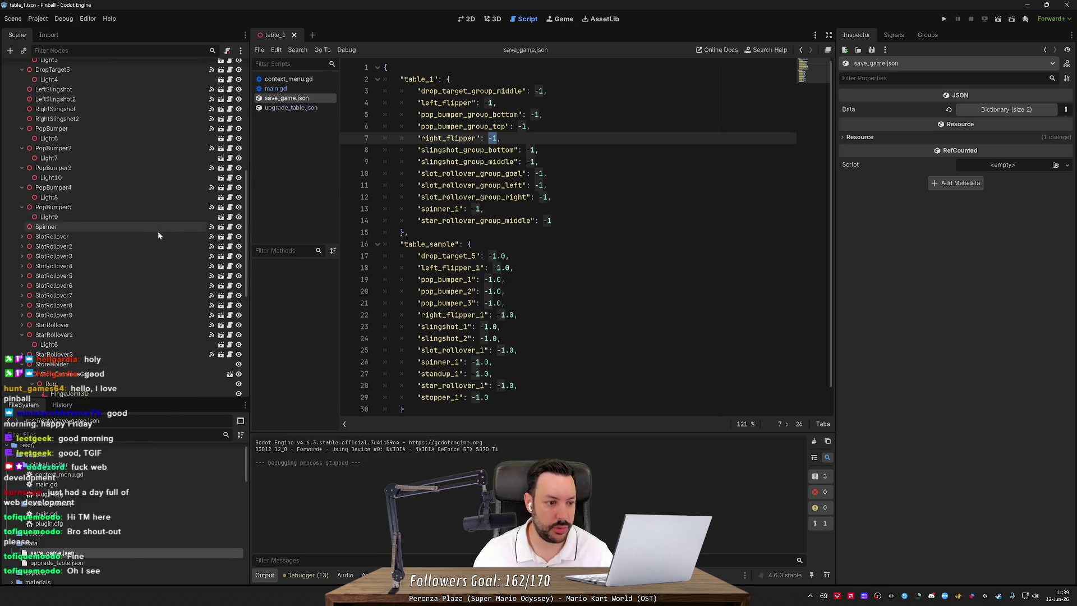
{"action": "scroll", "coordinate": [132, 235], "scroll_direction": "up", "scroll_amount": 10}
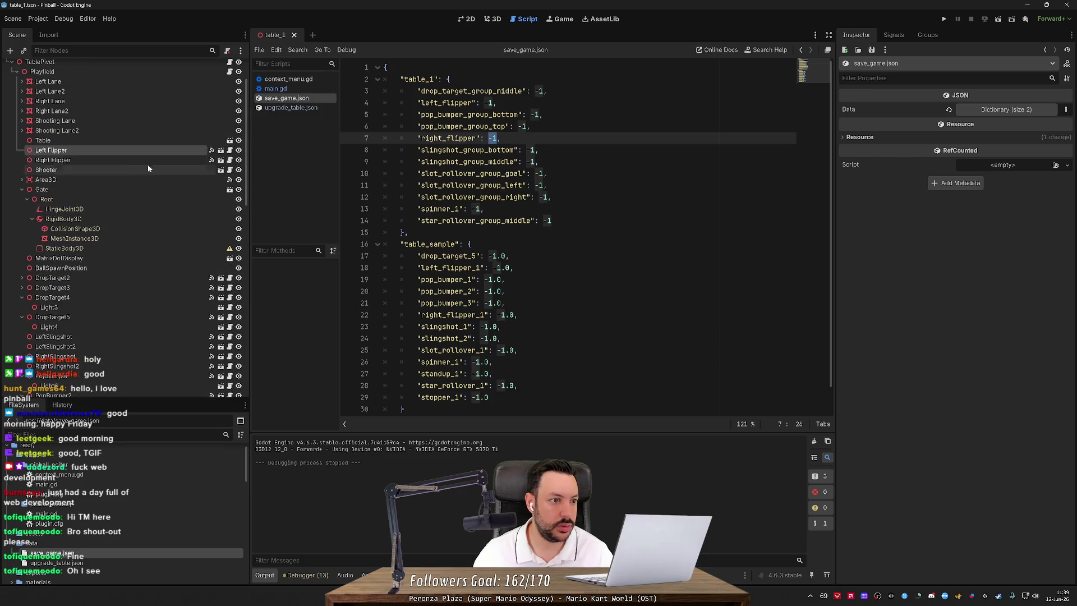
{"action": "left_click", "coordinate": [176, 151]}
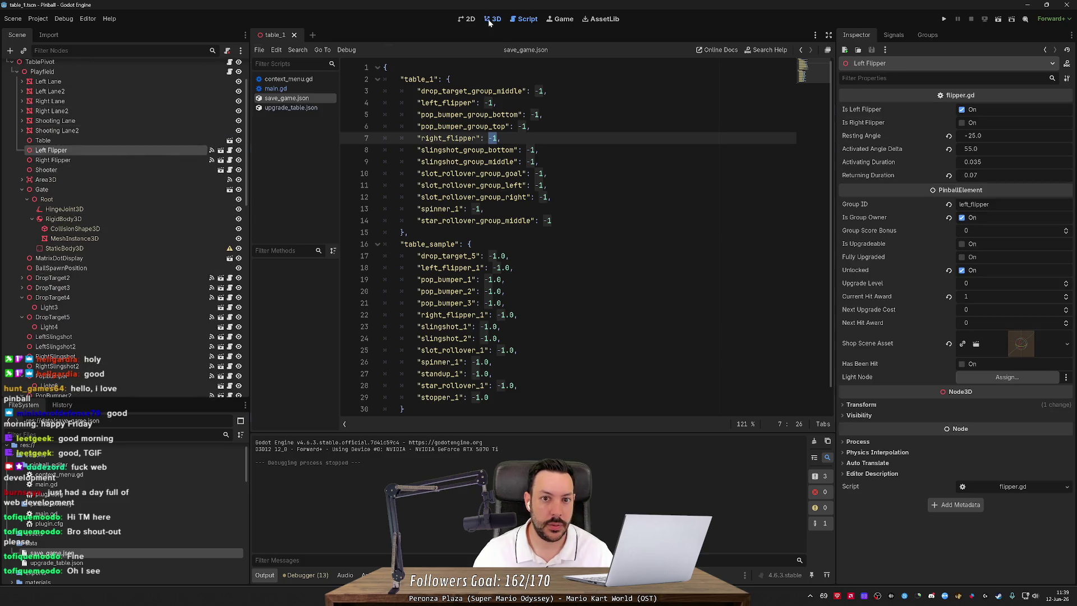
{"action": "left_click", "coordinate": [492, 19]}
Set the flippers' Group IDs to flipper_left and flipper_right in the Inspector.
{"action": "left_click", "coordinate": [1009, 204]}
{"action": "type", "text": "flipper_left"}
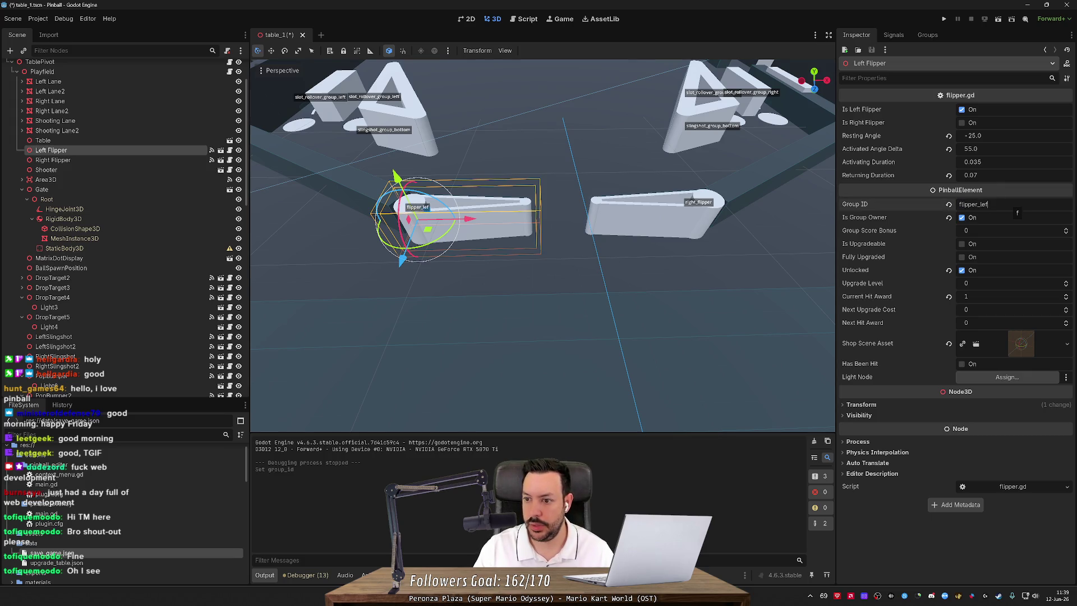
{"action": "left_click", "coordinate": [713, 225]}
{"action": "left_click", "coordinate": [1030, 211]}
{"action": "type", "text": "flipper_right"}
{"action": "scroll", "coordinate": [60, 142], "scroll_direction": "up", "scroll_amount": 2}
{"action": "scroll", "coordinate": [60, 65], "scroll_direction": "up", "scroll_amount": 1}
Run Verify Table and Update JSON data from the Game node's context menu.
{"action": "right_click", "coordinate": [61, 66]}
{"action": "left_click", "coordinate": [89, 237]}
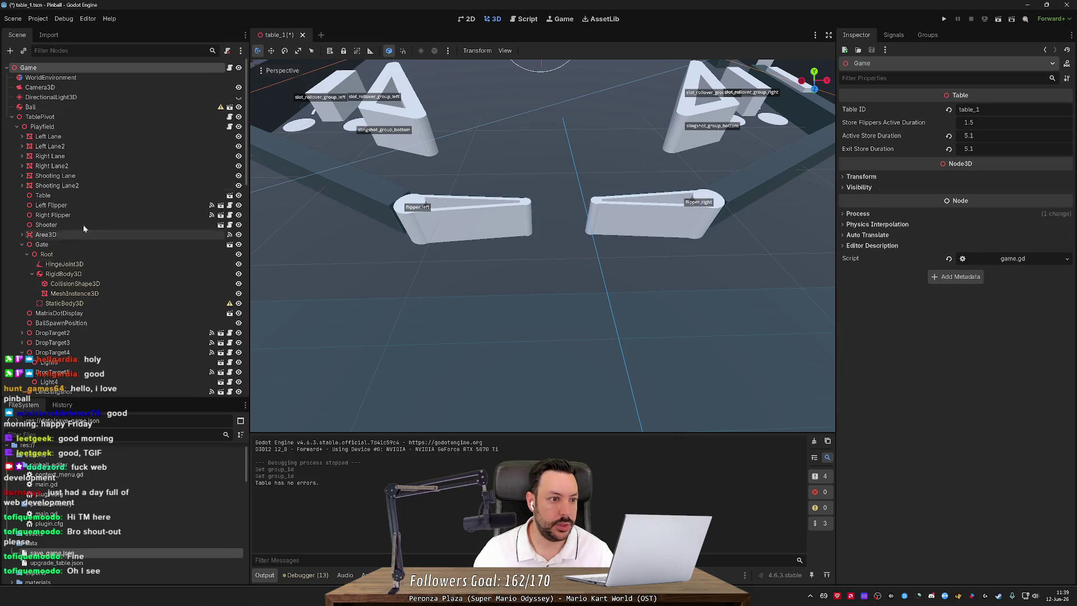
{"action": "right_click", "coordinate": [69, 63]}
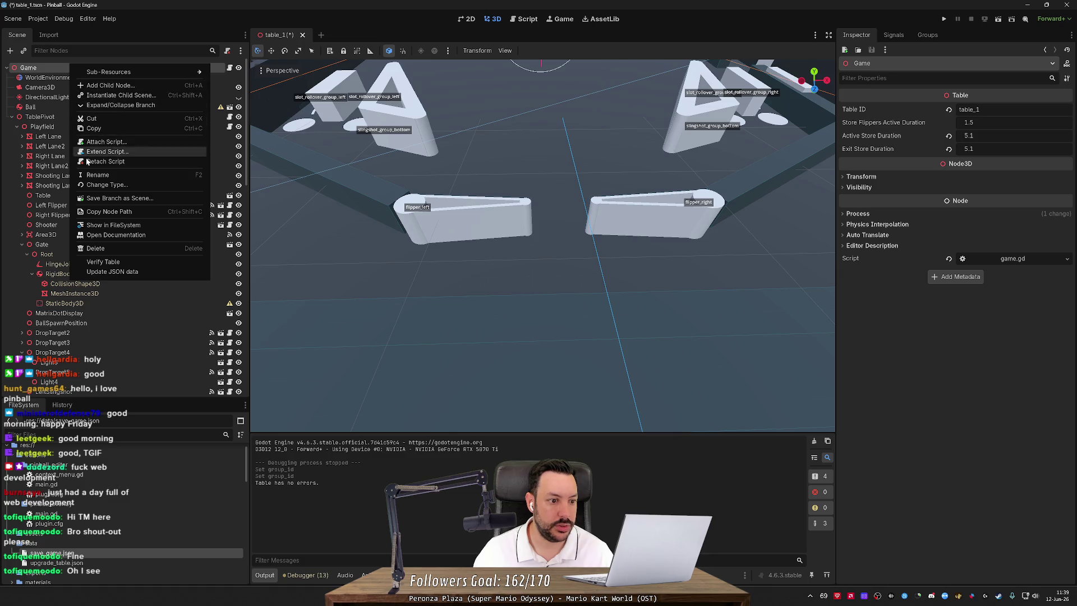
{"action": "left_click", "coordinate": [104, 272]}
{"action": "left_click", "coordinate": [38, 19]}
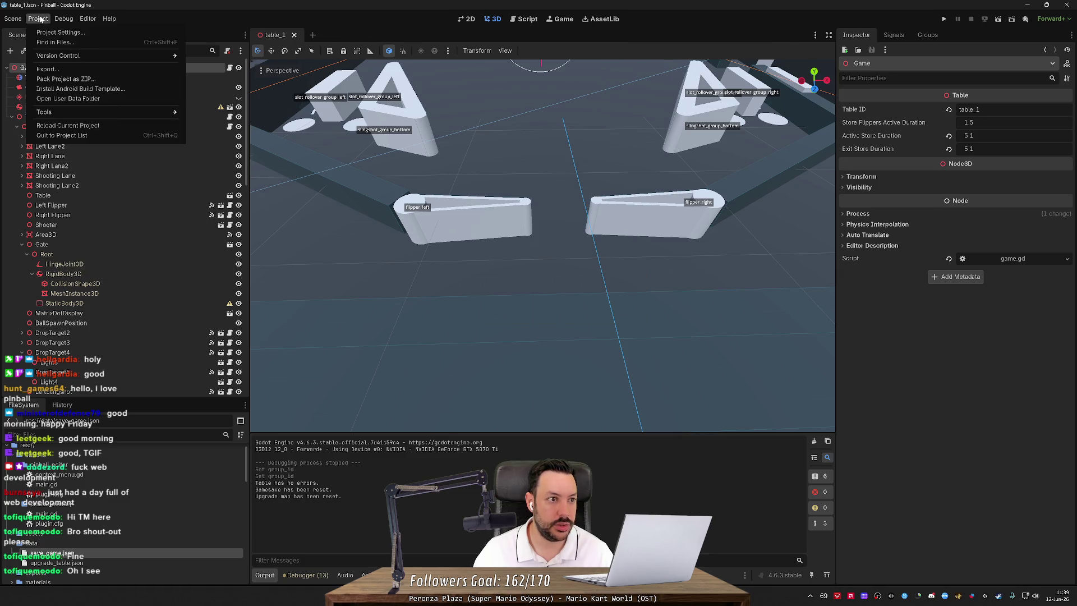
{"action": "mouse_move", "coordinate": [109, 18]}
{"action": "left_click", "coordinate": [42, 65]}
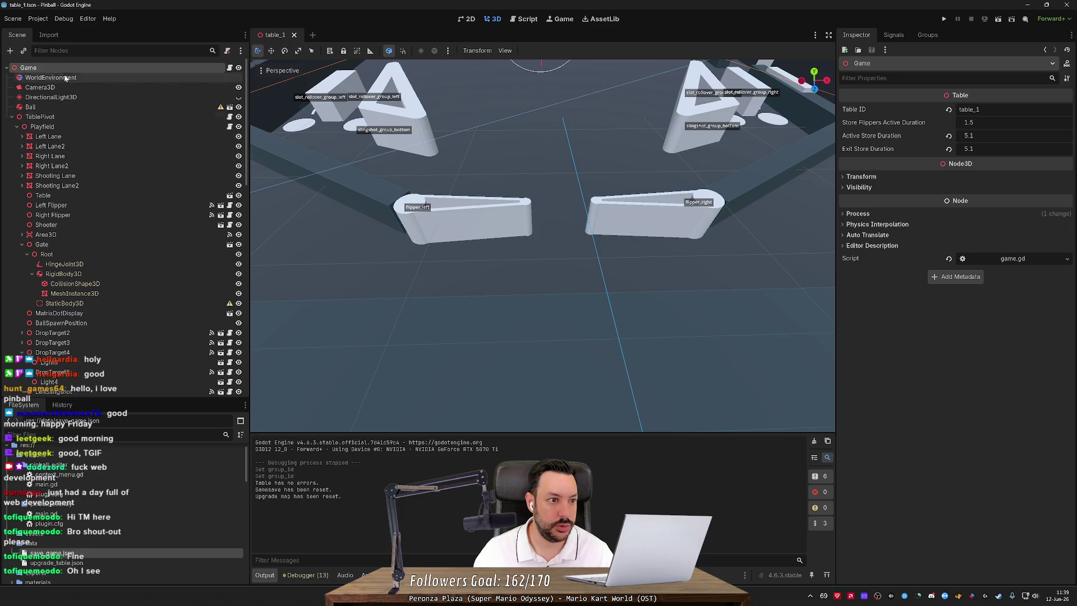
Re-verify the table, update the JSON data again, and reload the current project.
{"action": "right_click", "coordinate": [62, 62]}
{"action": "left_click", "coordinate": [79, 126]}
{"action": "right_click", "coordinate": [72, 67]}
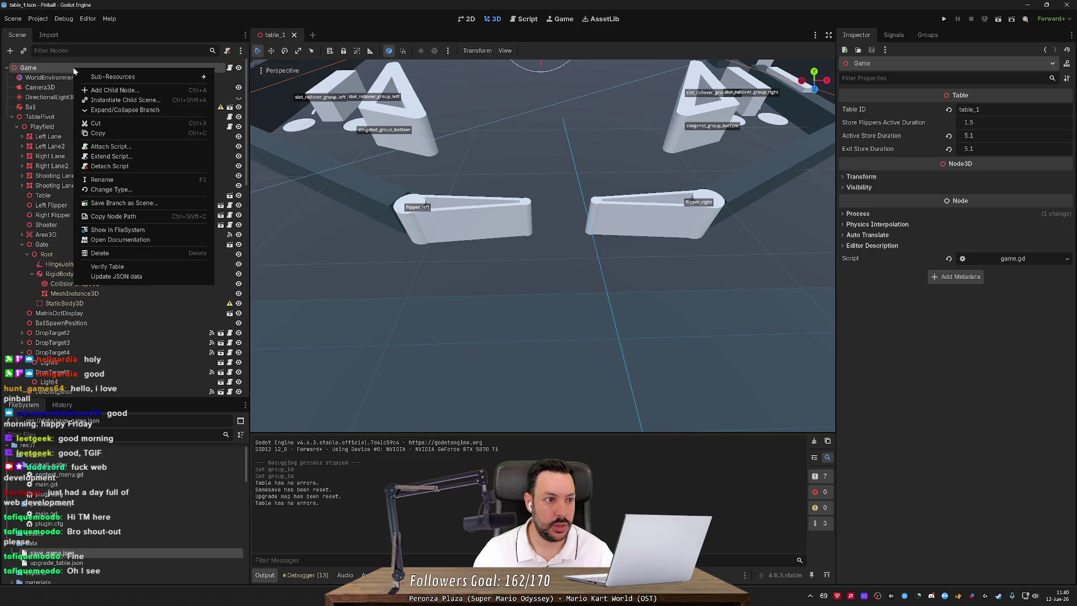
{"action": "left_click", "coordinate": [104, 272]}
{"action": "left_click", "coordinate": [48, 21]}
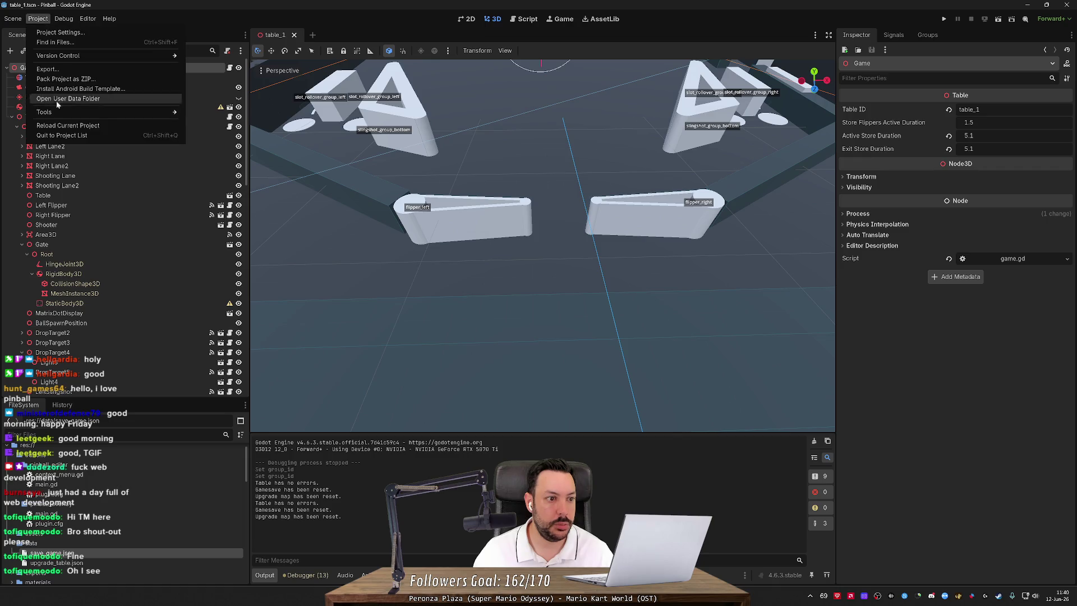
{"action": "left_click", "coordinate": [62, 126]}
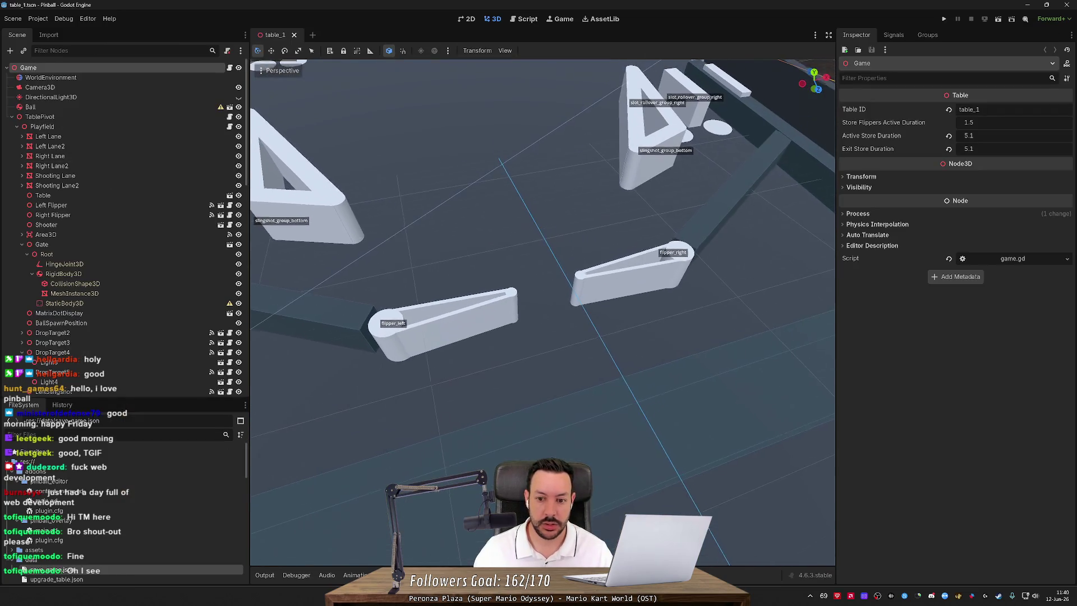
Change flipper_right and flipper_left from -1 to 0 in save_game.json and save.
{"action": "scroll", "coordinate": [90, 557], "scroll_direction": "down", "scroll_amount": 1}
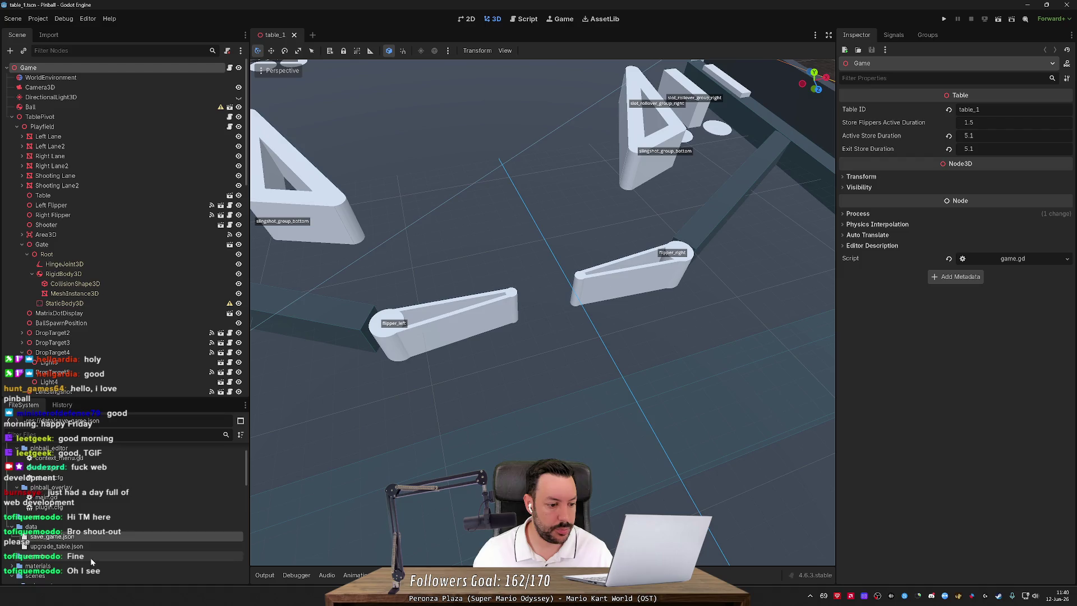
{"action": "double_click", "coordinate": [94, 537]}
{"action": "left_click", "coordinate": [501, 114]}
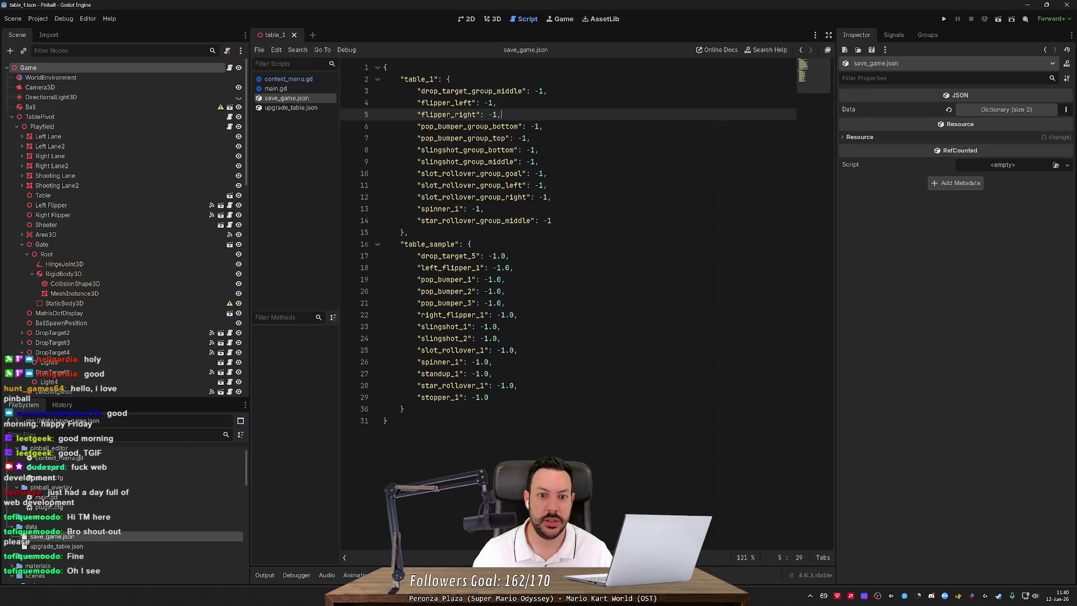
{"action": "key", "text": "BackSpace"}
{"action": "key", "text": "BackSpace"}
{"action": "type", "text": "0"}
{"action": "key", "text": "Up"}
{"action": "key", "text": "BackSpace"}
{"action": "key", "text": "BackSpace"}
{"action": "type", "text": "0"}
{"action": "key", "text": "ctrl+s"}
{"action": "left_click", "coordinate": [944, 20]}
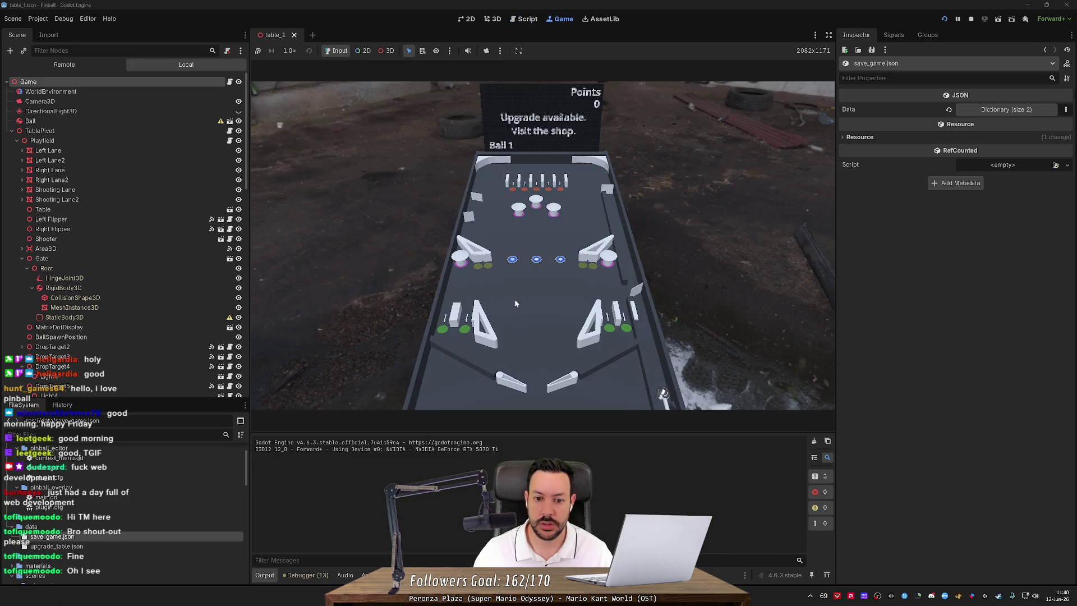
{"action": "key", "text": "Left"}
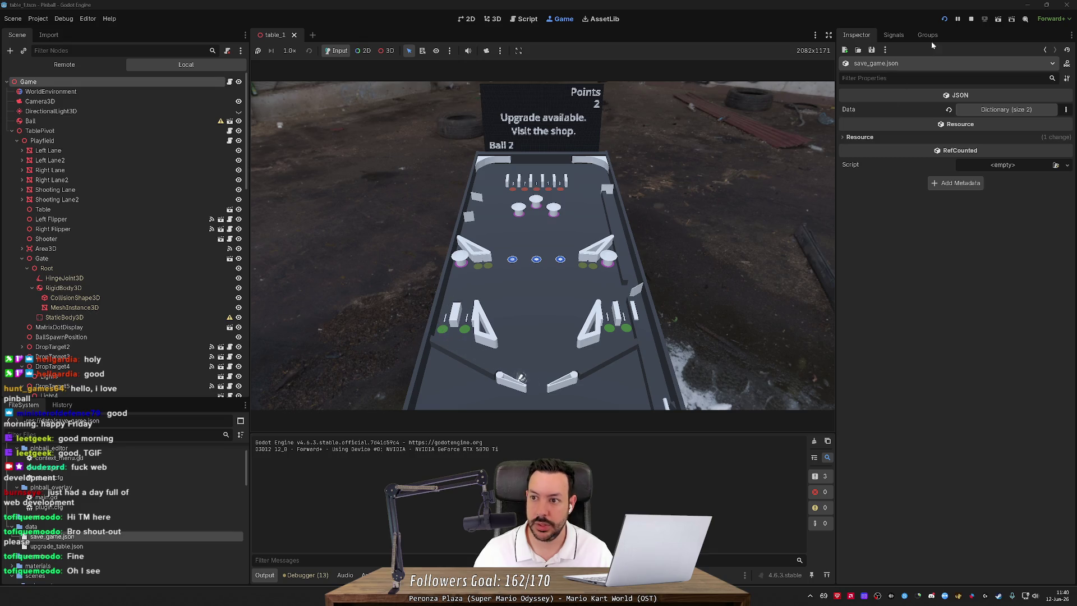
{"action": "key", "text": "F8"}
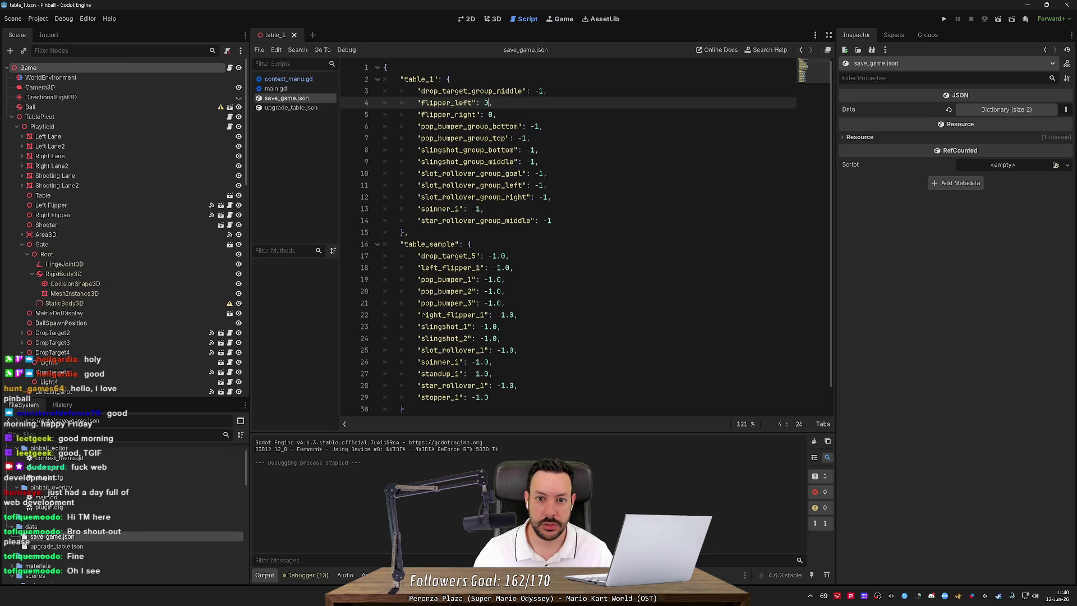
Change drop_target_group_middle and pop_bumper_group_bottom from -1 to 0 in save_game.json.
{"action": "left_click", "coordinate": [540, 91]}
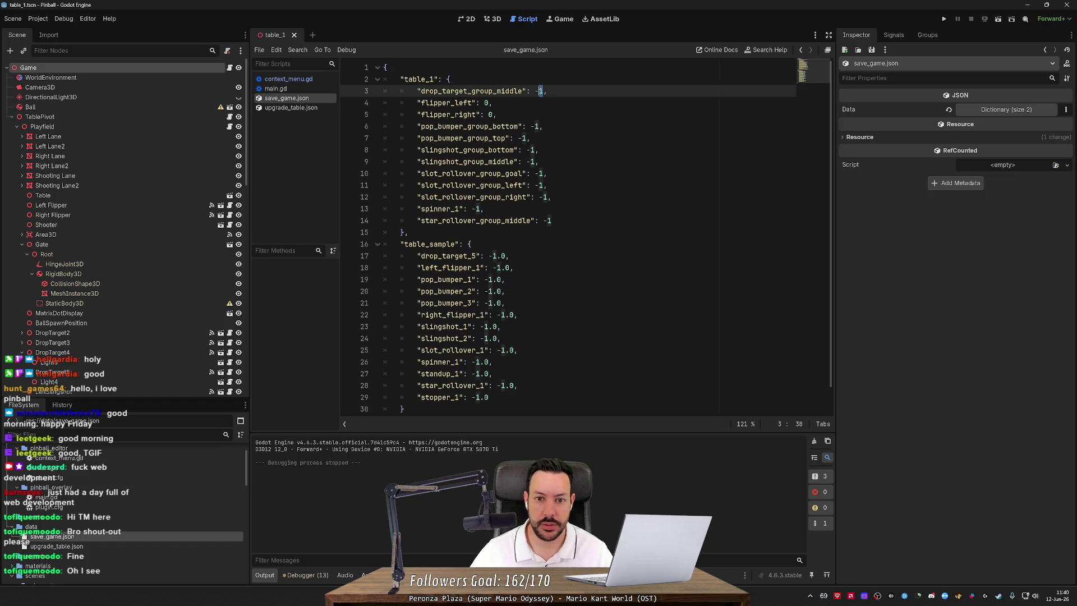
{"action": "key", "text": "Delete"}
{"action": "key", "text": "BackSpace"}
{"action": "type", "text": "0"}
{"action": "key", "text": "Down"}
{"action": "key", "text": "Down"}
{"action": "key", "text": "Down"}
{"action": "key", "text": "Delete"}
{"action": "key", "text": "BackSpace"}
{"action": "type", "text": "0"}
{"action": "key", "text": "Down"}
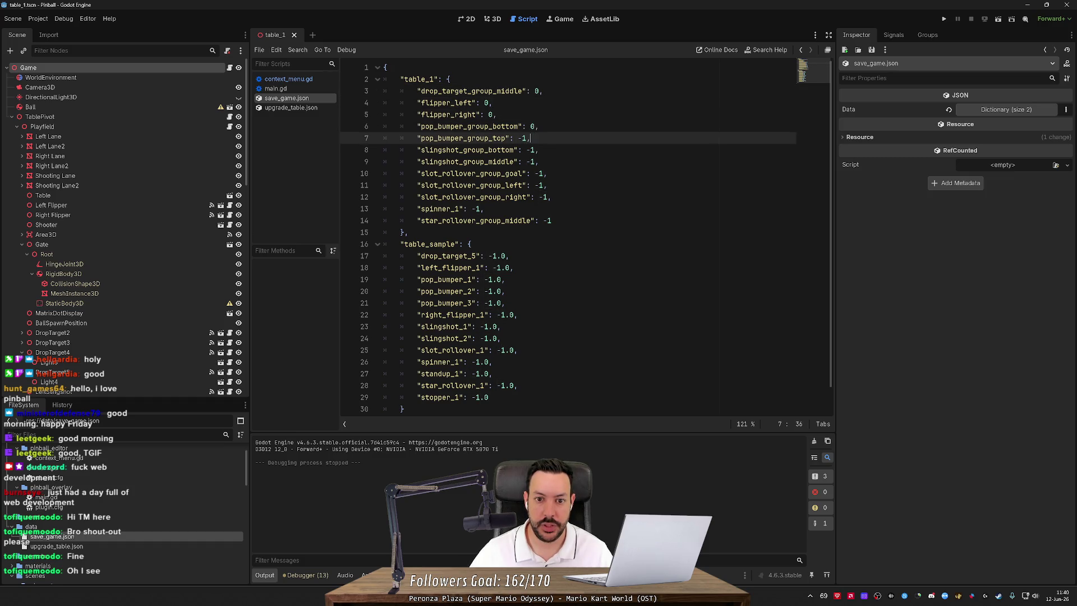
Multi-select the remaining -1 values with Ctrl+D, replace them with 0, and save.
{"action": "key", "text": "ctrl+d"}
{"action": "key", "text": "ctrl+d"}
{"action": "key", "text": "ctrl+d"}
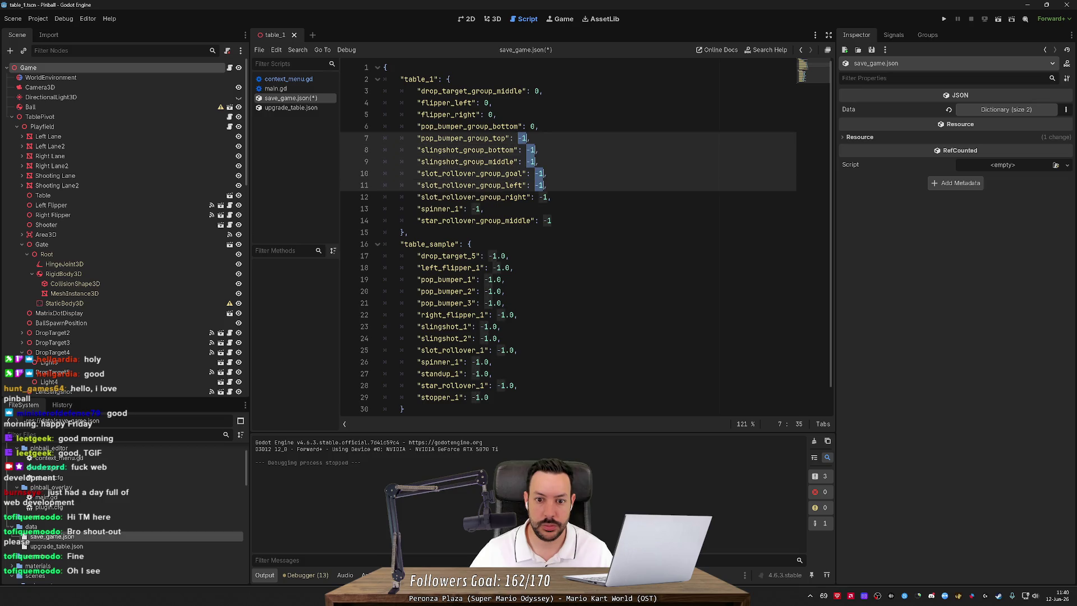
{"action": "key", "text": "ctrl+d"}
{"action": "type", "text": "0"}
{"action": "key", "text": "ctrl+s"}
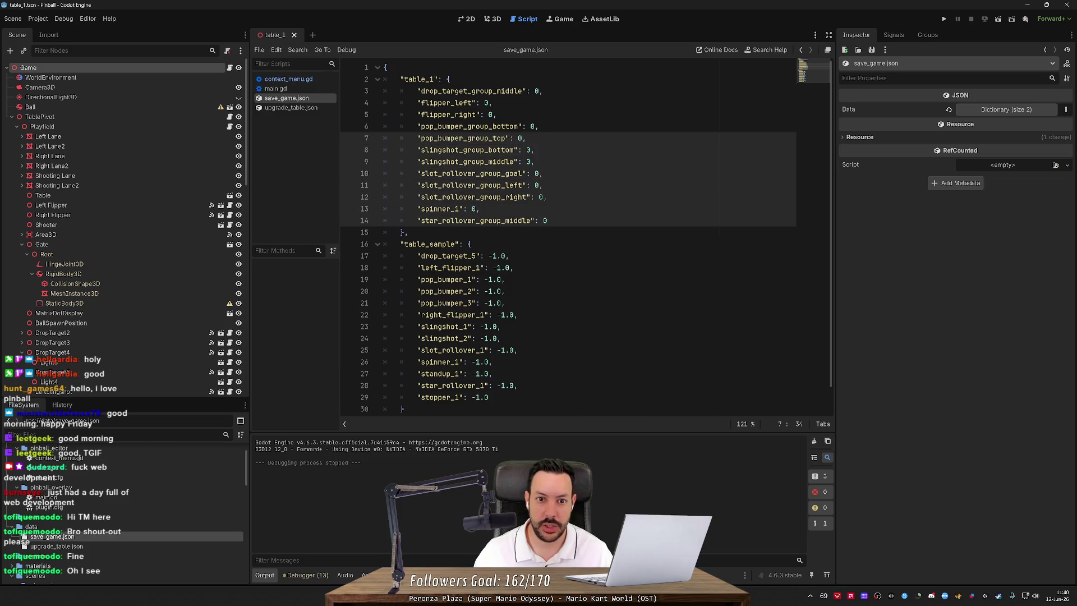
Run the game to the line-29 debugger break, stop it, and search the project for registered_elements.
{"action": "left_click", "coordinate": [945, 20]}
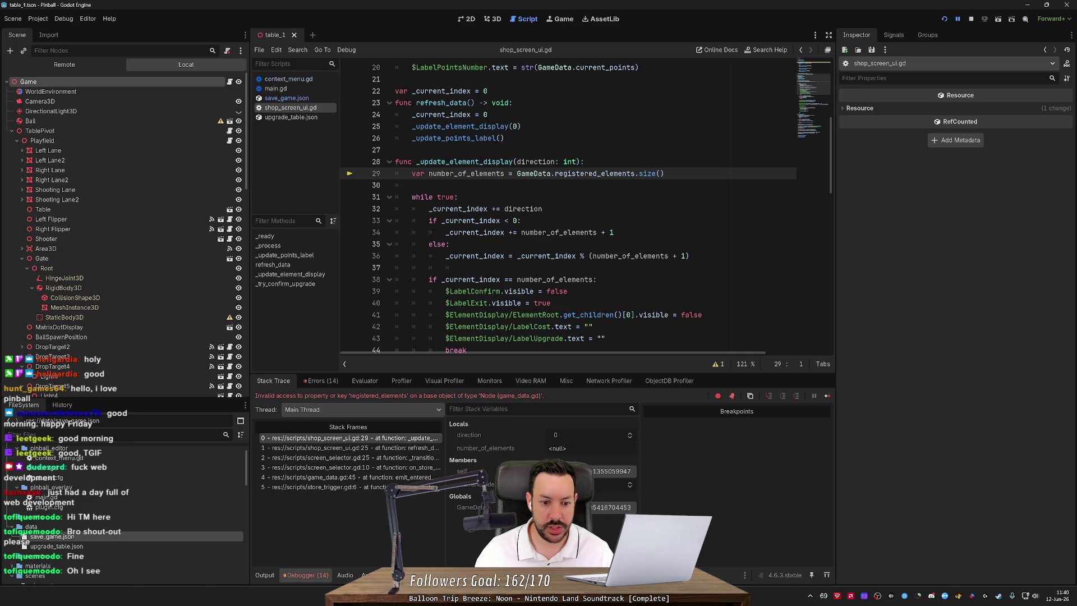
{"action": "key", "text": "F8"}
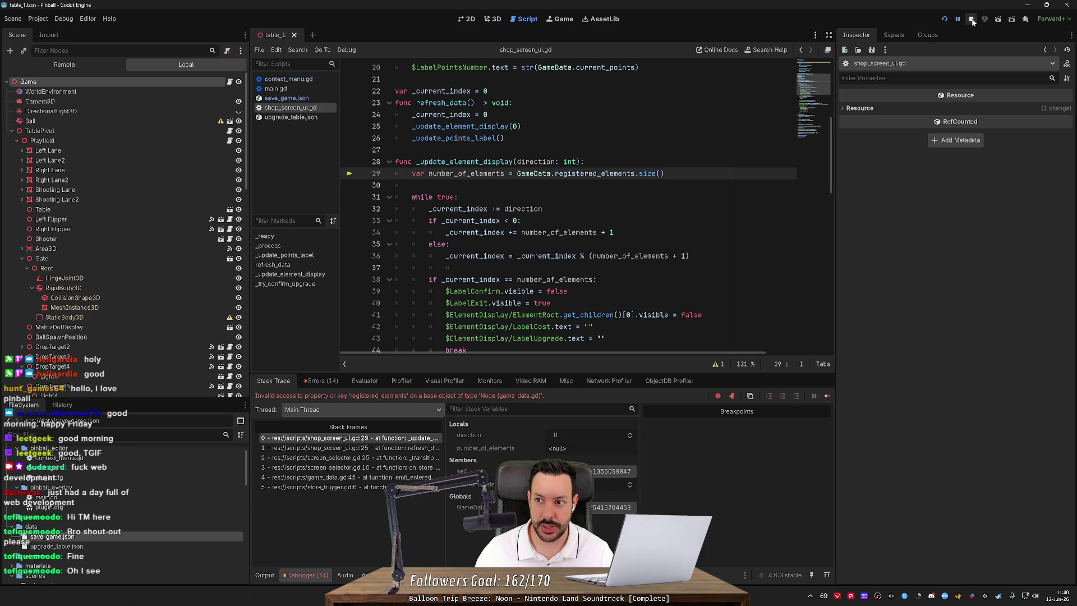
{"action": "double_click", "coordinate": [572, 174]}
{"action": "key", "text": "ctrl+shift+f"}
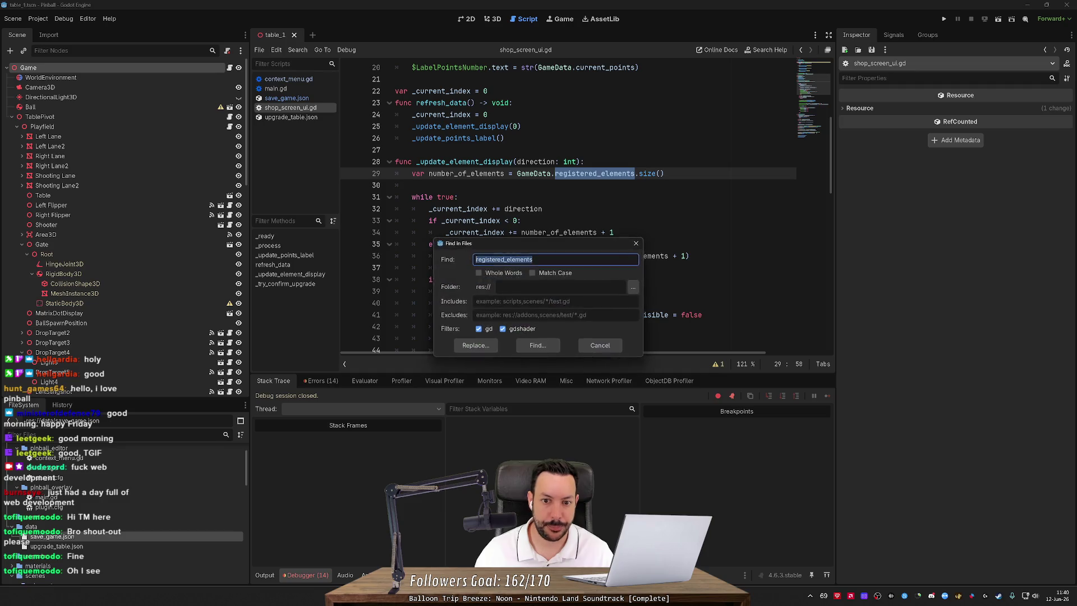
List the registered_elements matches, copy element_groups from game_data.gd, and paste it over line 29's reference.
{"action": "key", "text": "Return"}
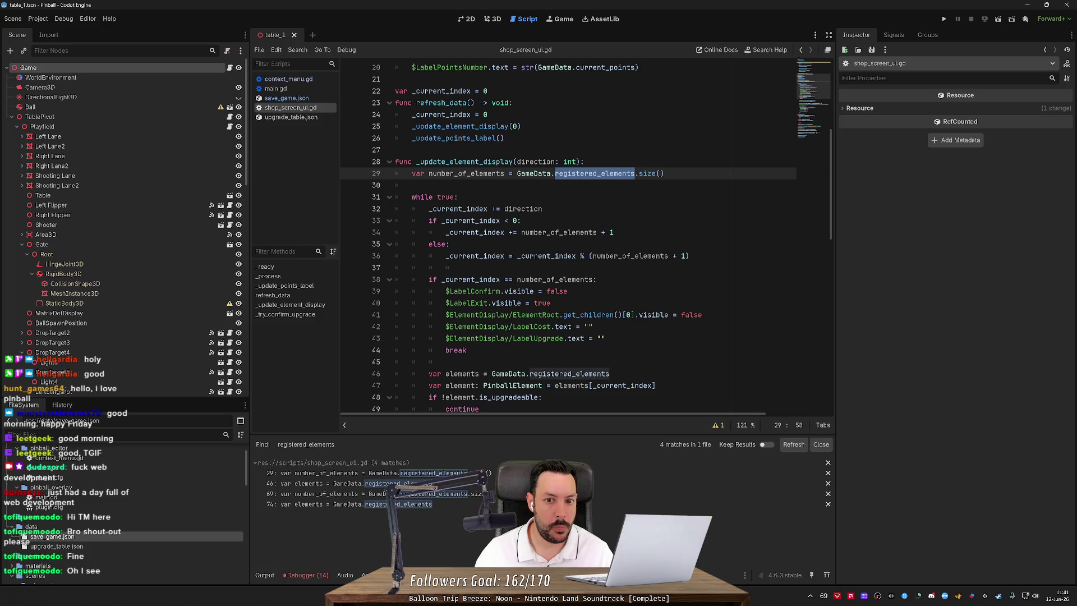
{"action": "left_click", "coordinate": [533, 173], "text": "ctrl"}
{"action": "scroll", "coordinate": [586, 236], "scroll_direction": "down", "scroll_amount": 12}
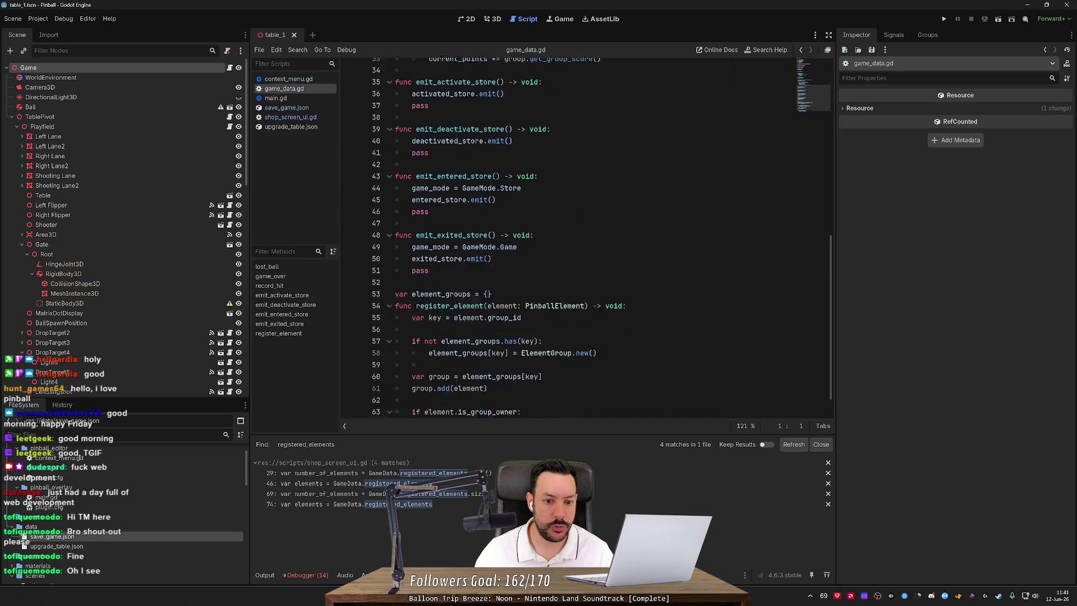
{"action": "double_click", "coordinate": [439, 268]}
{"action": "key", "text": "ctrl+c"}
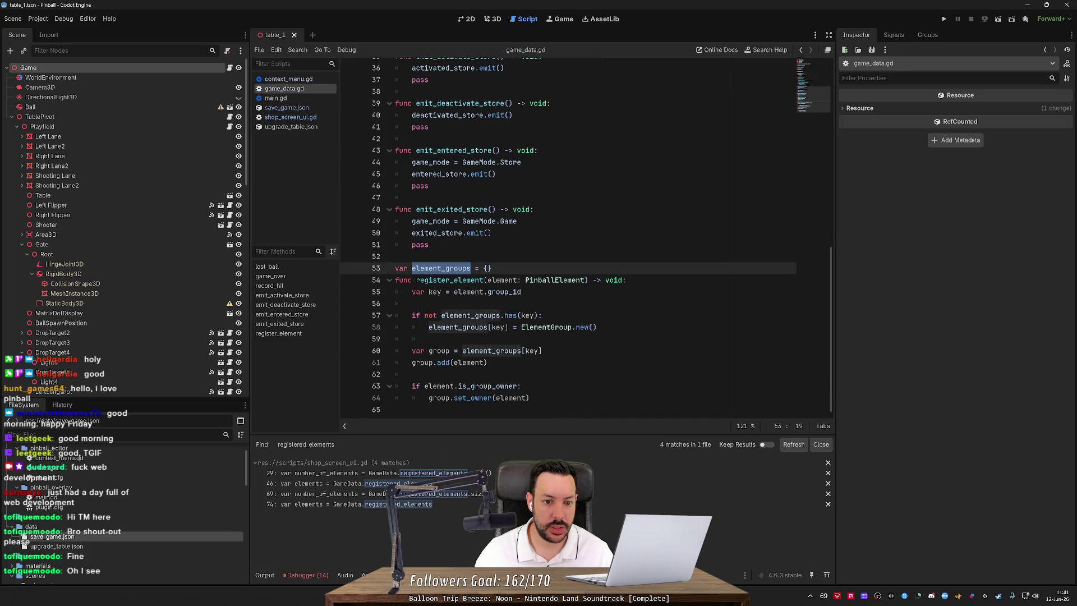
{"action": "key", "text": "alt+Left"}
{"action": "key", "text": "alt+Left"}
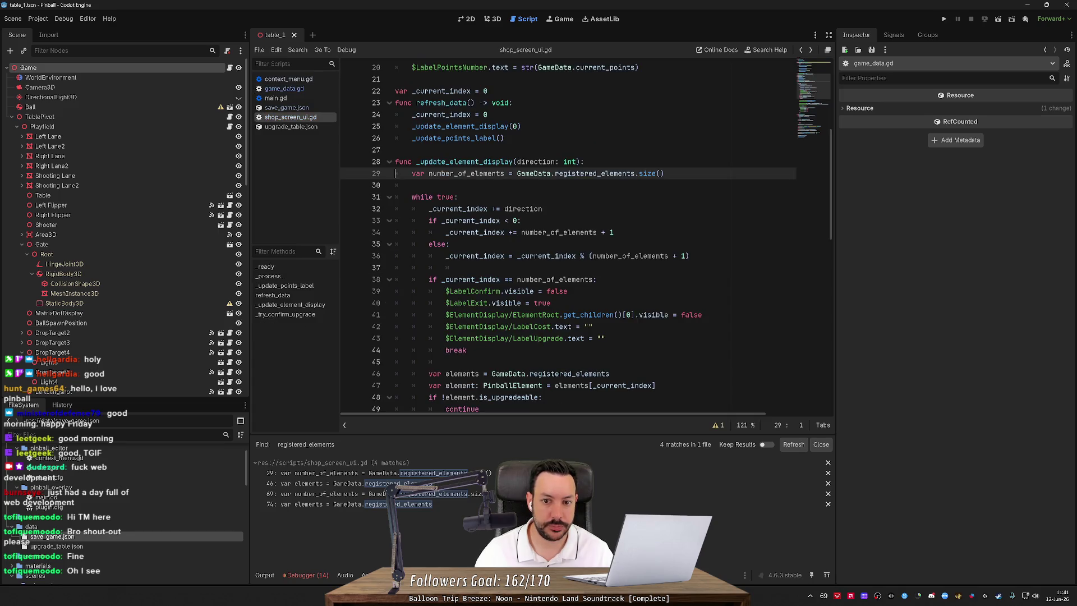
{"action": "double_click", "coordinate": [611, 173]}
{"action": "key", "text": "ctrl+v"}
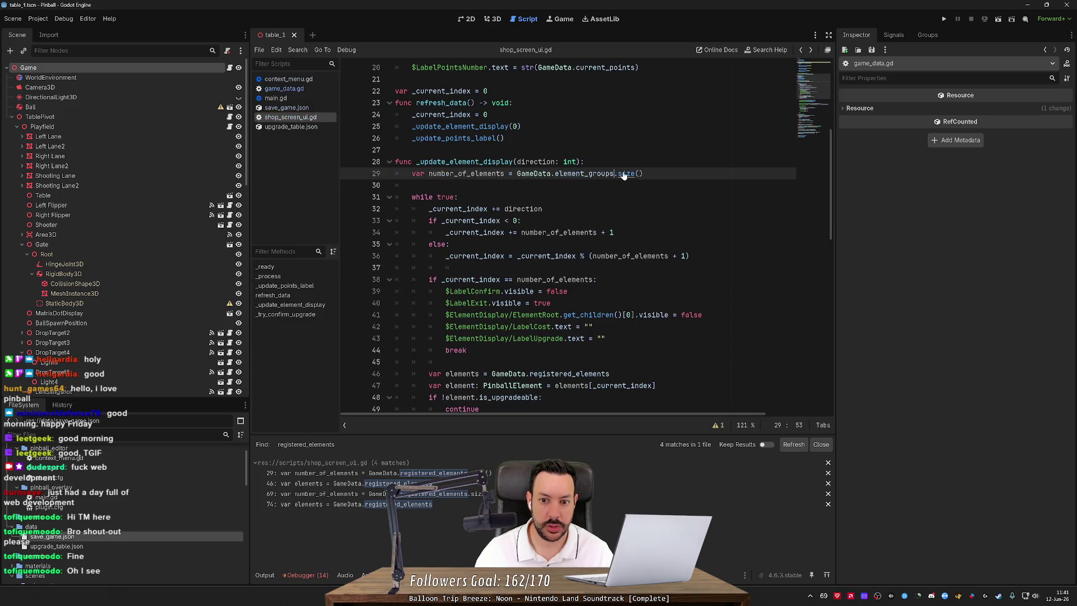
Check the Dictionary size() help, then replace line 69's registered_elements reference with element_groups.
{"action": "left_click", "coordinate": [623, 174], "text": "ctrl"}
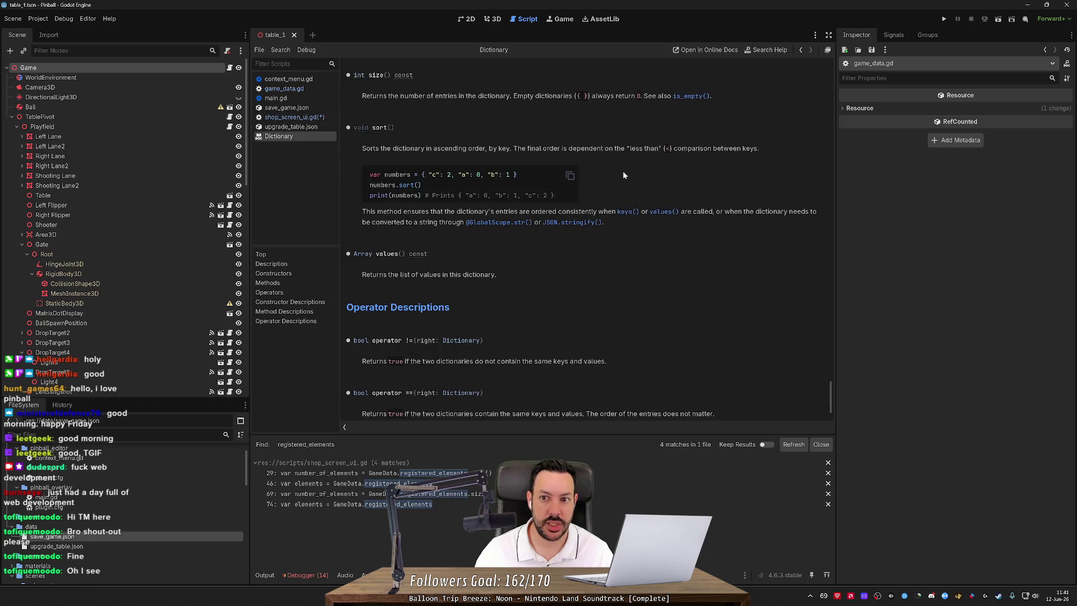
{"action": "key", "text": "alt+Left"}
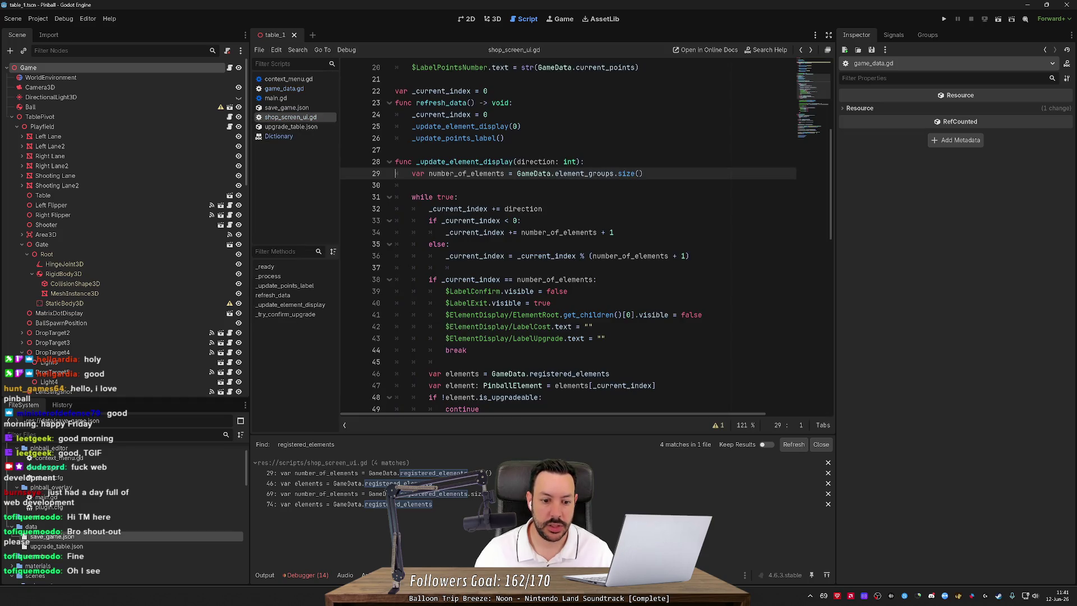
{"action": "left_click", "coordinate": [303, 483]}
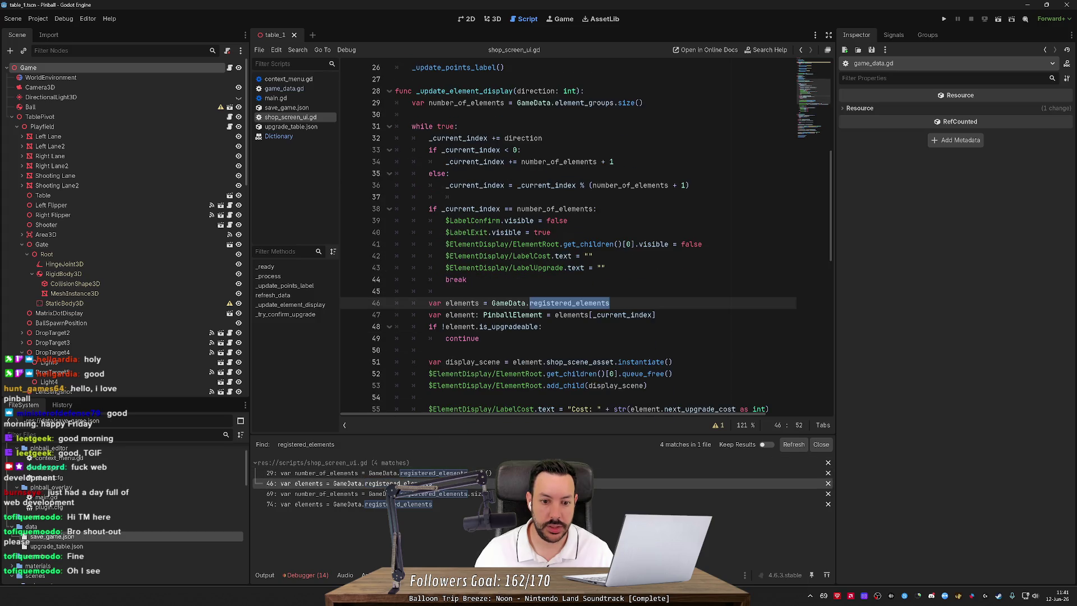
{"action": "left_click", "coordinate": [415, 493]}
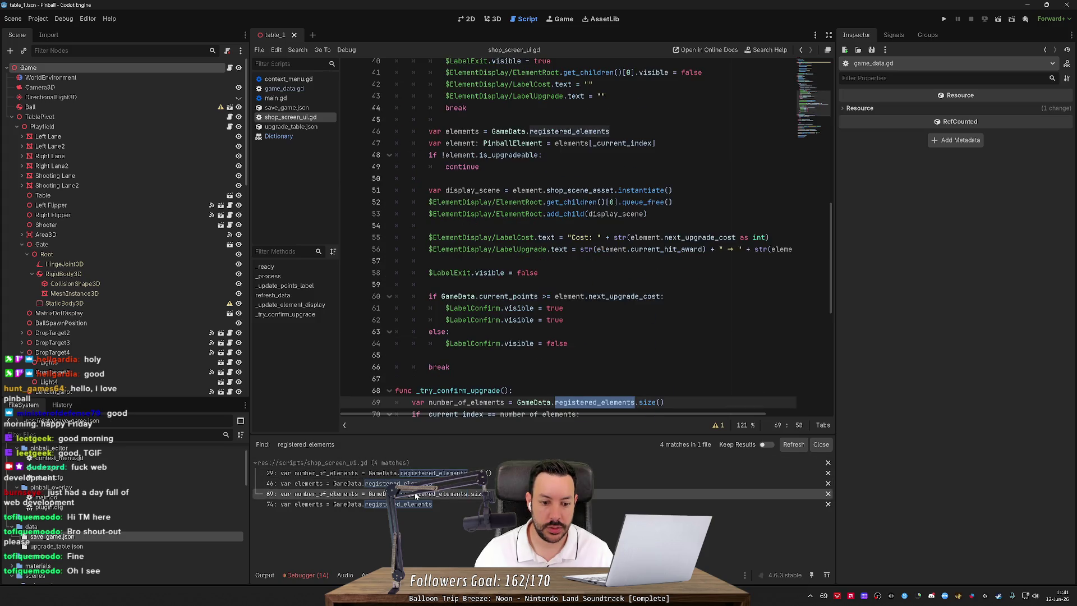
{"action": "key", "text": "ctrl+v"}
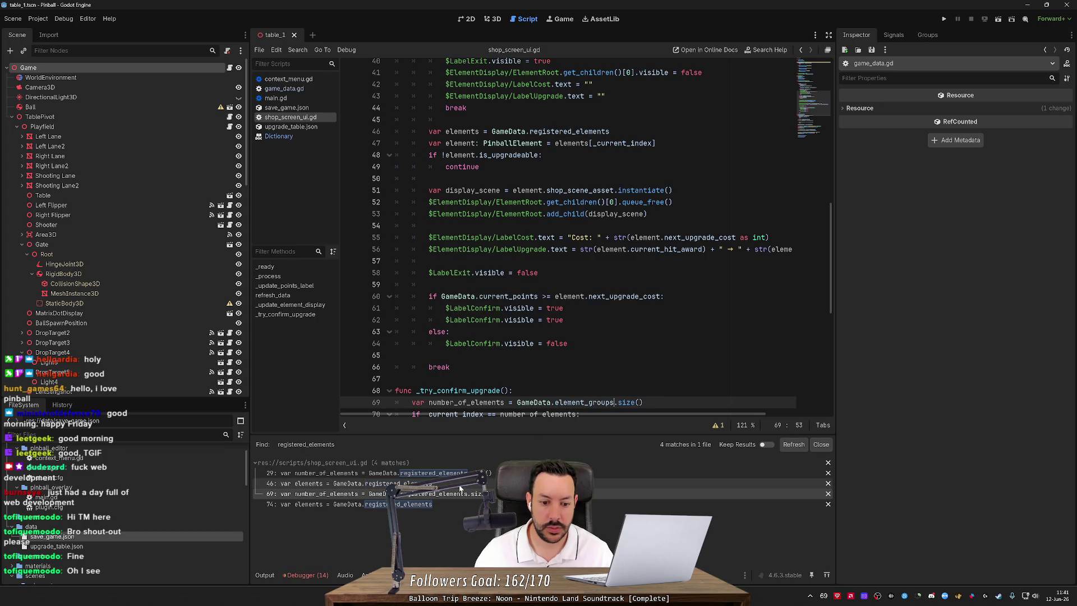
{"action": "left_click", "coordinate": [530, 482]}
{"action": "left_click", "coordinate": [571, 343]}
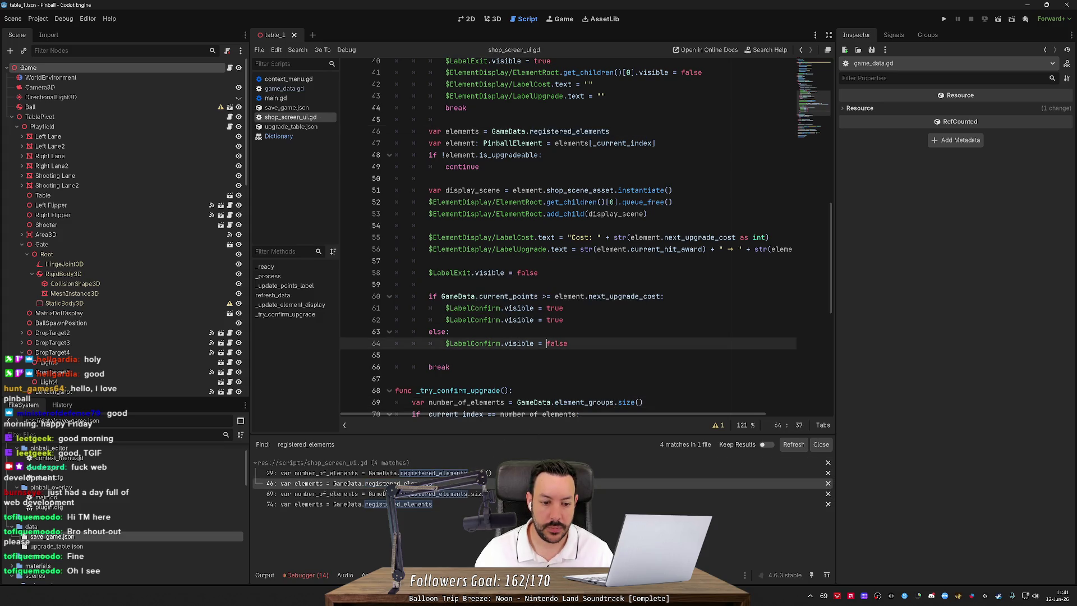
Rerun the registered_elements project search and review the remaining match on line 46.
{"action": "key", "text": "ctrl+shift+f"}
{"action": "left_click", "coordinate": [546, 348]}
{"action": "left_click", "coordinate": [348, 473]}
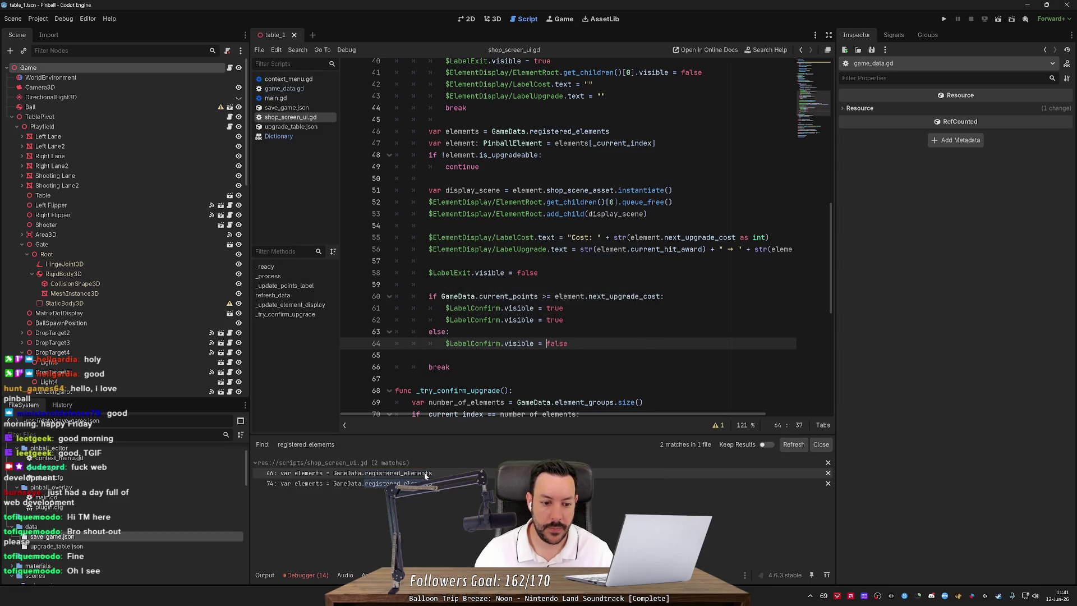
{"action": "scroll", "coordinate": [567, 235], "scroll_direction": "up", "scroll_amount": 5}
{"action": "scroll", "coordinate": [568, 236], "scroll_direction": "down", "scroll_amount": 2}
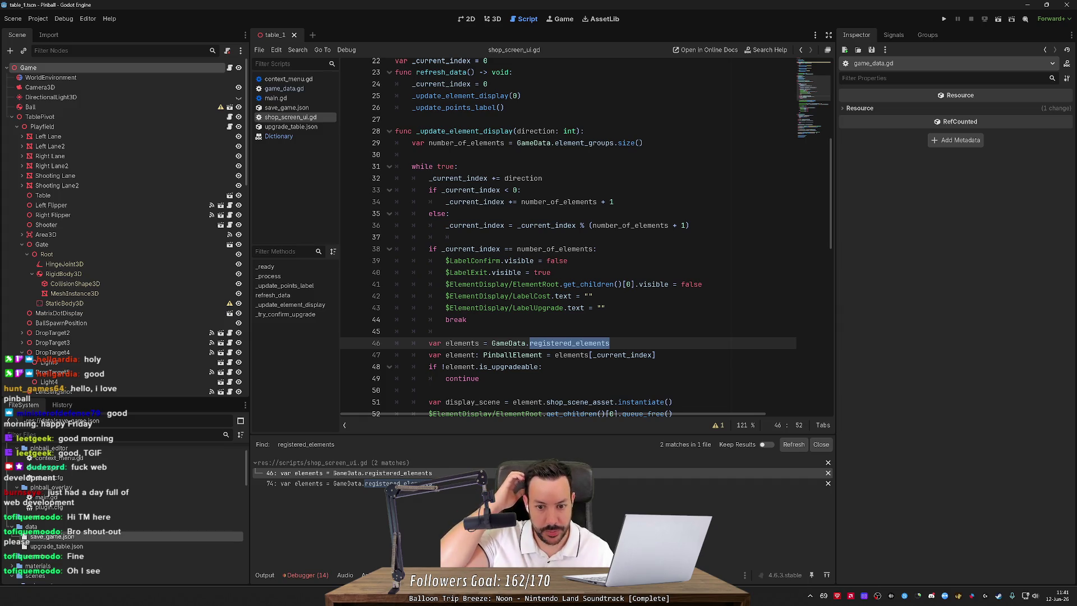
{"action": "scroll", "coordinate": [567, 235], "scroll_direction": "down", "scroll_amount": 2}
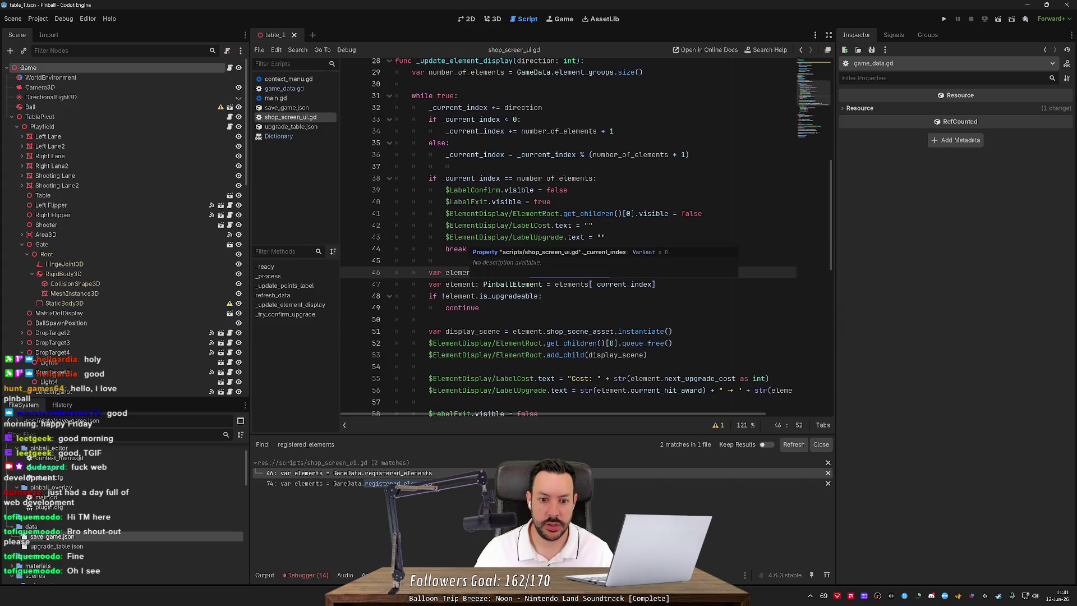
{"action": "left_click", "coordinate": [461, 307]}
Append .owner to the element assignment on line 47 and save the script.
{"action": "double_click", "coordinate": [622, 284]}
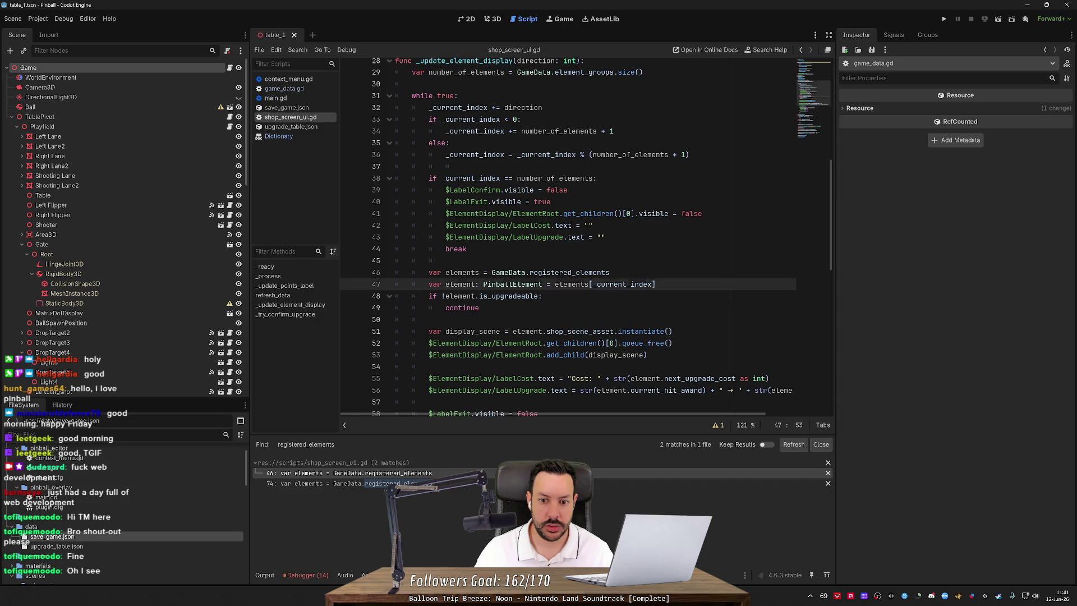
{"action": "scroll", "coordinate": [567, 236], "scroll_direction": "up", "scroll_amount": 2}
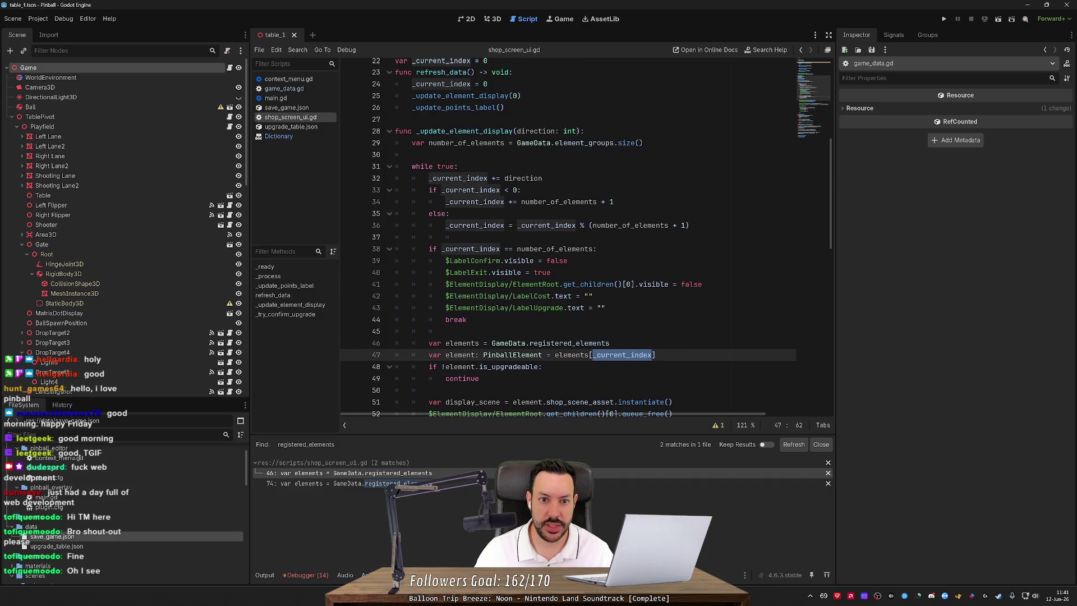
{"action": "scroll", "coordinate": [568, 236], "scroll_direction": "up", "scroll_amount": 1}
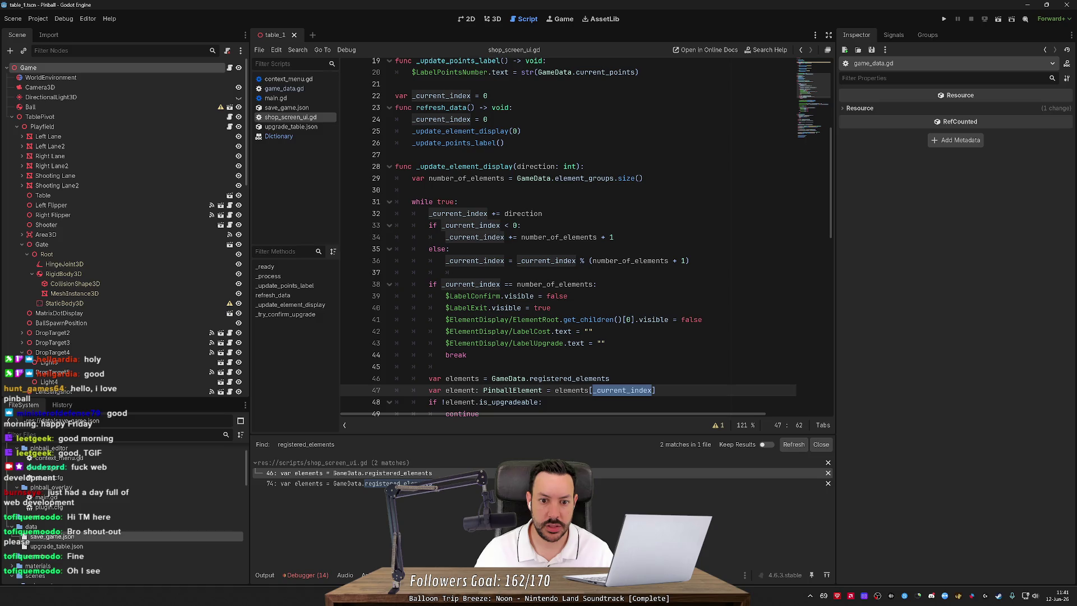
{"action": "scroll", "coordinate": [568, 235], "scroll_direction": "down", "scroll_amount": 1}
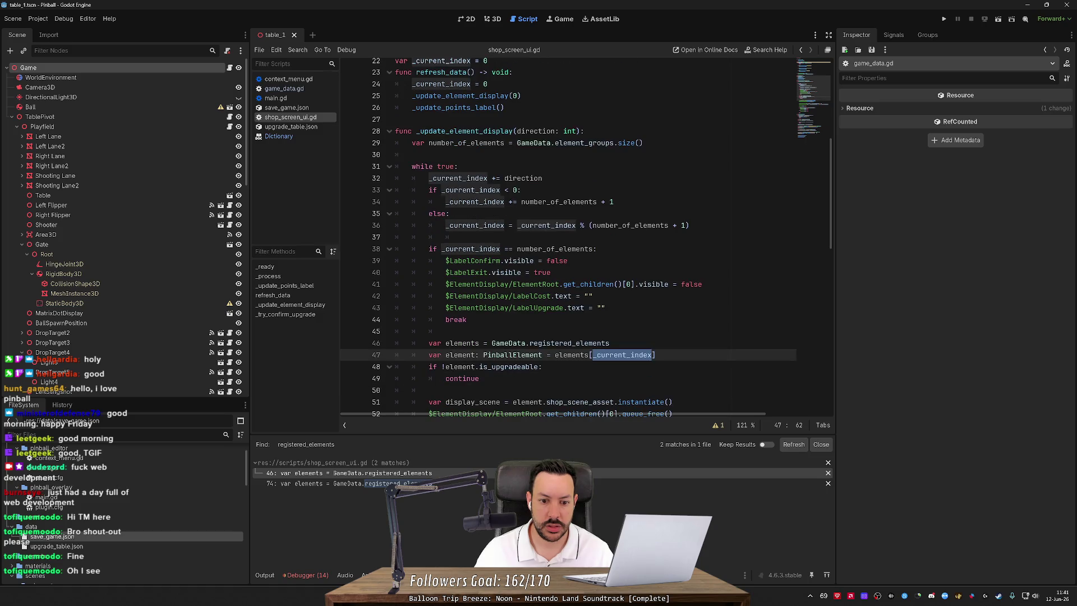
{"action": "scroll", "coordinate": [568, 236], "scroll_direction": "down", "scroll_amount": 1}
{"action": "double_click", "coordinate": [513, 319]}
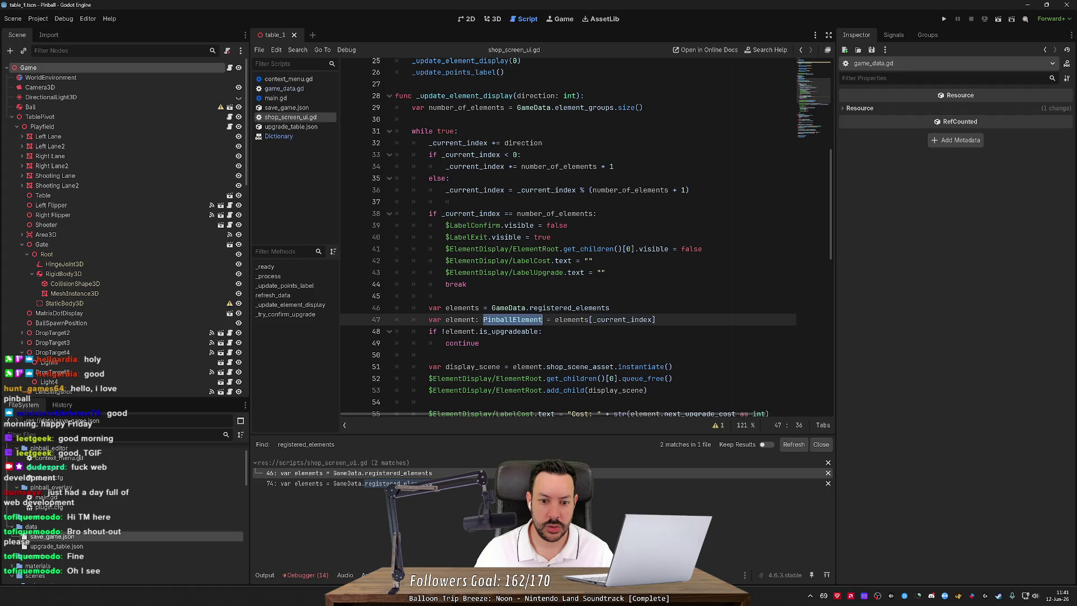
{"action": "scroll", "coordinate": [513, 320], "scroll_direction": "down", "scroll_amount": 3}
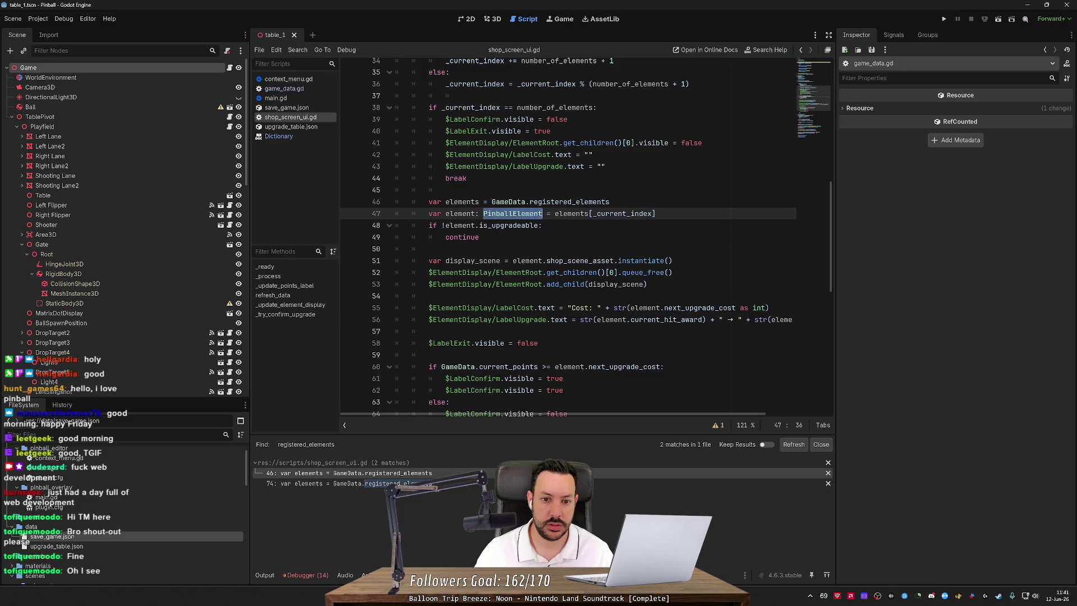
{"action": "key", "text": "End"}
{"action": "type", "text": ".o"}
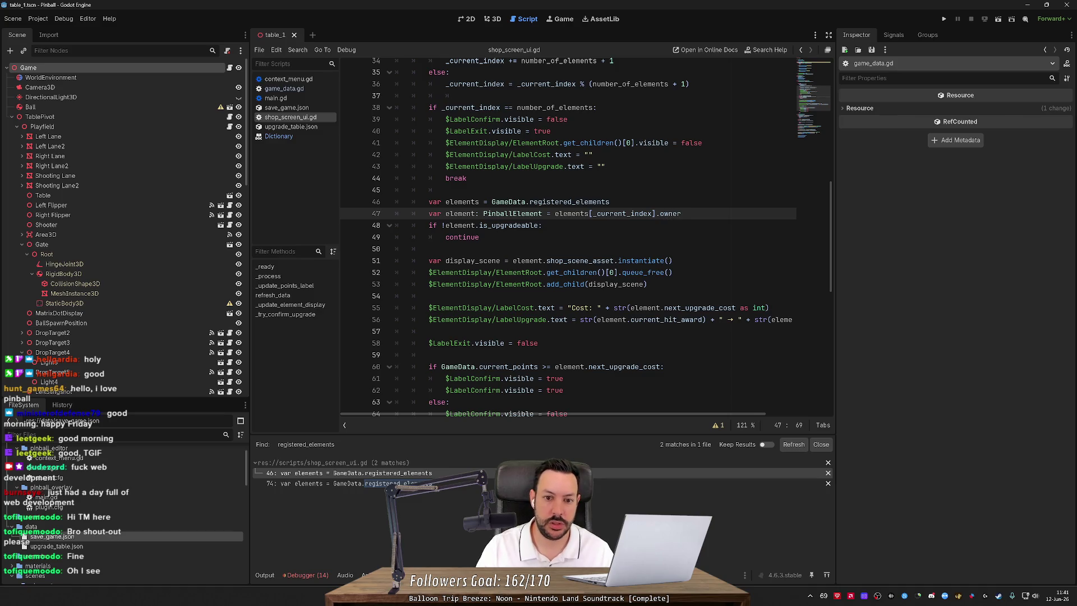
{"action": "type", "text": "wner"}
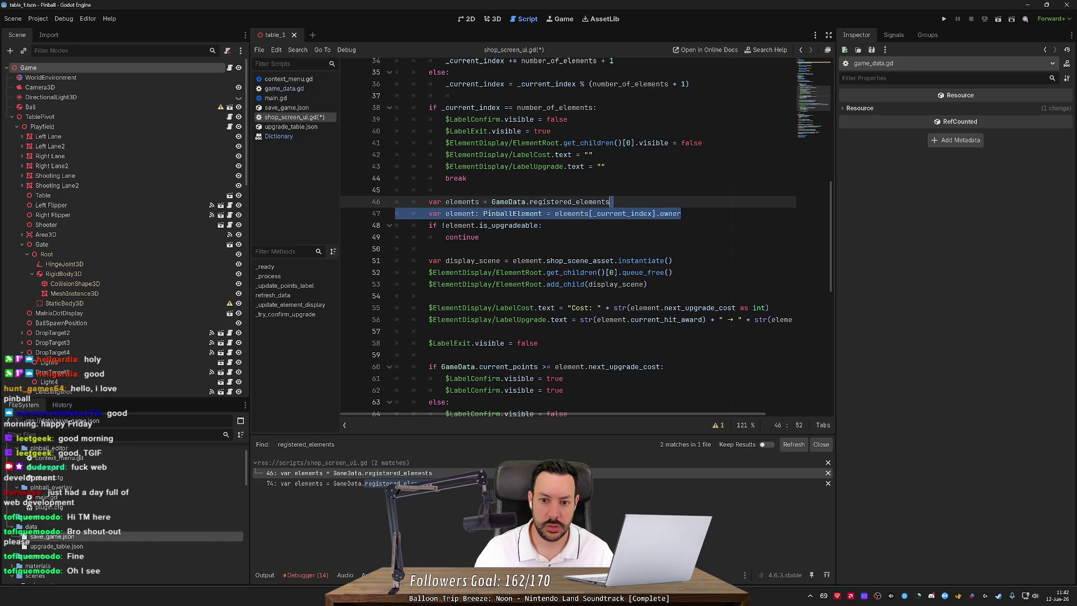
{"action": "left_click_drag", "start_coordinate": [681, 214], "coordinate": [432, 214]}
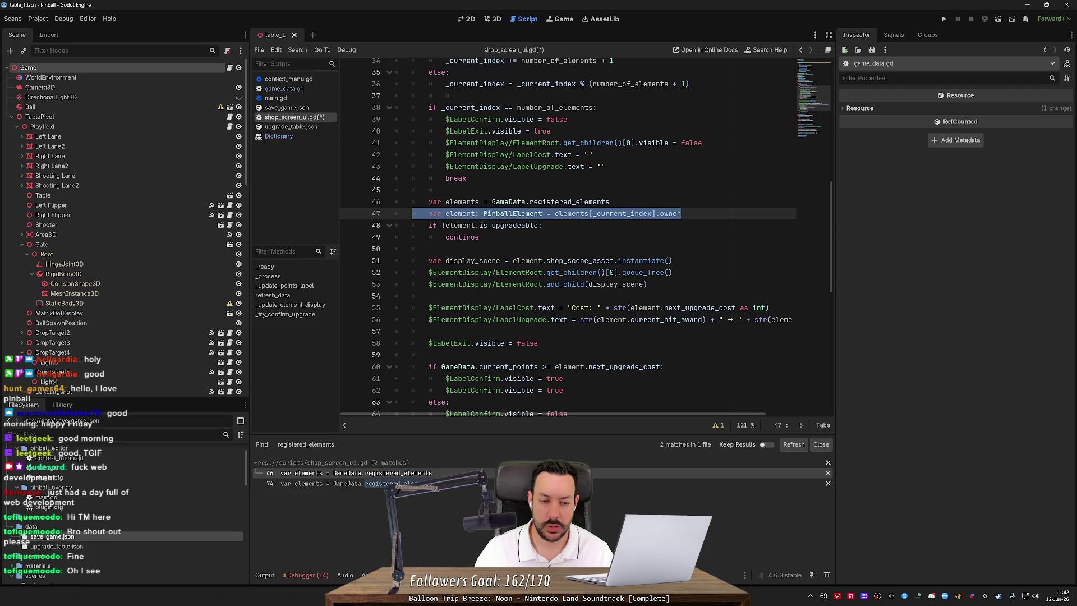
{"action": "left_click", "coordinate": [579, 216]}
{"action": "key", "text": "ctrl+s"}
Replace registered_elements with element_groups on lines 46 and 74, then open the ElementGroup script.
{"action": "left_click", "coordinate": [572, 214], "text": "ctrl"}
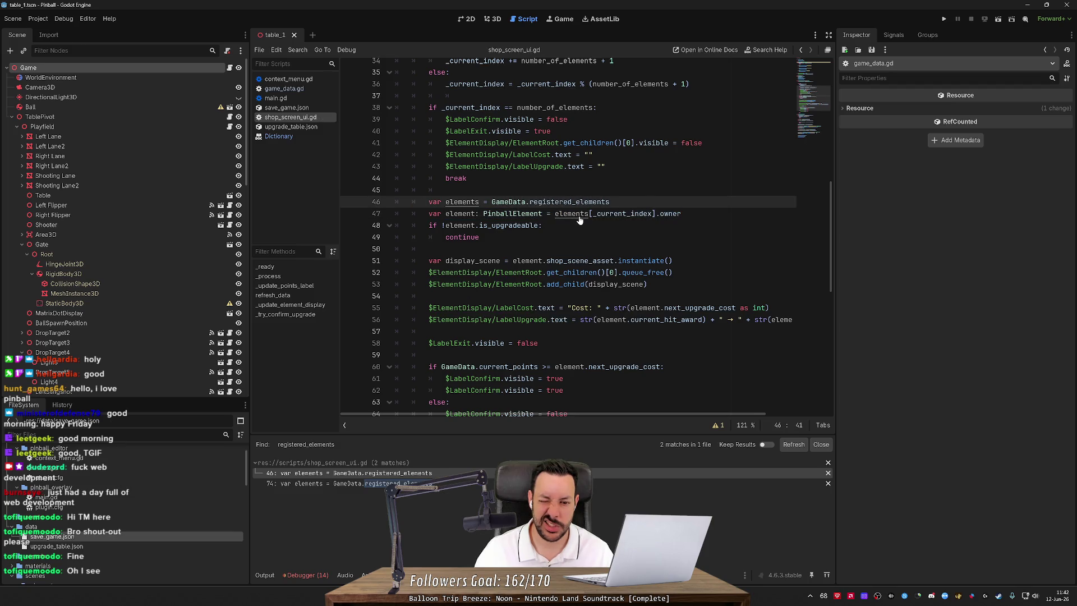
{"action": "double_click", "coordinate": [566, 201]}
{"action": "type", "text": "element_groups"}
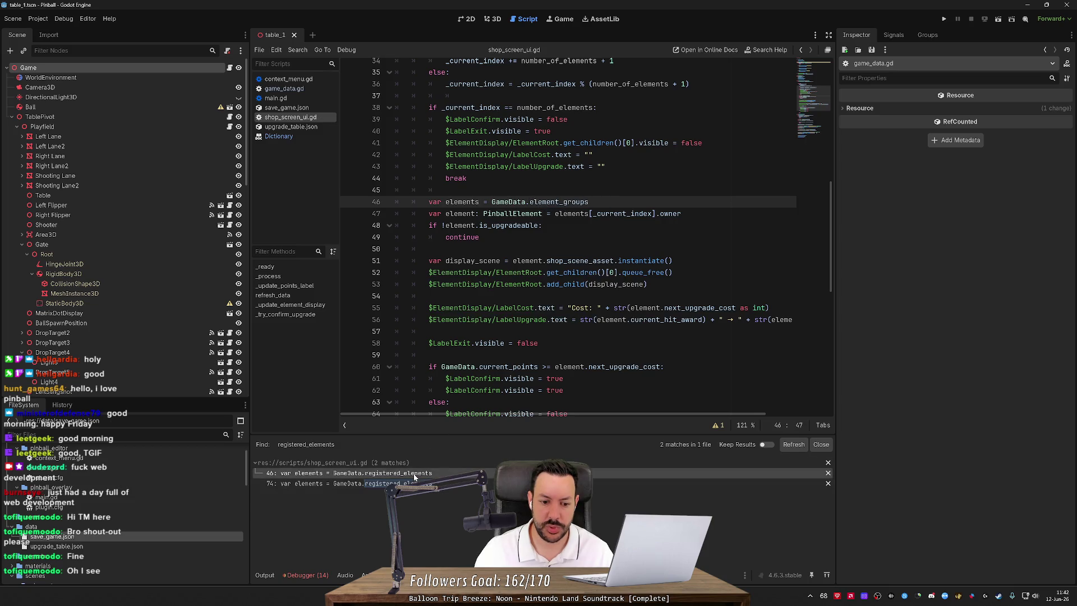
{"action": "left_click", "coordinate": [415, 483]}
{"action": "type", "text": "element_groups"}
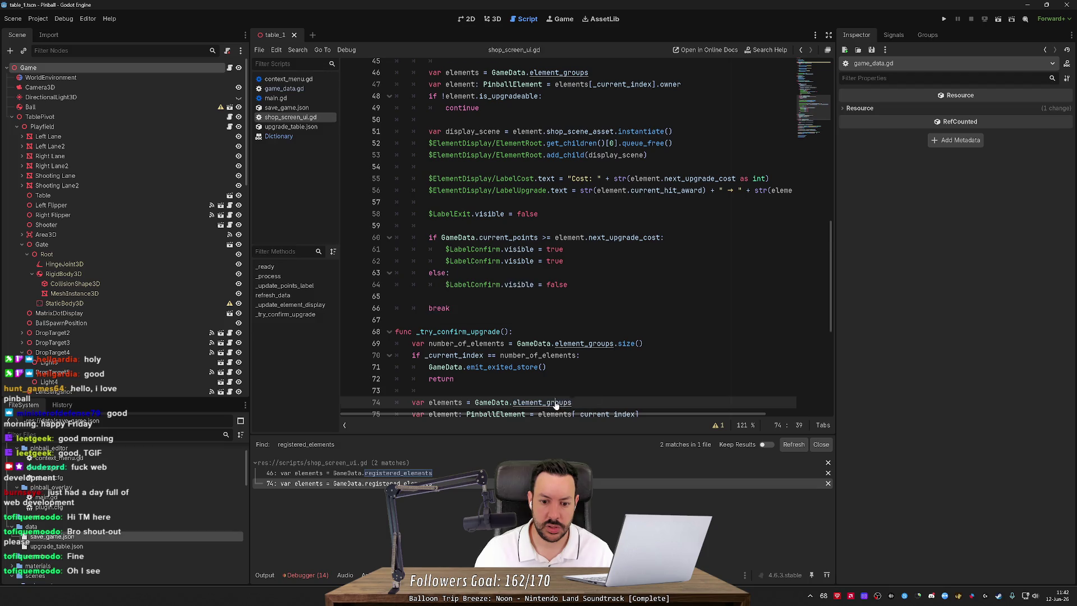
{"action": "left_click", "coordinate": [556, 402], "text": "ctrl"}
{"action": "left_click", "coordinate": [549, 339], "text": "ctrl"}
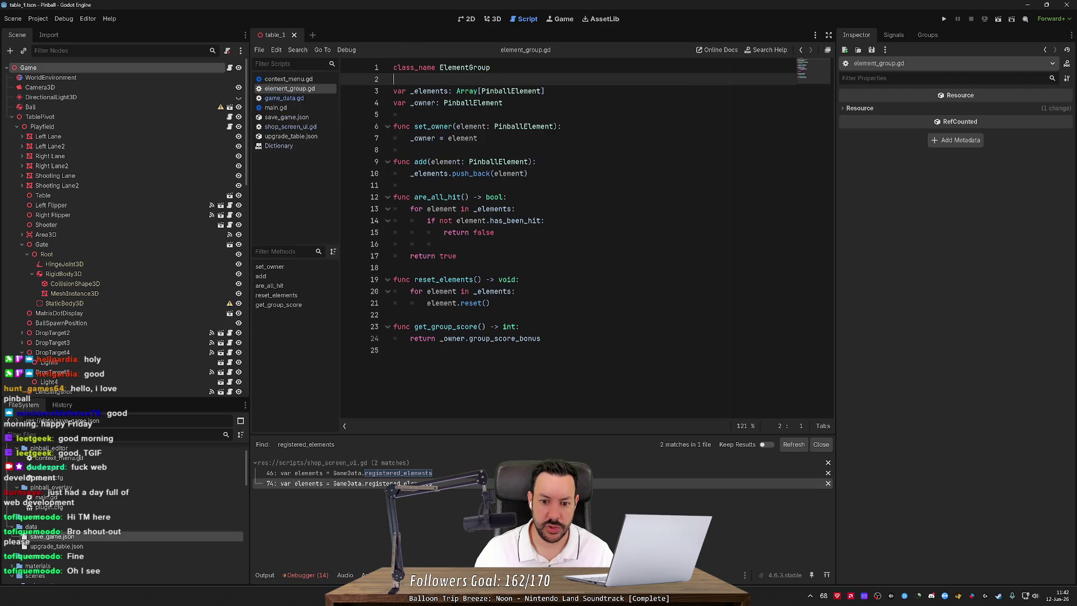
Rename _owner to owner in its declaration, set_owner and get_group_score, and move it above _elements.
{"action": "left_click", "coordinate": [414, 103]}
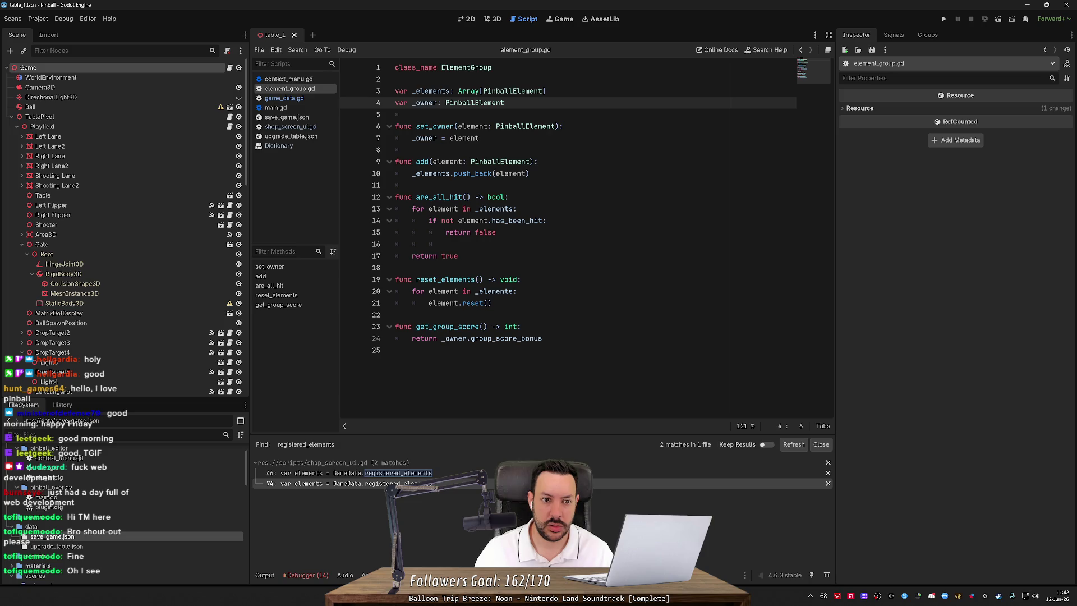
{"action": "left_click", "coordinate": [395, 102]}
{"action": "type", "text": "public"}
{"action": "key", "text": "ctrl+z"}
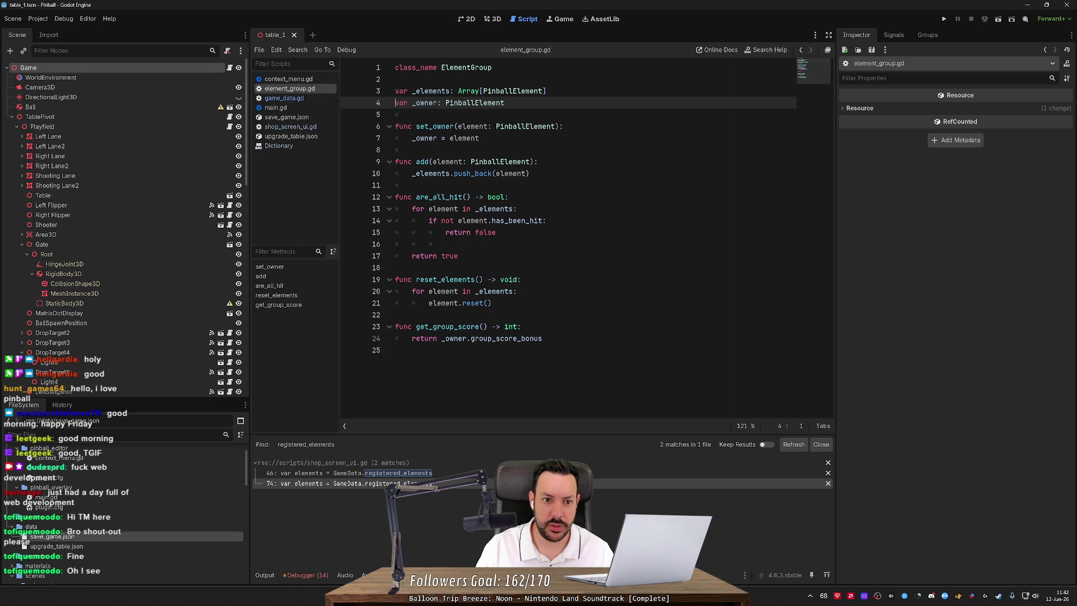
{"action": "key", "text": "ctrl+z"}
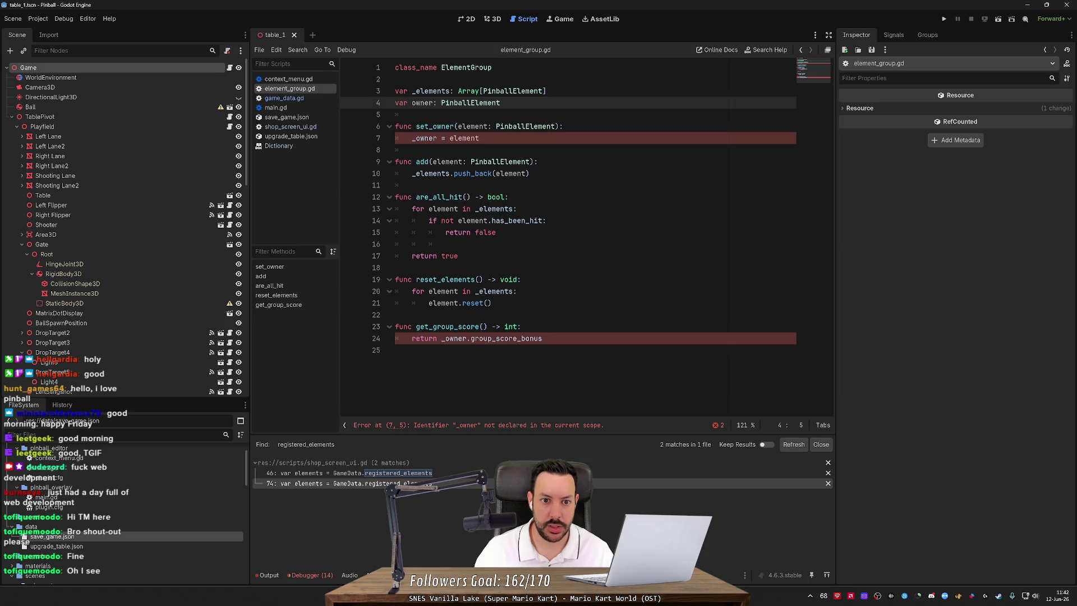
{"action": "key", "text": "ctrl+z"}
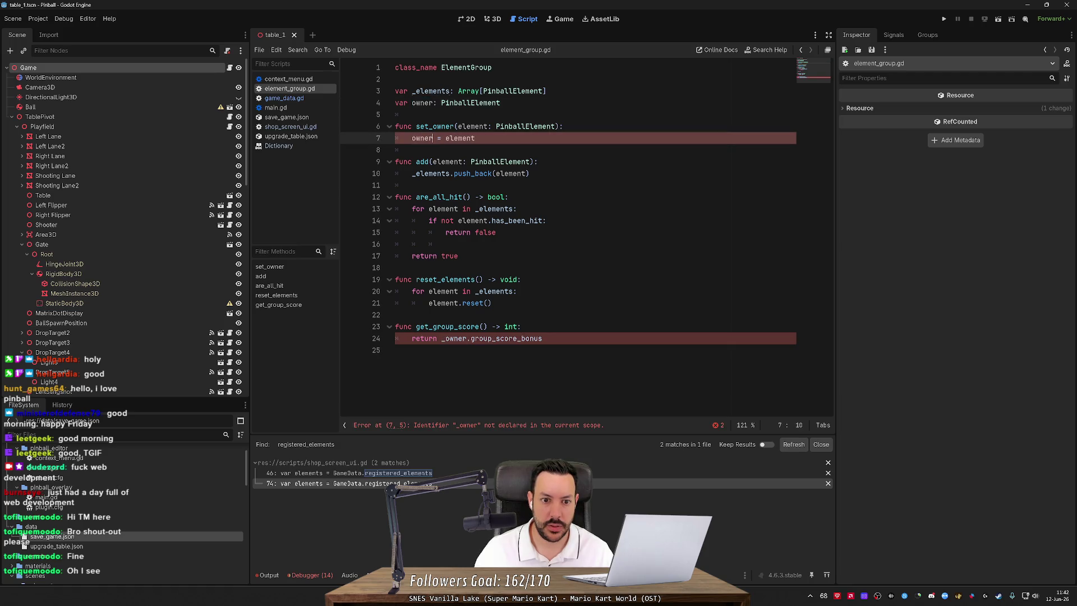
{"action": "key", "text": "ctrl+z"}
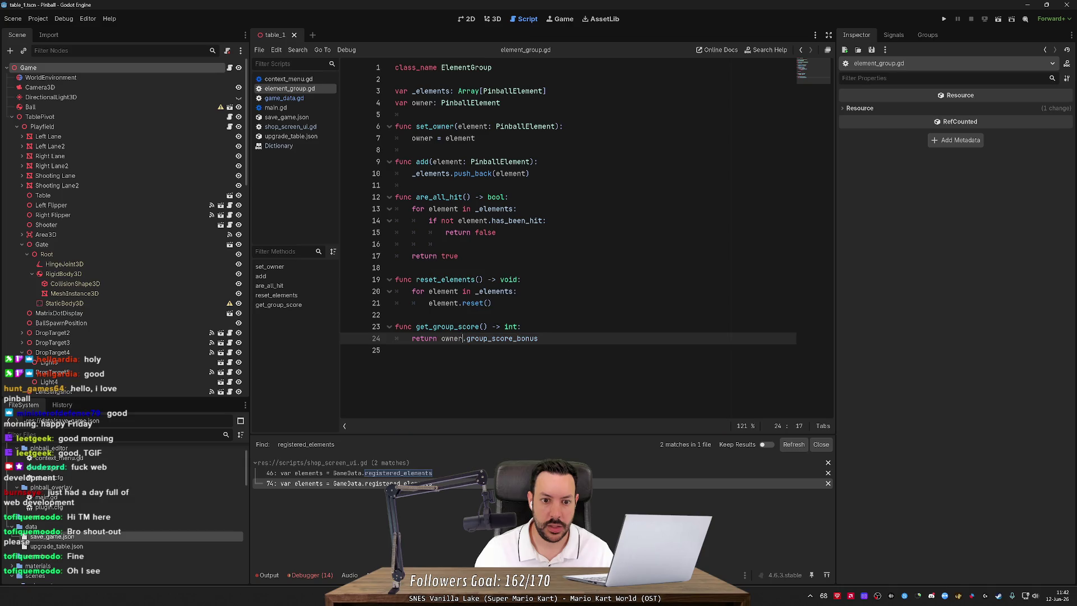
{"action": "left_click", "coordinate": [496, 232]}
{"action": "key", "text": "ctrl+z"}
{"action": "key", "text": "ctrl+z"}
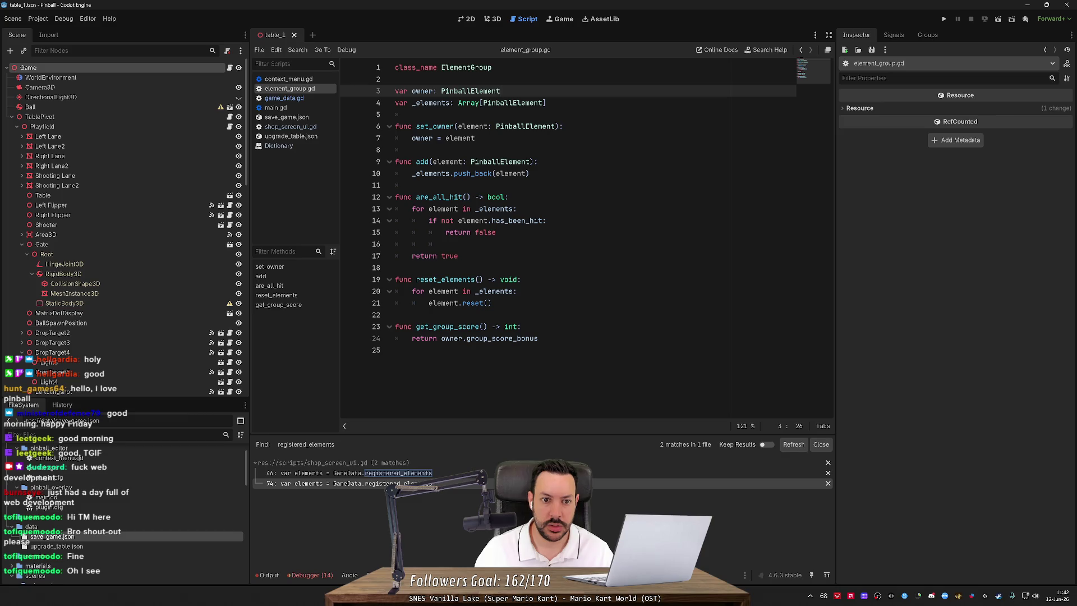
Return via game_data.gd to shop_screen_ui.gd and revisit the element_groups uses on lines 46 and 74.
{"action": "key", "text": "alt+Left"}
{"action": "key", "text": "alt+Left"}
{"action": "key", "text": "alt+Left"}
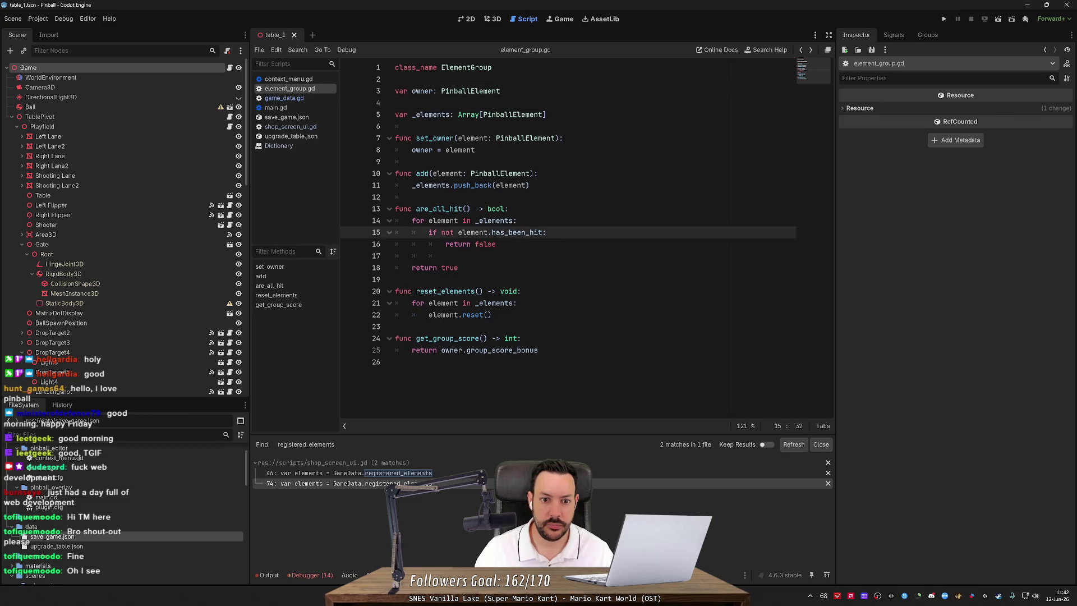
{"action": "key", "text": "alt+Left"}
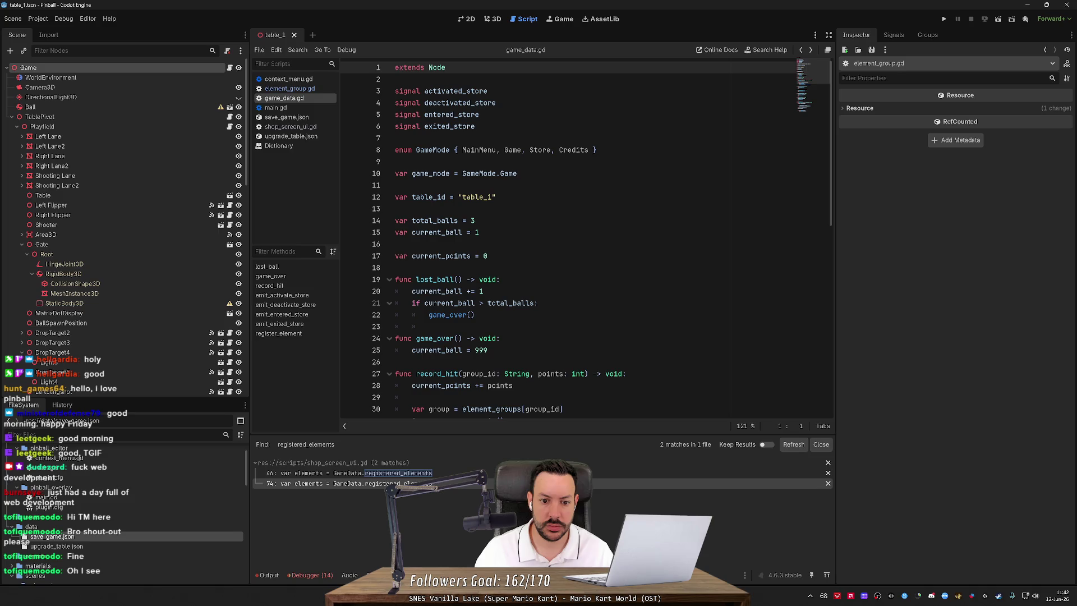
{"action": "key", "text": "alt+Left"}
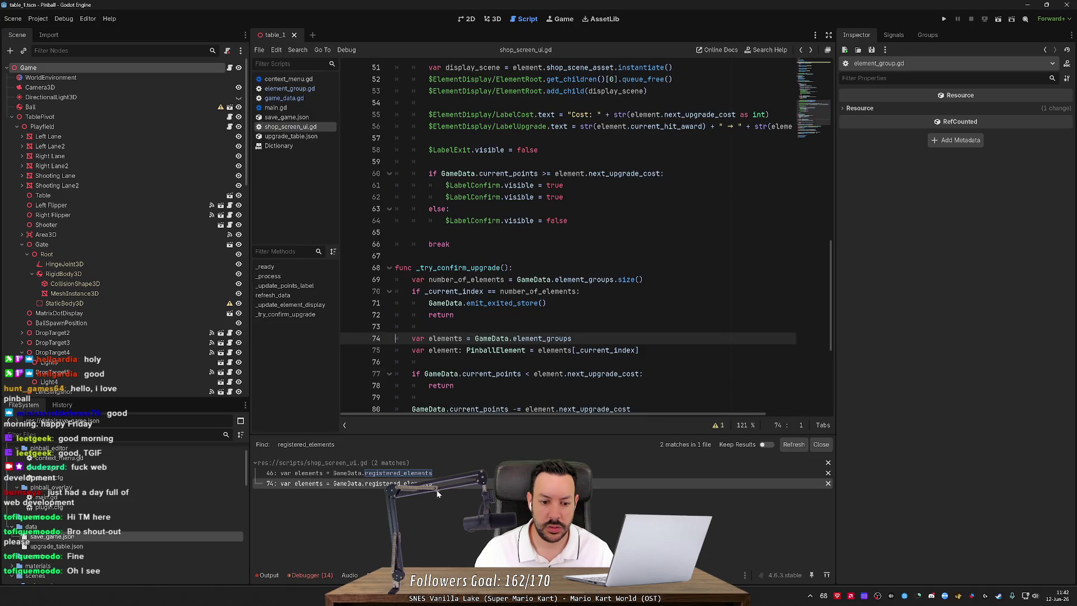
{"action": "left_click", "coordinate": [445, 473]}
{"action": "scroll", "coordinate": [566, 236], "scroll_direction": "down", "scroll_amount": 3}
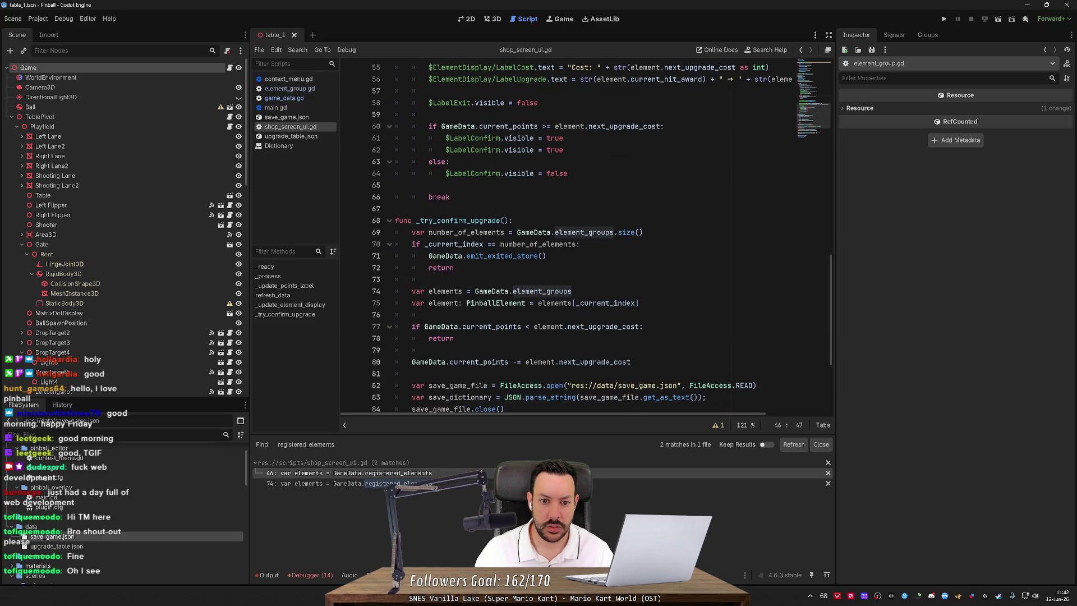
{"action": "double_click", "coordinate": [542, 291]}
{"action": "key", "text": "Right"}
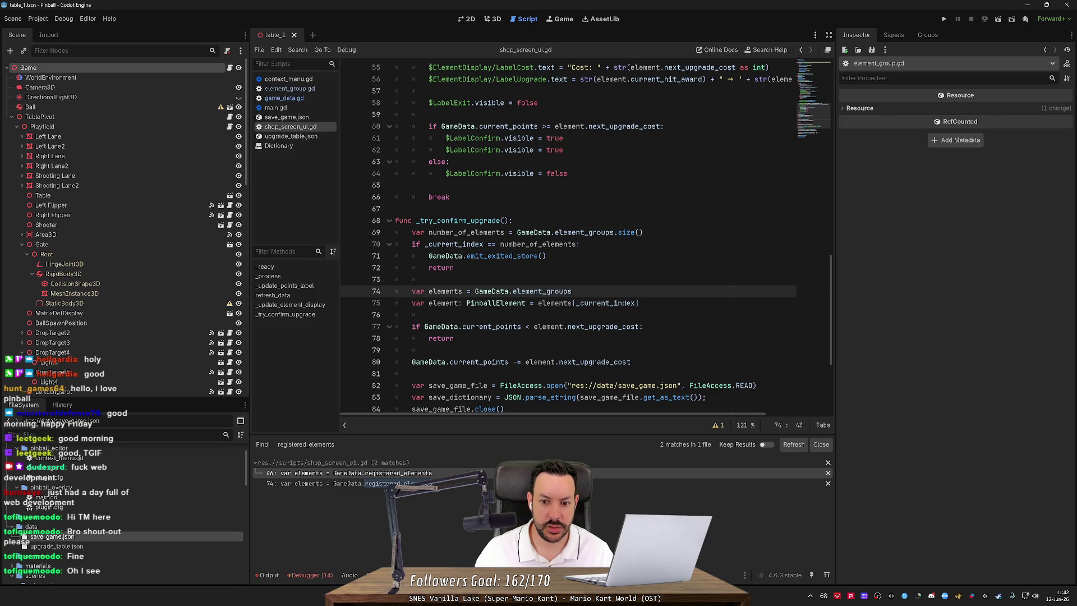
Append .owner to elements[_current_index] on line 75 and highlight the element uses.
{"action": "left_click", "coordinate": [638, 303]}
{"action": "type", "text": ".owner"}
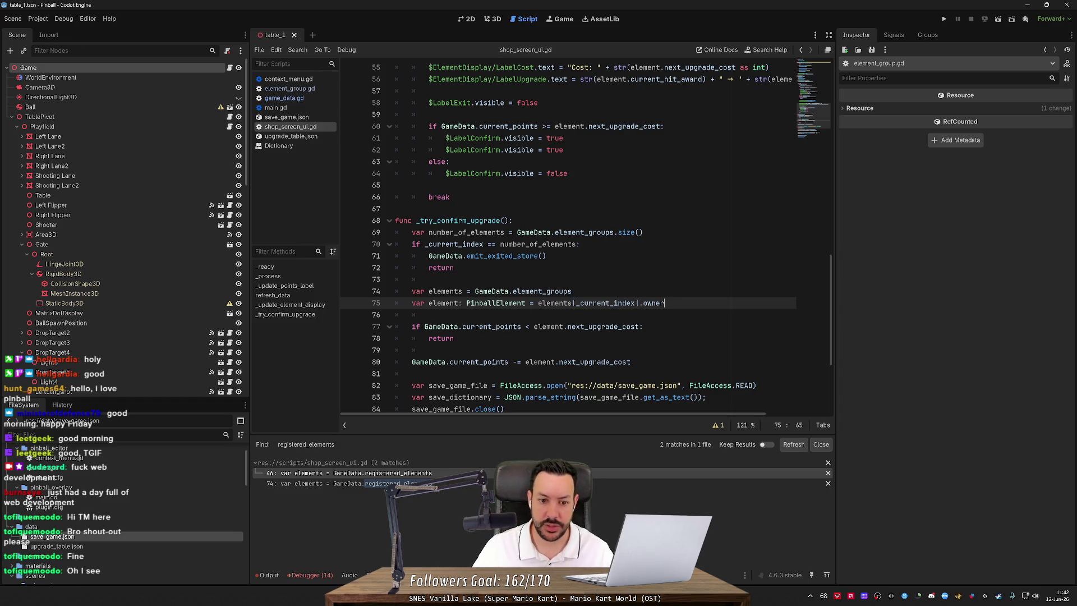
{"action": "double_click", "coordinate": [443, 303]}
{"action": "scroll", "coordinate": [443, 303], "scroll_direction": "down", "scroll_amount": 4}
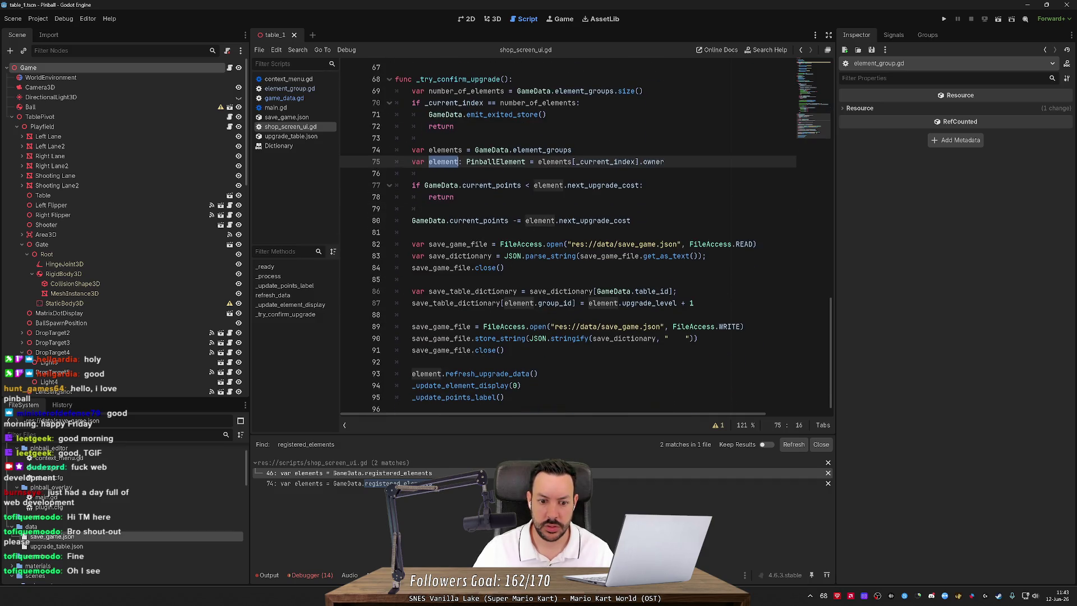
{"action": "scroll", "coordinate": [568, 234], "scroll_direction": "down", "scroll_amount": 1}
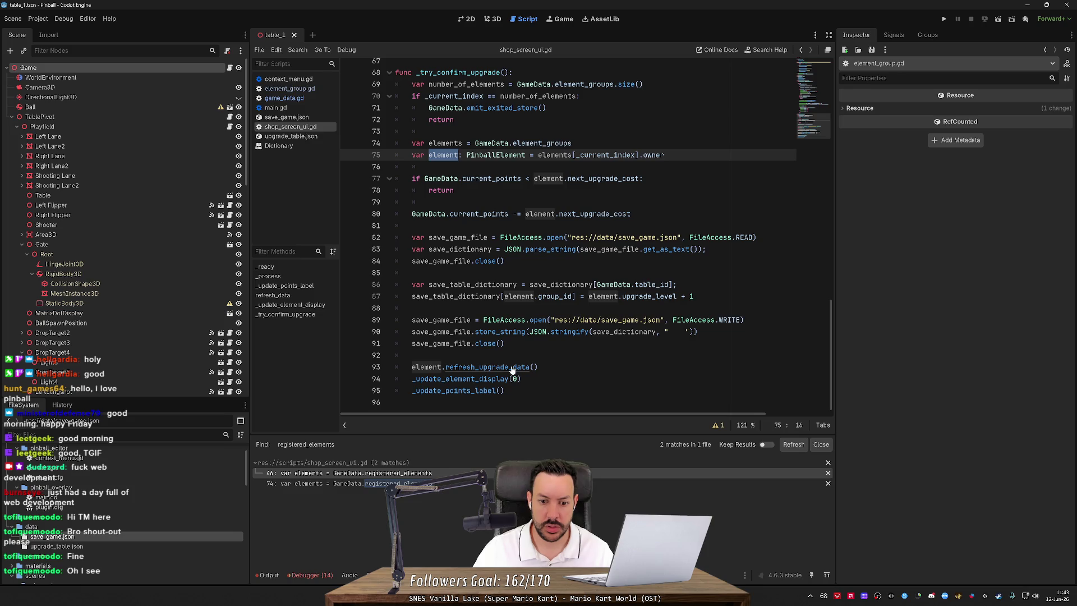
Inspect refresh_upgrade_data in pinball_element.gd, then return to shop_screen_ui.gd's _try_confirm_upgrade.
{"action": "left_click", "coordinate": [493, 367], "text": "ctrl"}
{"action": "scroll", "coordinate": [586, 239], "scroll_direction": "up", "scroll_amount": 3}
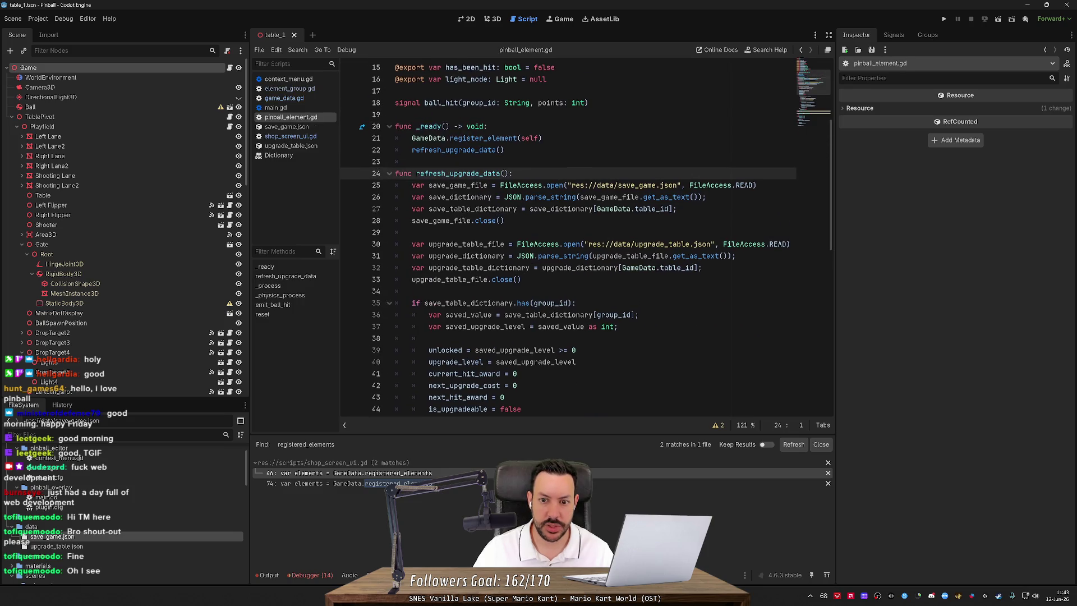
{"action": "mouse_move", "coordinate": [510, 315]}
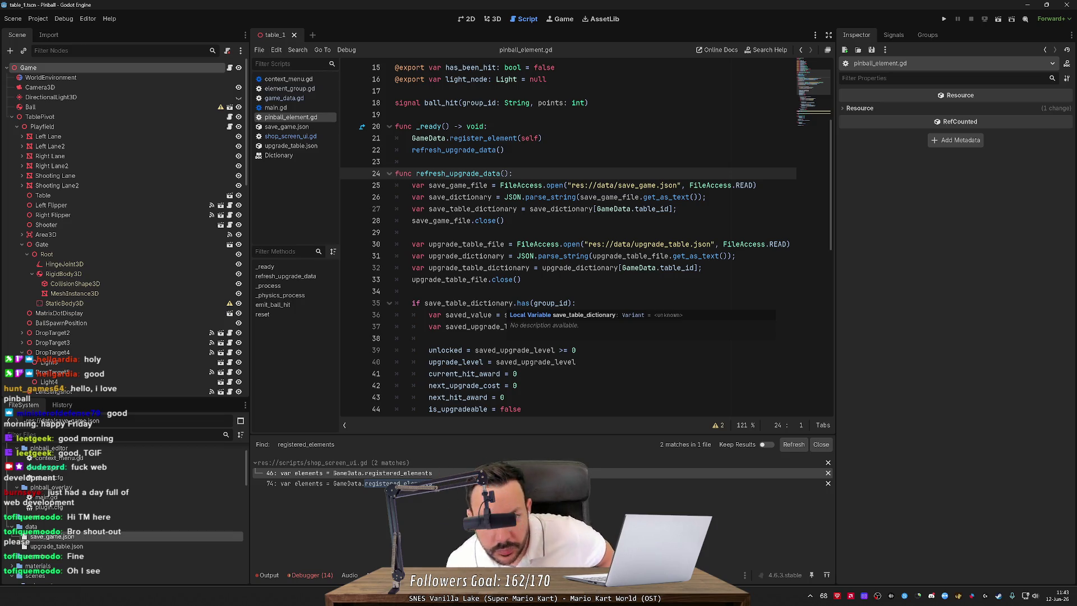
{"action": "scroll", "coordinate": [583, 235], "scroll_direction": "down", "scroll_amount": 10}
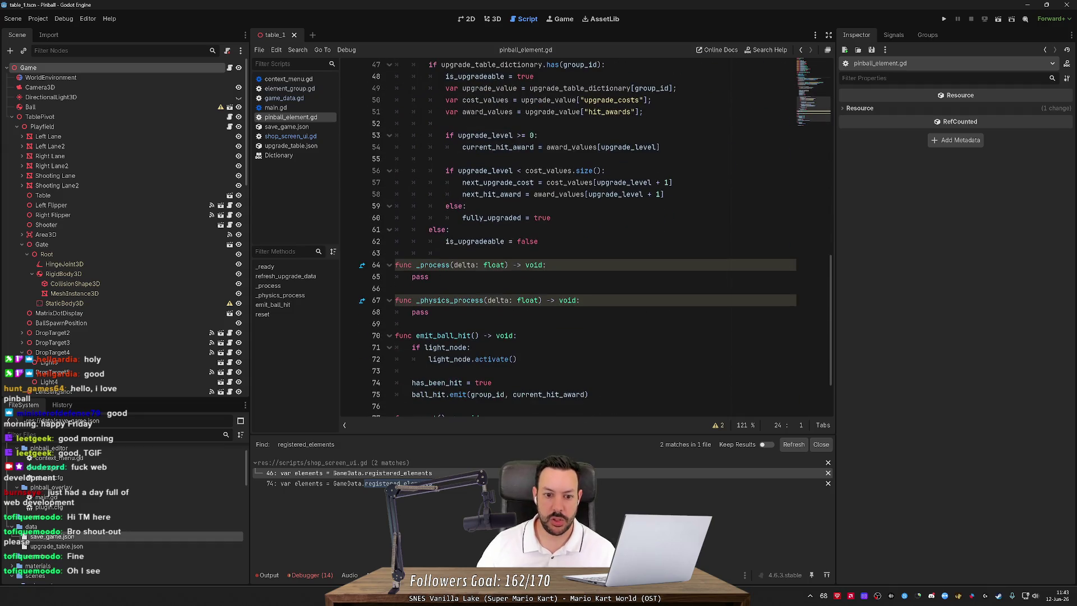
{"action": "scroll", "coordinate": [583, 236], "scroll_direction": "down", "scroll_amount": 2}
{"action": "key", "text": "ctrl+Home"}
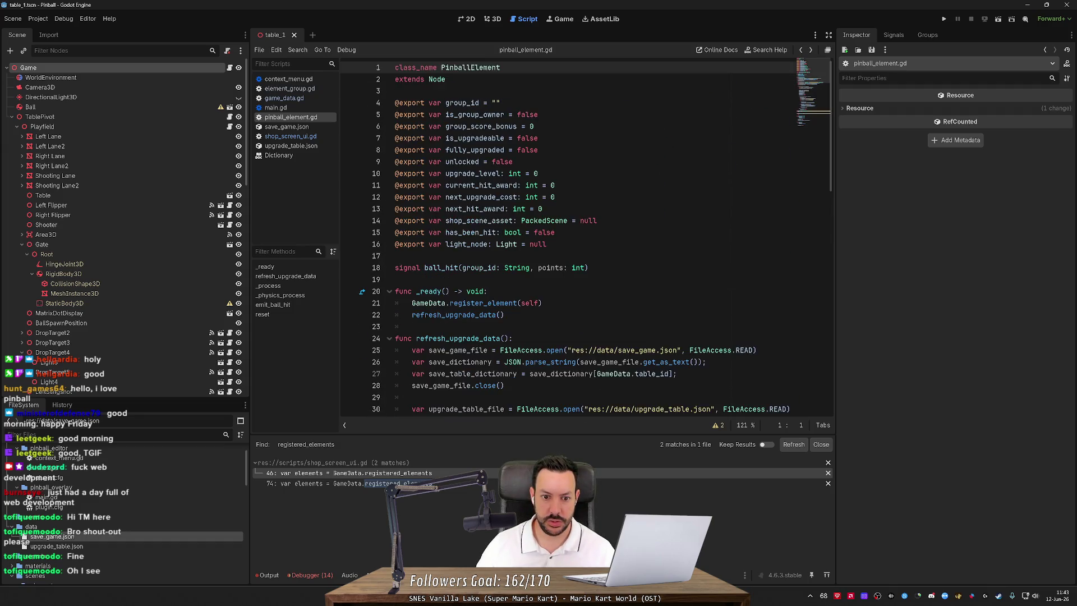
{"action": "scroll", "coordinate": [583, 235], "scroll_direction": "down", "scroll_amount": 4}
{"action": "left_click", "coordinate": [286, 276]}
{"action": "scroll", "coordinate": [468, 231], "scroll_direction": "down", "scroll_amount": 12}
{"action": "scroll", "coordinate": [465, 233], "scroll_direction": "down", "scroll_amount": 1}
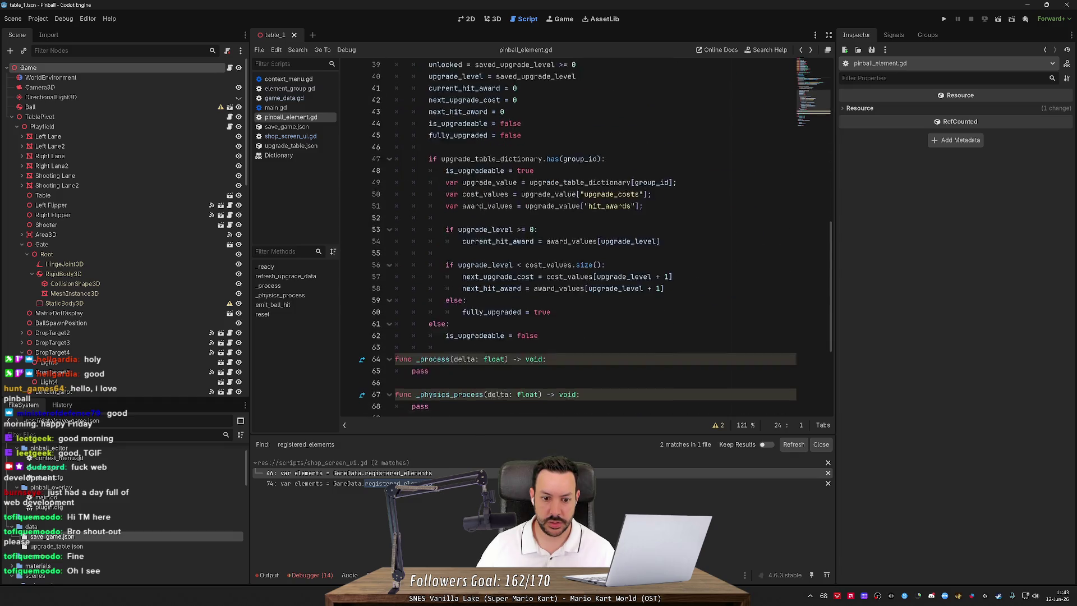
{"action": "key", "text": "alt+Left"}
{"action": "double_click", "coordinate": [426, 367]}
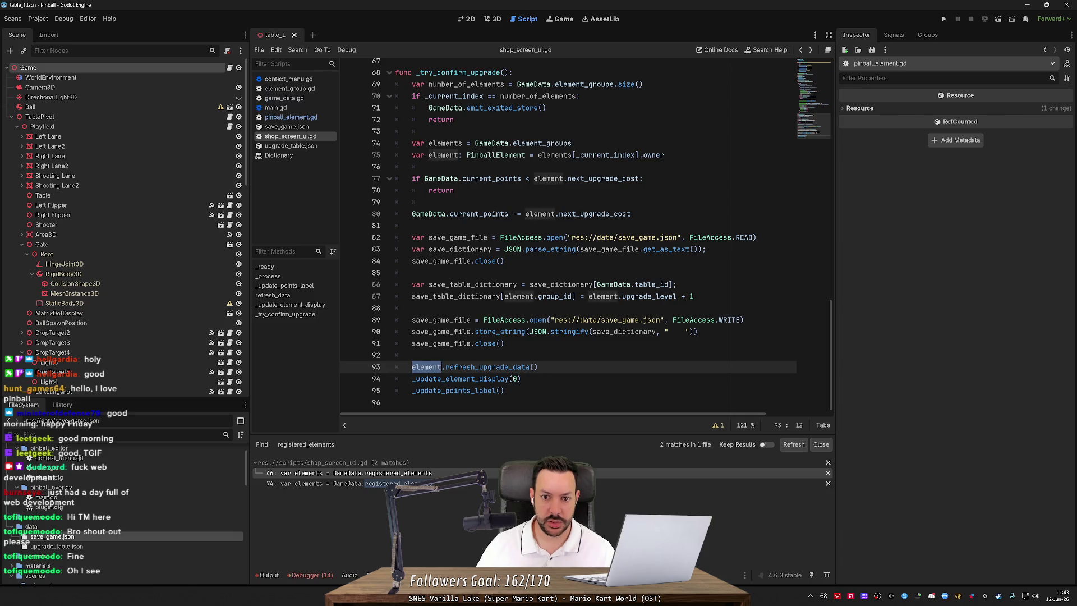
{"action": "left_click", "coordinate": [571, 143]}
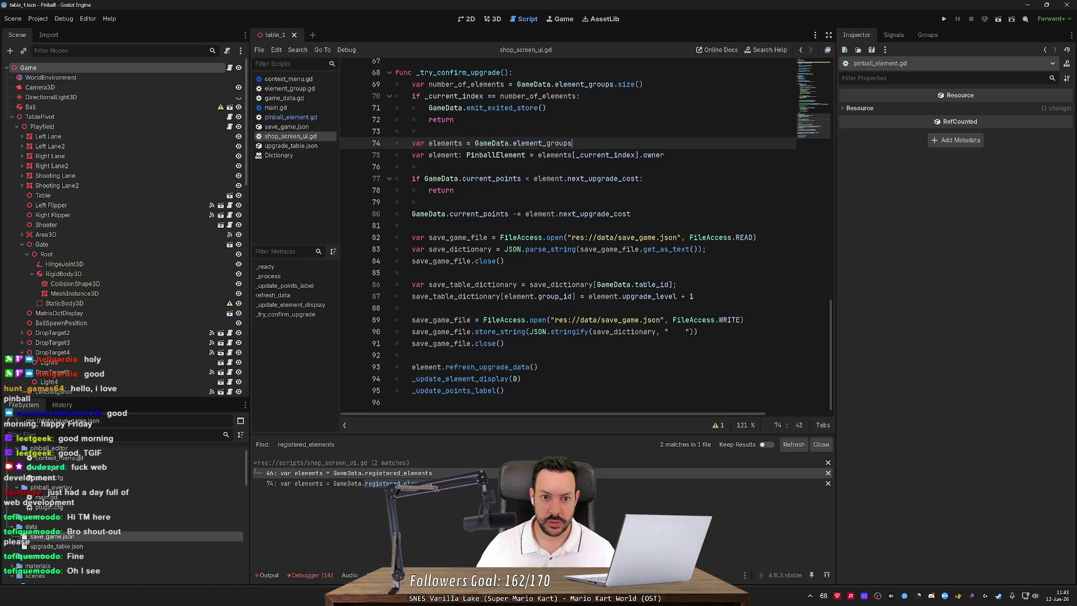
Insert a new line 75 declaring var group = elements[_current_index].
{"action": "key", "text": "Return"}
{"action": "type", "text": "var elemengr"}
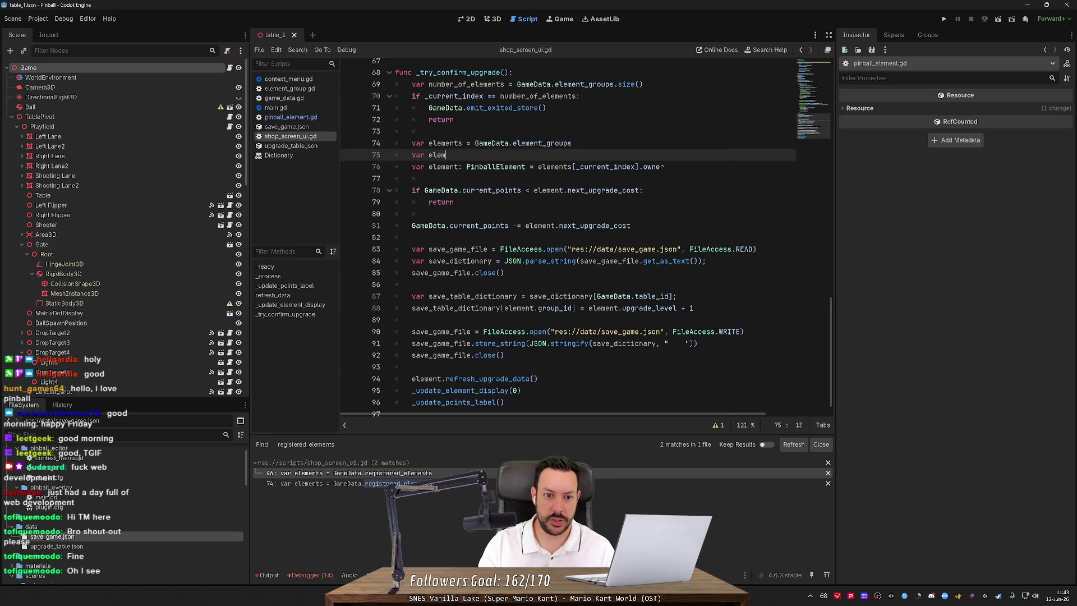
{"action": "key", "text": "BackSpace"}
{"action": "key", "text": "BackSpace"}
{"action": "type", "text": "t"}
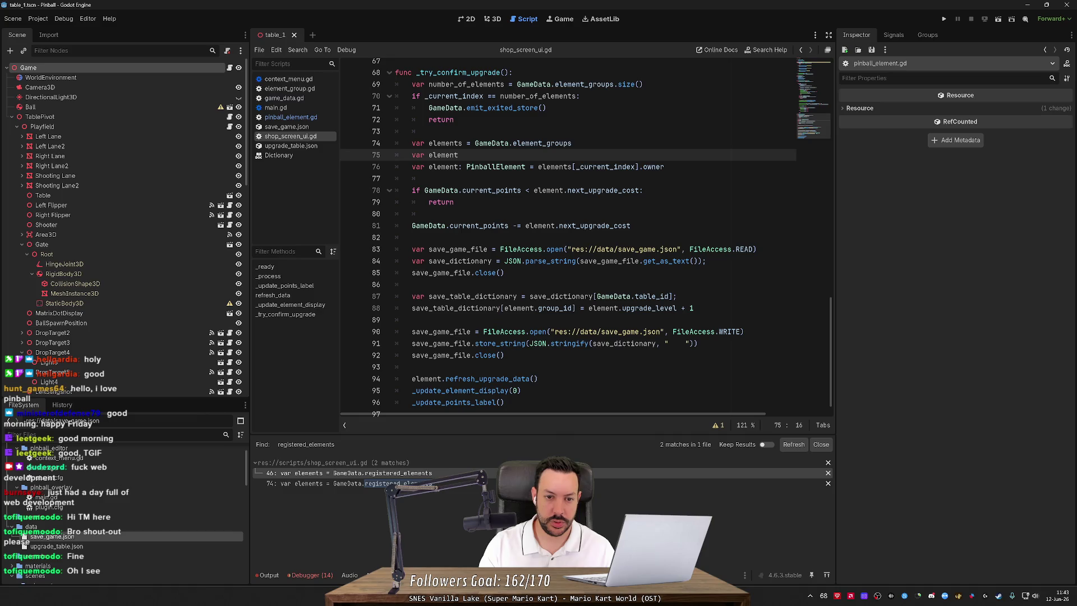
{"action": "key", "text": "ctrl+BackSpace"}
{"action": "type", "text": "group ="}
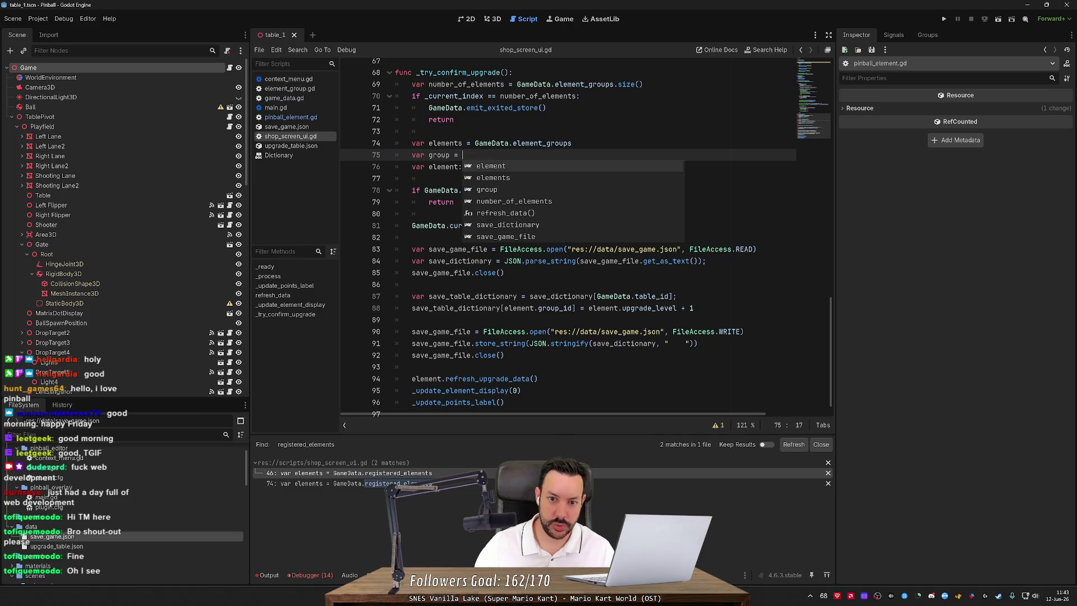
{"action": "left_click", "coordinate": [455, 119]}
{"action": "left_click", "coordinate": [462, 155]}
{"action": "left_click_drag", "start_coordinate": [538, 166], "coordinate": [639, 167]}
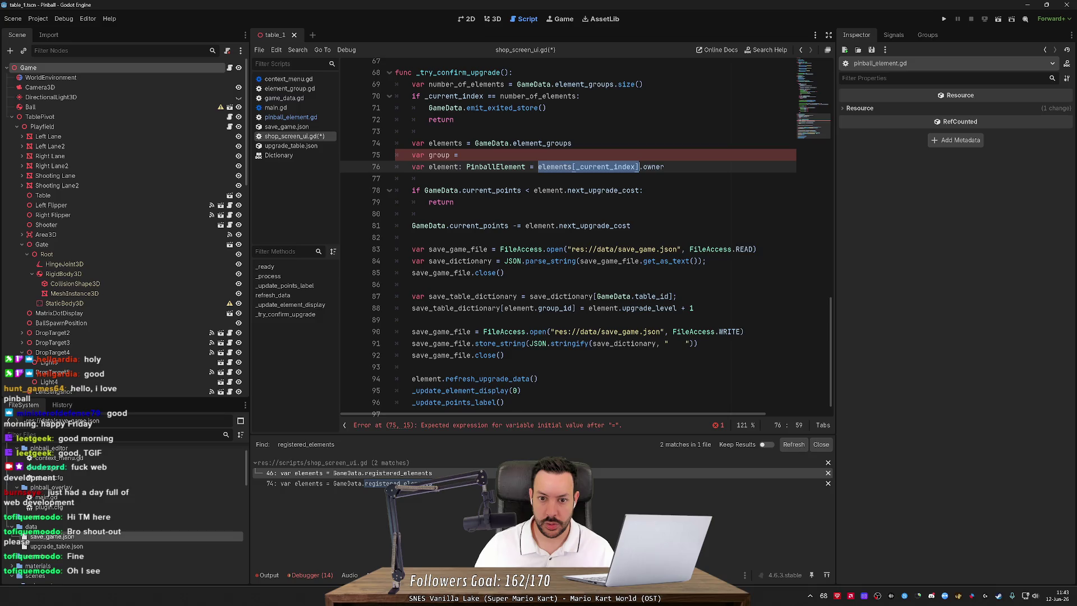
{"action": "key", "text": "ctrl+f"}
{"action": "left_click", "coordinate": [463, 162]}
{"action": "left_click_drag", "start_coordinate": [538, 173], "coordinate": [639, 173]}
{"action": "key", "text": "ctrl+c"}
{"action": "left_click", "coordinate": [463, 162]}
{"action": "key", "text": "ctrl+v"}
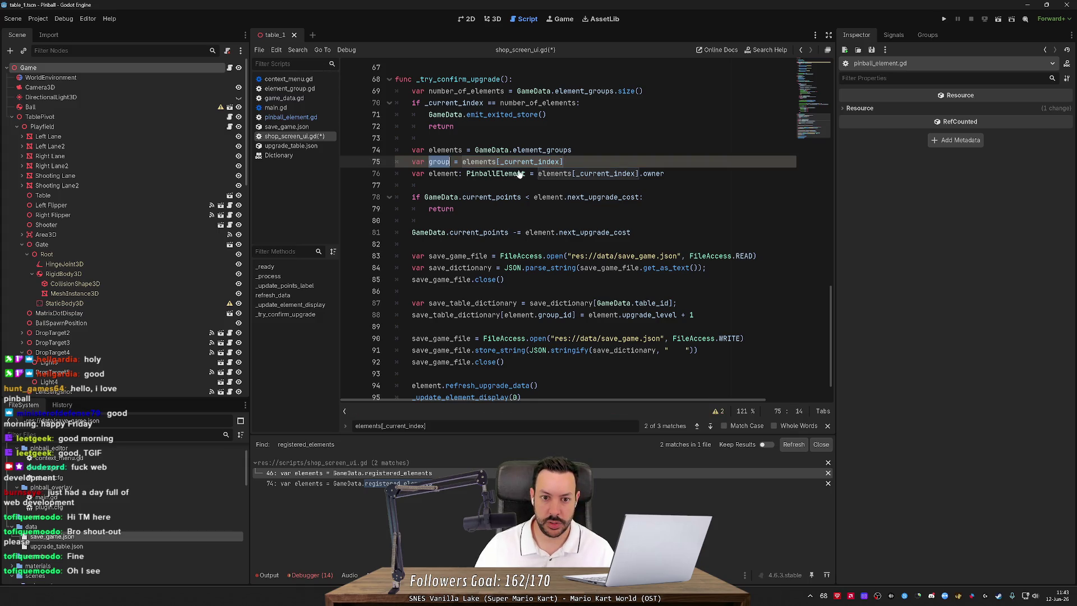
Rename line 76's variable to group_owner taken from group.owner, and save.
{"action": "double_click", "coordinate": [443, 174]}
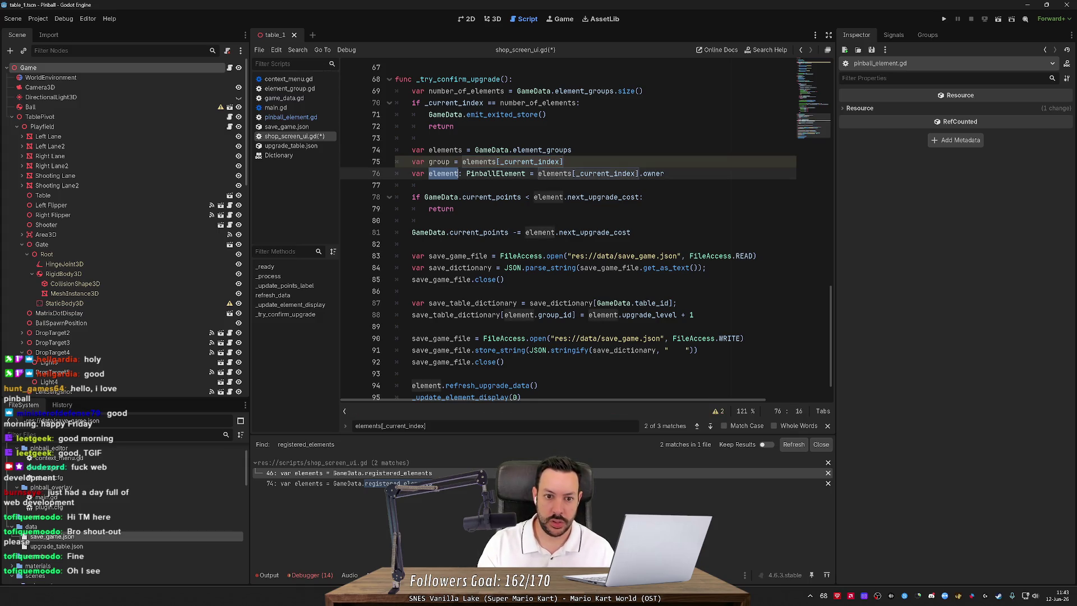
{"action": "type", "text": "group_ow"}
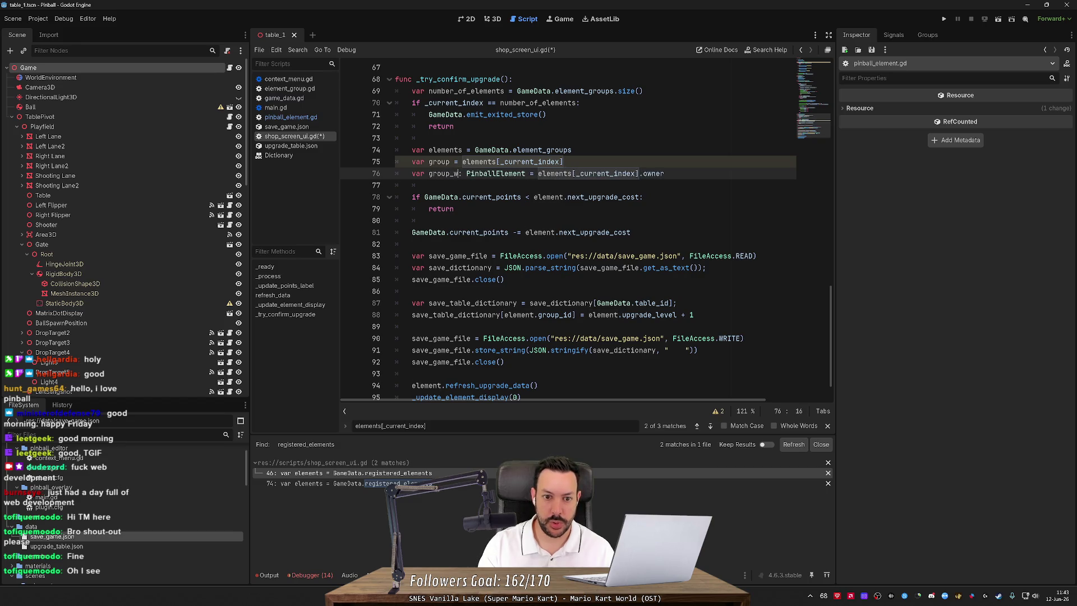
{"action": "type", "text": "ner"}
{"action": "double_click", "coordinate": [571, 174]}
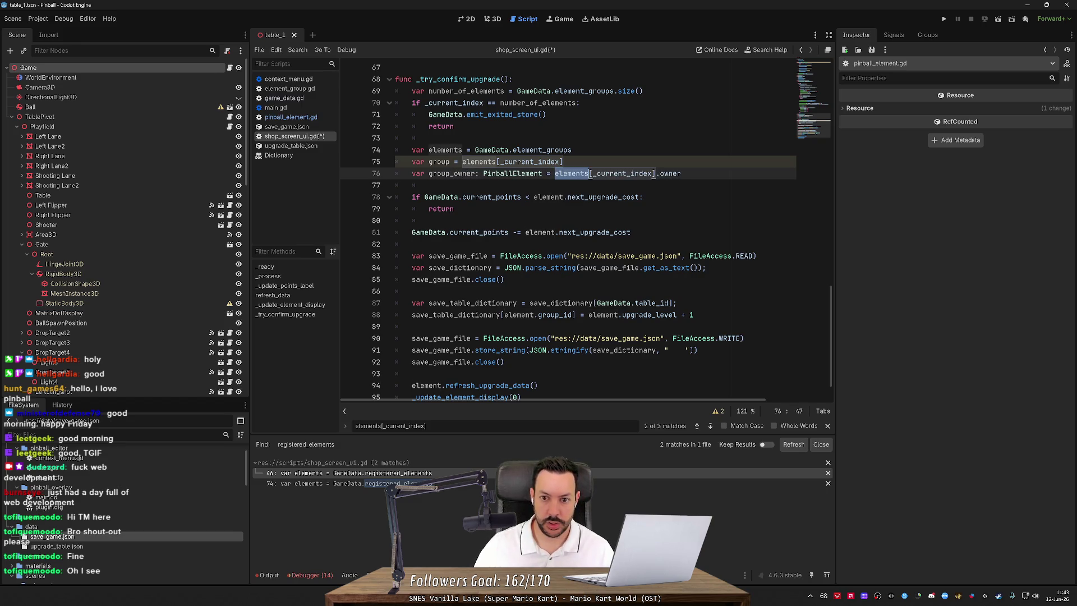
{"action": "type", "text": "group"}
{"action": "key", "text": "ctrl+s"}
{"action": "left_click", "coordinate": [602, 174]}
{"action": "key", "text": "Escape"}
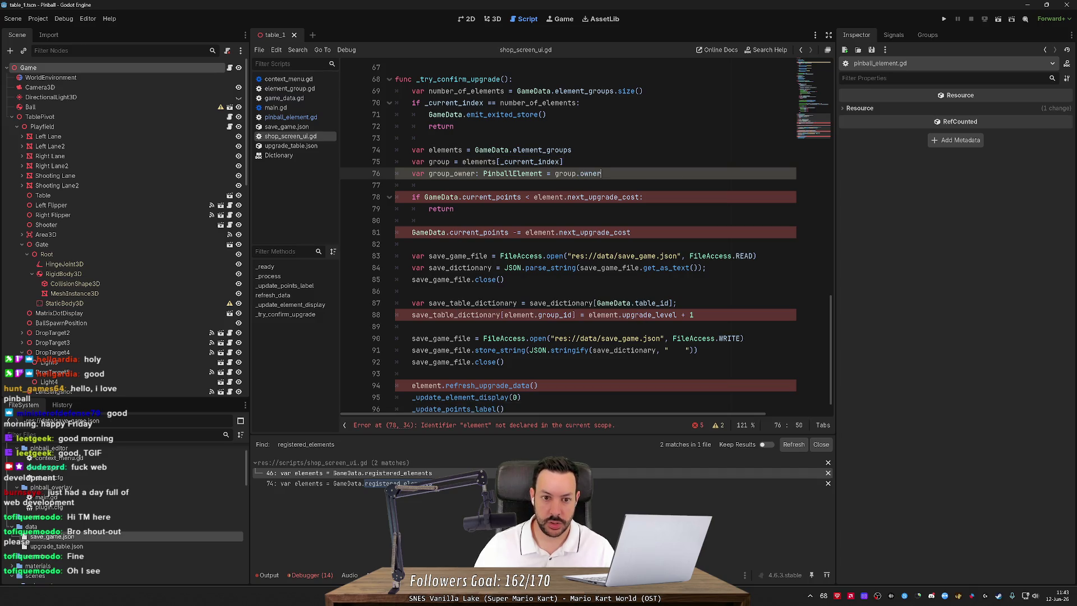
Replace element with group_owner on lines 78, 81 and 88, then save.
{"action": "double_click", "coordinate": [452, 174]}
{"action": "key", "text": "ctrl+c"}
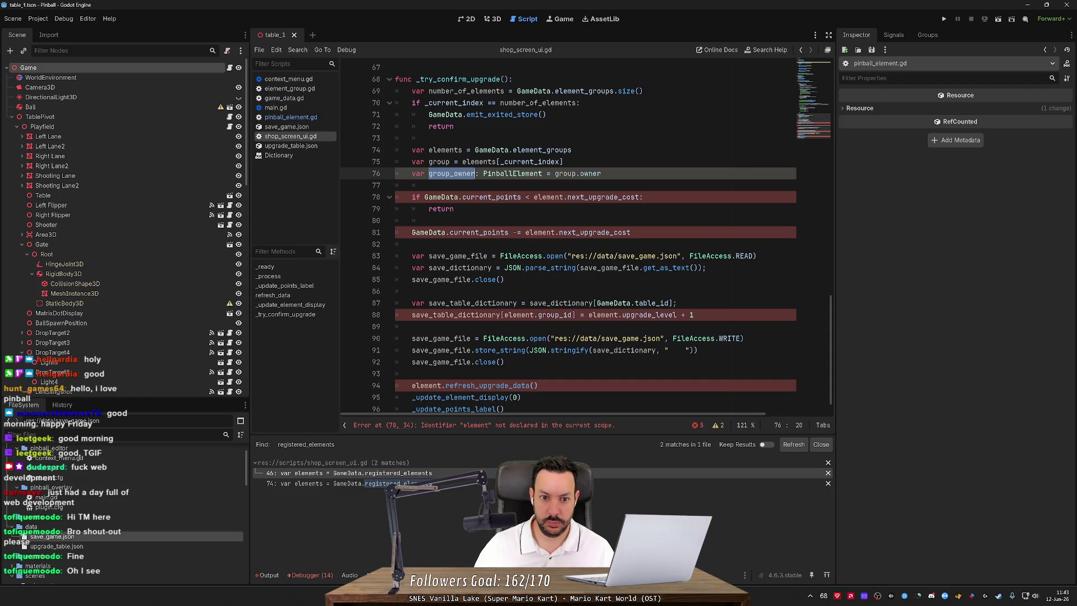
{"action": "double_click", "coordinate": [548, 197]}
{"action": "key", "text": "ctrl+v"}
{"action": "double_click", "coordinate": [539, 232]}
{"action": "key", "text": "ctrl+v"}
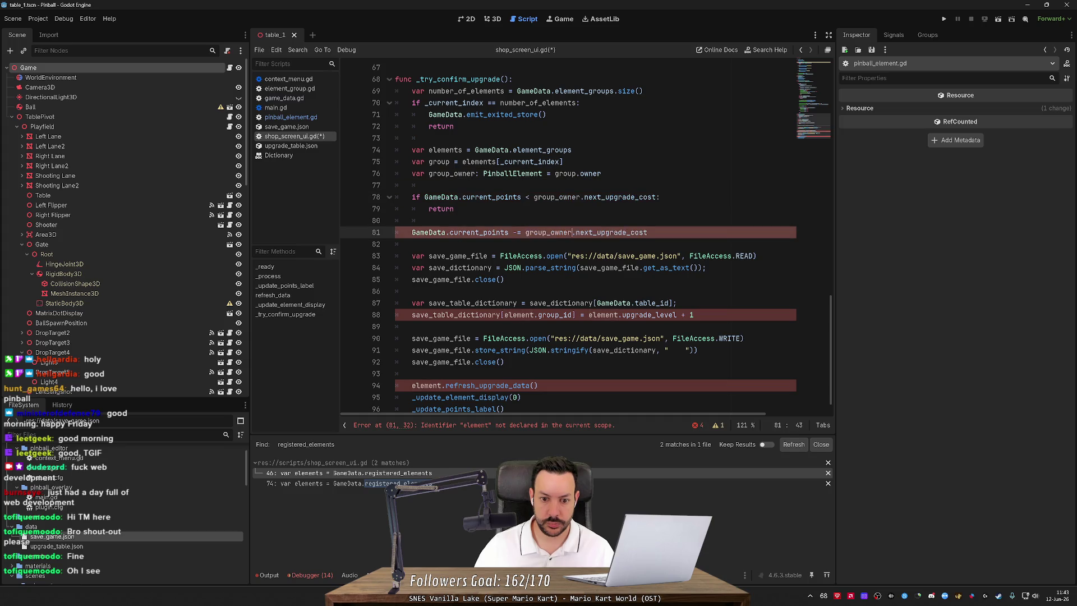
{"action": "double_click", "coordinate": [519, 314]}
{"action": "key", "text": "ctrl+v"}
{"action": "double_click", "coordinate": [621, 315]}
{"action": "key", "text": "ctrl+v"}
{"action": "key", "text": "ctrl+s"}
{"action": "scroll", "coordinate": [583, 236], "scroll_direction": "down", "scroll_amount": 1}
Begin a 'for element in group.' loop on a new line 94.
{"action": "left_click", "coordinate": [411, 355]}
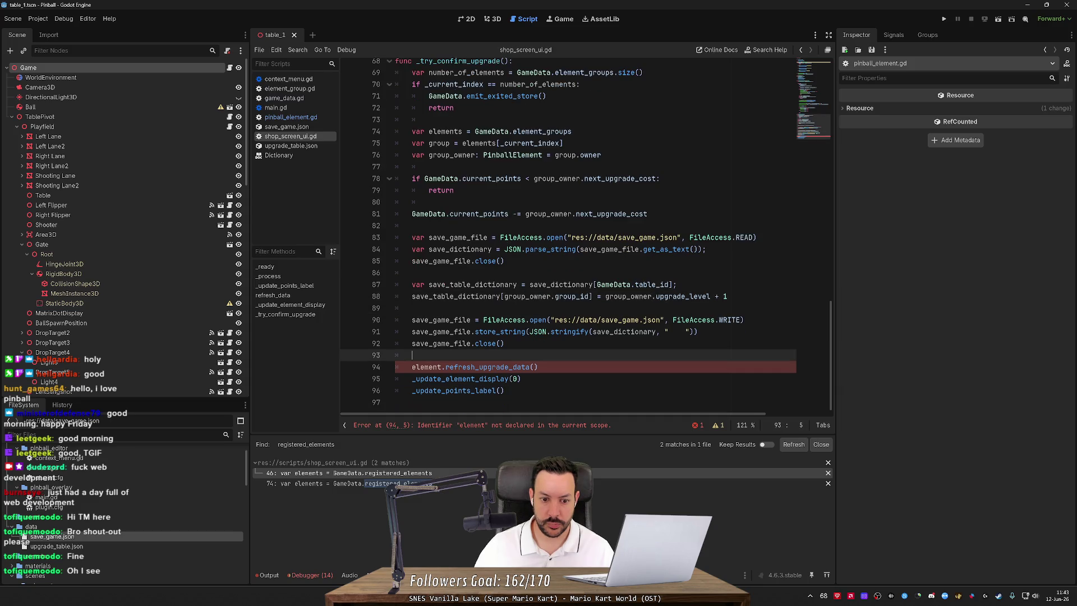
{"action": "key", "text": "Return"}
{"action": "type", "text": "for"}
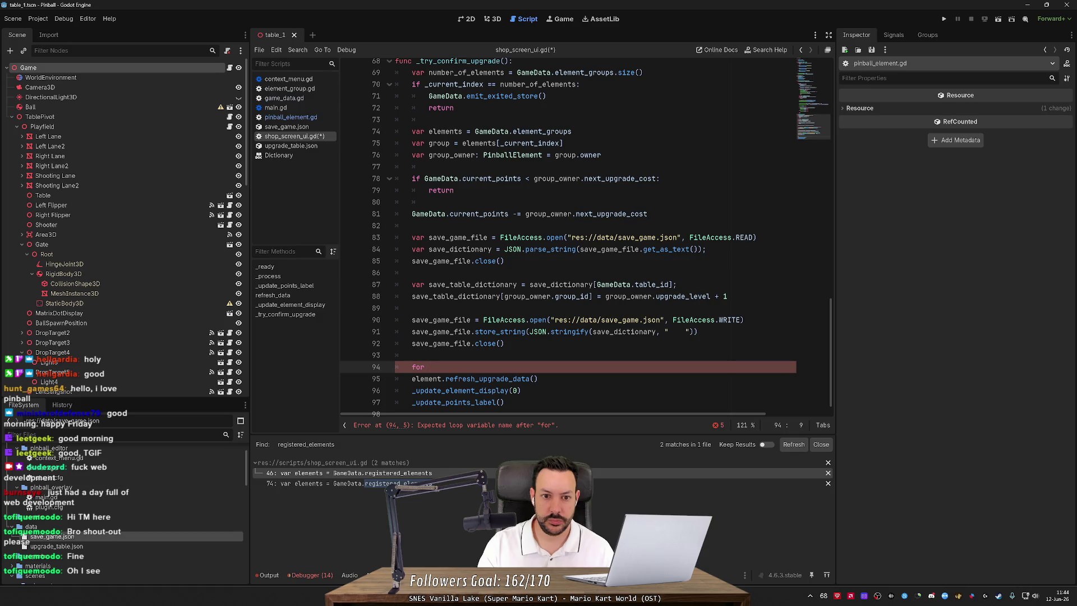
{"action": "type", "text": "elem"}
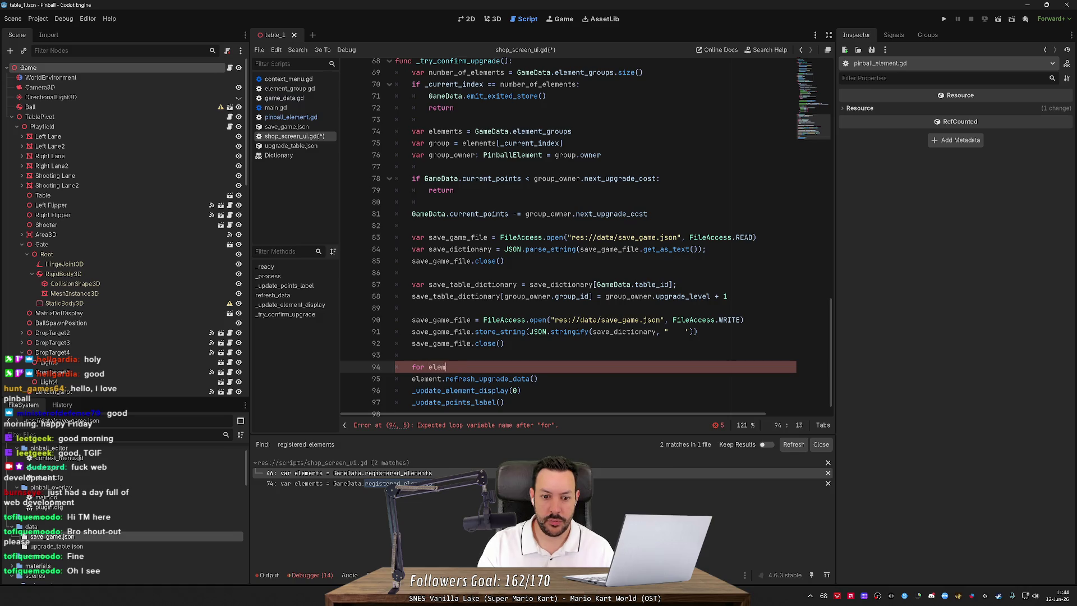
{"action": "type", "text": "ent in group."}
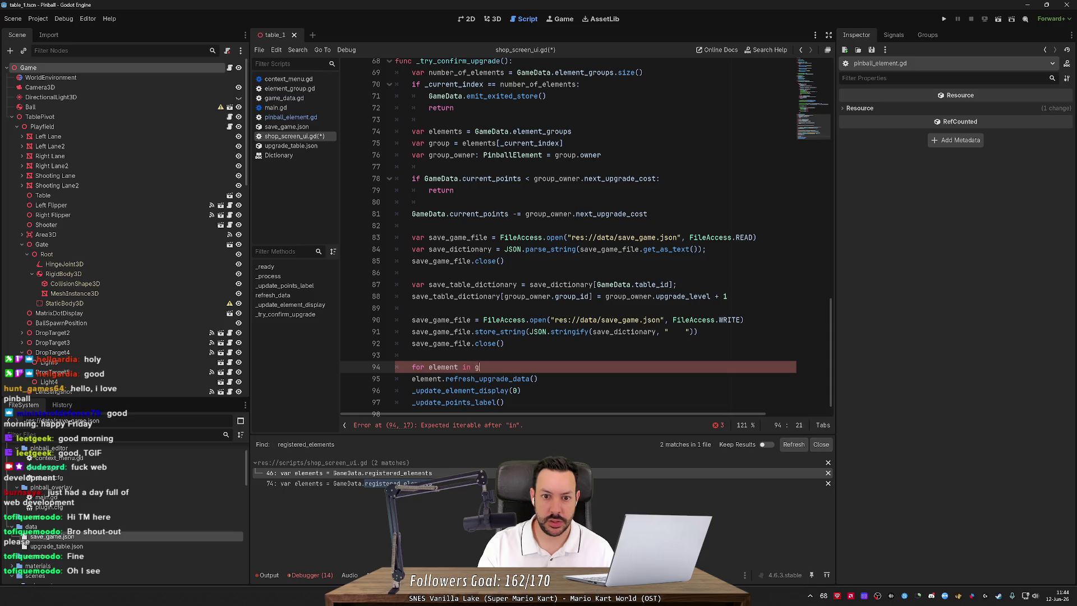
{"action": "key", "text": "Escape"}
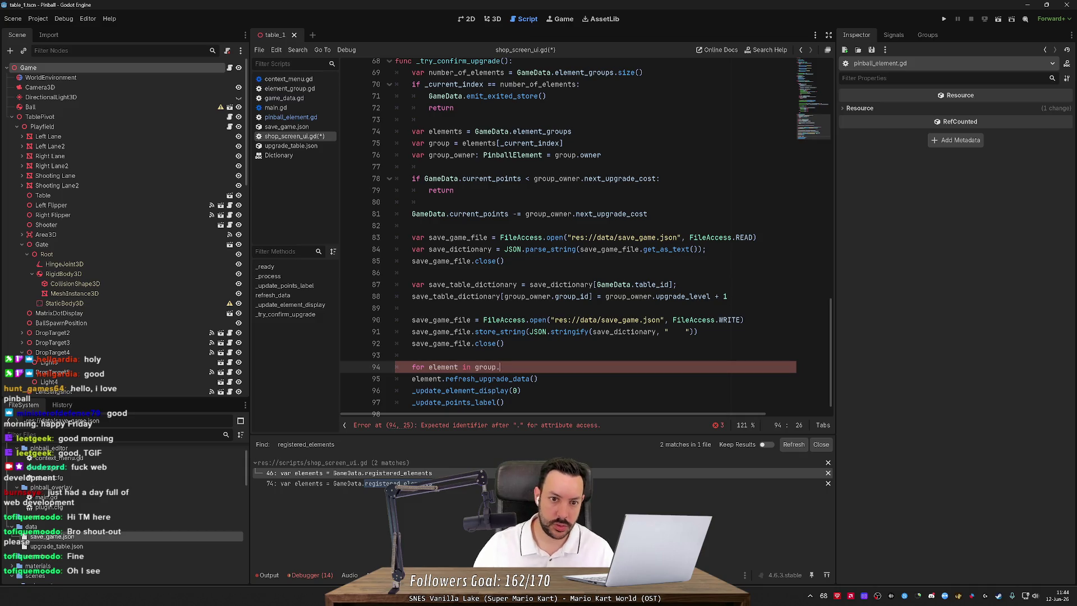
Type group as ElementGroup, loop over group._elements, and indent refresh_upgrade_data inside the loop.
{"action": "left_click", "coordinate": [449, 143]}
{"action": "type", "text": ": ElementGroup"}
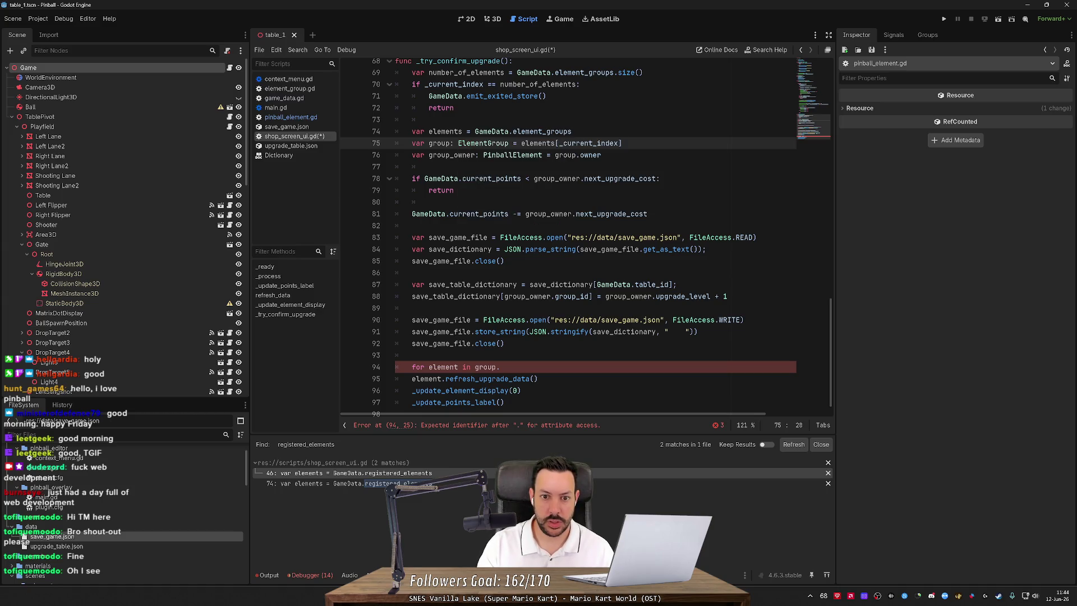
{"action": "left_click", "coordinate": [500, 366]}
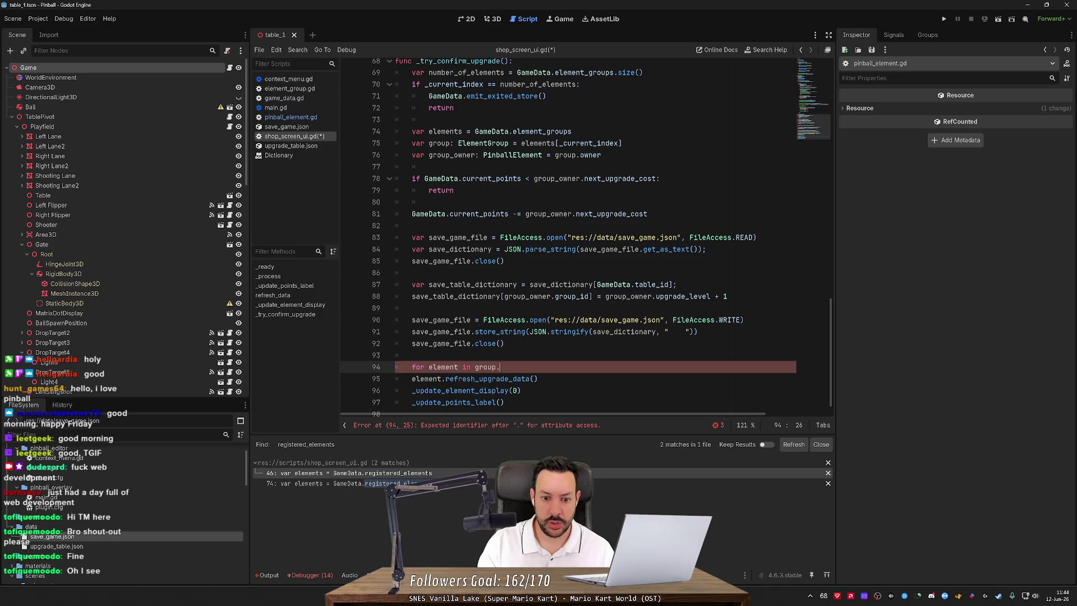
{"action": "key", "text": "ctrl+space"}
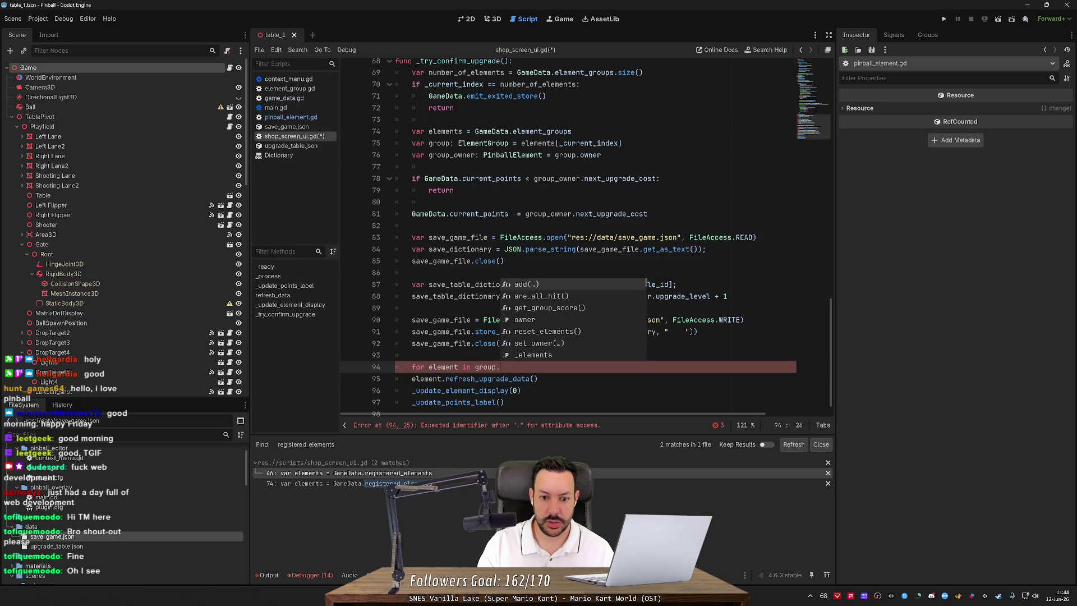
{"action": "type", "text": "_elements"}
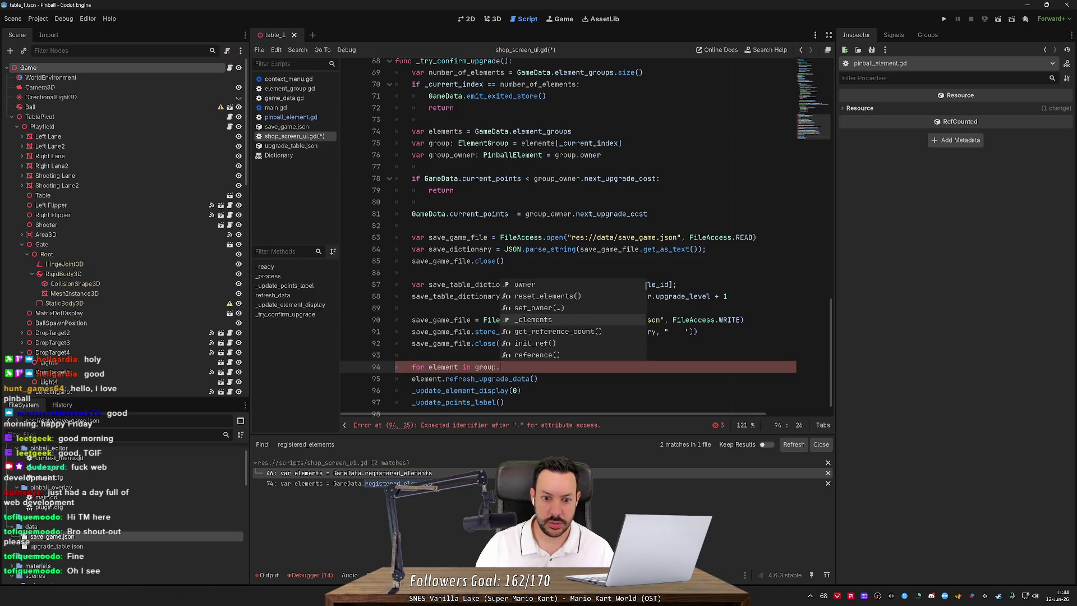
{"action": "type", "text": ":"}
{"action": "key", "text": "Down"}
{"action": "key", "text": "Home"}
{"action": "key", "text": "Tab"}
{"action": "key", "text": "Down"}
{"action": "key", "text": "Return"}
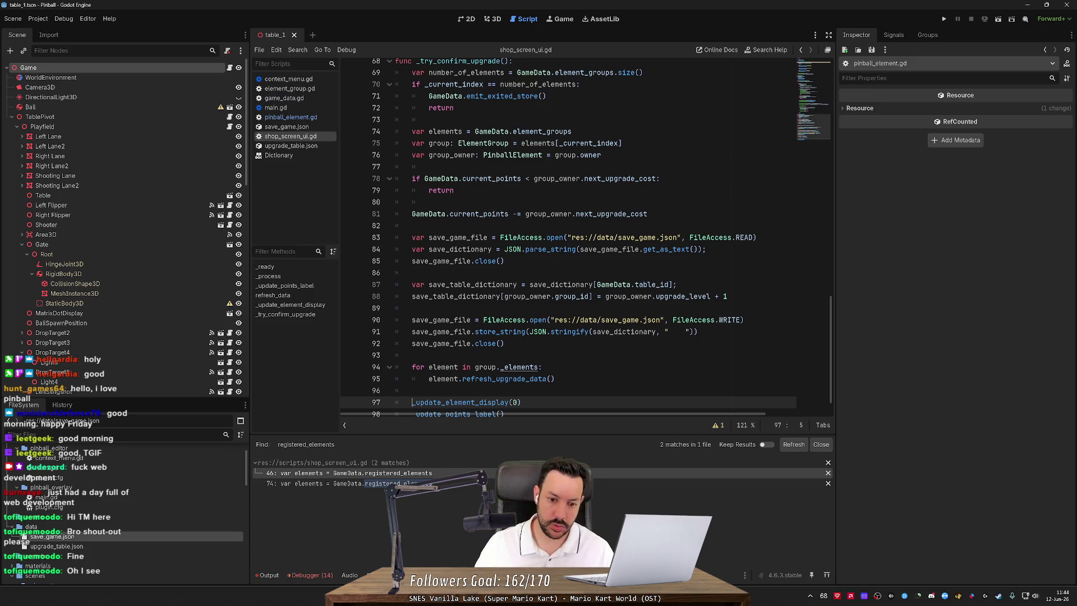
{"action": "left_click", "coordinate": [519, 367], "text": "ctrl"}
Rename _elements to elements throughout element_group.gd, return to shop_screen_ui.gd, and run the game.
{"action": "key", "text": "BackSpace"}
{"action": "key", "text": "Home"}
{"action": "key", "text": "BackSpace"}
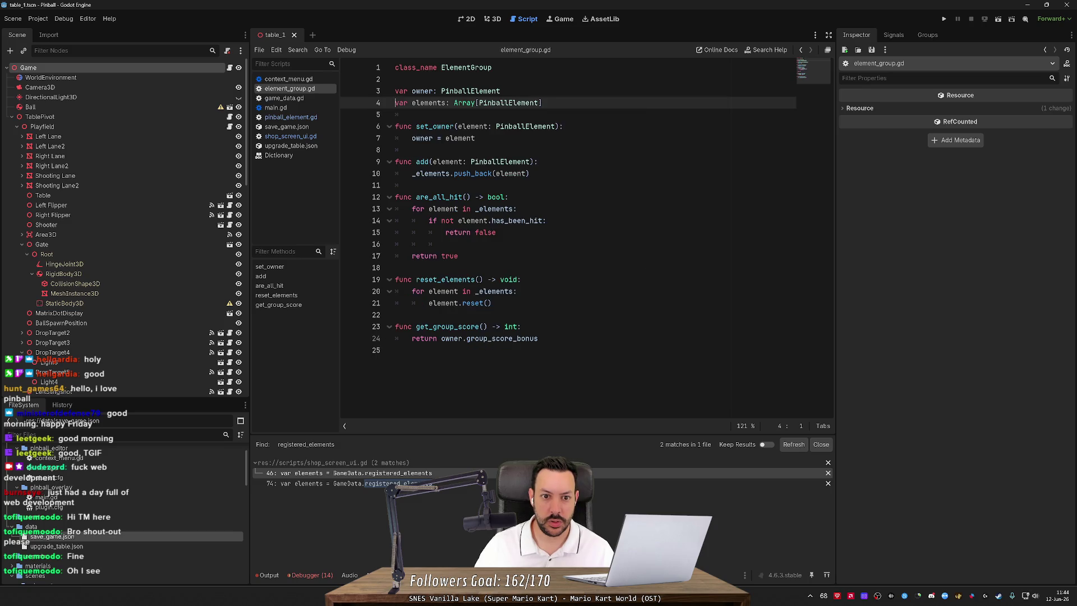
{"action": "double_click", "coordinate": [428, 103]}
{"action": "double_click", "coordinate": [494, 209]}
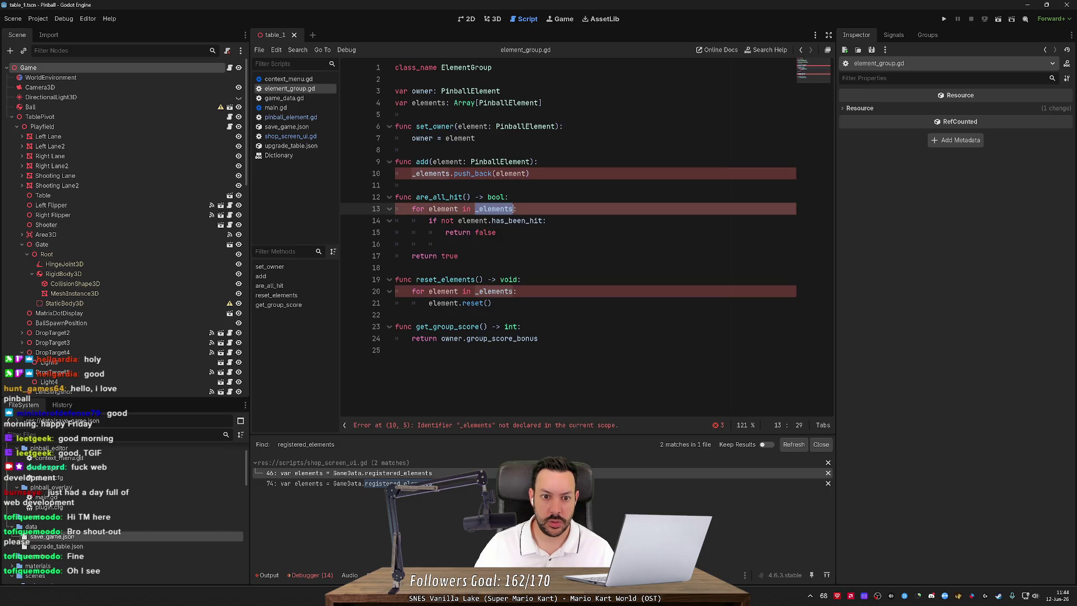
{"action": "key", "text": "ctrl+d"}
{"action": "key", "text": "ctrl+d"}
{"action": "type", "text": "elements"}
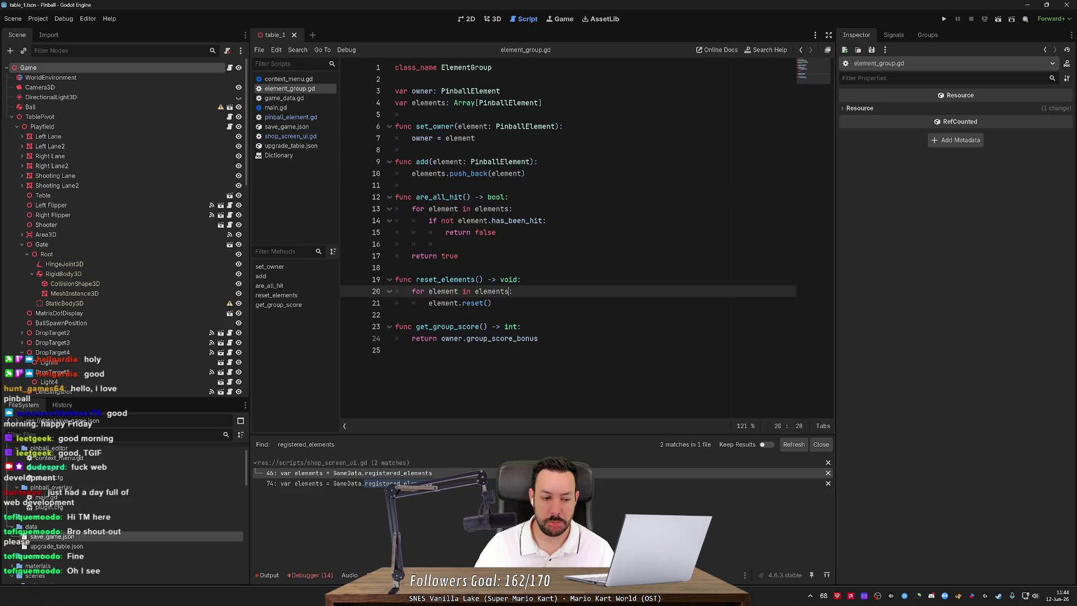
{"action": "left_click", "coordinate": [524, 173]}
{"action": "left_click", "coordinate": [396, 114]}
{"action": "key", "text": "alt+Left"}
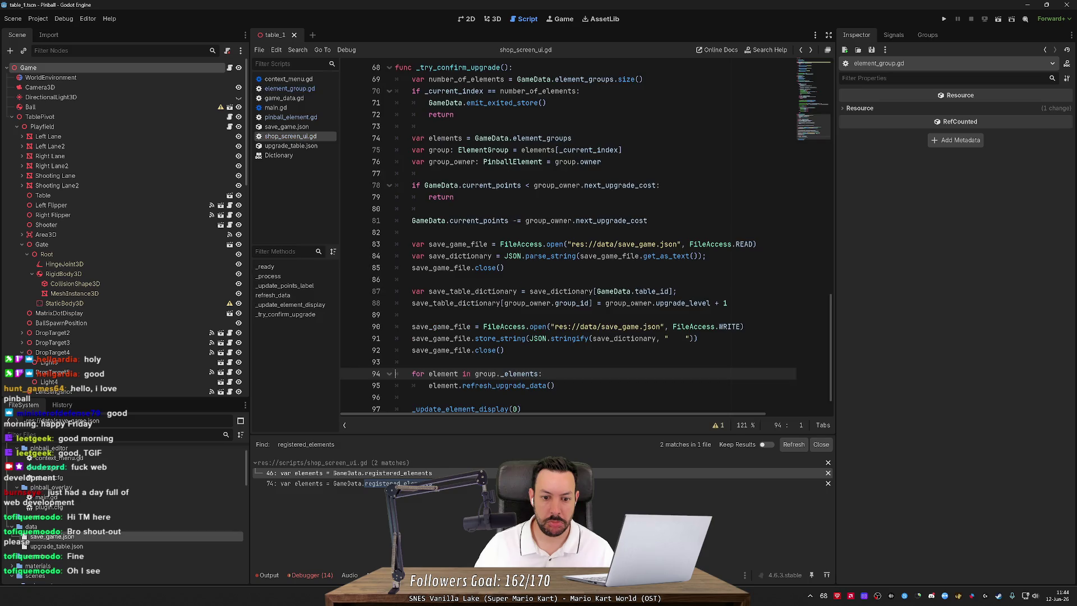
{"action": "left_click", "coordinate": [943, 19]}
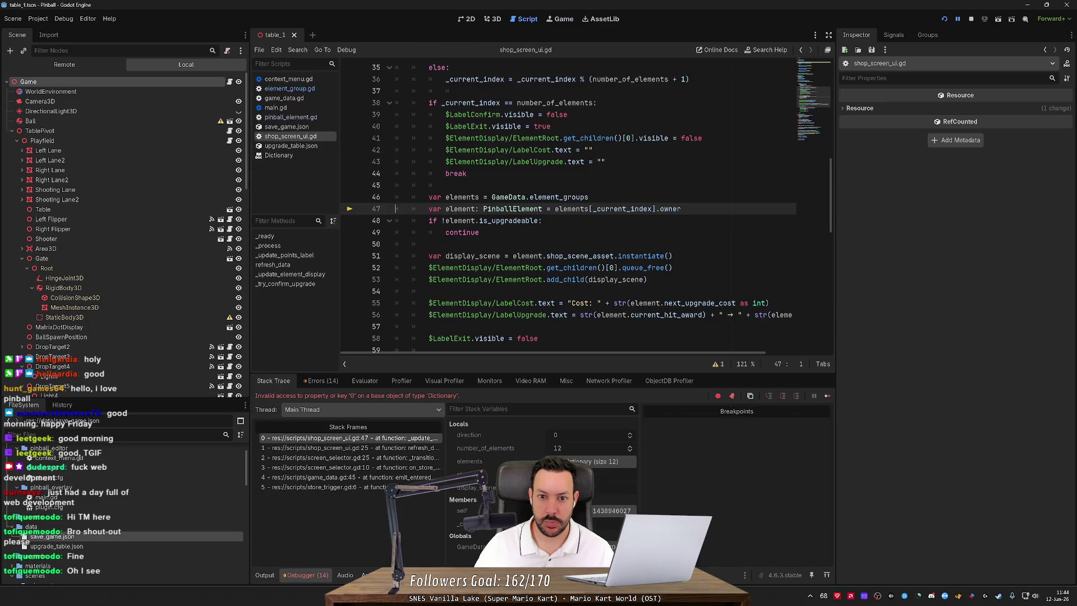
With the debugger halted at line 47 of shop_screen_ui.gd, inspect _current_index to confirm it is 0.
{"action": "left_click", "coordinate": [583, 162]}
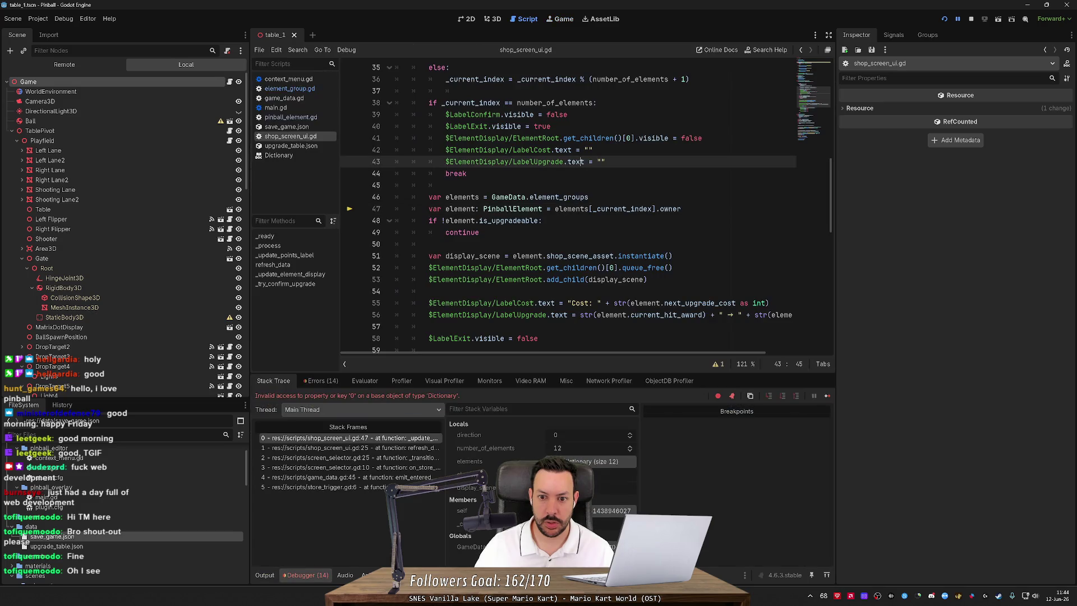
{"action": "mouse_move", "coordinate": [569, 208]}
{"action": "mouse_move", "coordinate": [639, 209]}
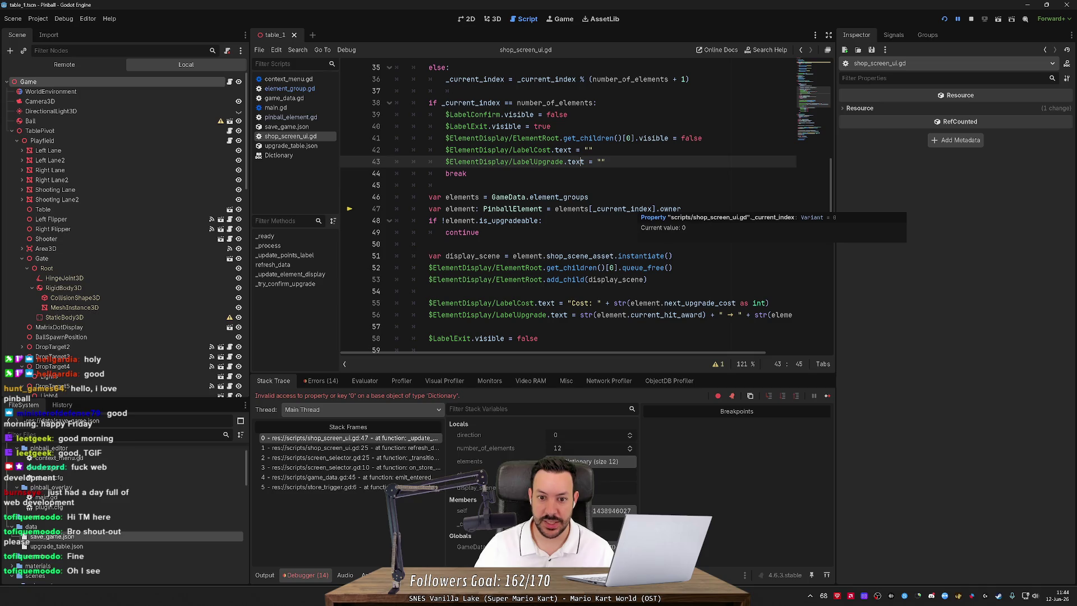
{"action": "double_click", "coordinate": [622, 208]}
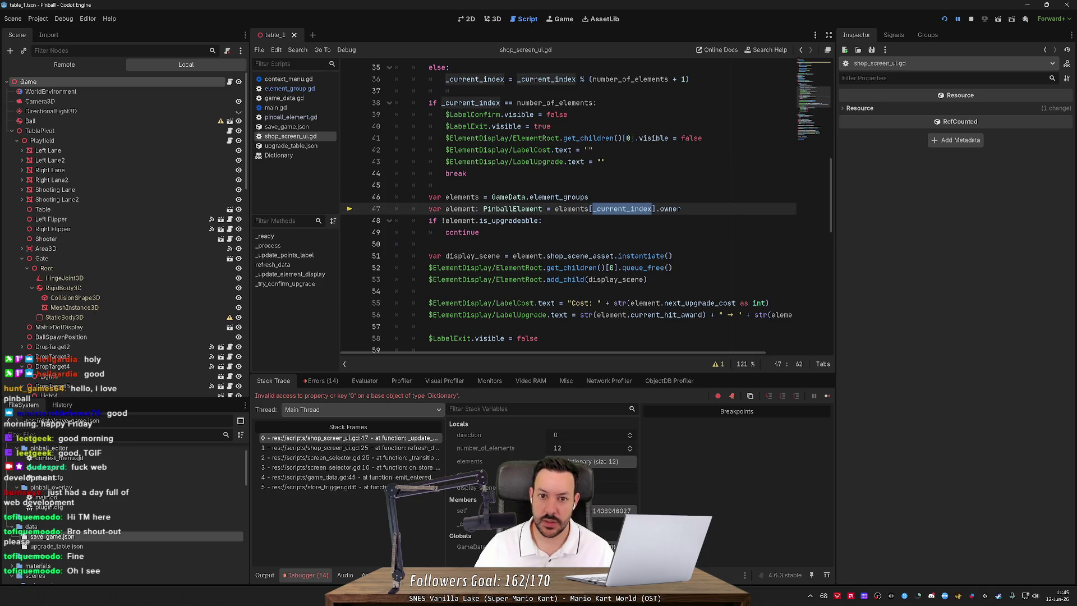
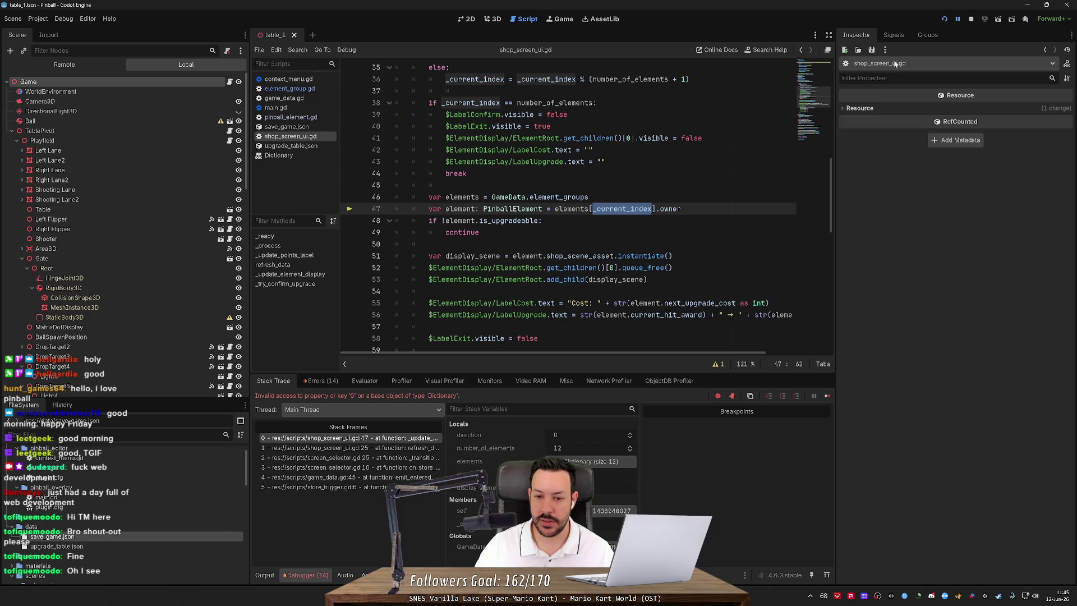
Stop the pinball debug session and return to line 45 of shop_screen_ui.gd's element display loop.
{"action": "left_click", "coordinate": [970, 19]}
{"action": "scroll", "coordinate": [561, 224], "scroll_direction": "down", "scroll_amount": 5}
{"action": "scroll", "coordinate": [583, 208], "scroll_direction": "down", "scroll_amount": 4}
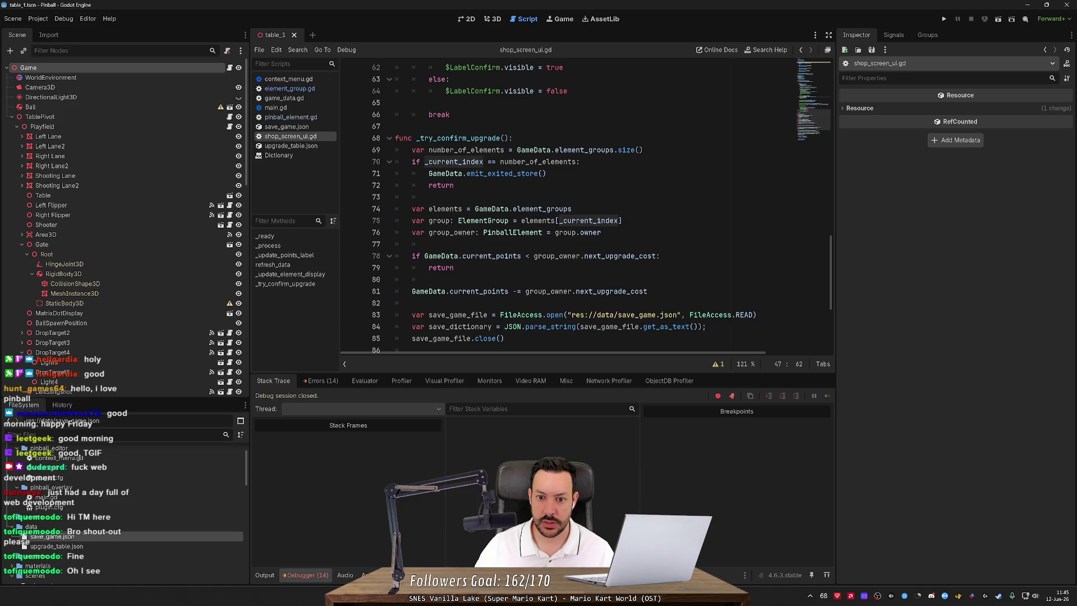
{"action": "scroll", "coordinate": [583, 208], "scroll_direction": "up", "scroll_amount": 12}
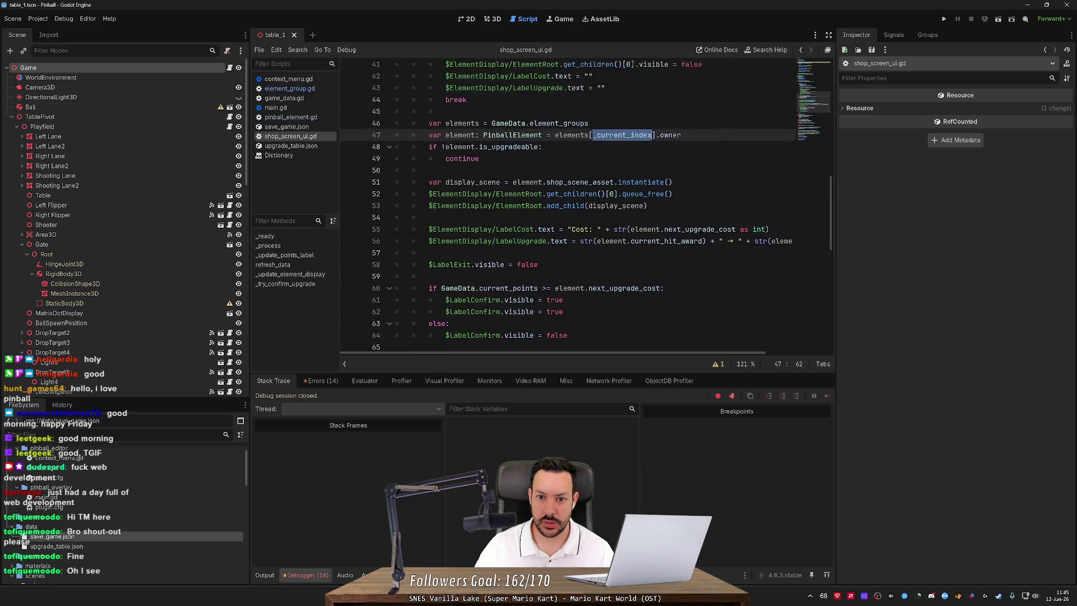
{"action": "scroll", "coordinate": [583, 208], "scroll_direction": "down", "scroll_amount": 2}
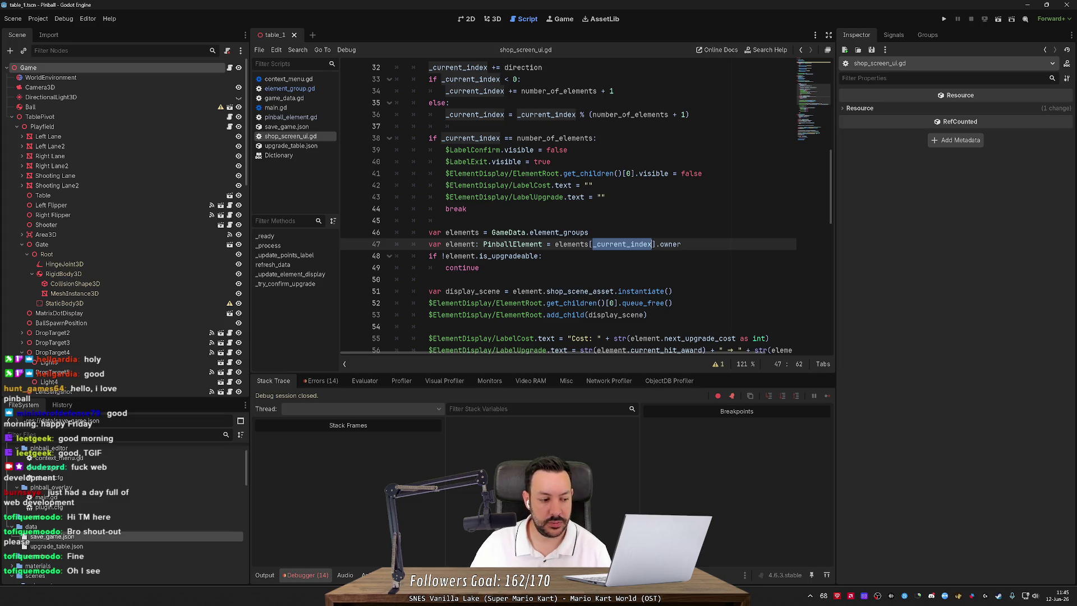
{"action": "scroll", "coordinate": [583, 207], "scroll_direction": "up", "scroll_amount": 4}
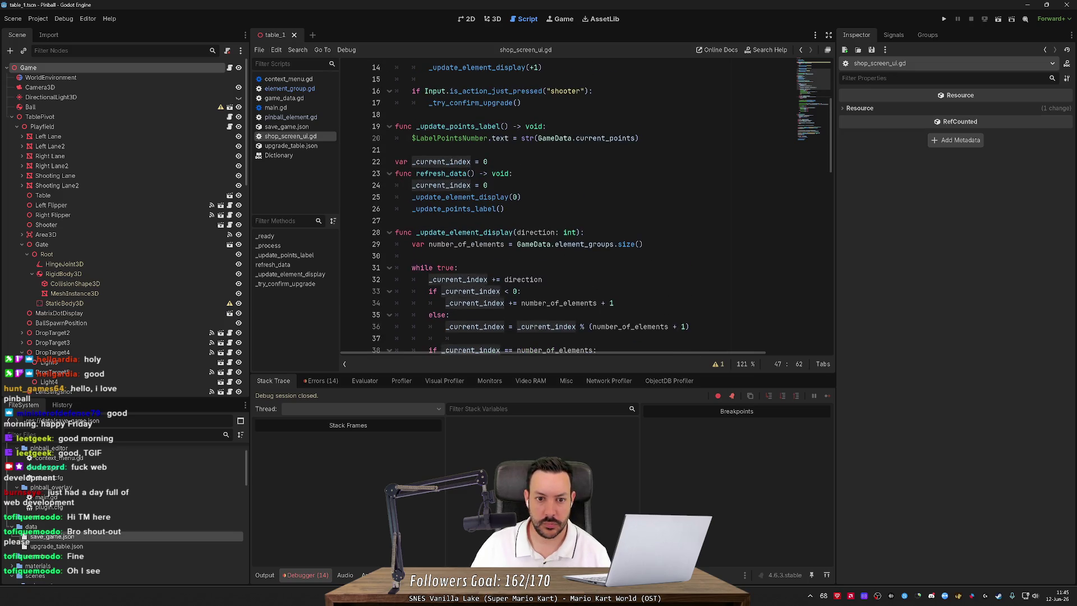
{"action": "scroll", "coordinate": [585, 211], "scroll_direction": "down", "scroll_amount": 7}
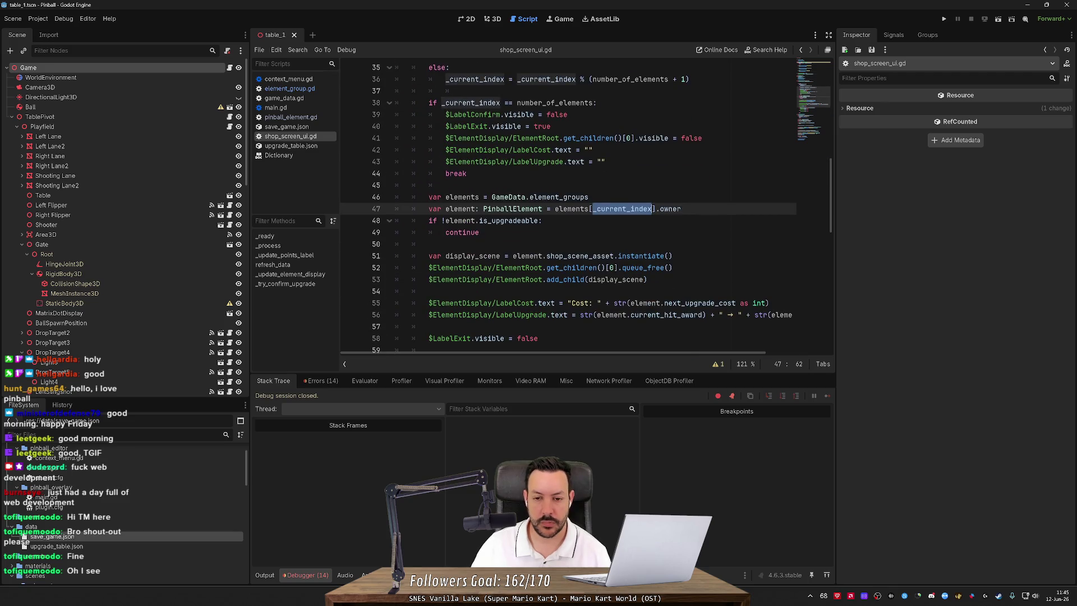
{"action": "left_click", "coordinate": [446, 185]}
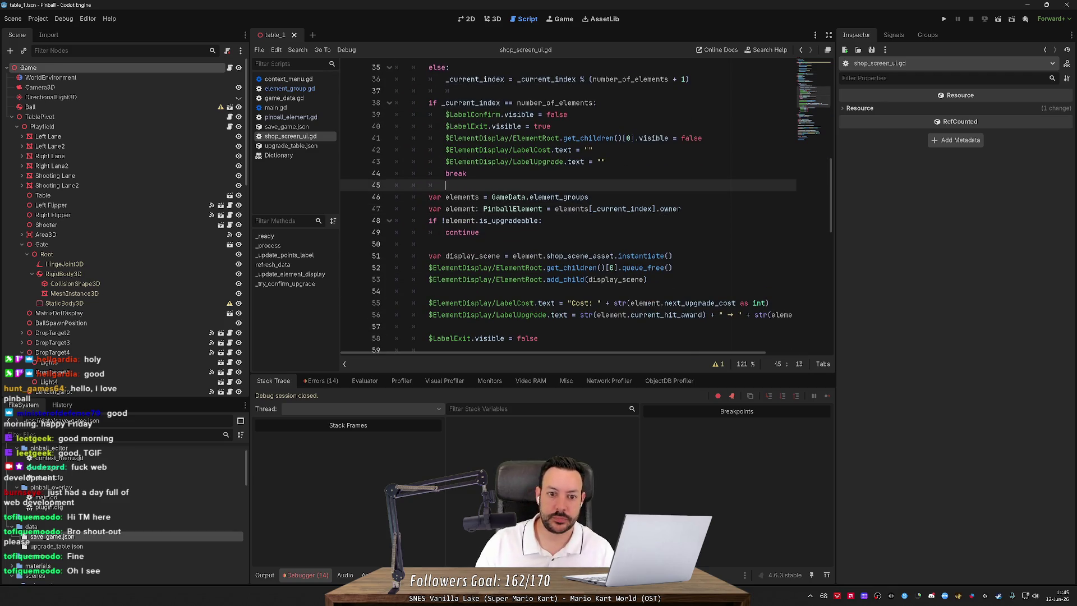
Add the line 'var current_key = elements.keys()[_current_index]' after the elements declaration.
{"action": "key", "text": "Return"}
{"action": "key", "text": "ctrl+z"}
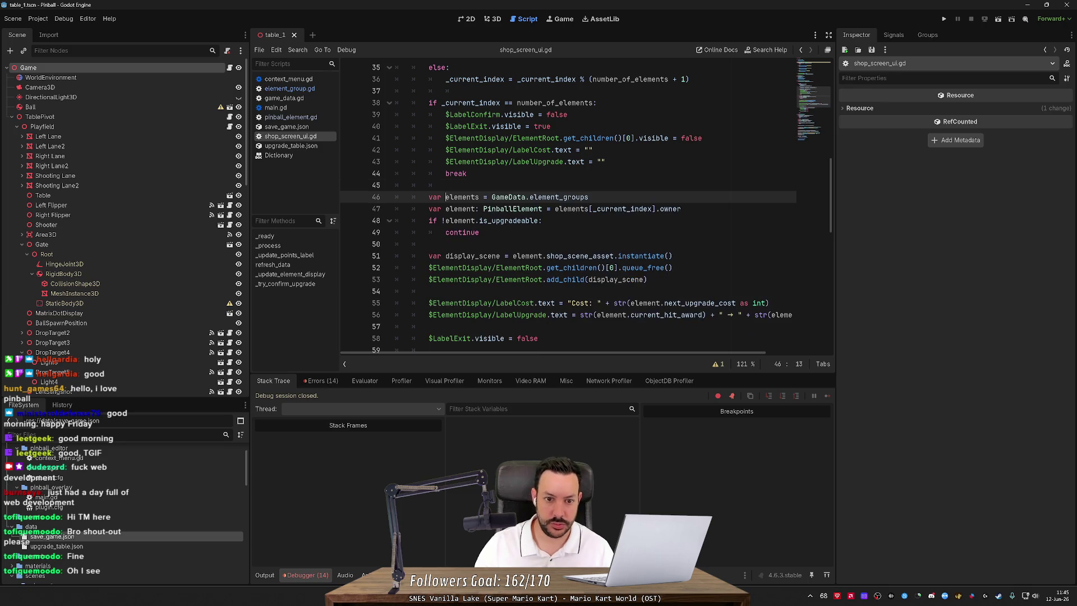
{"action": "key", "text": "Return"}
{"action": "type", "text": "var "}
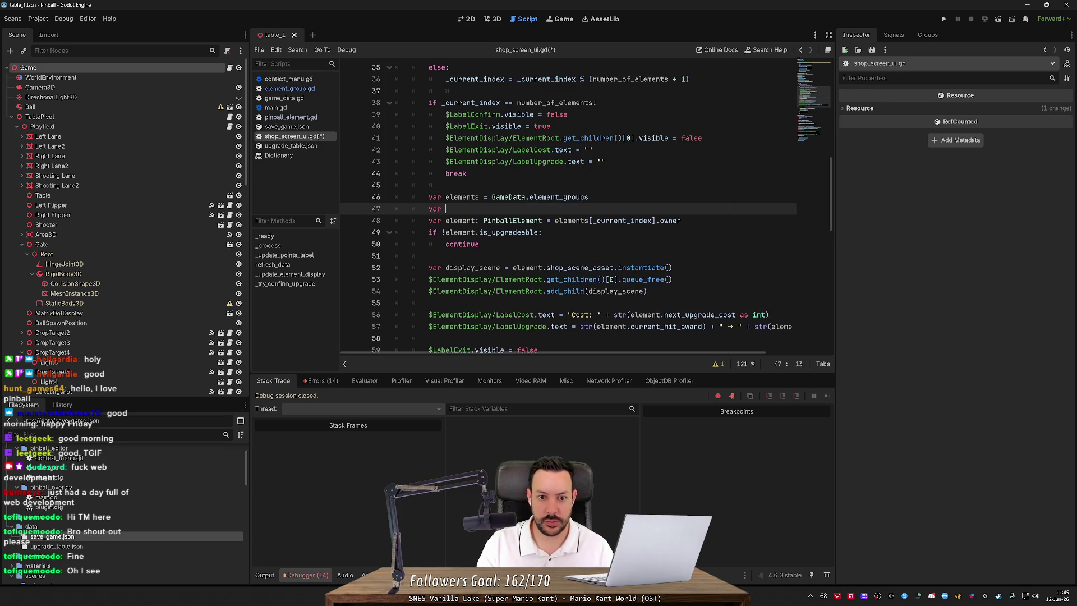
{"action": "type", "text": "keu "}
{"action": "type", "text": " = element."}
{"action": "key", "text": "BackSpace"}
{"action": "type", "text": "s.k"}
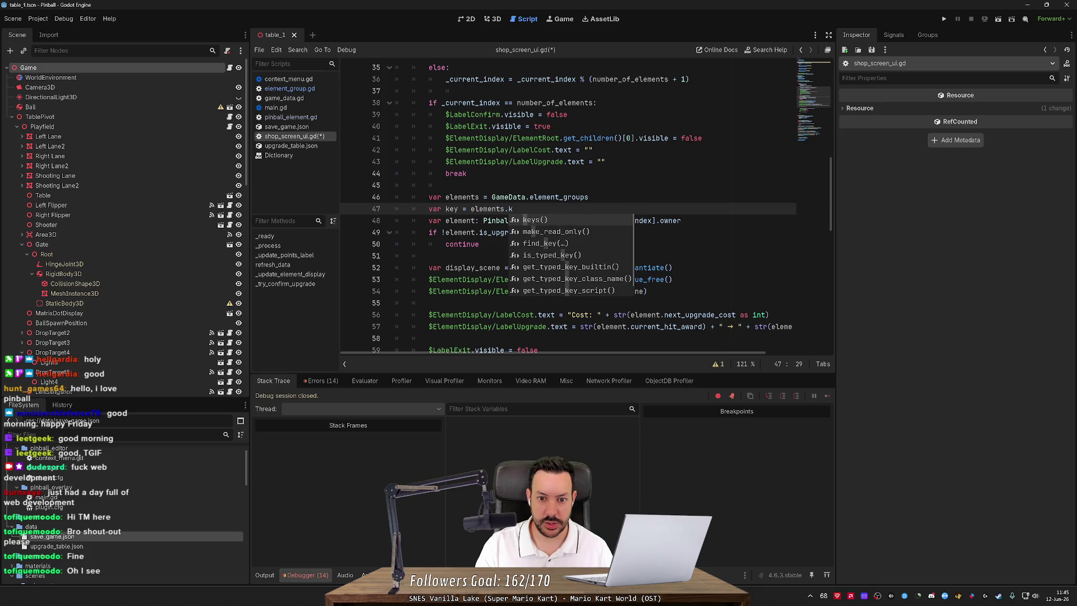
{"action": "key", "text": "Return"}
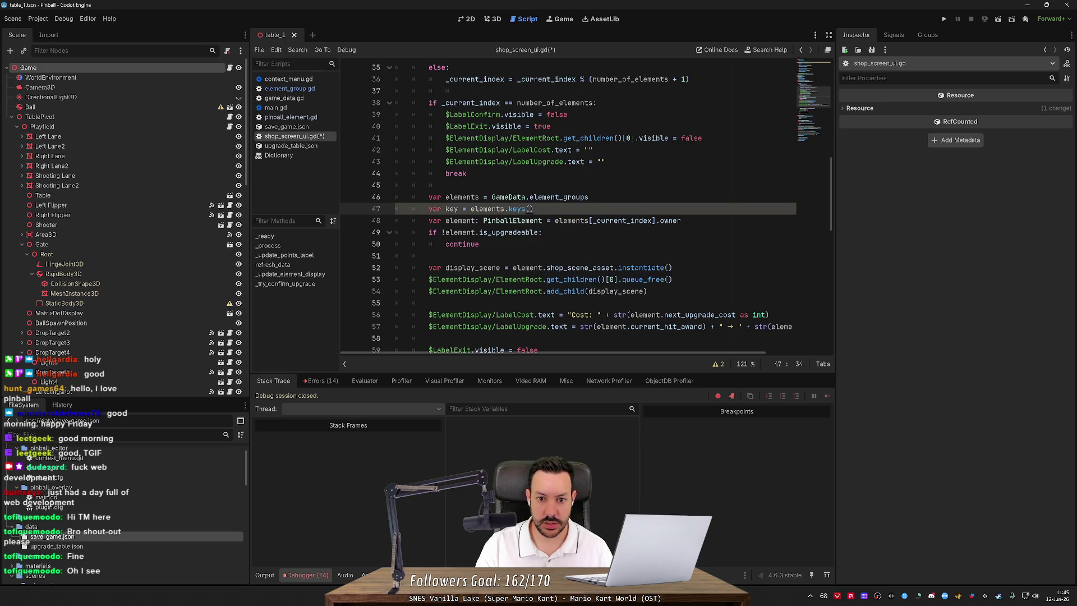
{"action": "type", "text": "["}
{"action": "type", "text": "_current_idne"}
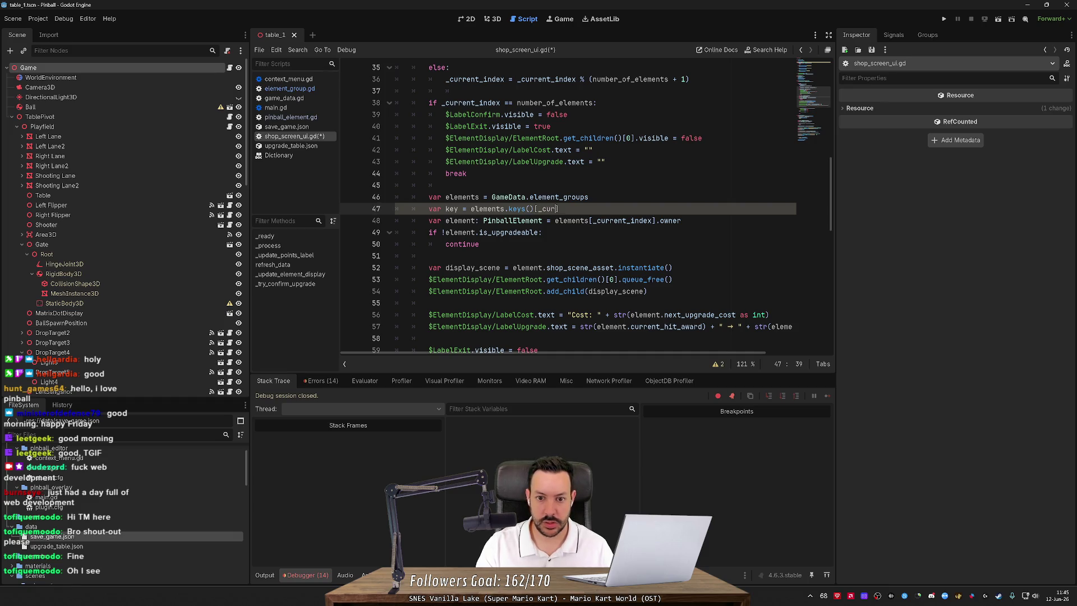
{"action": "key", "text": "BackSpace"}
{"action": "key", "text": "BackSpace"}
{"action": "key", "text": "BackSpace"}
{"action": "type", "text": "dex]"}
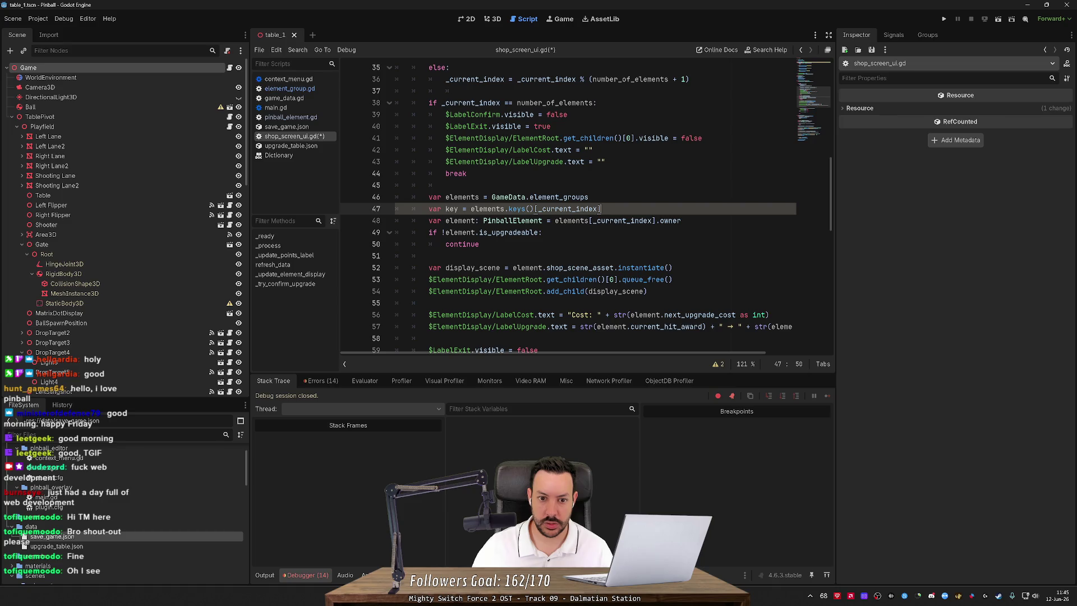
{"action": "type", "text": "current_"}
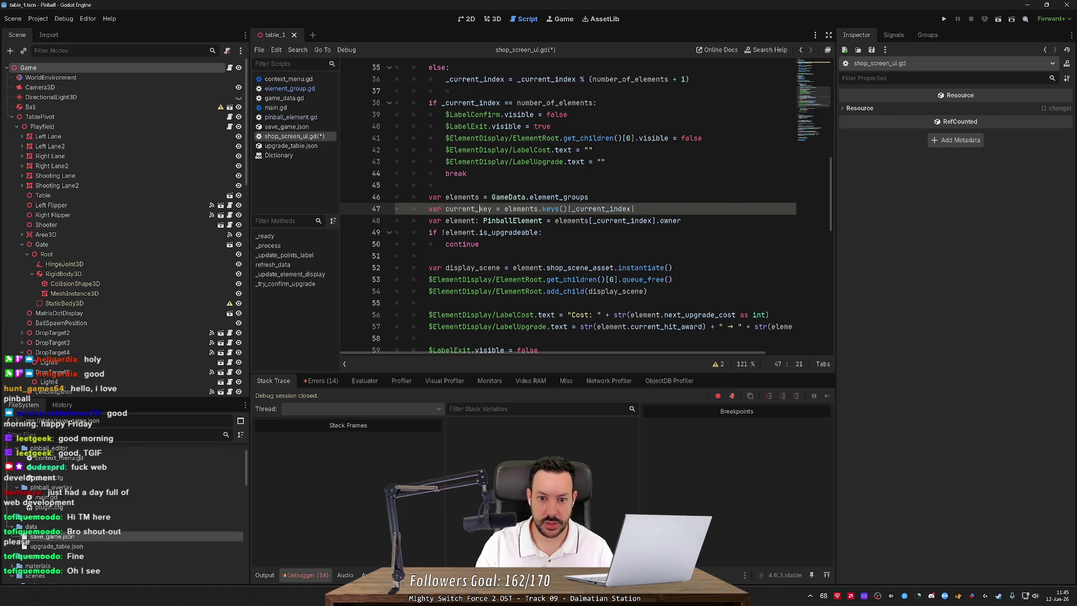
Save, then use current_key instead of _current_index in the elements lookup on line 48.
{"action": "left_click", "coordinate": [589, 197]}
{"action": "key", "text": "ctrl+s"}
{"action": "double_click", "coordinate": [468, 209]}
{"action": "key", "text": "ctrl+c"}
{"action": "double_click", "coordinate": [616, 220]}
{"action": "key", "text": "ctrl+v"}
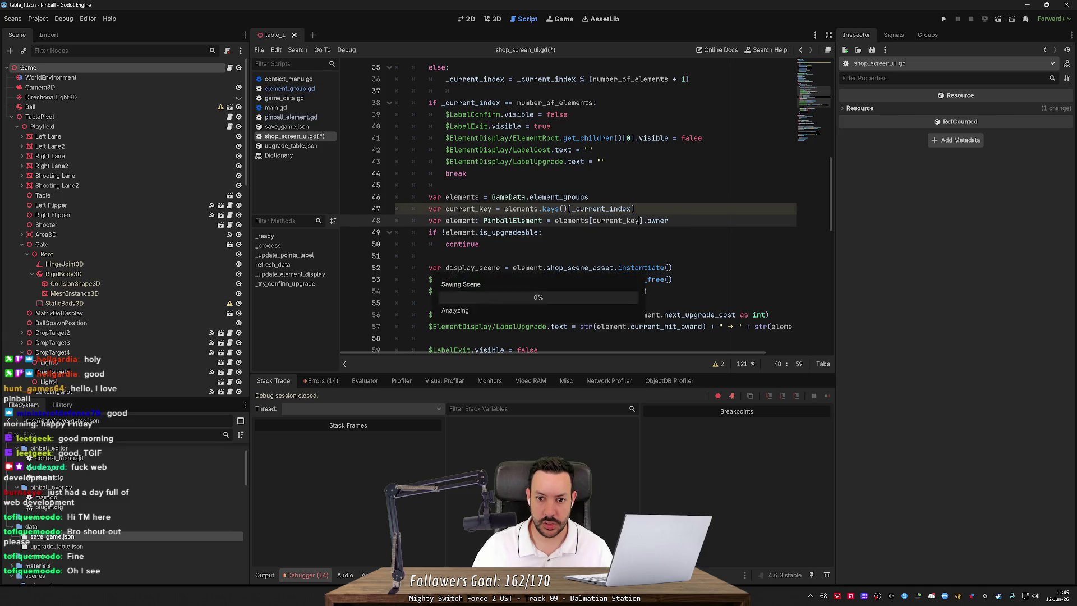
Check the Dictionary keys() documentation and select the two key-lookup lines 47–48.
{"action": "left_click", "coordinate": [480, 244]}
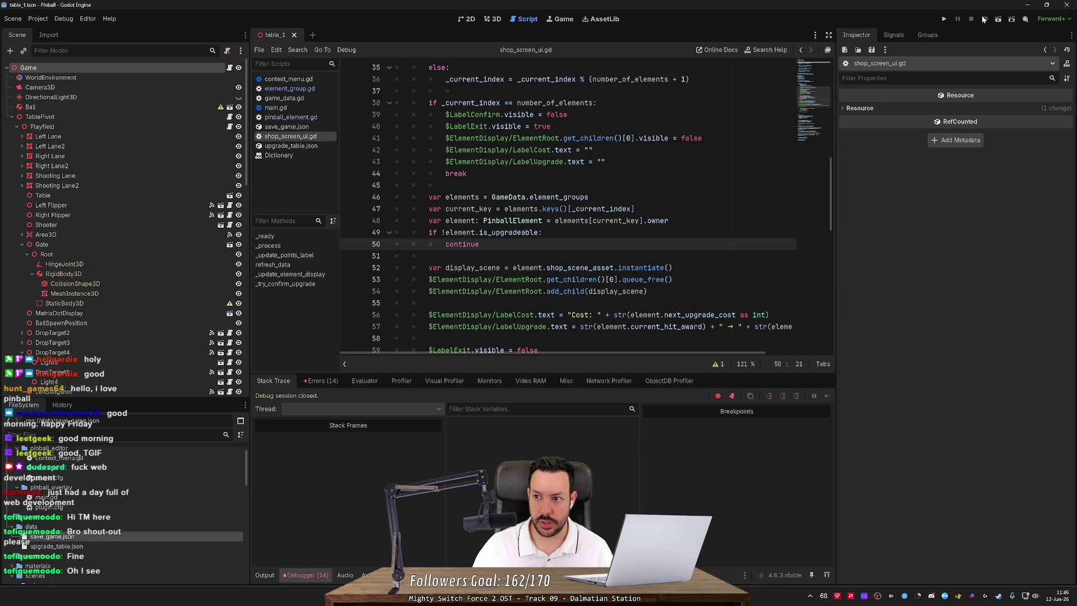
{"action": "left_click", "coordinate": [570, 221]}
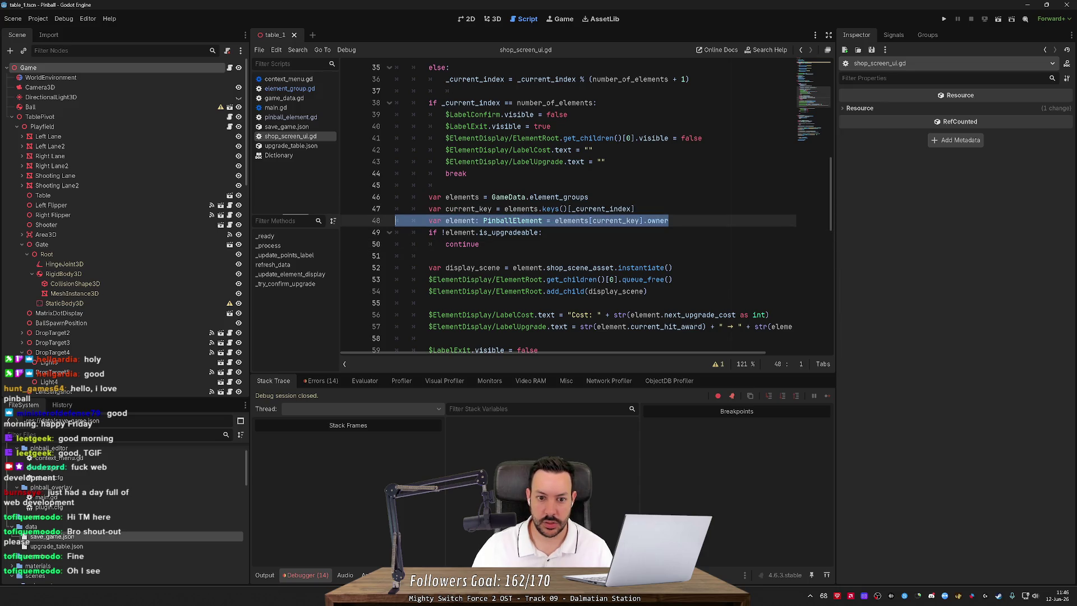
{"action": "key", "text": "shift+Home"}
{"action": "key", "text": "shift+Home"}
{"action": "key", "text": "shift+Up"}
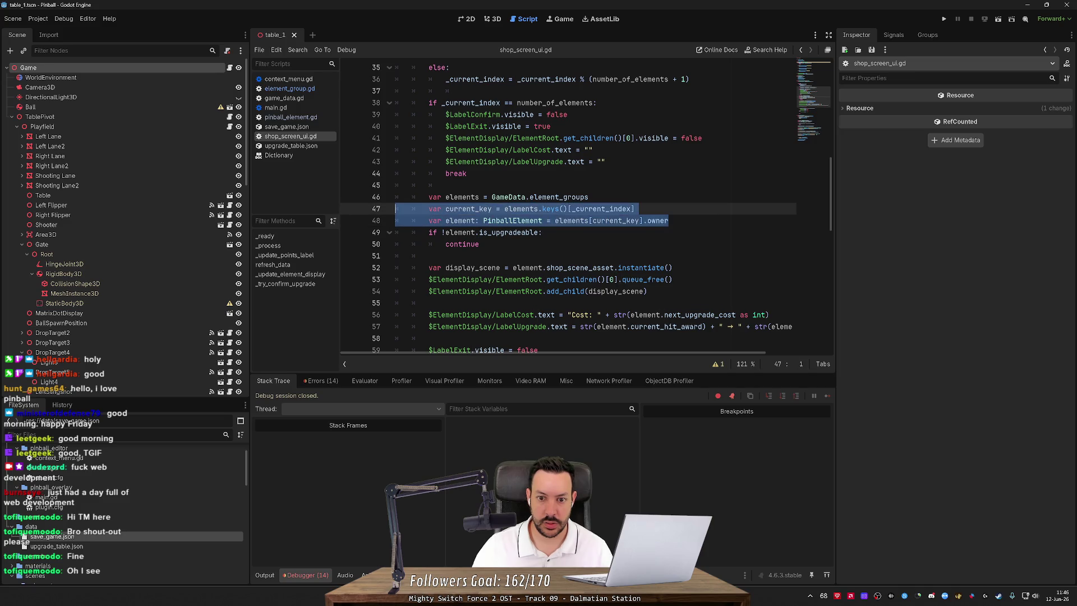
{"action": "double_click", "coordinate": [600, 208]}
{"action": "scroll", "coordinate": [600, 209], "scroll_direction": "down", "scroll_amount": 1}
{"action": "scroll", "coordinate": [553, 140], "scroll_direction": "down", "scroll_amount": 2}
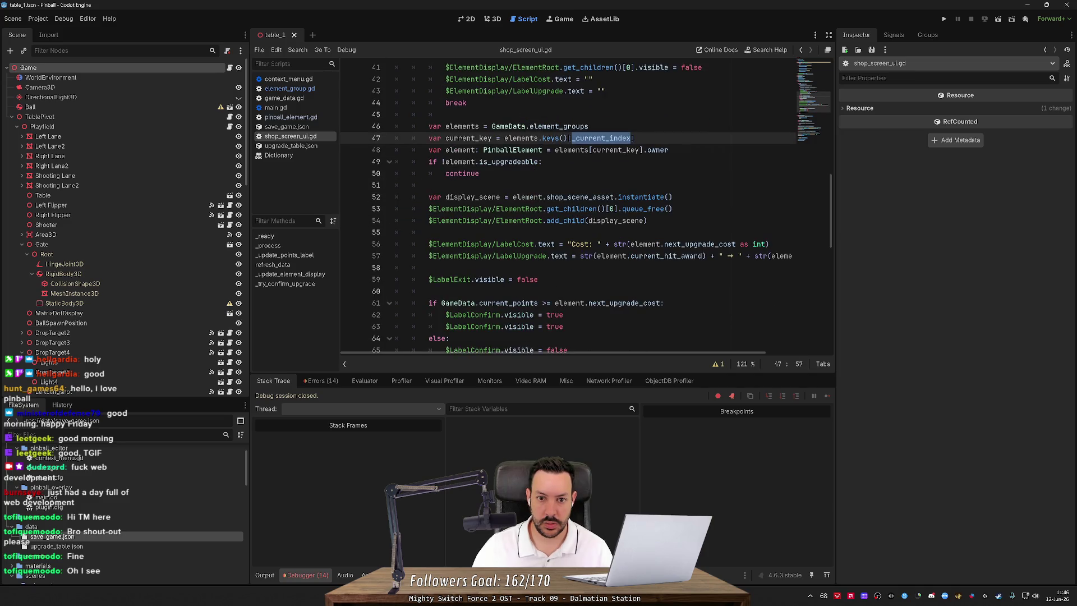
{"action": "left_click", "coordinate": [553, 139], "text": "ctrl"}
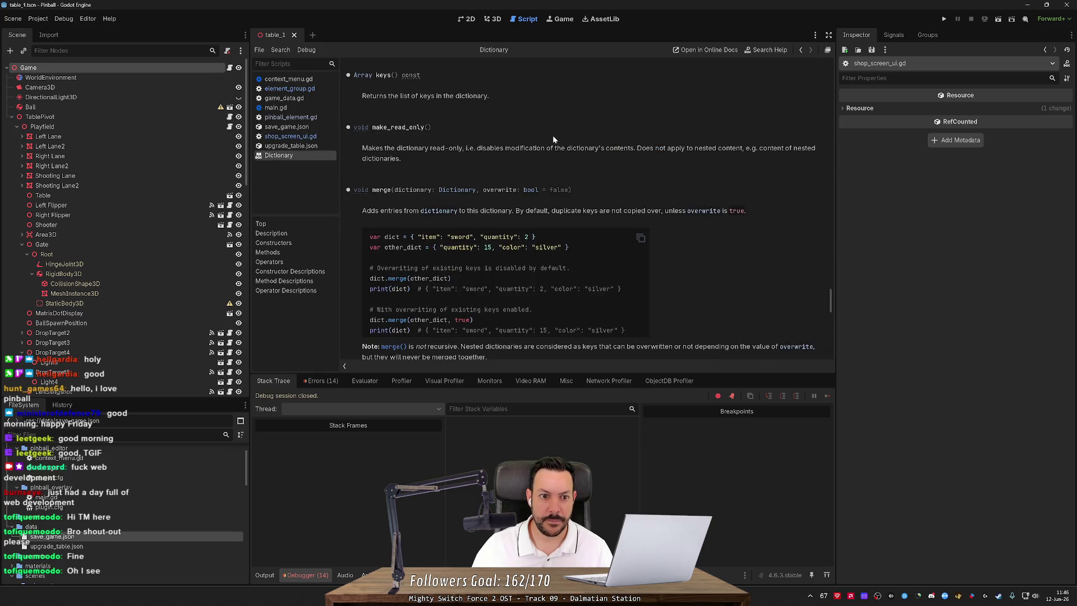
{"action": "key", "text": "alt+Left"}
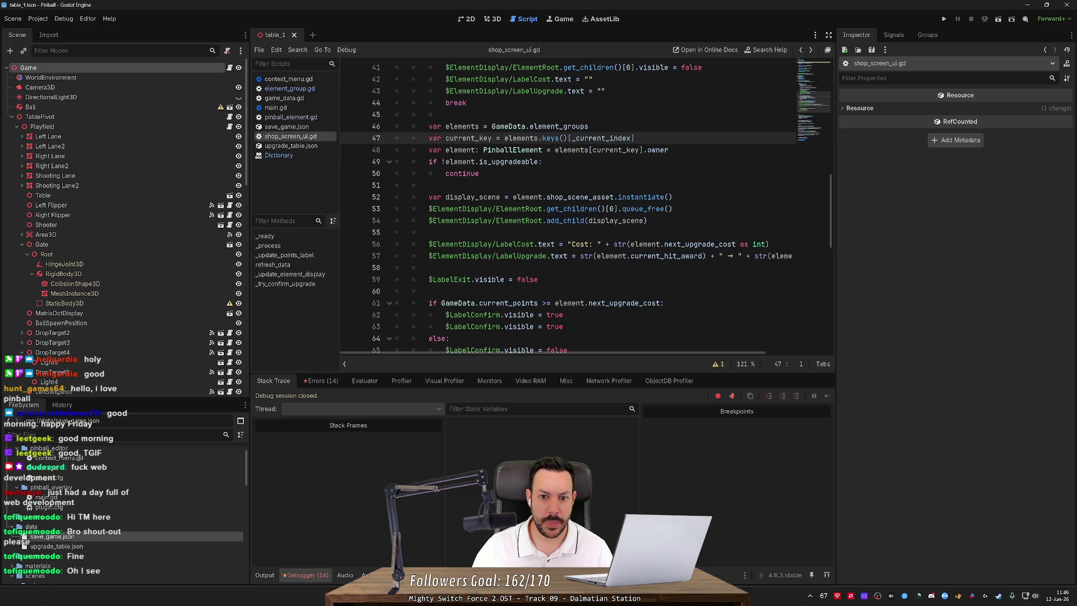
{"action": "left_click_drag", "start_coordinate": [668, 150], "coordinate": [396, 138]}
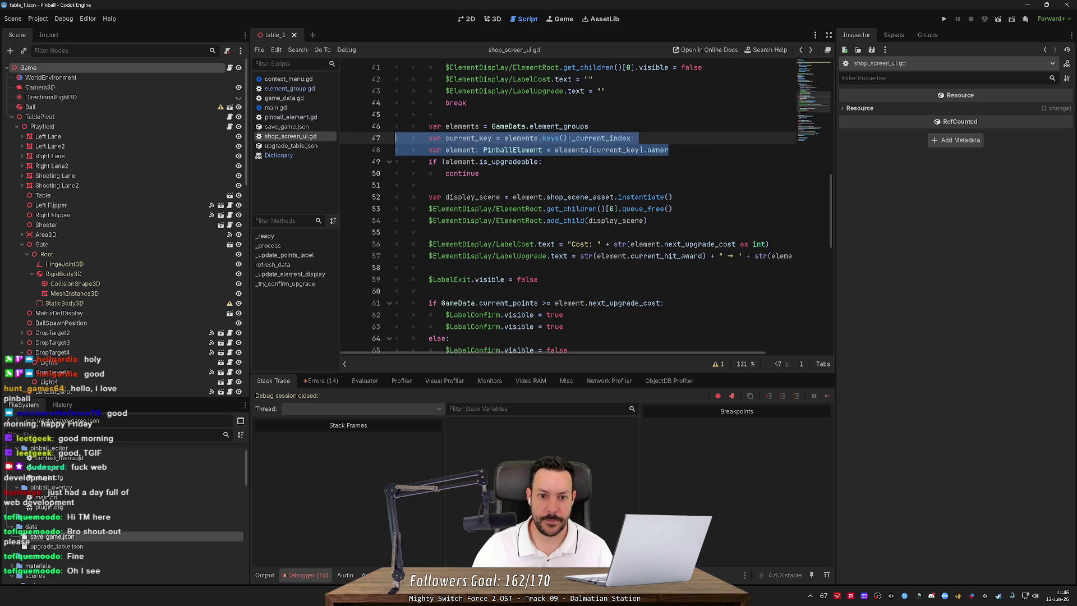
{"action": "double_click", "coordinate": [600, 138]}
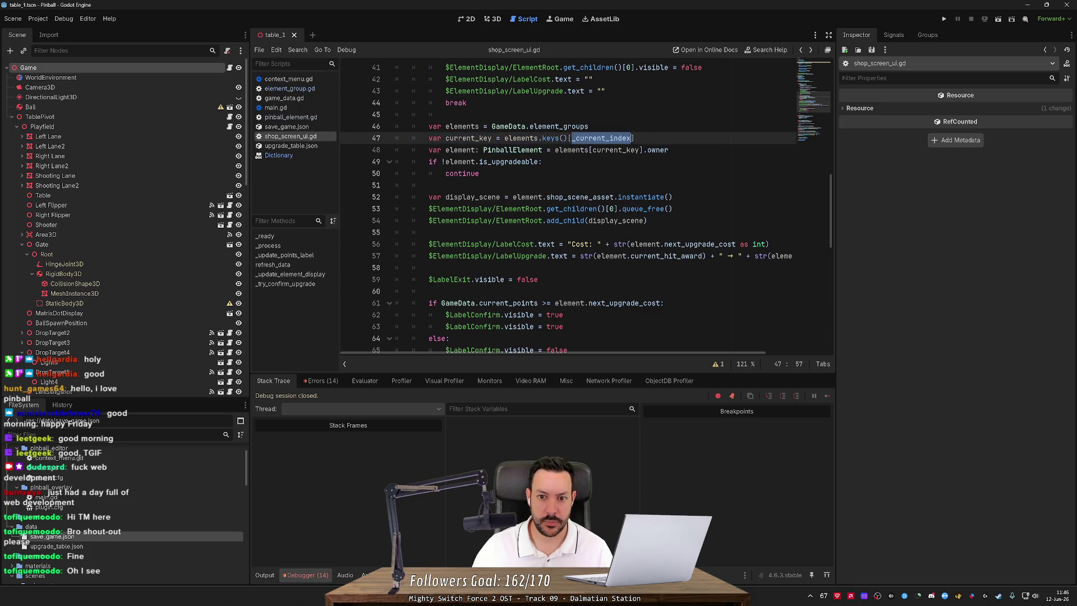
{"action": "scroll", "coordinate": [600, 138], "scroll_direction": "down", "scroll_amount": 5}
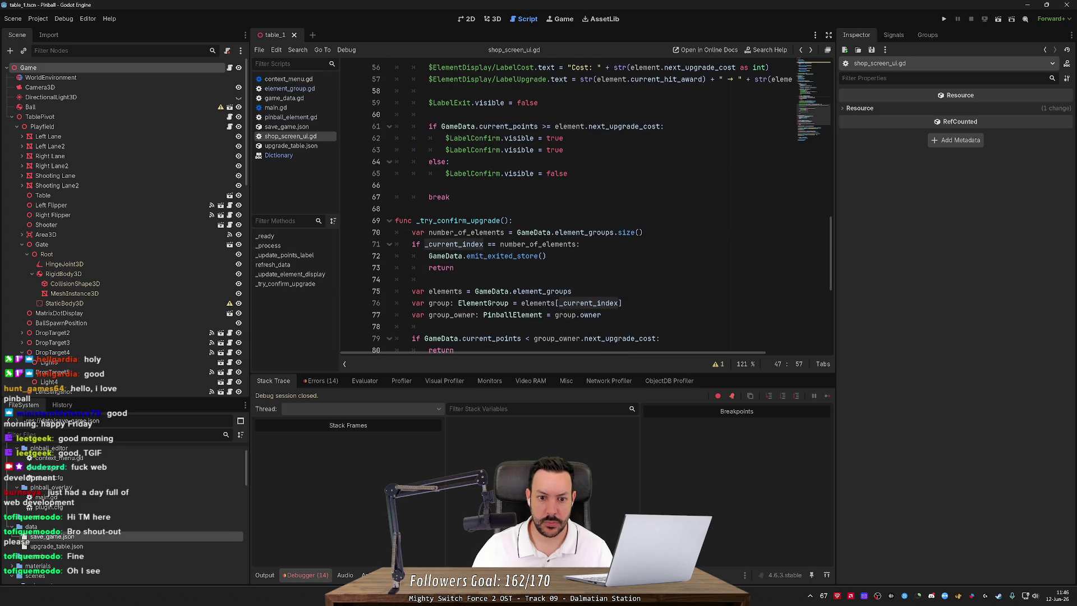
Paste the two key-lookup lines after line 75 in _try_confirm_upgrade and fix their indentation.
{"action": "double_click", "coordinate": [447, 243]}
{"action": "scroll", "coordinate": [447, 244], "scroll_direction": "down", "scroll_amount": 2}
{"action": "left_click", "coordinate": [572, 220]}
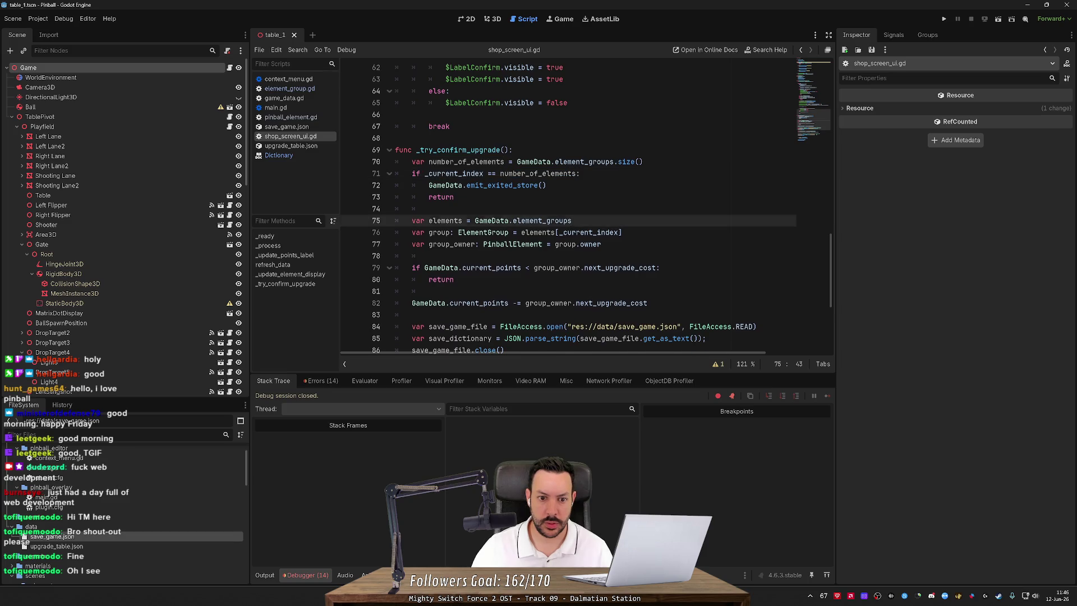
{"action": "key", "text": "Return"}
{"action": "key", "text": "ctrl+v"}
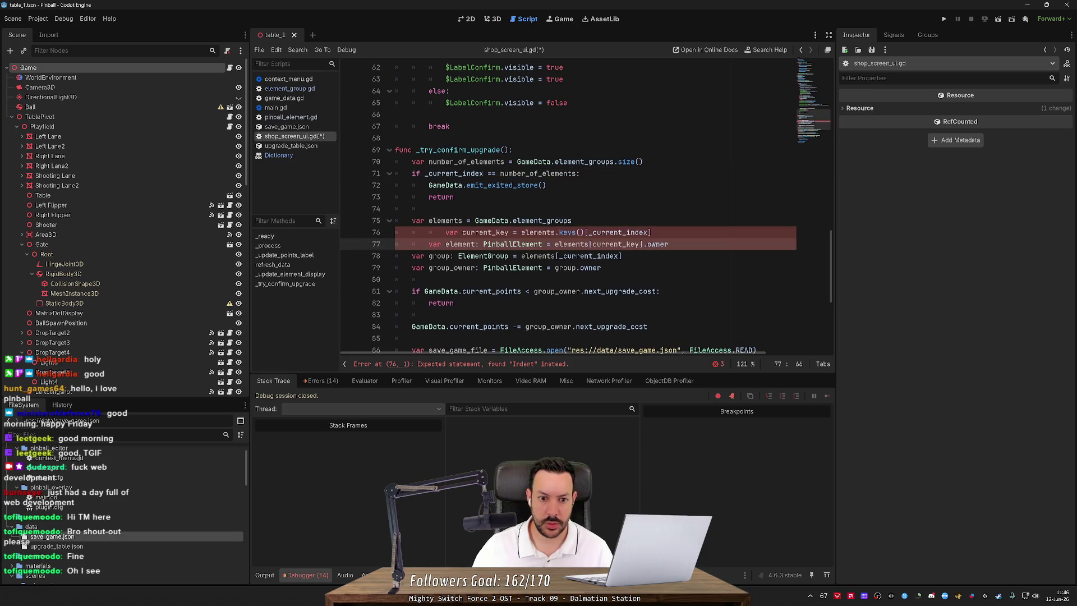
{"action": "key", "text": "Up"}
{"action": "key", "text": "Home"}
{"action": "key", "text": "BackSpace"}
{"action": "key", "text": "BackSpace"}
{"action": "key", "text": "Down"}
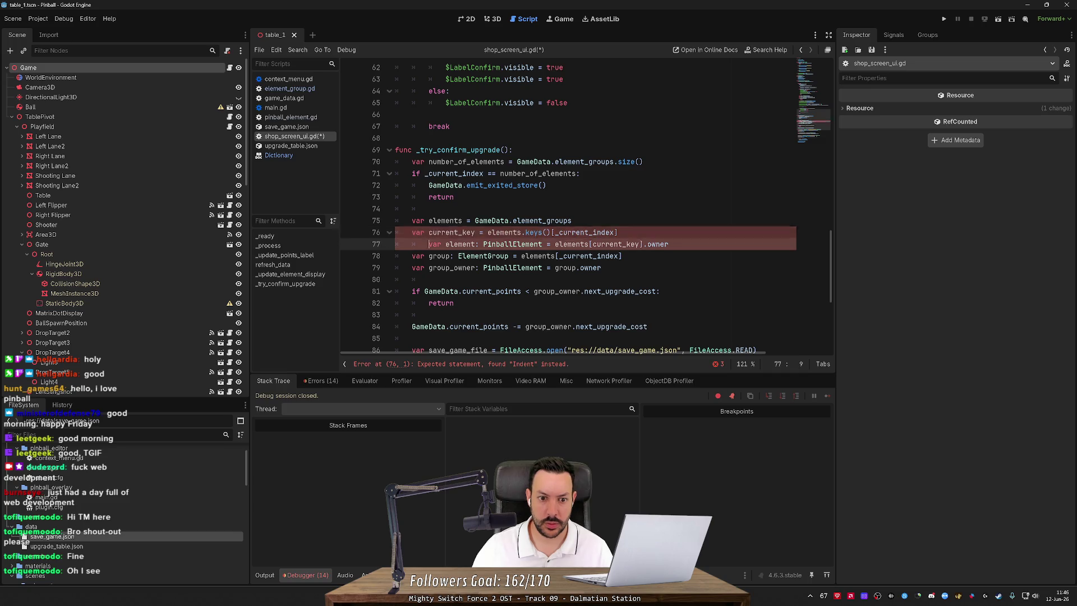
{"action": "key", "text": "Home"}
{"action": "key", "text": "BackSpace"}
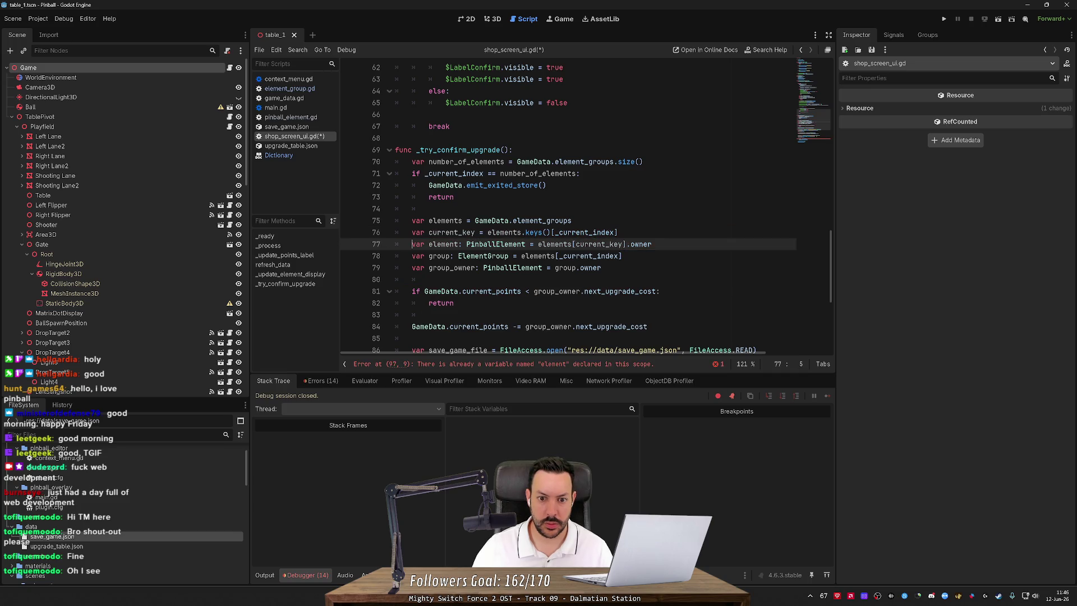
Use current_key in the owner lookup on line 78 and delete the redundant element line.
{"action": "left_click", "coordinate": [544, 232]}
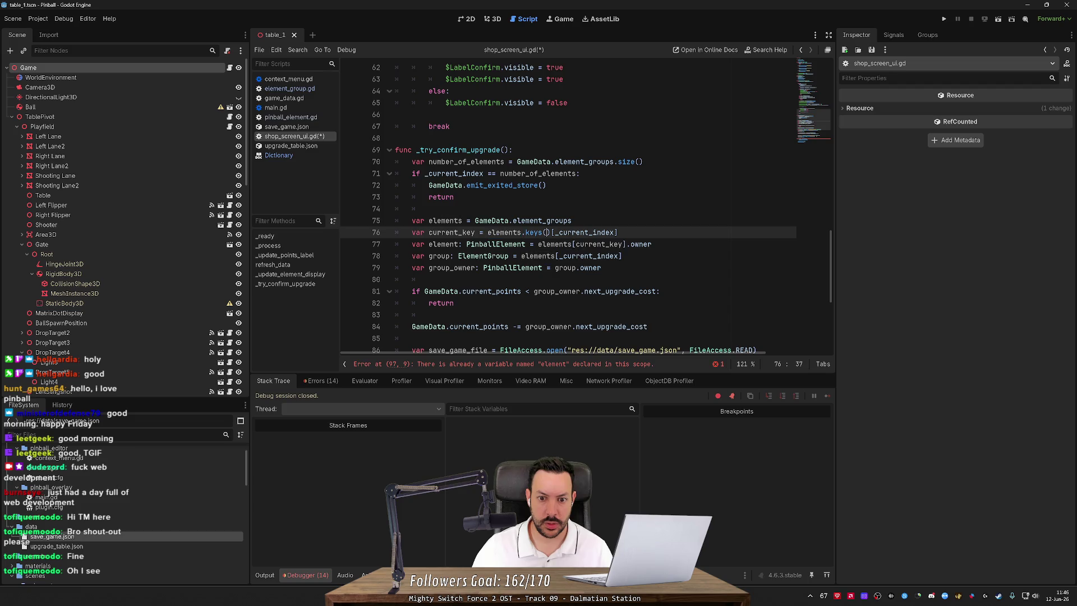
{"action": "double_click", "coordinate": [452, 233]}
{"action": "key", "text": "ctrl+c"}
{"action": "double_click", "coordinate": [589, 255]}
{"action": "key", "text": "ctrl+v"}
{"action": "left_click", "coordinate": [651, 244]}
{"action": "key", "text": "shift+Up"}
{"action": "key", "text": "BackSpace"}
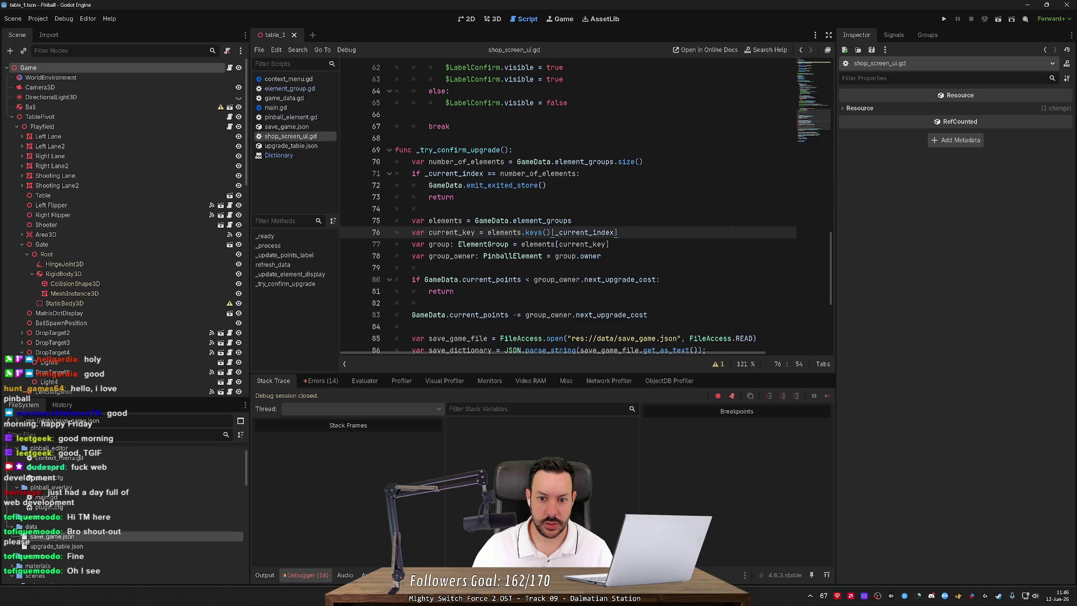
Select the four group lookup lines 75–78, from GameData.element_groups to group_owner.
{"action": "left_click_drag", "start_coordinate": [601, 256], "coordinate": [396, 232]}
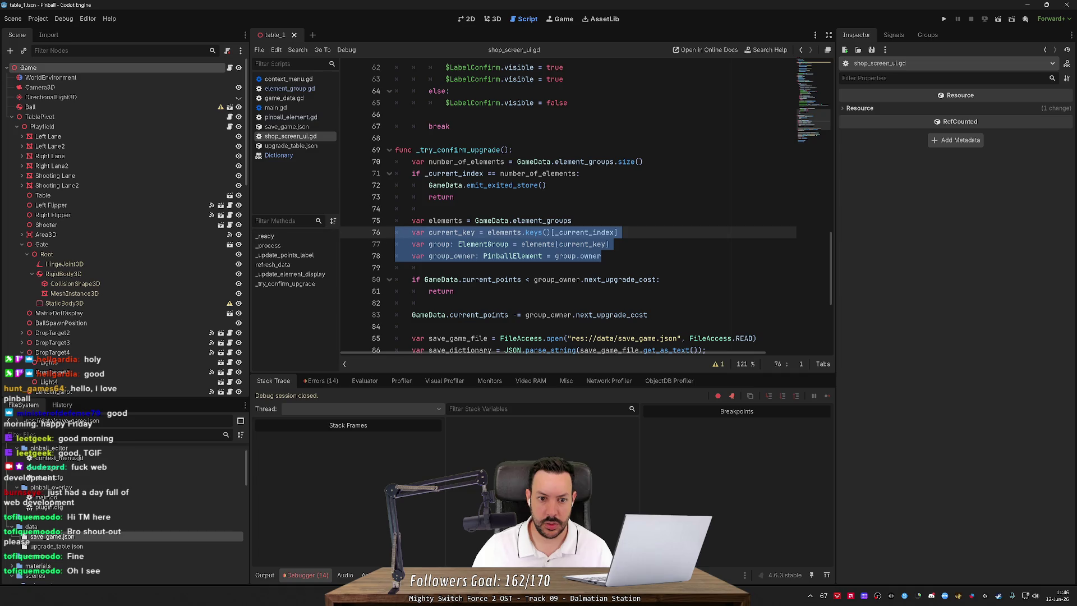
{"action": "key", "text": "shift+Down"}
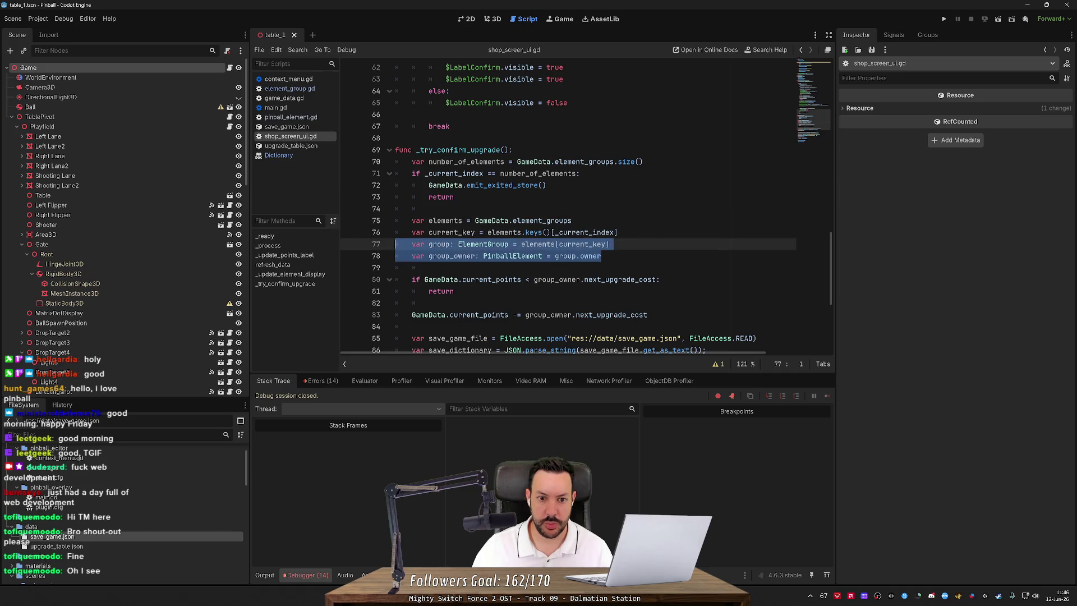
{"action": "key", "text": "shift+Up"}
{"action": "key", "text": "shift+Up"}
{"action": "key", "text": "Right"}
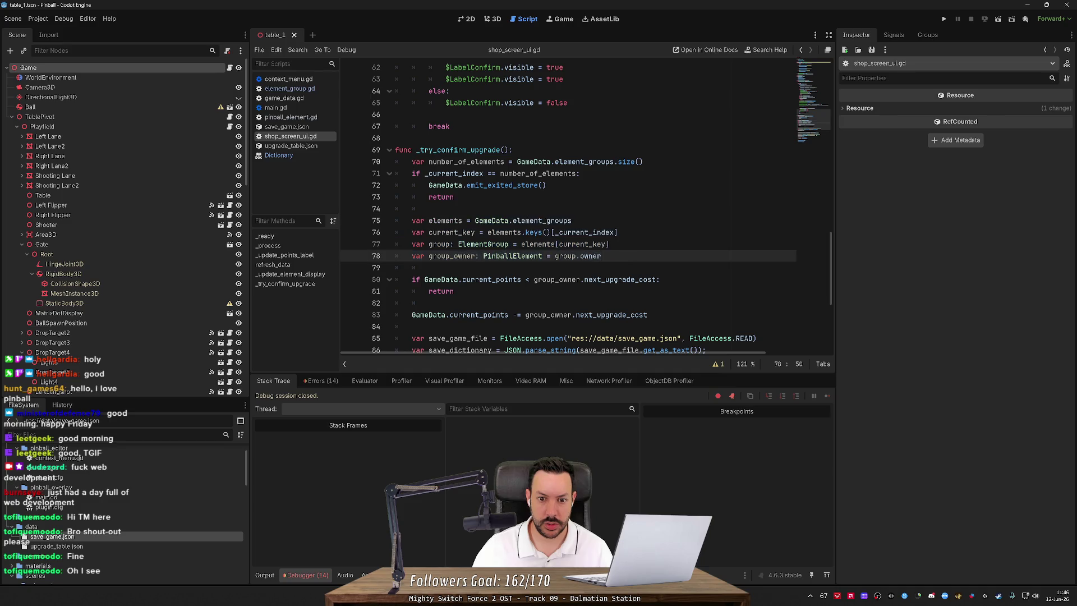
{"action": "double_click", "coordinate": [491, 220]}
{"action": "key", "text": "shift+End"}
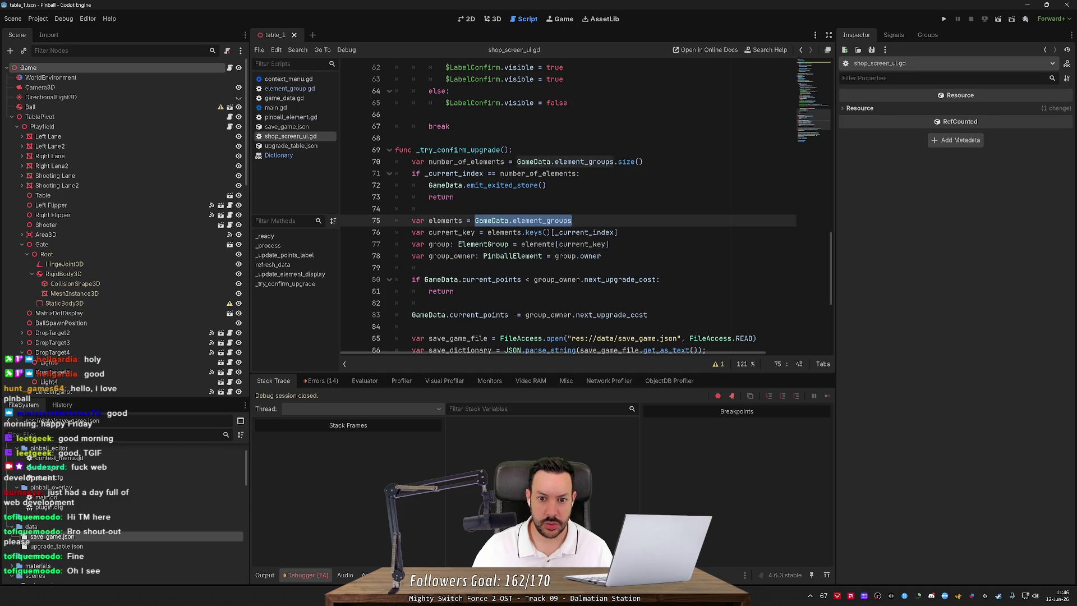
{"action": "left_click_drag", "start_coordinate": [603, 256], "coordinate": [393, 220]}
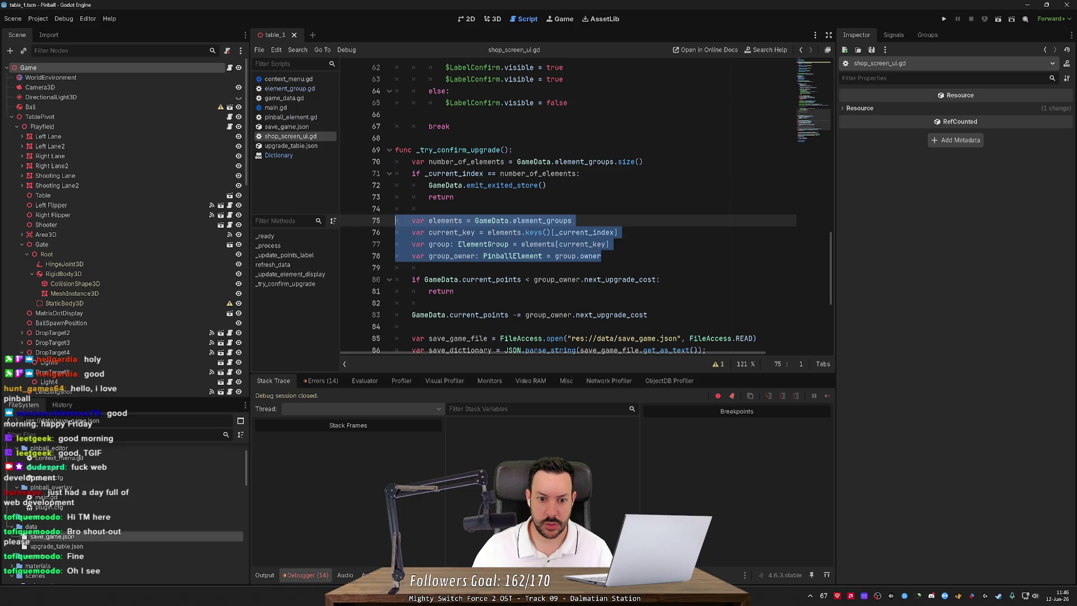
{"action": "scroll", "coordinate": [586, 207], "scroll_direction": "down", "scroll_amount": 5}
{"action": "scroll", "coordinate": [567, 211], "scroll_direction": "up", "scroll_amount": 14}
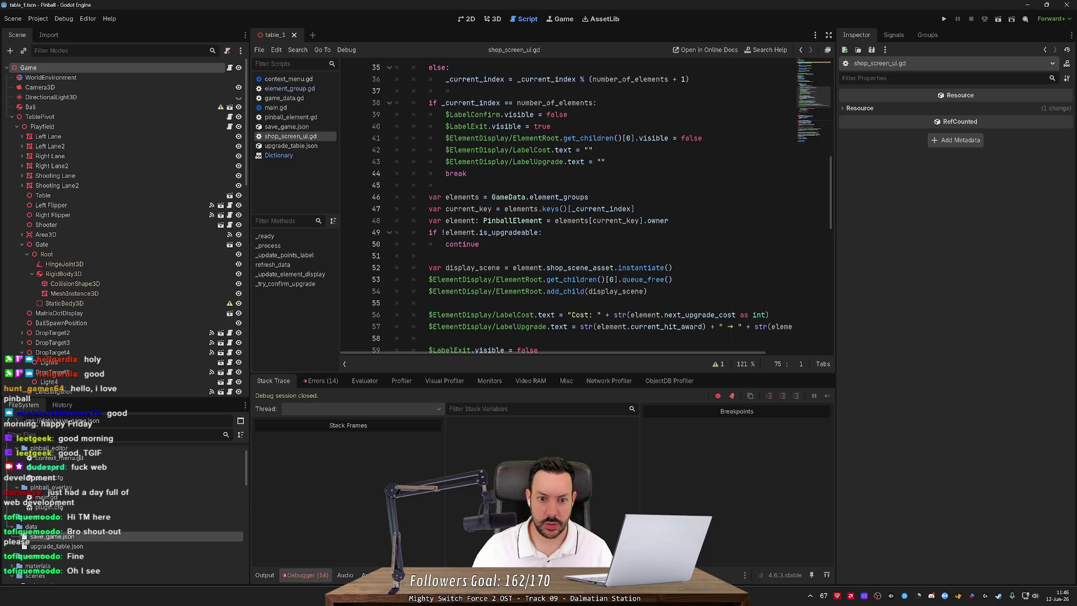
Replace old lookup lines 46–48 with the copied group lookup lines, indented one level.
{"action": "mouse_move", "coordinate": [668, 220]}
{"action": "left_mouse_down"}
{"action": "mouse_move", "coordinate": [426, 209]}
{"action": "mouse_move", "coordinate": [413, 197]}
{"action": "left_mouse_up"}
{"action": "key", "text": "ctrl+v"}
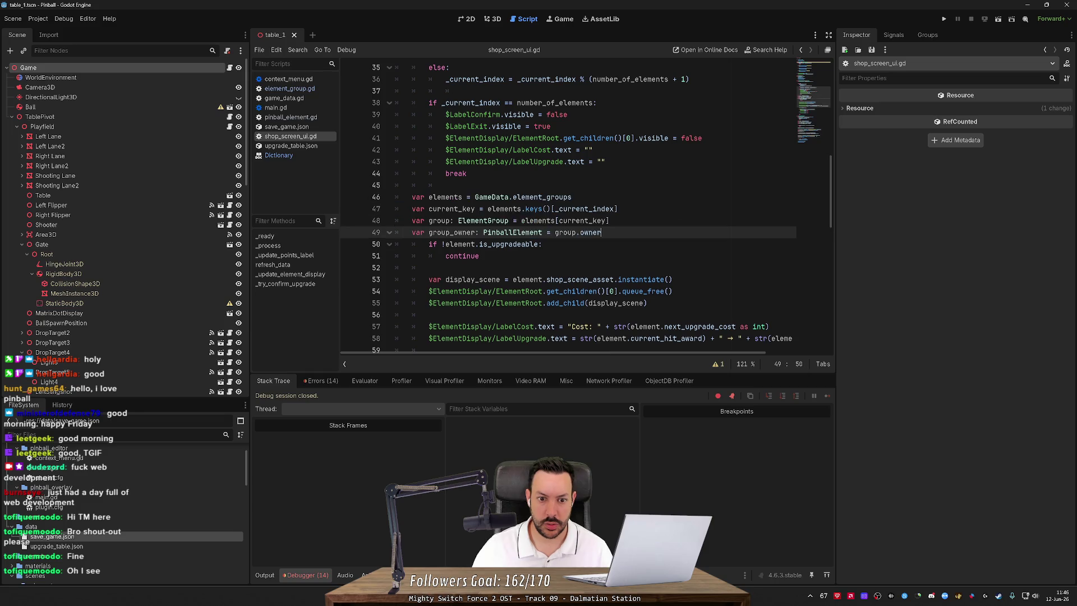
{"action": "mouse_move", "coordinate": [601, 233]}
{"action": "left_mouse_down"}
{"action": "mouse_move", "coordinate": [426, 220]}
{"action": "mouse_move", "coordinate": [413, 197]}
{"action": "left_mouse_up"}
{"action": "key", "text": "Tab"}
{"action": "left_click", "coordinate": [591, 220]}
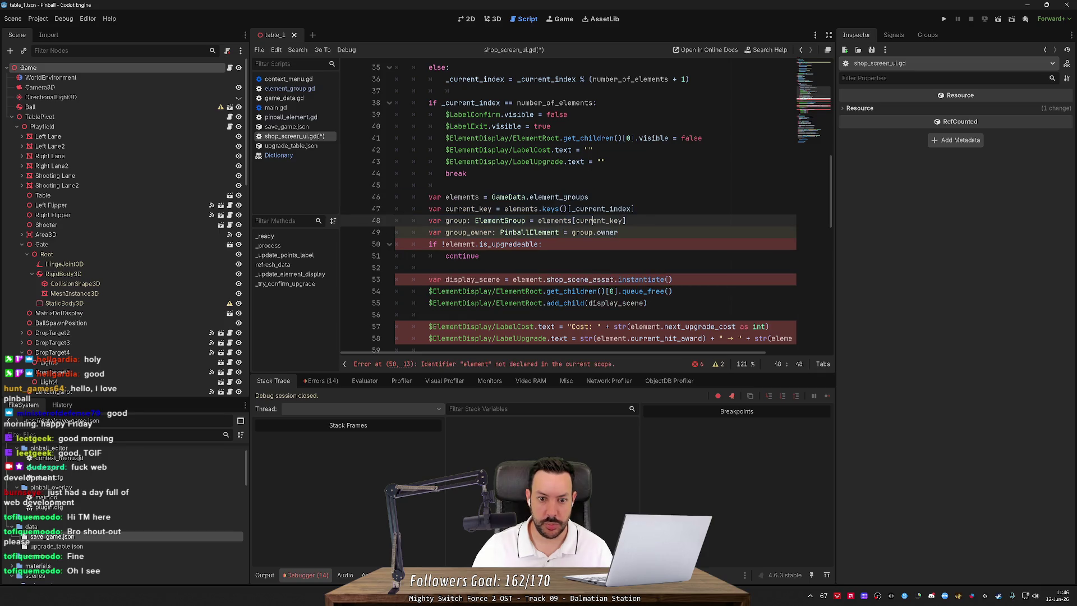
Replace each 'element' reference on lines 50, 53, 57, 58 and 62 with group_owner.
{"action": "double_click", "coordinate": [468, 232]}
{"action": "double_click", "coordinate": [460, 244]}
{"action": "key", "text": "ctrl+v"}
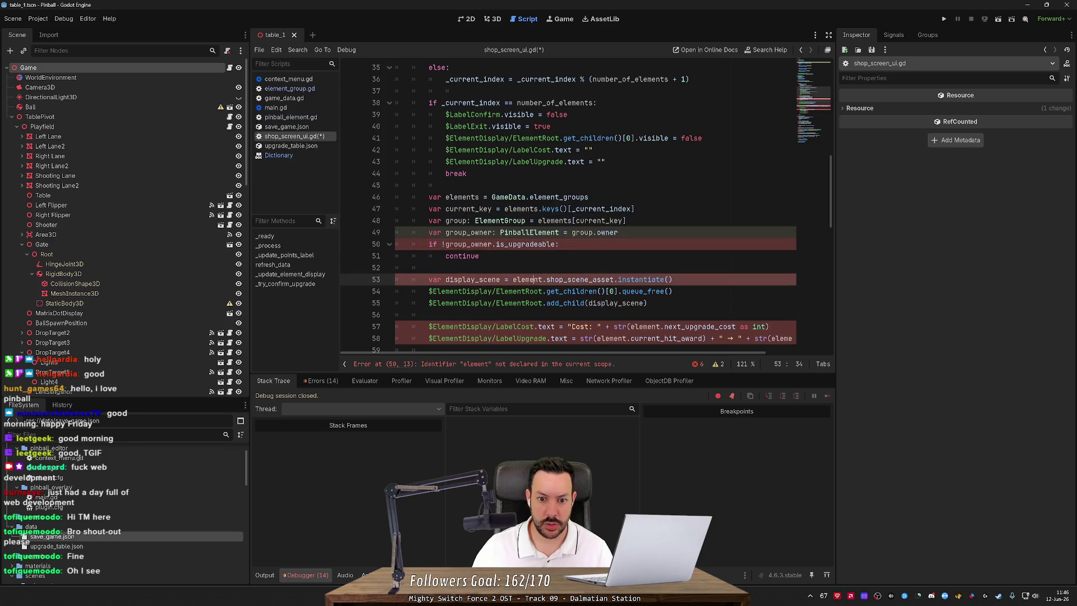
{"action": "left_click_drag", "start_coordinate": [513, 279], "coordinate": [542, 279]}
{"action": "scroll", "coordinate": [542, 279], "scroll_direction": "down", "scroll_amount": 3}
{"action": "key", "text": "ctrl+v"}
{"action": "double_click", "coordinate": [634, 220]}
{"action": "key", "text": "ctrl+v"}
{"action": "double_click", "coordinate": [611, 232]}
{"action": "key", "text": "ctrl+v"}
{"action": "double_click", "coordinate": [569, 280]}
{"action": "key", "text": "ctrl+v"}
{"action": "double_click", "coordinate": [785, 232]}
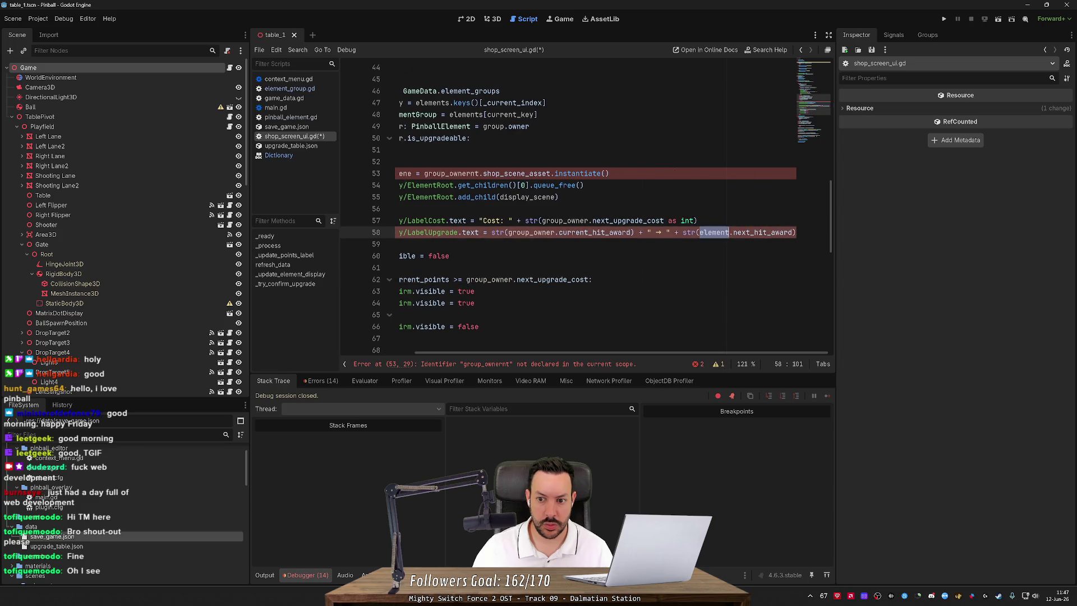
{"action": "key", "text": "ctrl+v"}
Save, correct the 'group_ownernt' typo on line 53, and run the project.
{"action": "scroll", "coordinate": [599, 281], "scroll_direction": "down", "scroll_amount": 4}
{"action": "scroll", "coordinate": [599, 352], "scroll_direction": "left", "scroll_amount": 3}
{"action": "scroll", "coordinate": [584, 224], "scroll_direction": "down", "scroll_amount": 7}
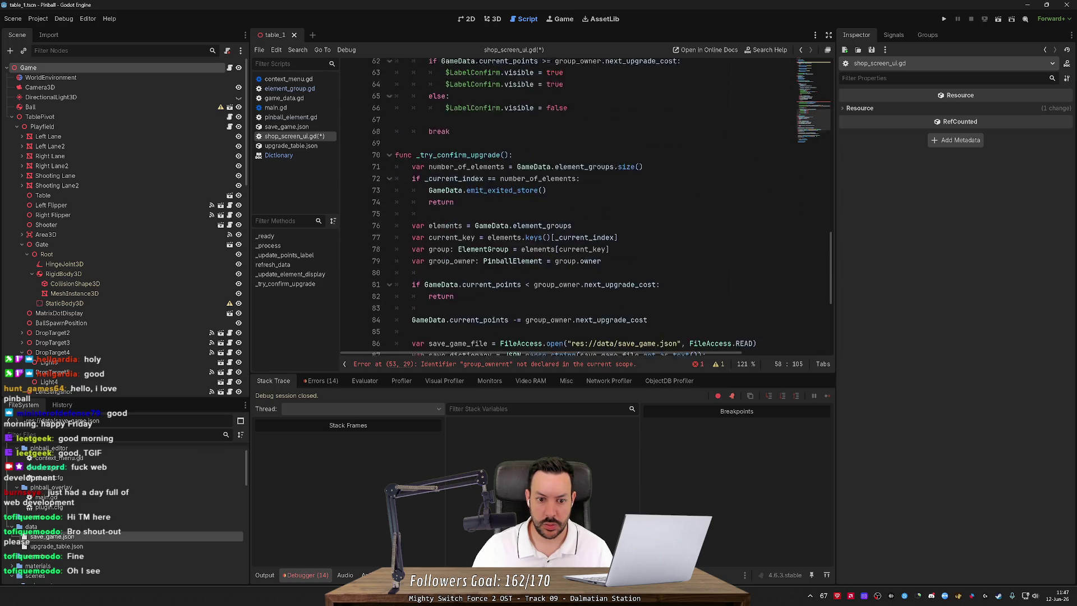
{"action": "scroll", "coordinate": [584, 207], "scroll_direction": "up", "scroll_amount": 12}
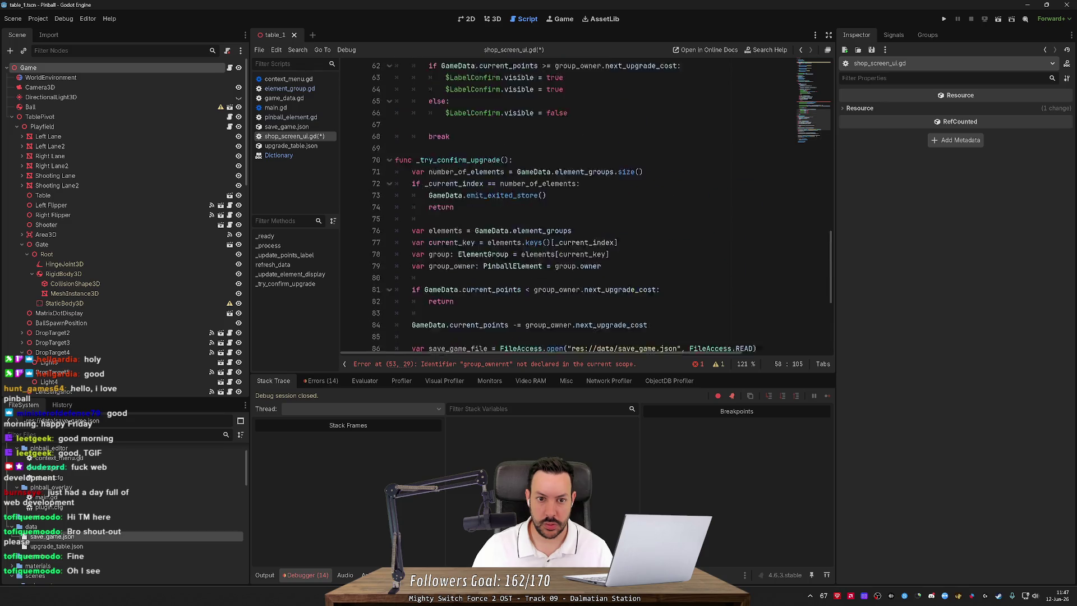
{"action": "key", "text": "ctrl+s"}
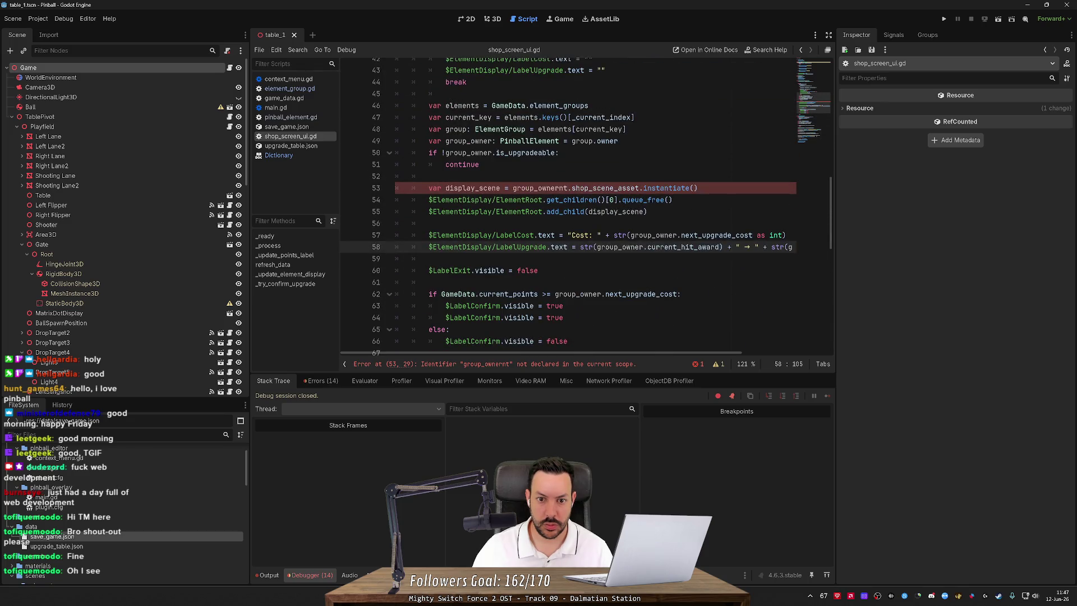
{"action": "double_click", "coordinate": [556, 188]}
{"action": "key", "text": "ctrl+v"}
{"action": "scroll", "coordinate": [555, 202], "scroll_direction": "down", "scroll_amount": 5}
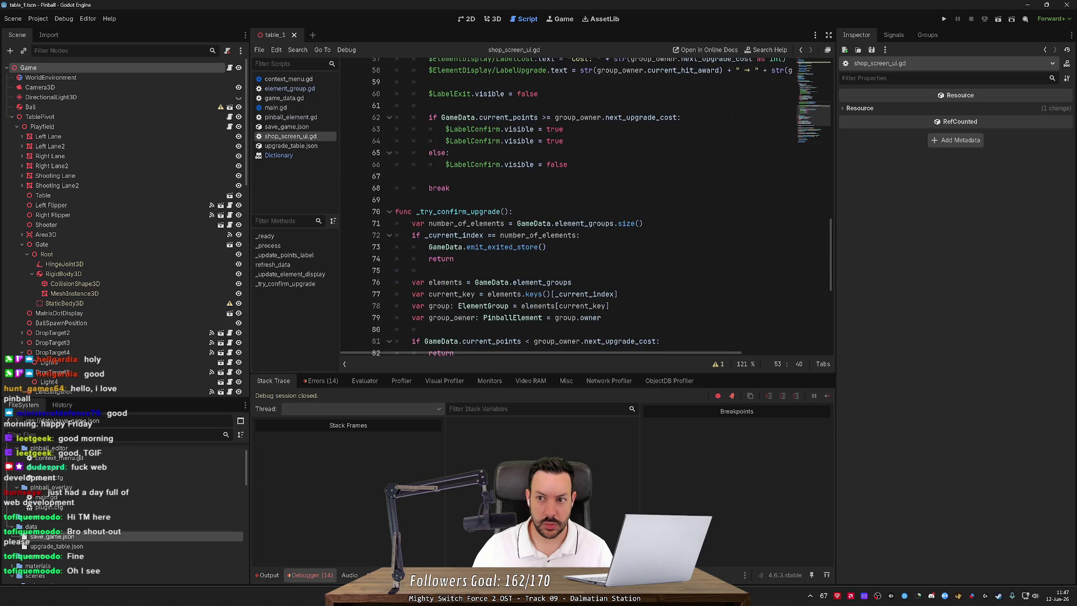
{"action": "left_click", "coordinate": [944, 20]}
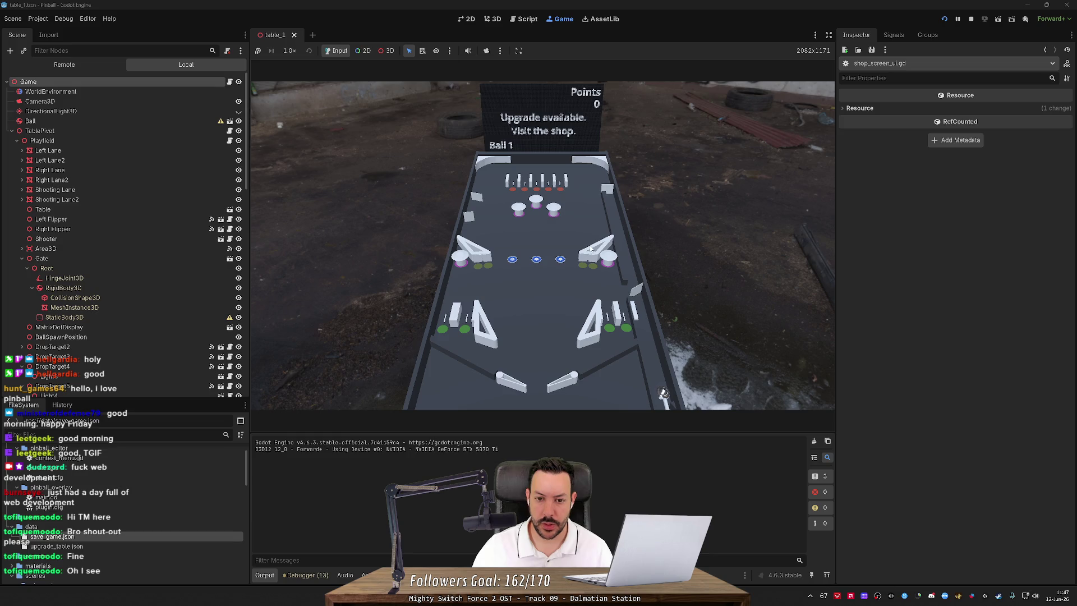
Open the in-game shop with S, toggle between the Cost: 50 upgrade and EXIT, then stop.
{"action": "key", "text": "s"}
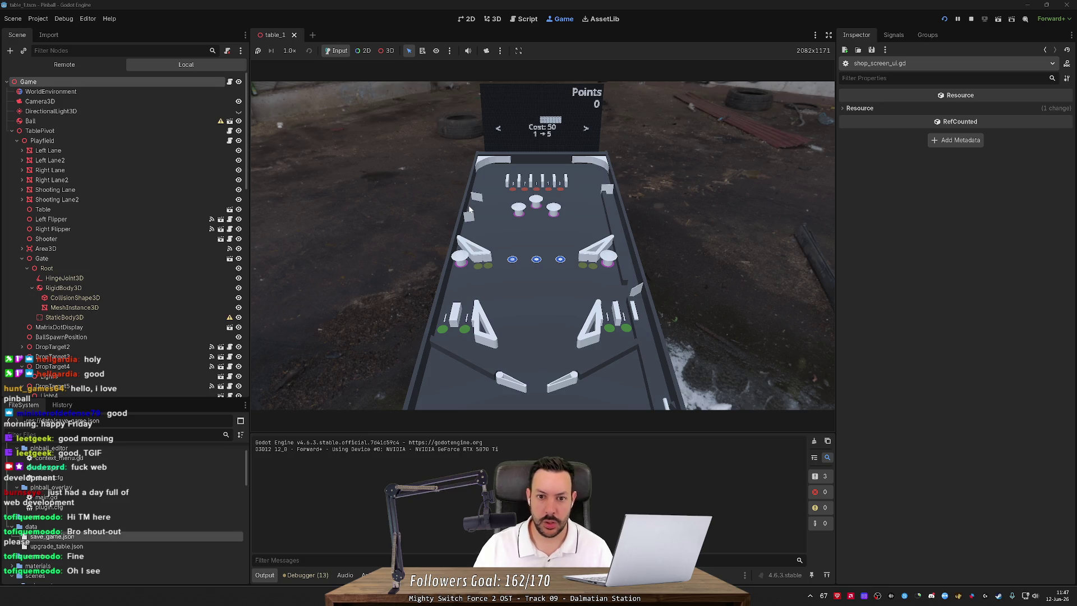
{"action": "key", "text": "Right"}
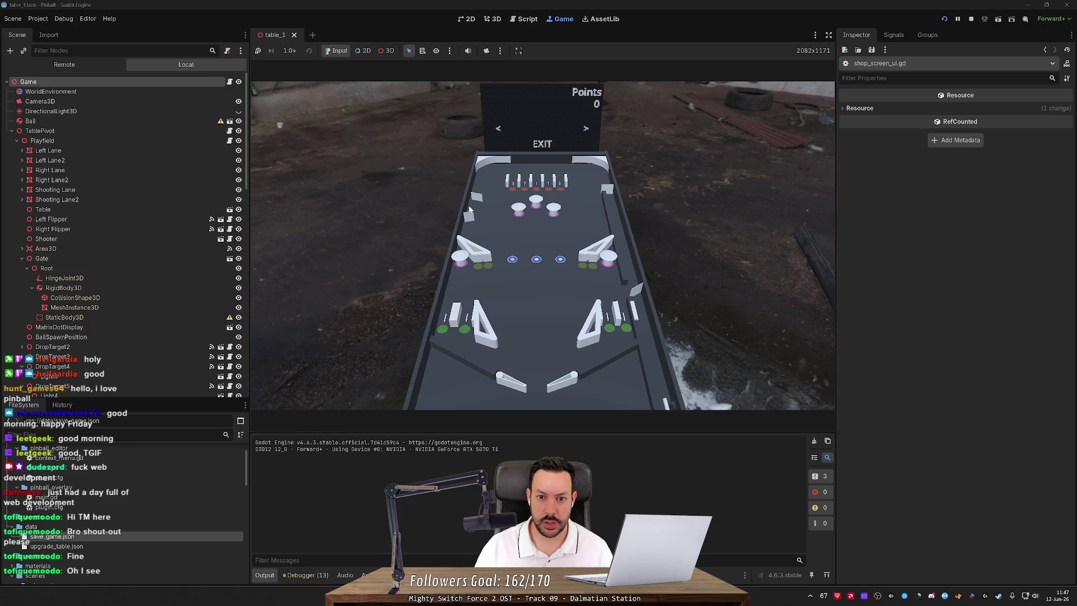
{"action": "key", "text": "Left"}
{"action": "key", "text": "Right"}
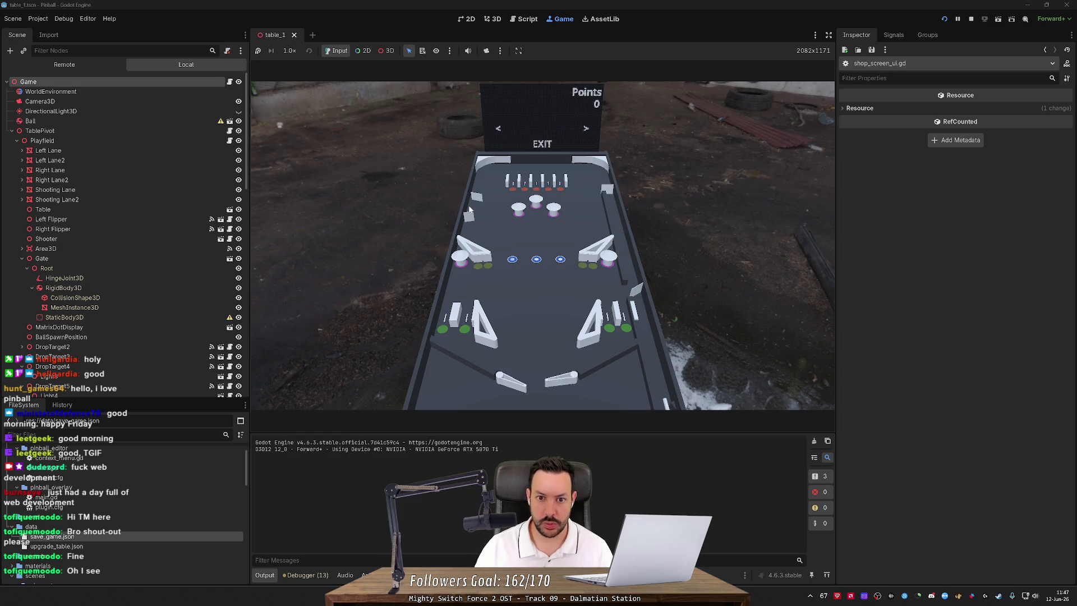
{"action": "key", "text": "Left"}
{"action": "key", "text": "Right"}
{"action": "key", "text": "Left"}
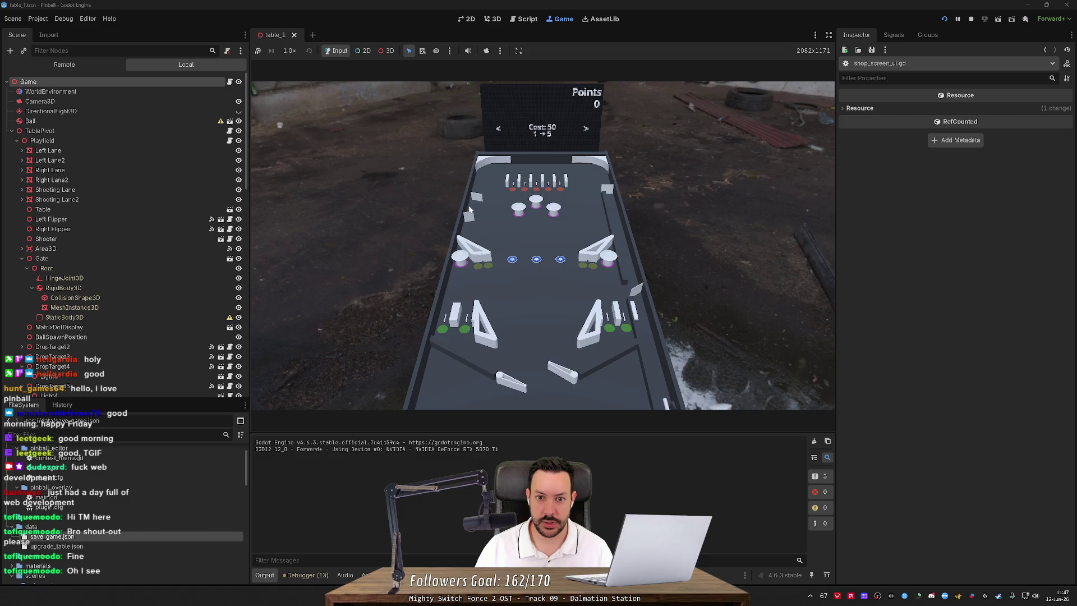
{"action": "key", "text": "Right"}
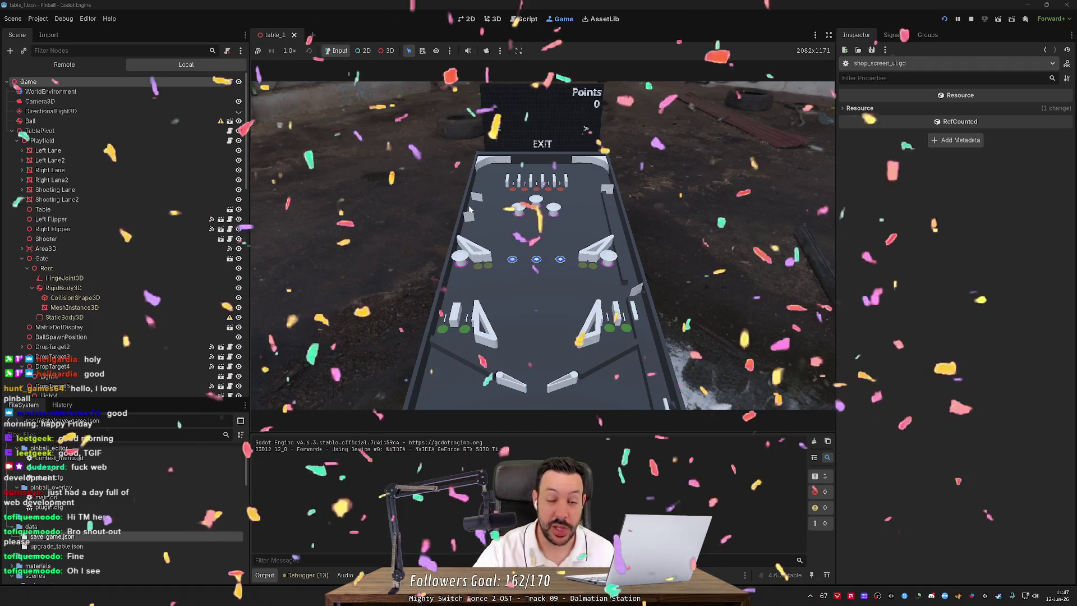
{"action": "key", "text": "Left"}
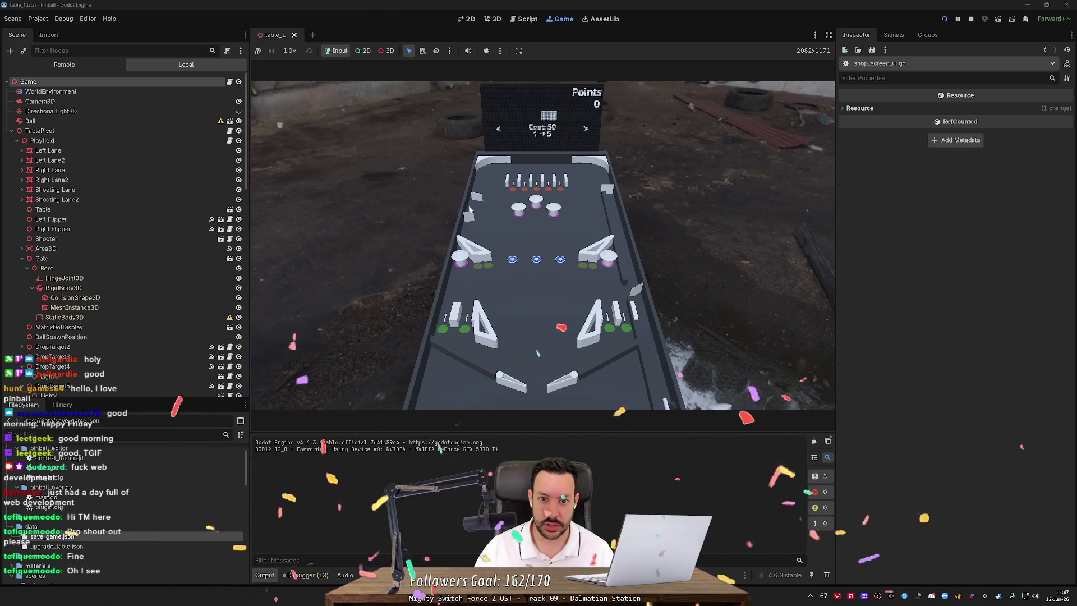
{"action": "key", "text": "Right"}
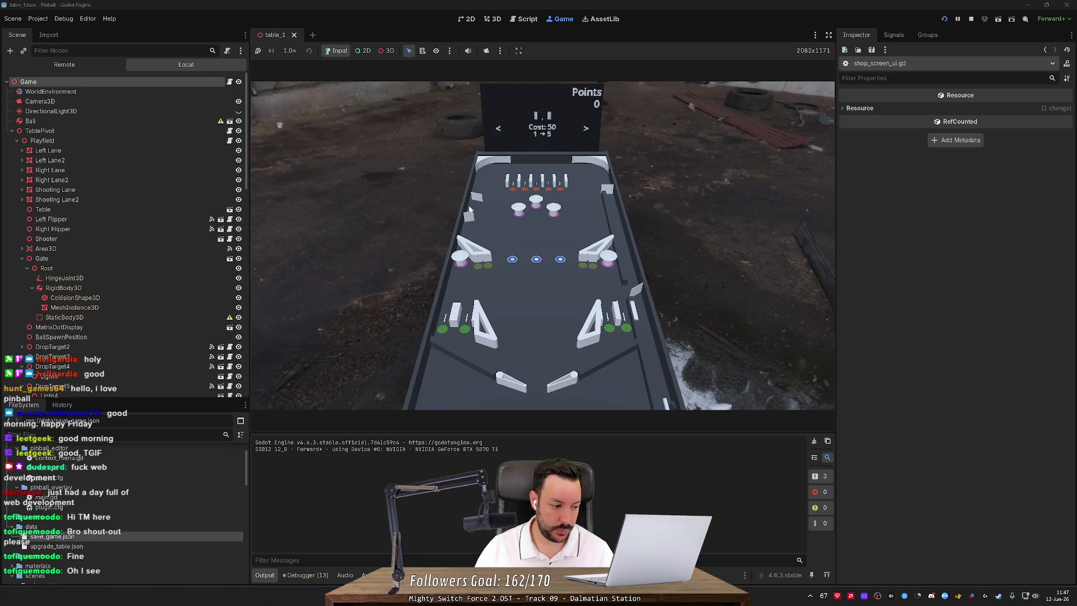
{"action": "key", "text": "Left"}
{"action": "key", "text": "Left"}
{"action": "key", "text": "Left"}
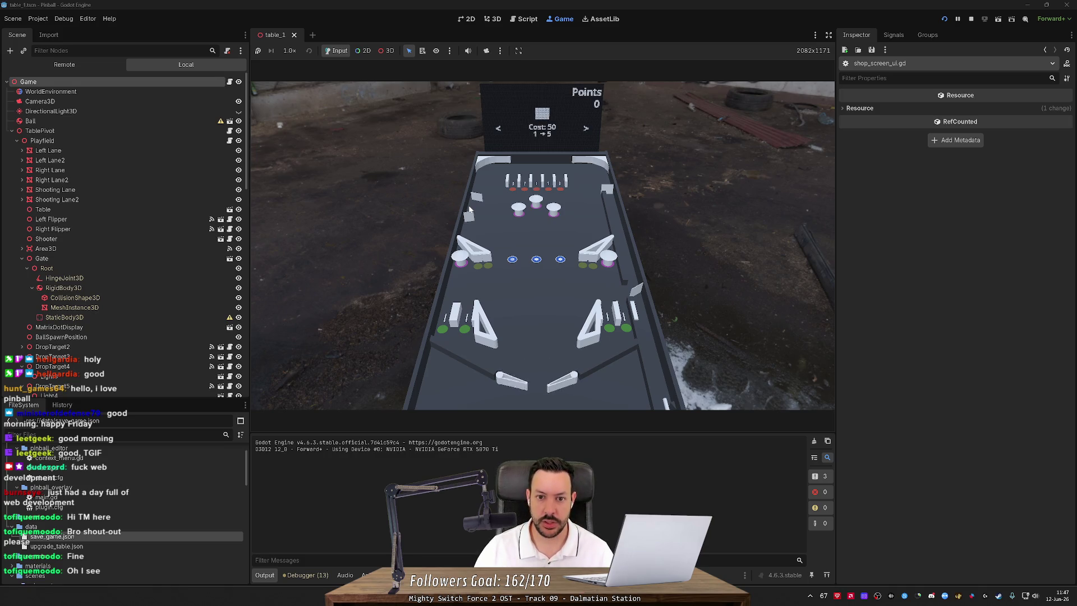
{"action": "key", "text": "Left"}
{"action": "key", "text": "Right"}
{"action": "key", "text": "Left"}
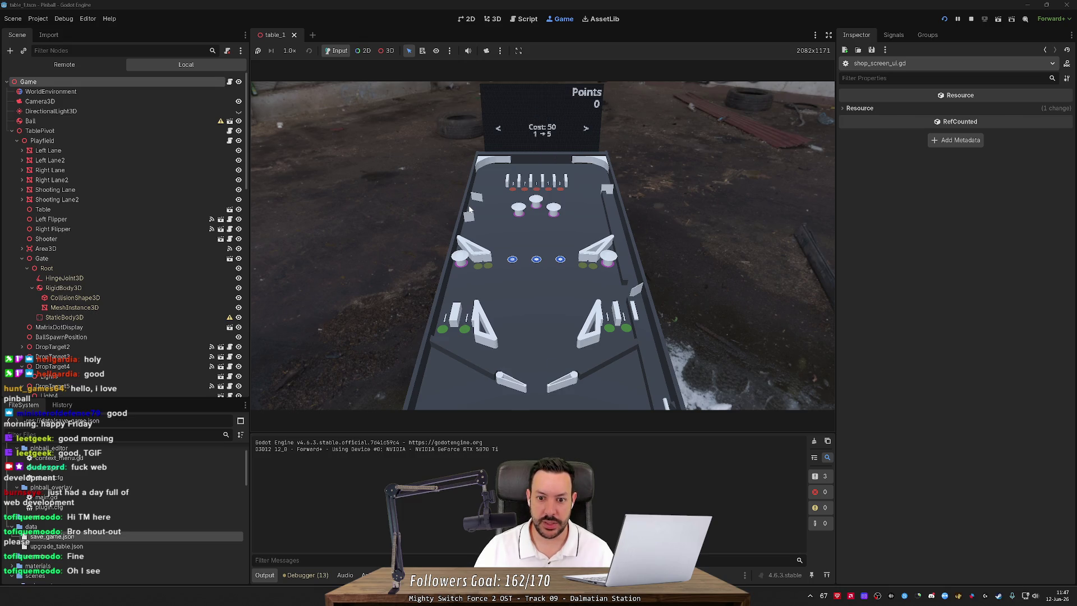
{"action": "left_click", "coordinate": [969, 18]}
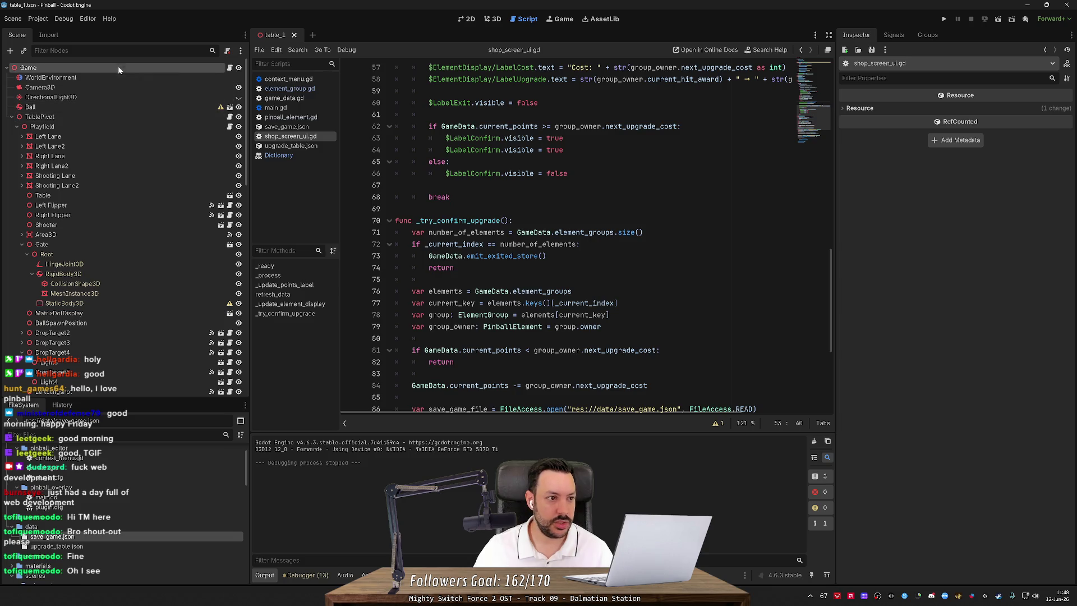
Open context_menu.gd and place the cursor at the end of line 41 in _verify_table.
{"action": "scroll", "coordinate": [73, 472], "scroll_direction": "up", "scroll_amount": 2}
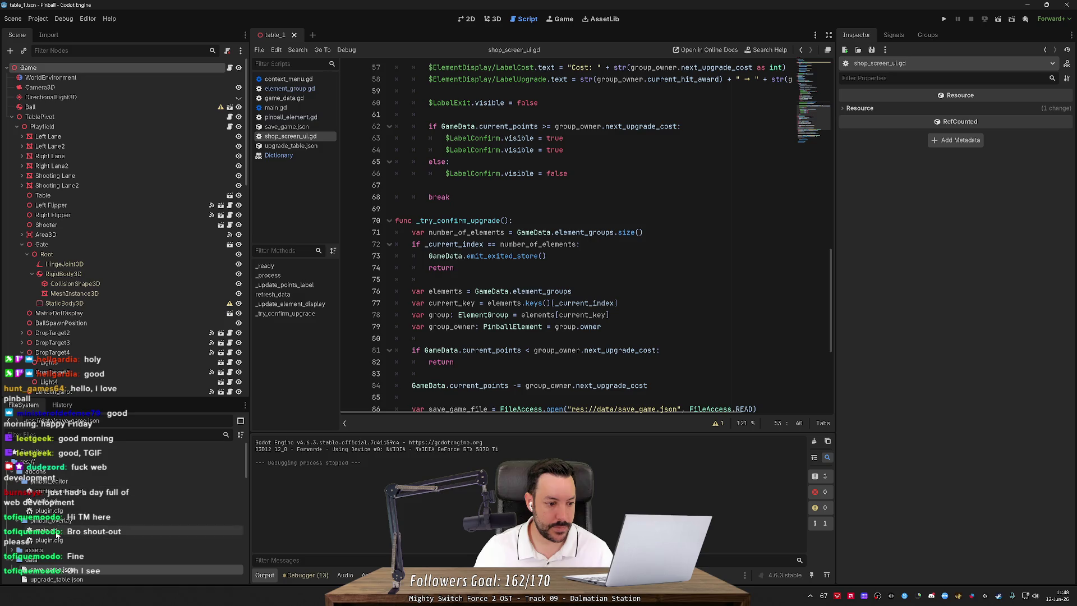
{"action": "double_click", "coordinate": [56, 492]}
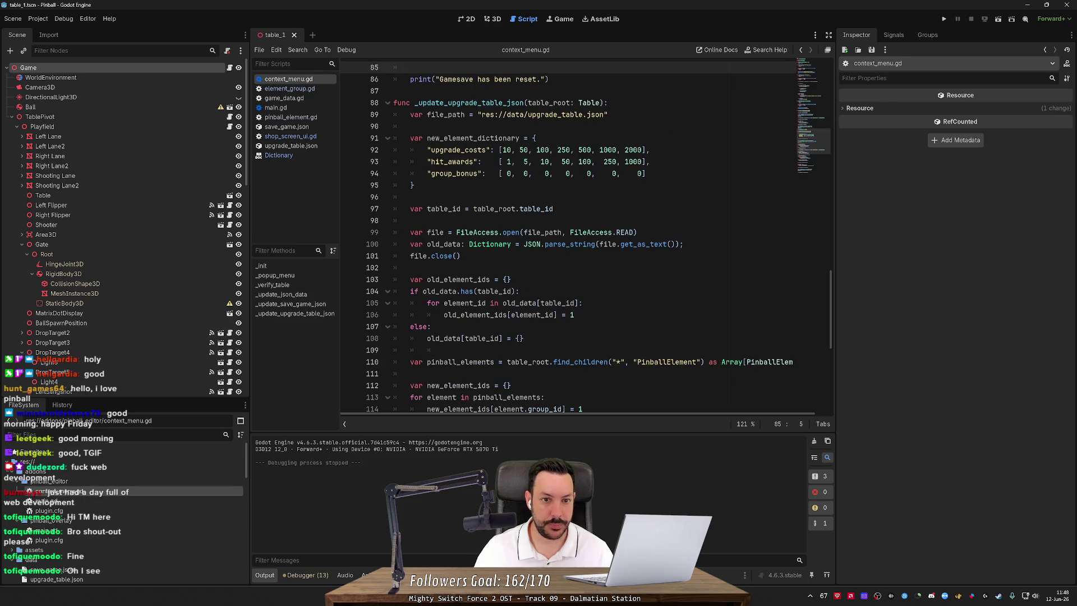
{"action": "scroll", "coordinate": [568, 236], "scroll_direction": "up", "scroll_amount": 10}
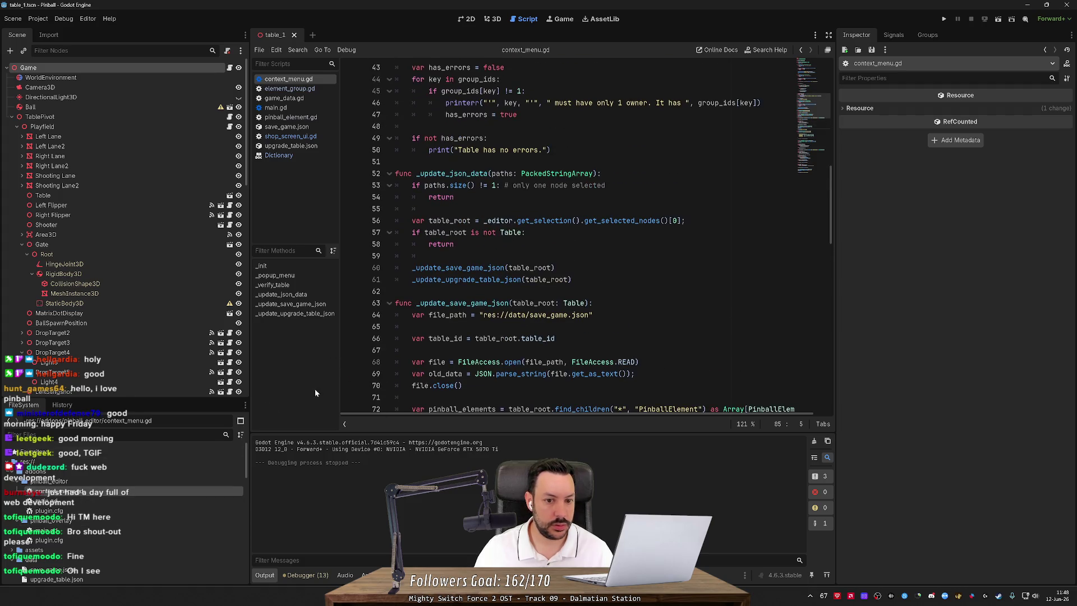
{"action": "scroll", "coordinate": [479, 274], "scroll_direction": "up", "scroll_amount": 10}
{"action": "scroll", "coordinate": [480, 278], "scroll_direction": "down", "scroll_amount": 4}
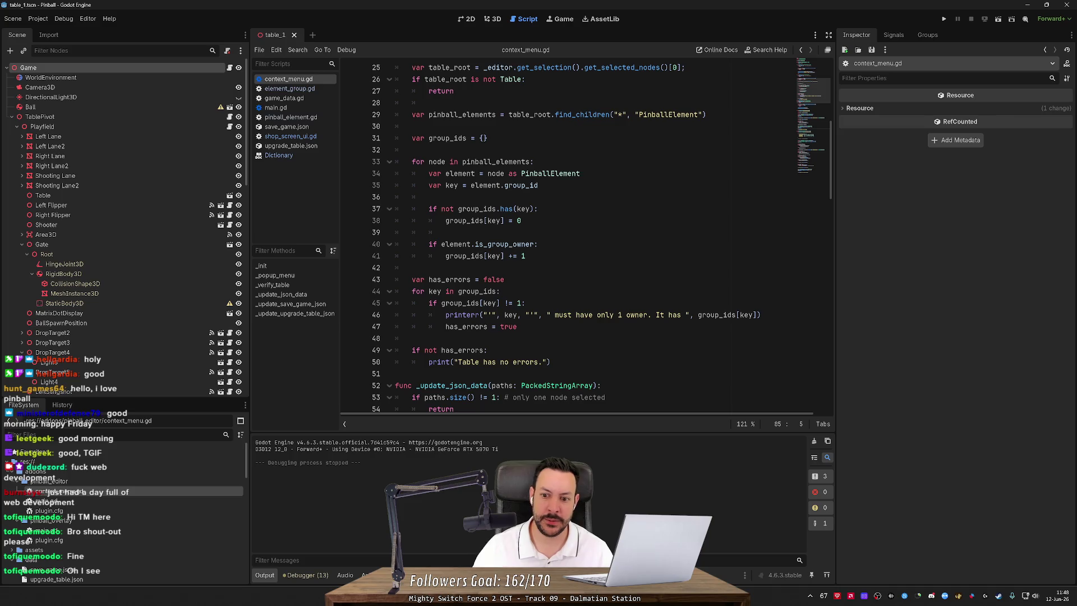
{"action": "left_click", "coordinate": [525, 256]}
{"action": "scroll", "coordinate": [567, 241], "scroll_direction": "up", "scroll_amount": 2}
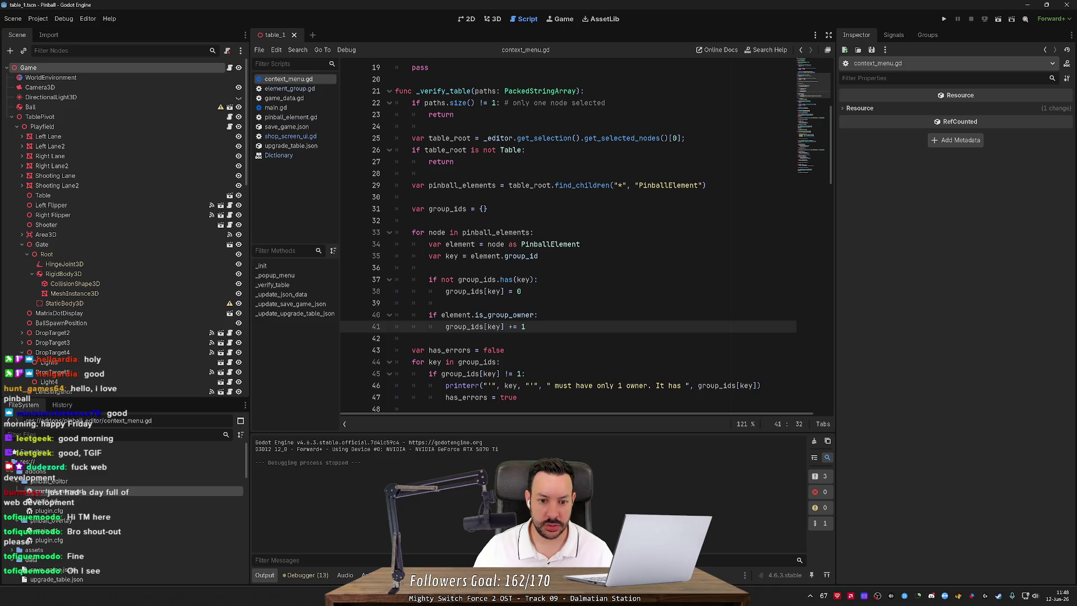
{"action": "left_click", "coordinate": [538, 315]}
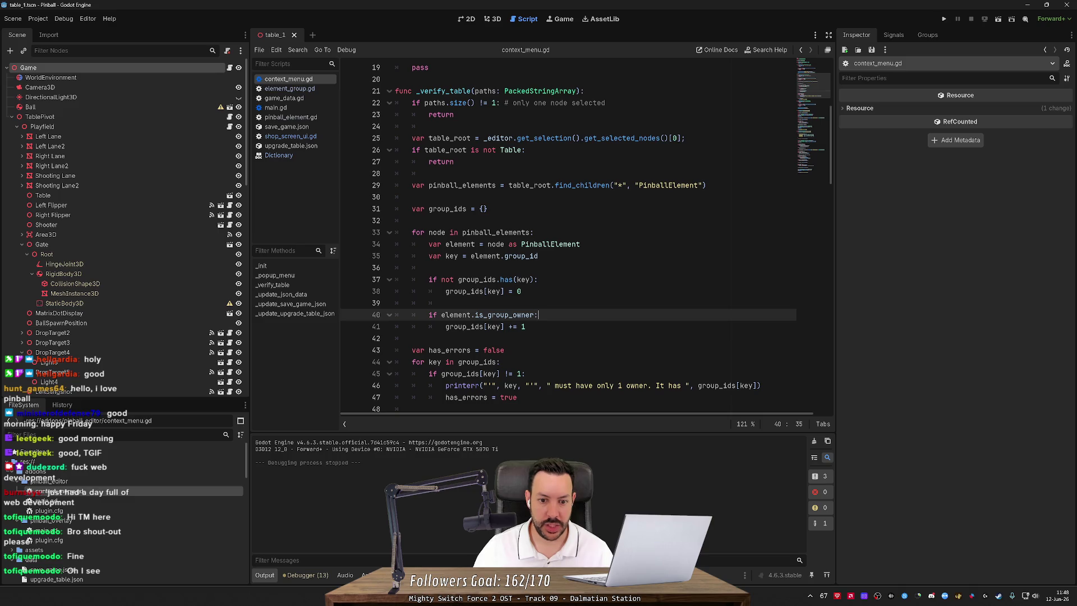
{"action": "left_click", "coordinate": [525, 326]}
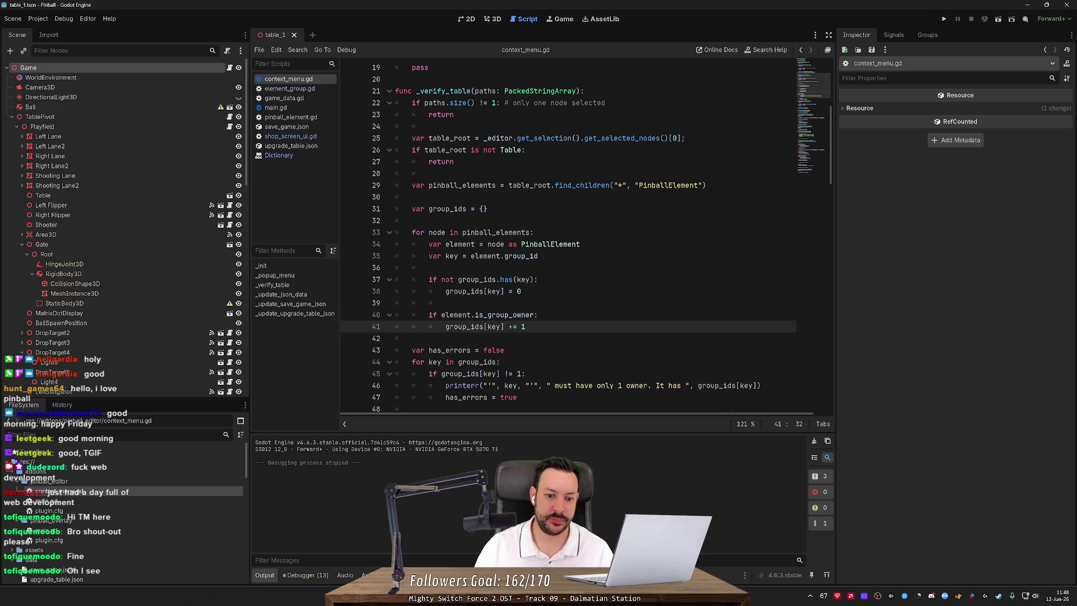
Add the condition 'if not element.shop_scene_asset:' on line 43 with an indented line below.
{"action": "key", "text": "Return"}
{"action": "key", "text": "Return"}
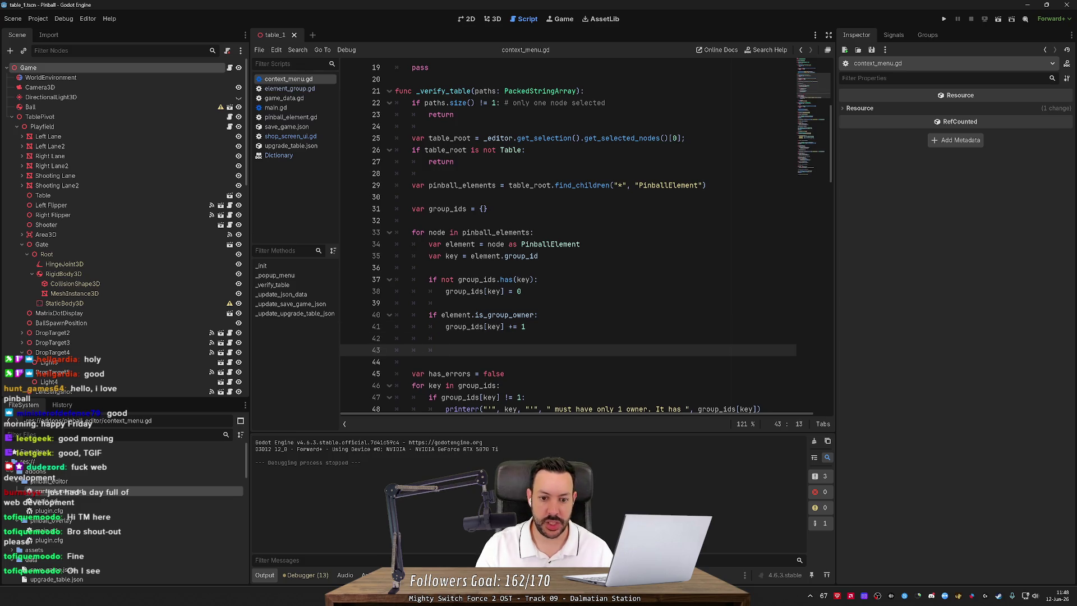
{"action": "type", "text": "element."}
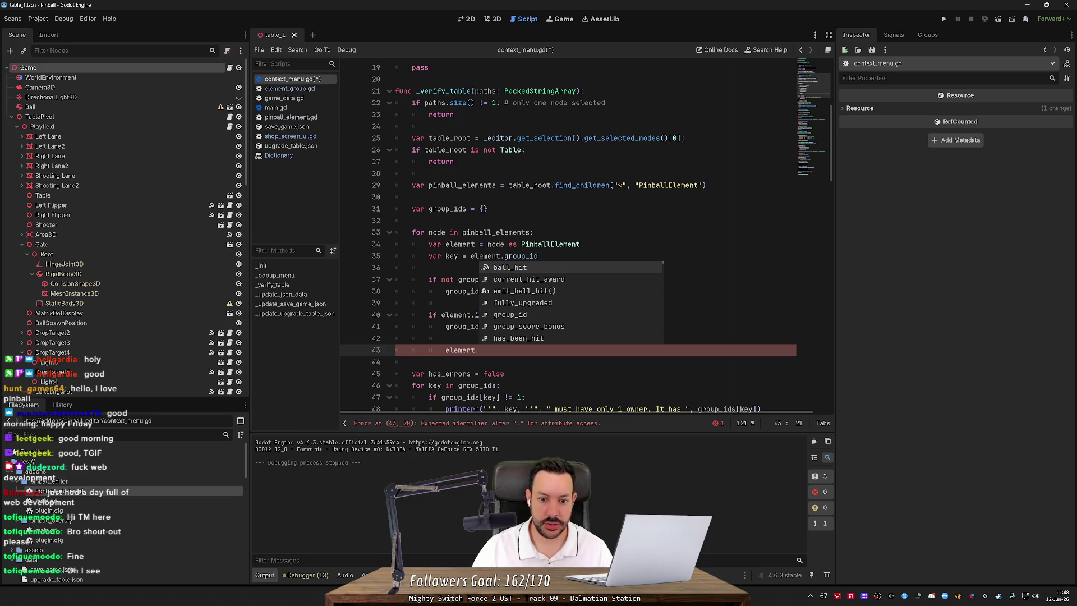
{"action": "key", "text": "Down"}
{"action": "key", "text": "Down"}
{"action": "key", "text": "Down"}
{"action": "key", "text": "Down"}
{"action": "key", "text": "Down"}
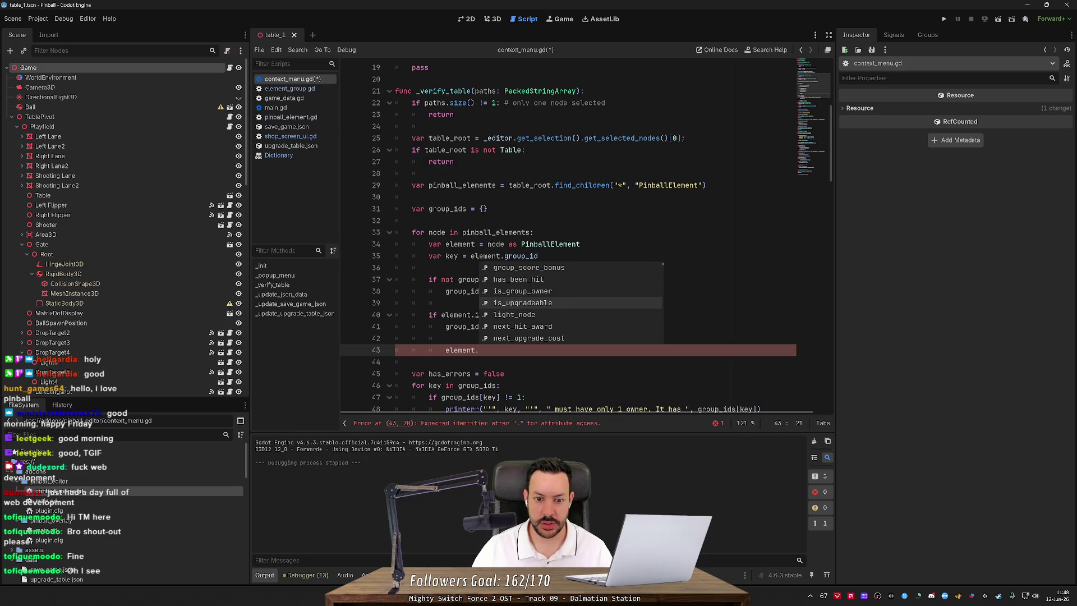
{"action": "key", "text": "Down"}
{"action": "key", "text": "Down"}
{"action": "key", "text": "Down"}
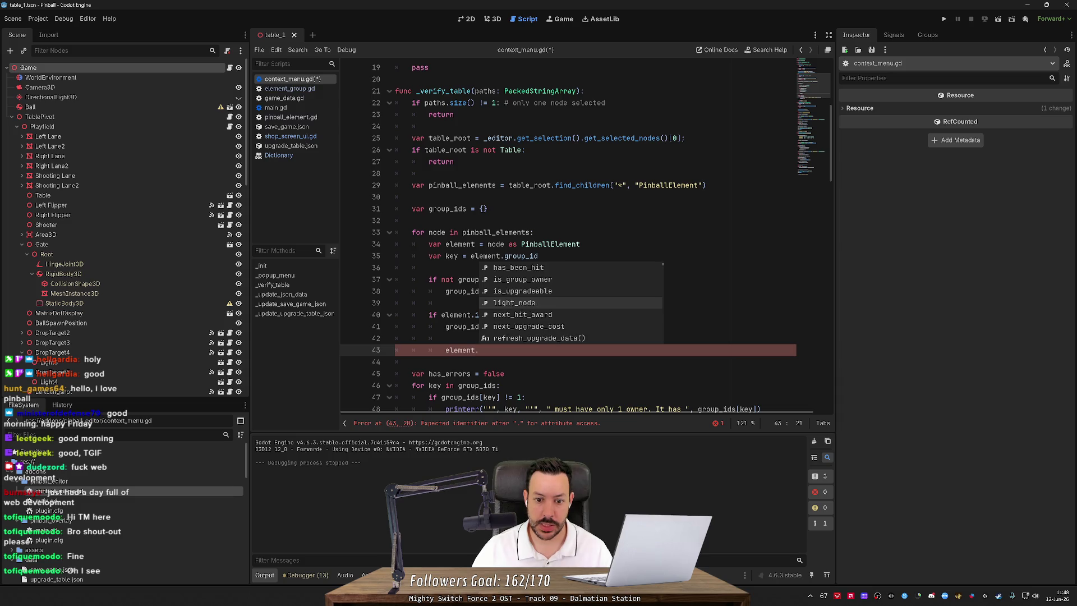
{"action": "key", "text": "Up"}
{"action": "key", "text": "Up"}
{"action": "key", "text": "Up"}
{"action": "key", "text": "Up"}
{"action": "key", "text": "Up"}
{"action": "key", "text": "Up"}
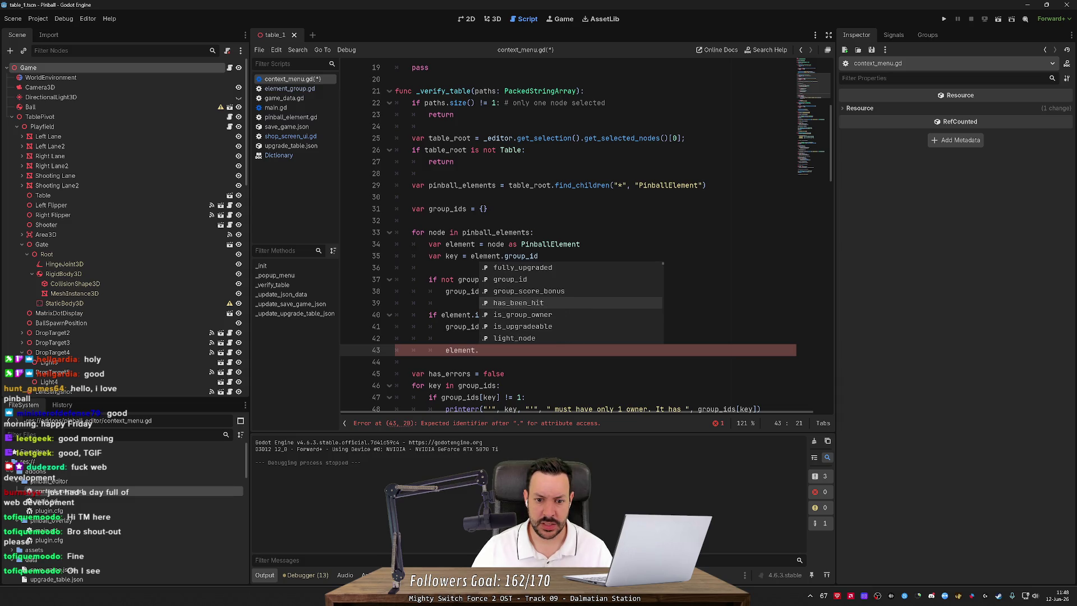
{"action": "key", "text": "Down"}
{"action": "key", "text": "Down"}
{"action": "key", "text": "Down"}
{"action": "key", "text": "Down"}
{"action": "key", "text": "Down"}
{"action": "key", "text": "Down"}
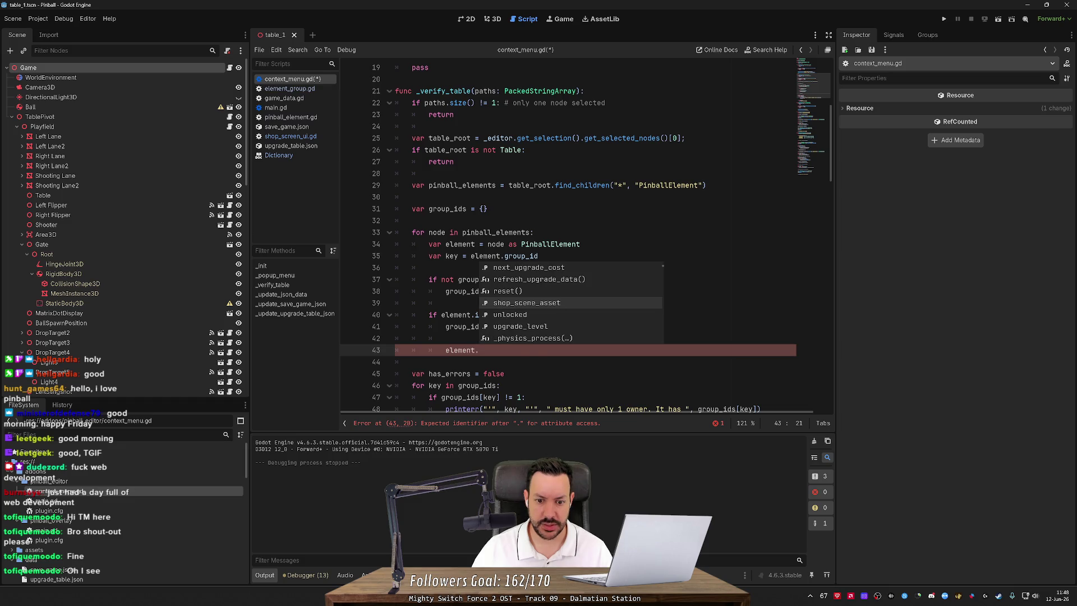
{"action": "key", "text": "Return"}
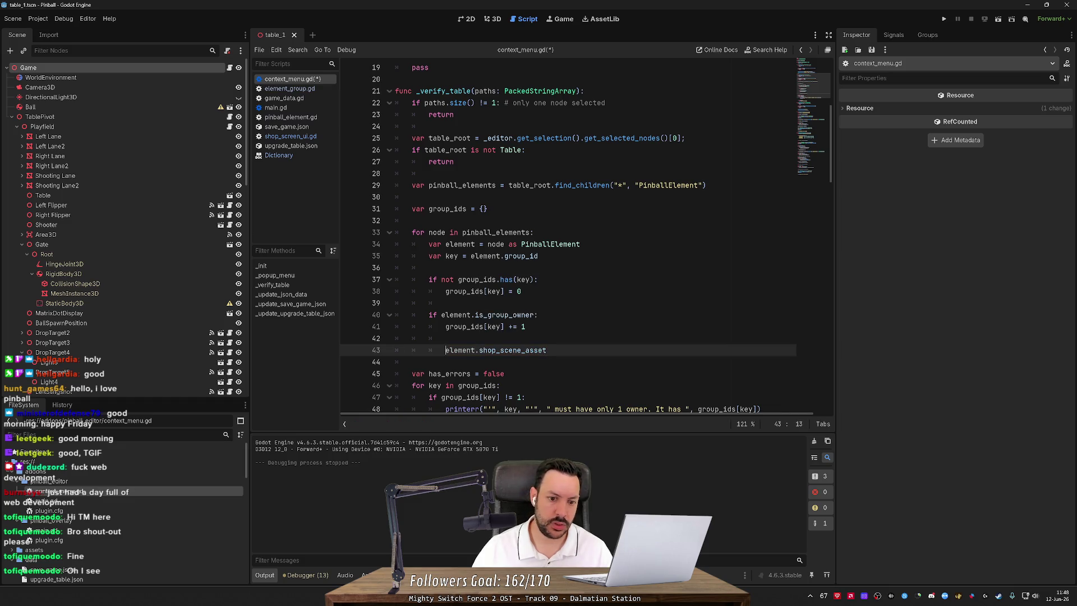
{"action": "key", "text": "BackSpace"}
{"action": "key", "text": "Tab"}
{"action": "type", "text": "if not"}
{"action": "key", "text": "End"}
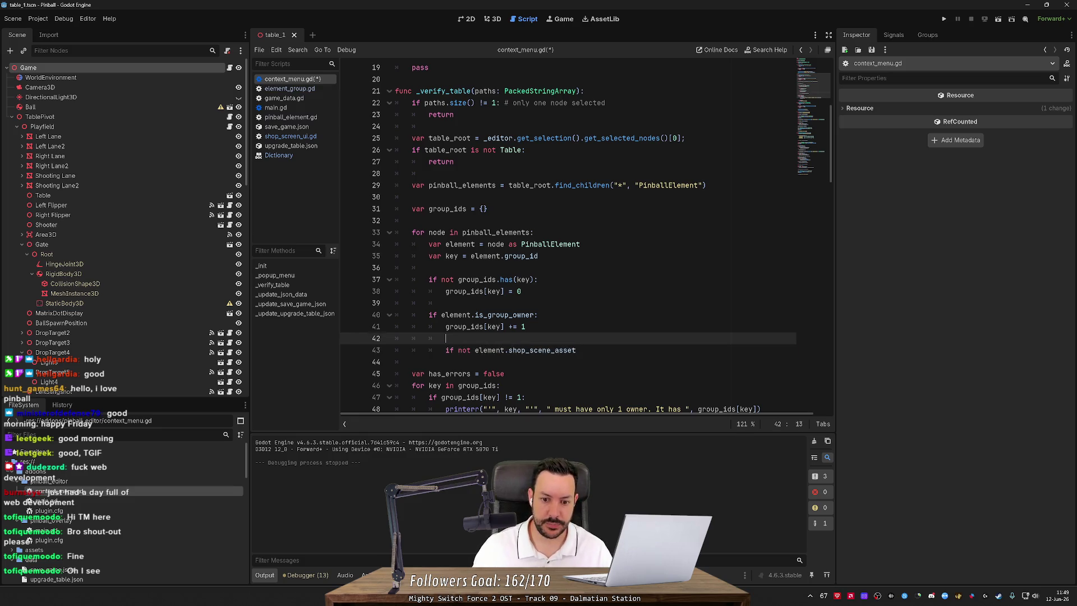
{"action": "type", "text": ":"}
{"action": "key", "text": "Return"}
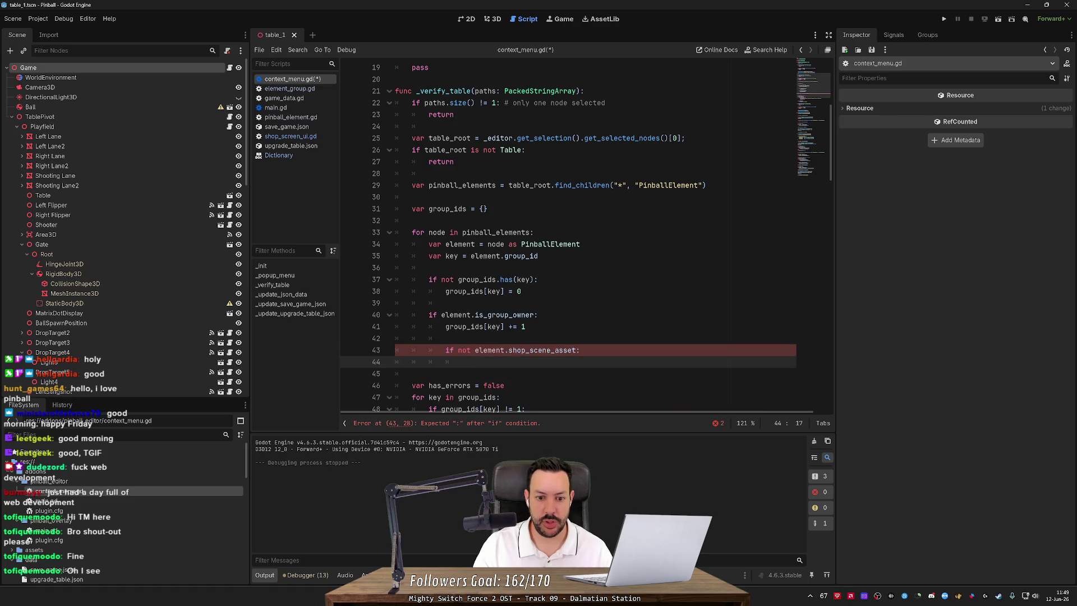
Copy the existing printerr line under the condition and reword its message to end 'a shop_scene_asset.'.
{"action": "scroll", "coordinate": [562, 385], "scroll_direction": "down", "scroll_amount": 1}
{"action": "triple_click", "coordinate": [563, 385]}
{"action": "key", "text": "ctrl+c"}
{"action": "left_click", "coordinate": [496, 326]}
{"action": "key", "text": "ctrl+v"}
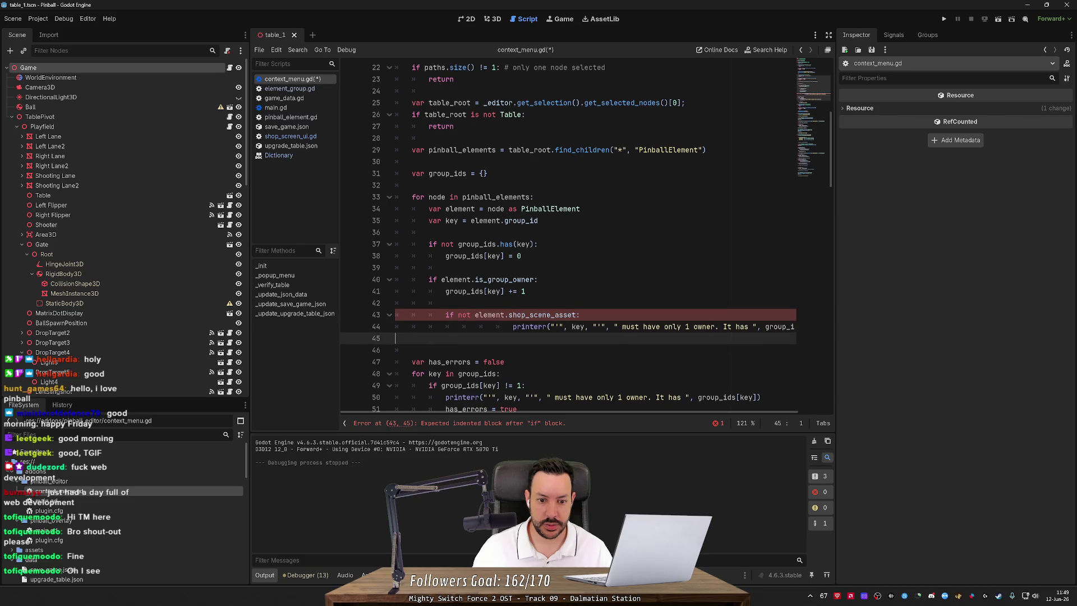
{"action": "key", "text": "BackSpace"}
{"action": "key", "text": "BackSpace"}
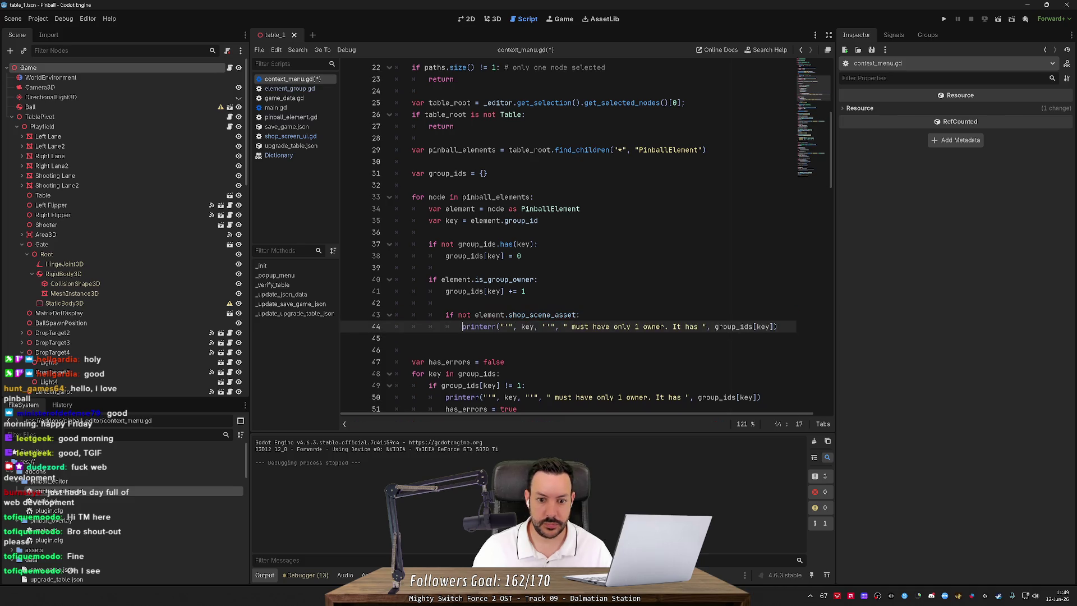
{"action": "double_click", "coordinate": [621, 326]}
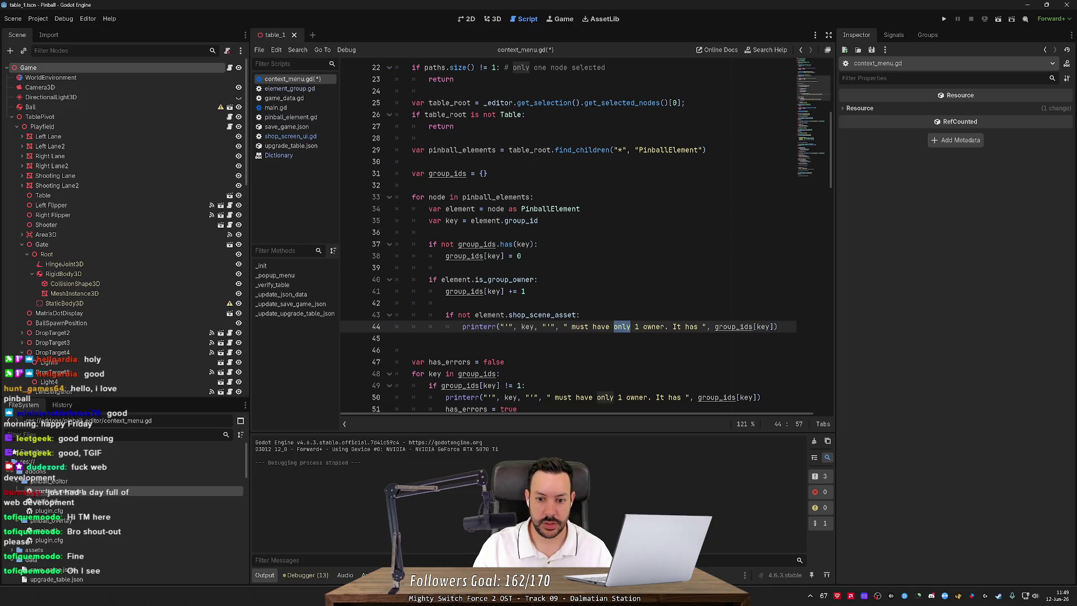
{"action": "type", "text": "a "}
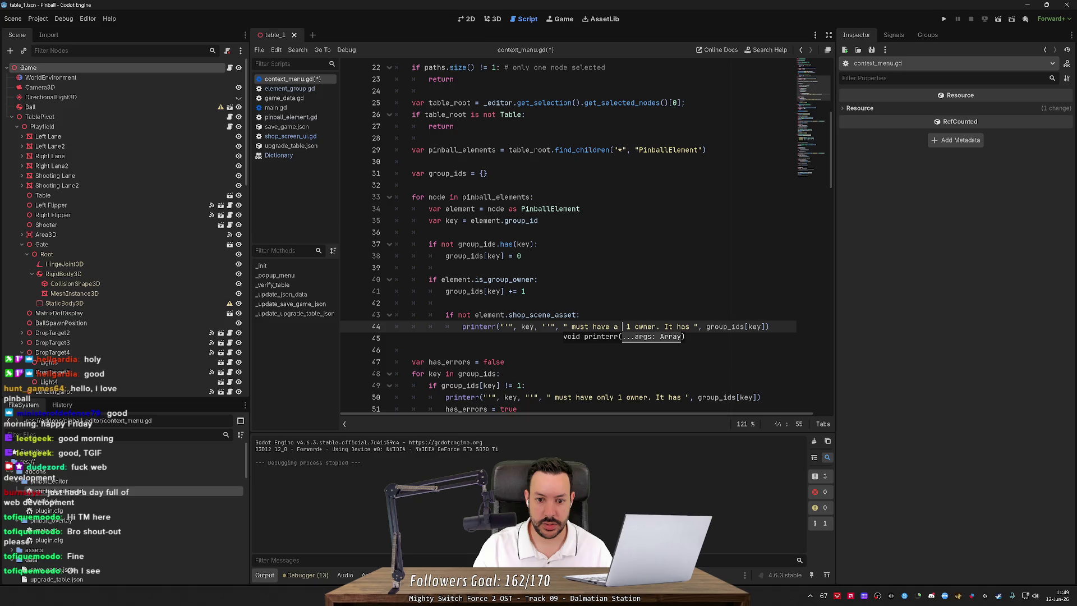
{"action": "type", "text": "shop_scene"}
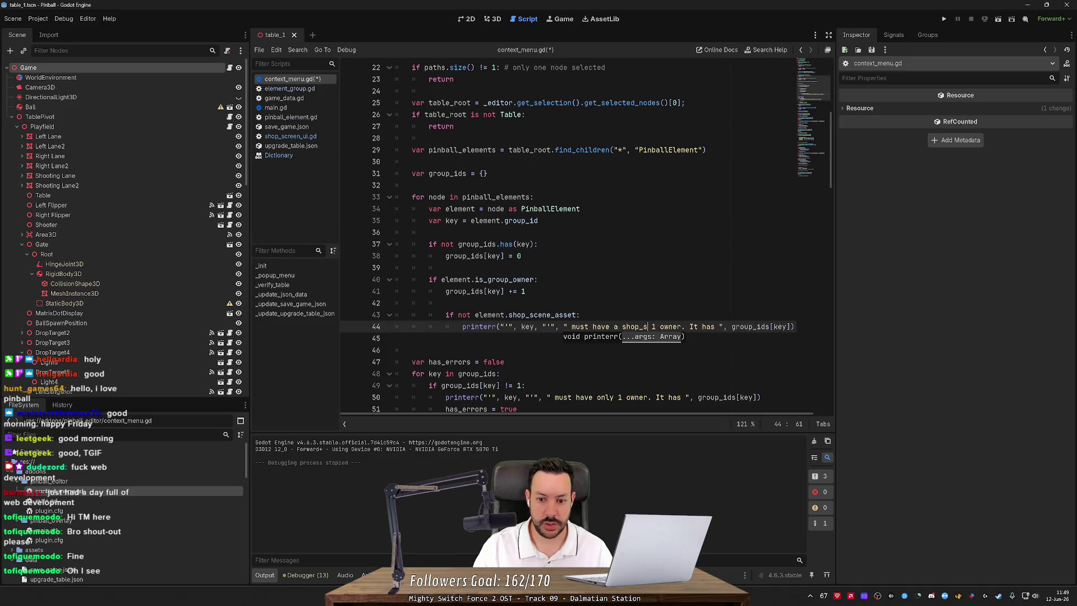
{"action": "type", "text": "_asset."}
Delete the leftover owner-count text, close the message string with a quote, and save context_menu.gd.
{"action": "key", "text": "ctrl+shift+Right"}
{"action": "key", "text": "ctrl+shift+Right"}
{"action": "key", "text": "ctrl+shift+Right"}
{"action": "key", "text": "ctrl+shift+Right"}
{"action": "key", "text": "ctrl+shift+Right"}
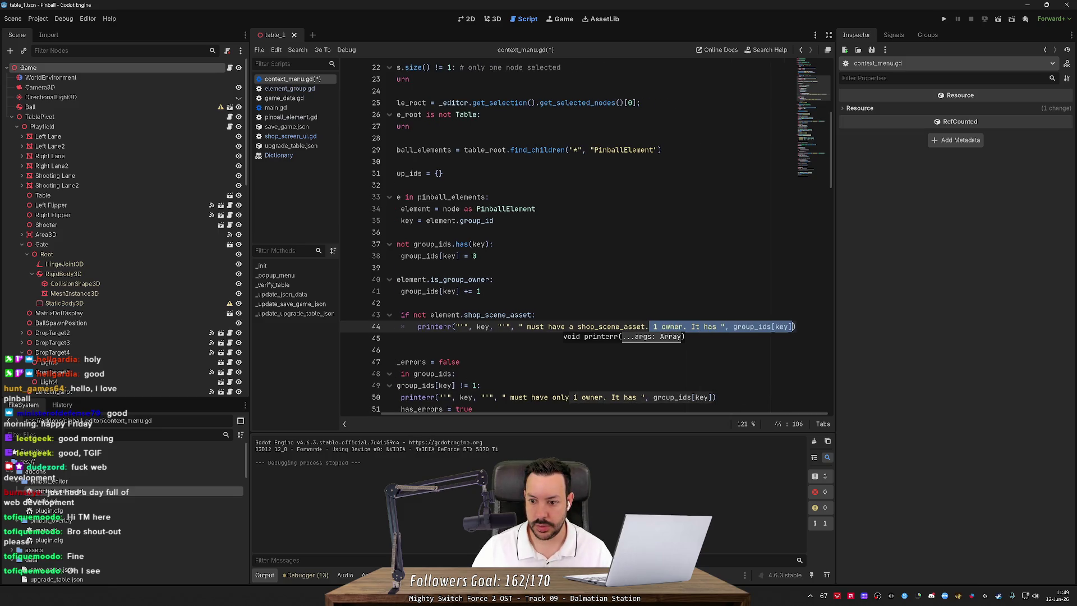
{"action": "key", "text": "BackSpace"}
{"action": "key", "text": "ctrl+s"}
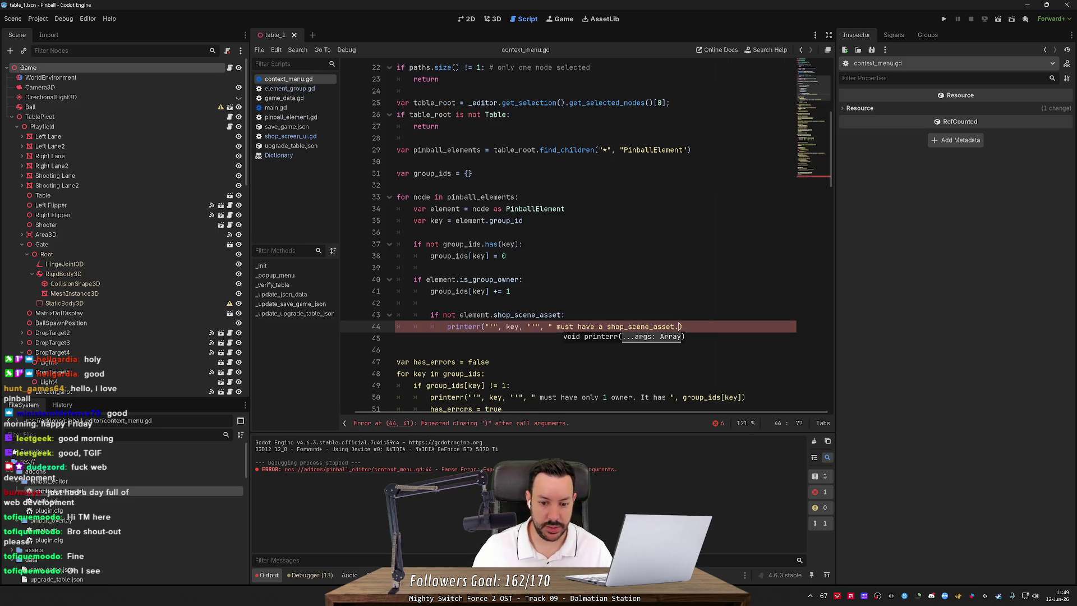
{"action": "left_click", "coordinate": [682, 326]}
{"action": "key", "text": "Left"}
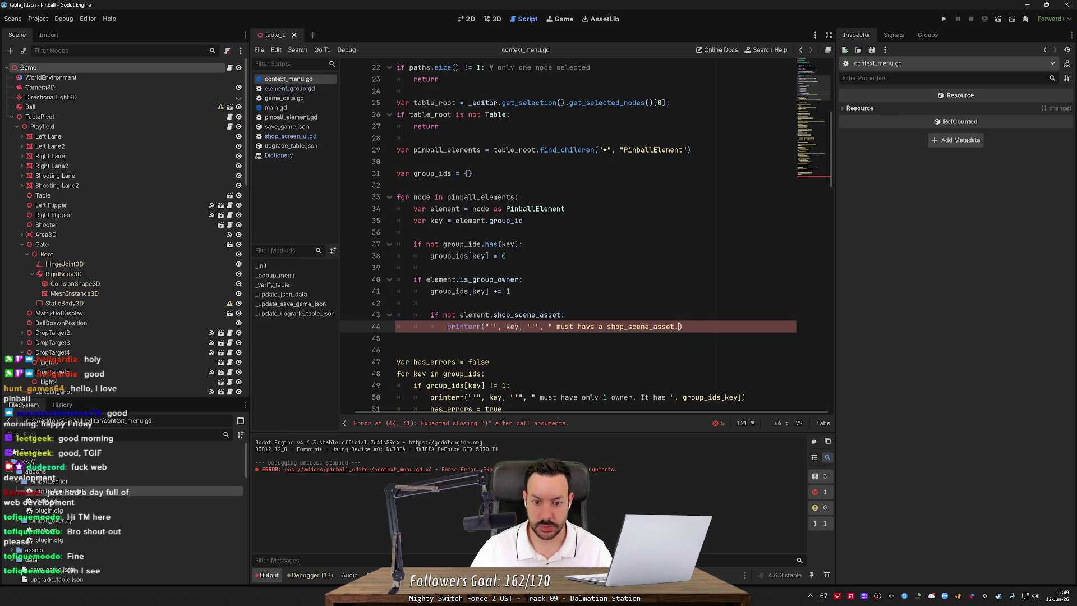
{"action": "type", "text": "\""}
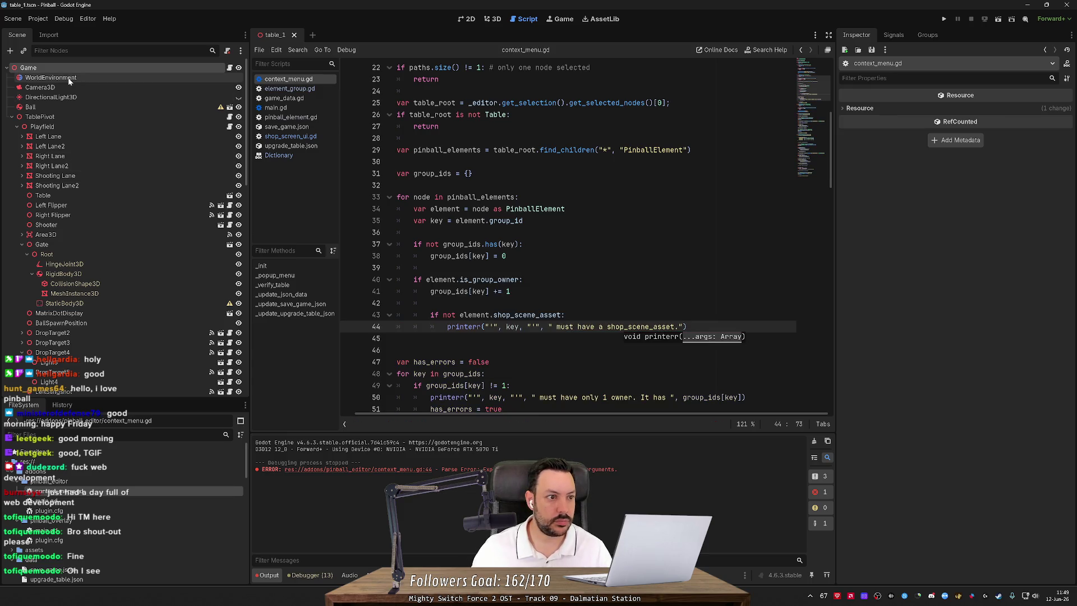
{"action": "right_click", "coordinate": [71, 77]}
Run Verify Table on the Table node, which reports no errors.
{"action": "left_click", "coordinate": [136, 333]}
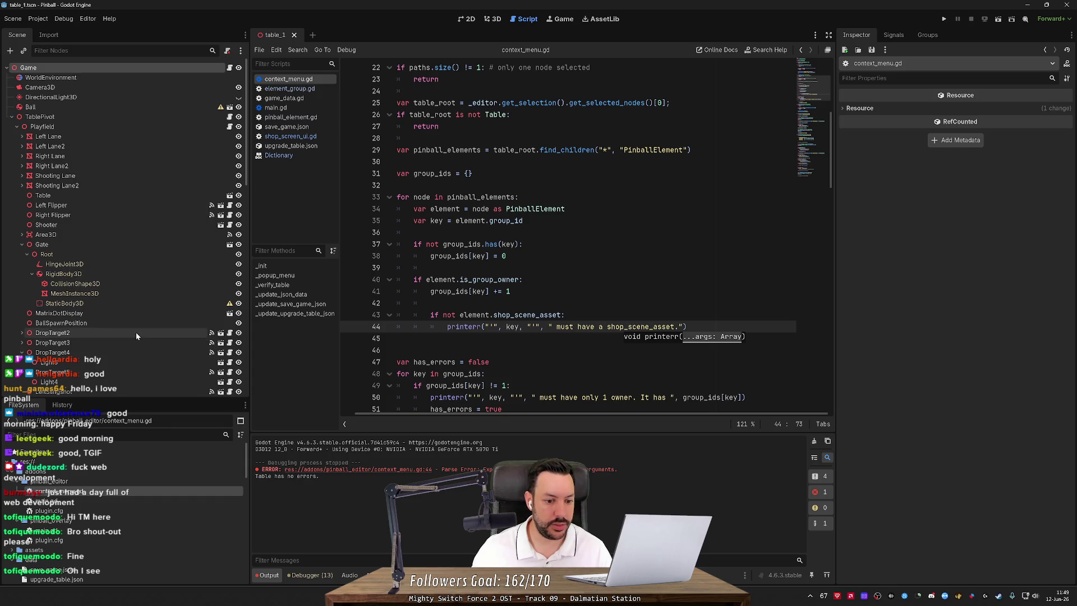
{"action": "left_click", "coordinate": [510, 292]}
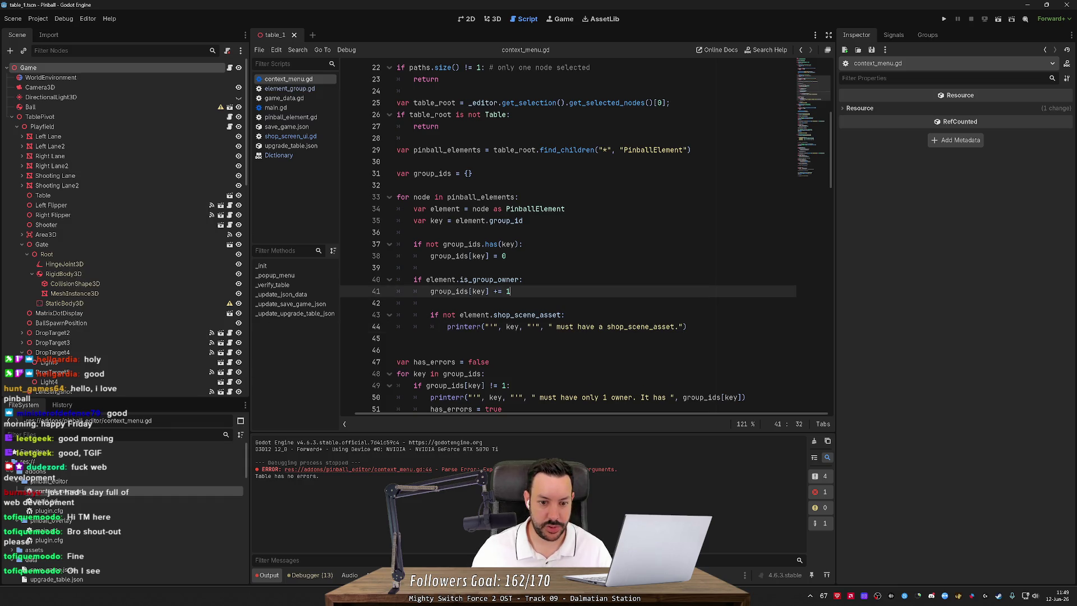
{"action": "left_click_drag", "start_coordinate": [489, 362], "coordinate": [395, 362]}
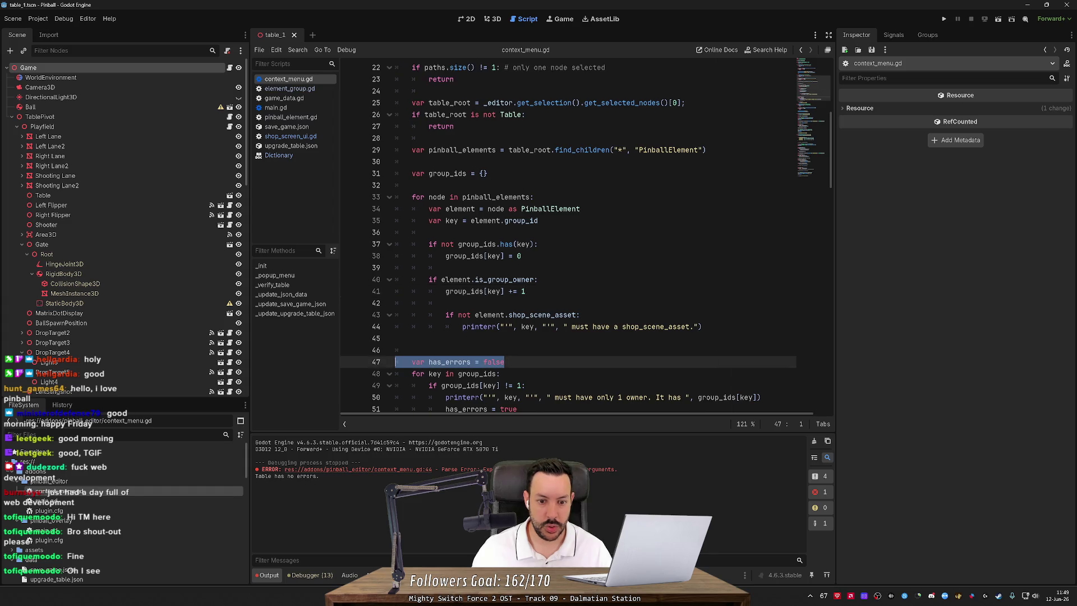
{"action": "left_click", "coordinate": [581, 315]}
{"action": "key", "text": "Return"}
{"action": "key", "text": "ctrl+v"}
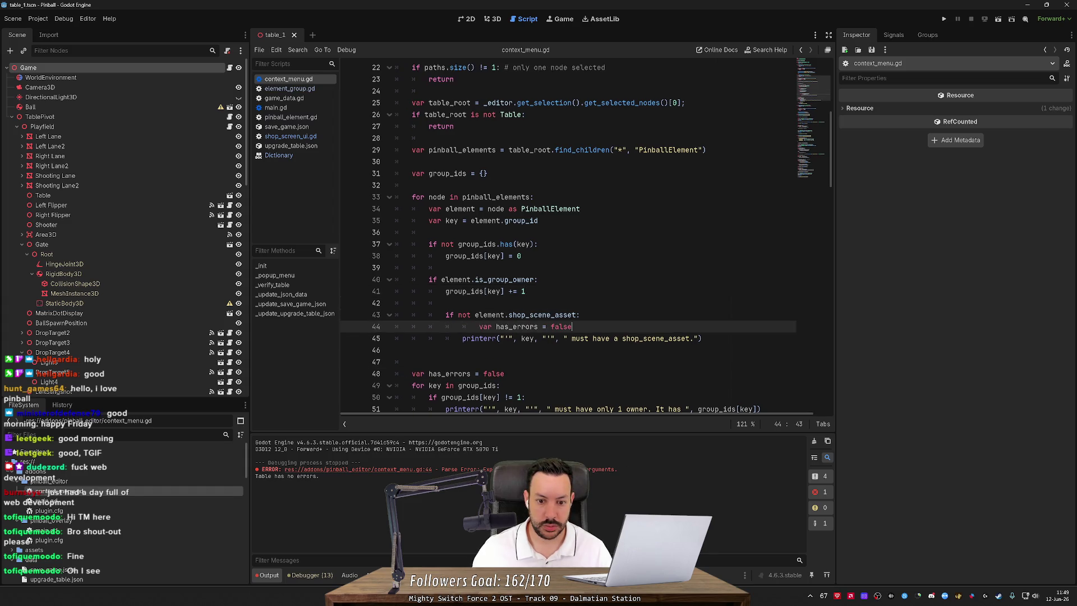
{"action": "key", "text": "ctrl+z"}
{"action": "key", "text": "ctrl+z"}
Move 'var has_errors = false' to just above the element for-loop.
{"action": "triple_click", "coordinate": [448, 361]}
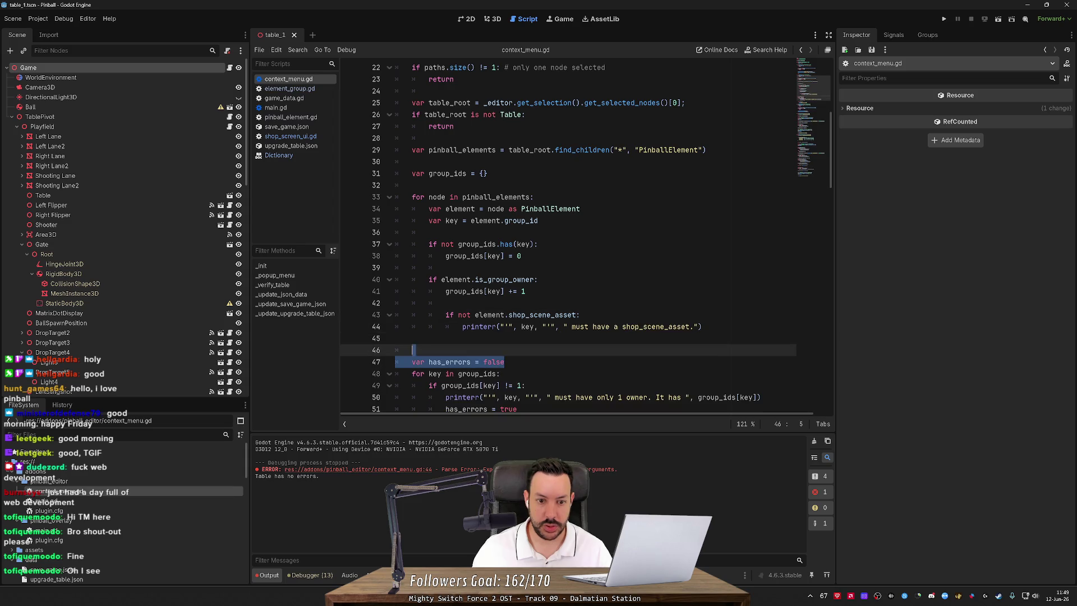
{"action": "key", "text": "BackSpace"}
{"action": "key", "text": "BackSpace"}
{"action": "left_click", "coordinate": [488, 173]}
{"action": "key", "text": "Down"}
{"action": "key", "text": "Down"}
{"action": "key", "text": "ctrl+v"}
{"action": "key", "text": "Up"}
{"action": "key", "text": "Up"}
{"action": "left_click", "coordinate": [412, 385]}
{"action": "key", "text": "BackSpace"}
Set has_errors = true inside the shop_scene_asset check and save the script.
{"action": "double_click", "coordinate": [454, 197]}
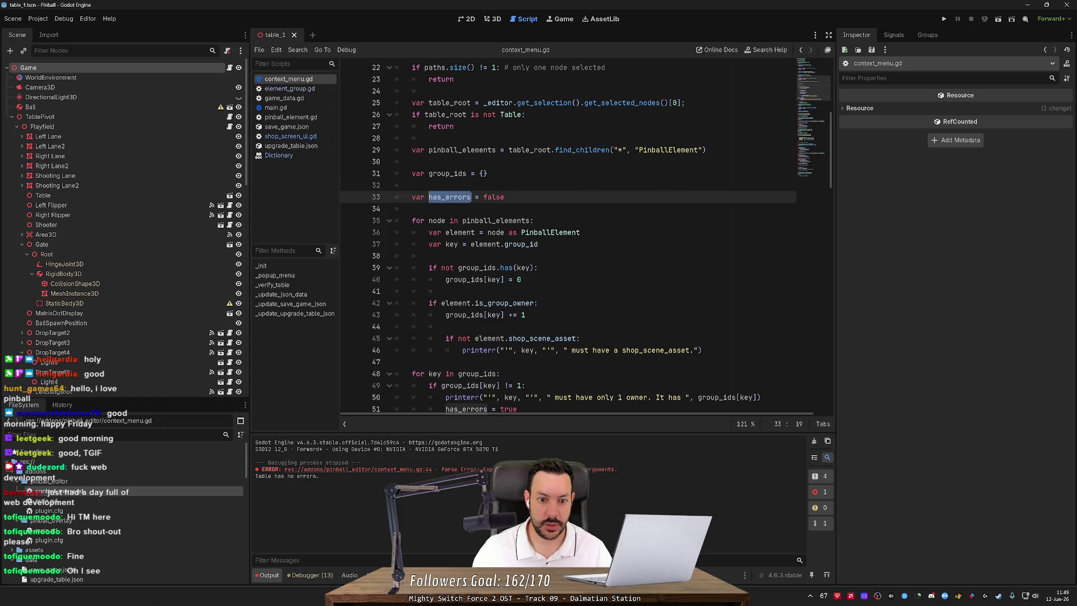
{"action": "left_click", "coordinate": [580, 339]}
{"action": "key", "text": "Return"}
{"action": "type", "text": "has_errors = true"}
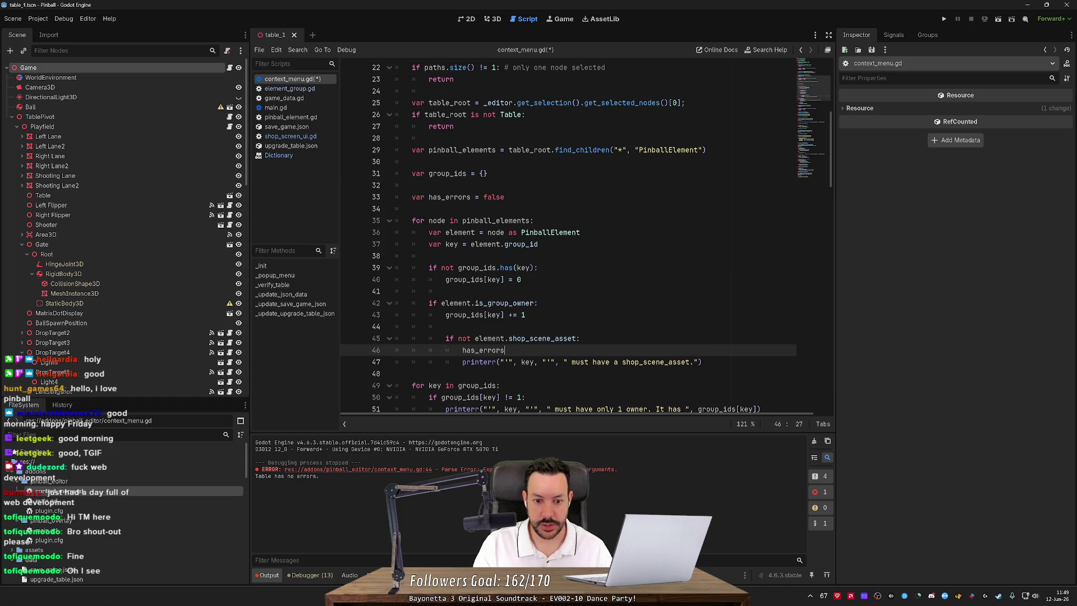
{"action": "key", "text": "ctrl+s"}
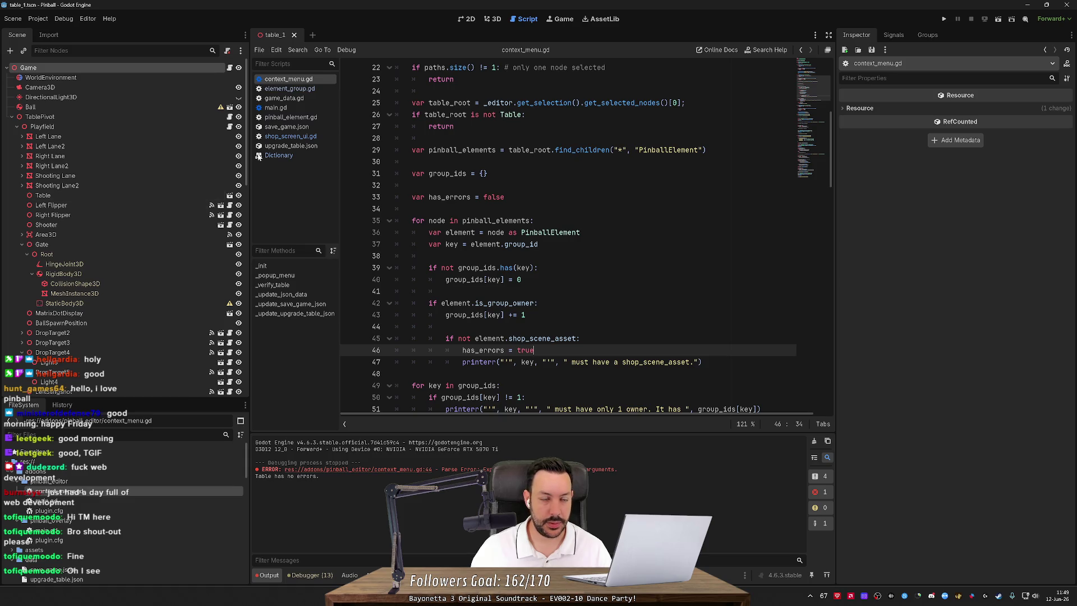
{"action": "left_click", "coordinate": [499, 21]}
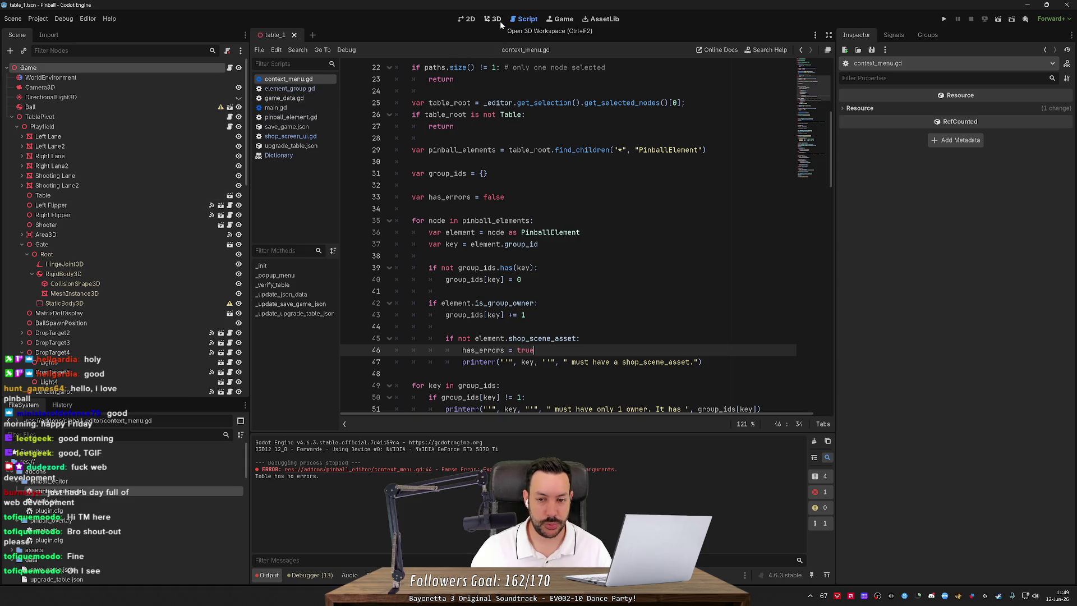
Fly over the pinball table in the 3D view, then open main.gd from the FileSystem dock.
{"action": "key", "text": "w"}
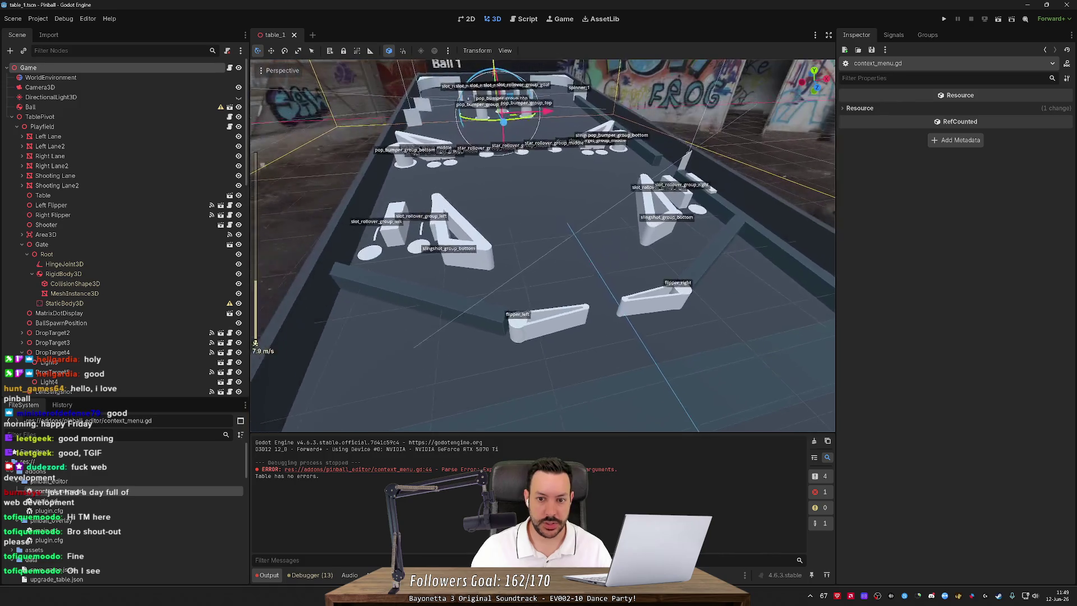
{"action": "scroll", "coordinate": [414, 127], "scroll_direction": "up", "scroll_amount": 2}
{"action": "key", "text": "s"}
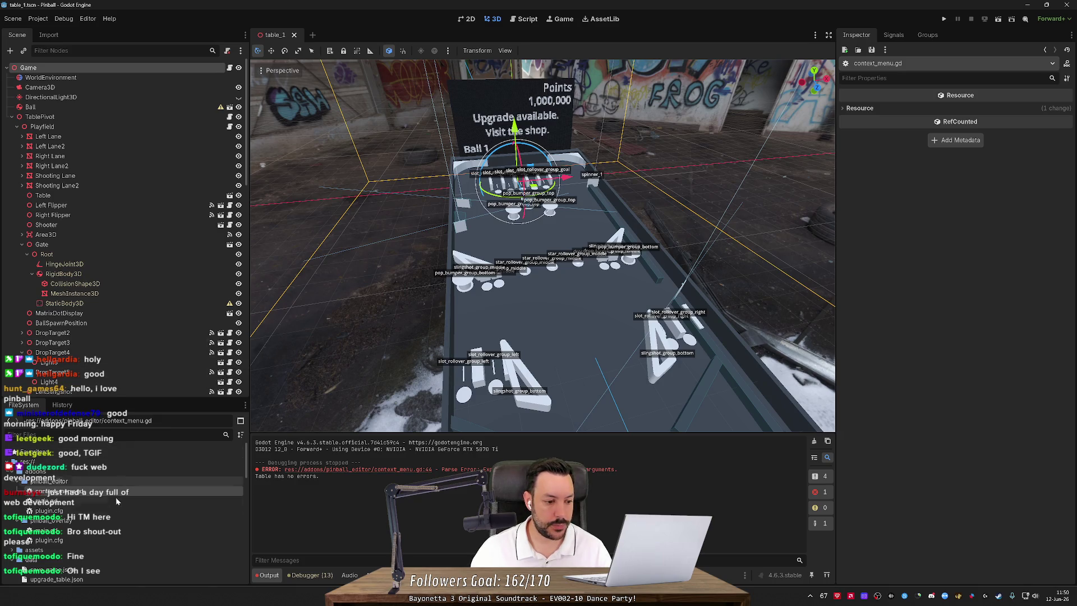
{"action": "double_click", "coordinate": [48, 530]}
{"action": "scroll", "coordinate": [819, 301], "scroll_direction": "down", "scroll_amount": 20}
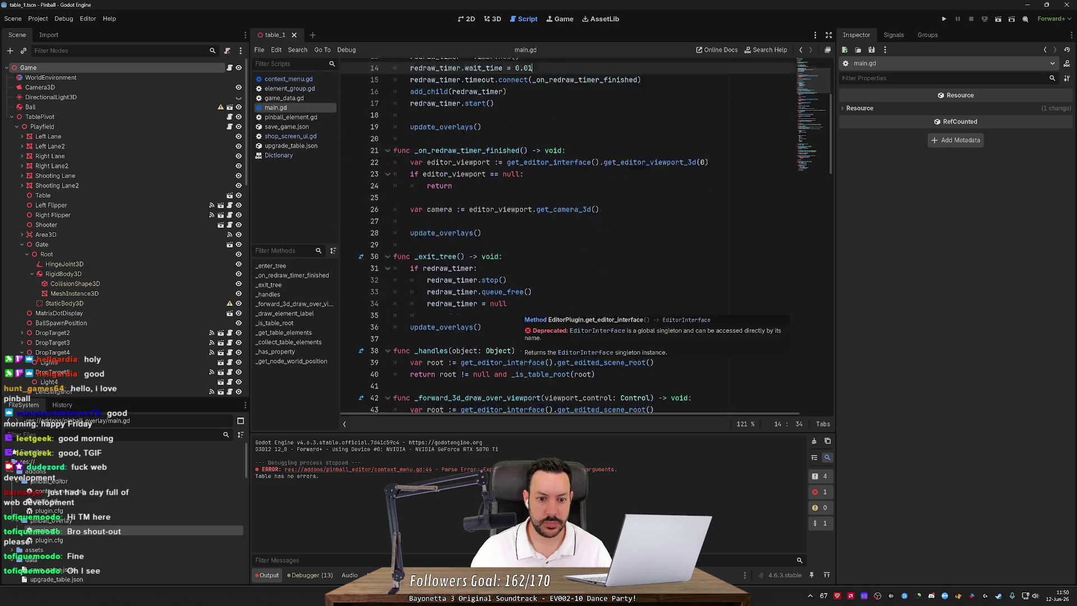
{"action": "scroll", "coordinate": [819, 301], "scroll_direction": "down", "scroll_amount": 10}
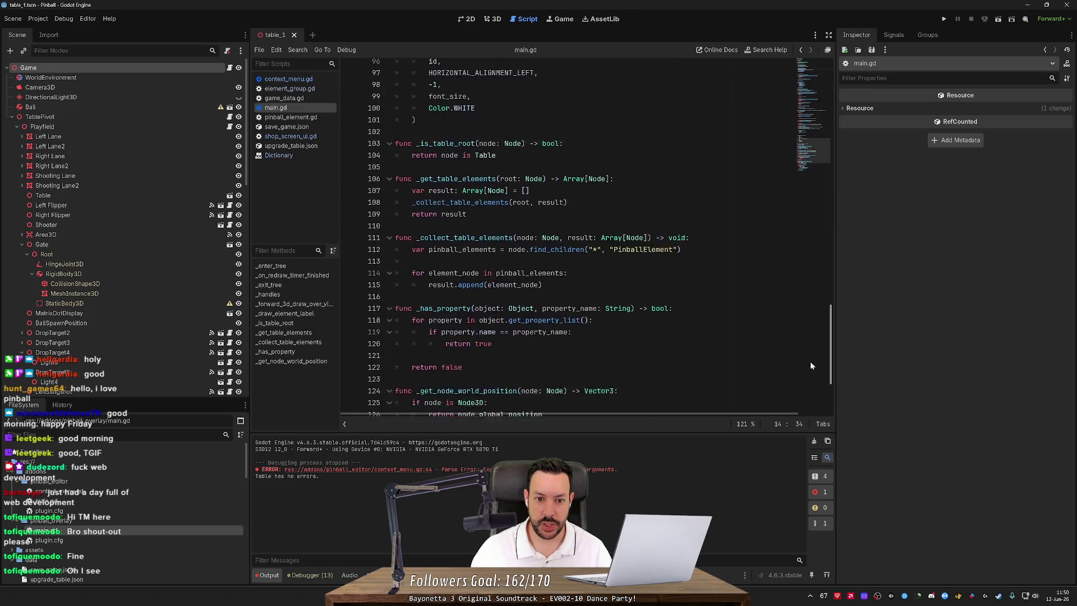
{"action": "scroll", "coordinate": [809, 392], "scroll_direction": "up", "scroll_amount": 10}
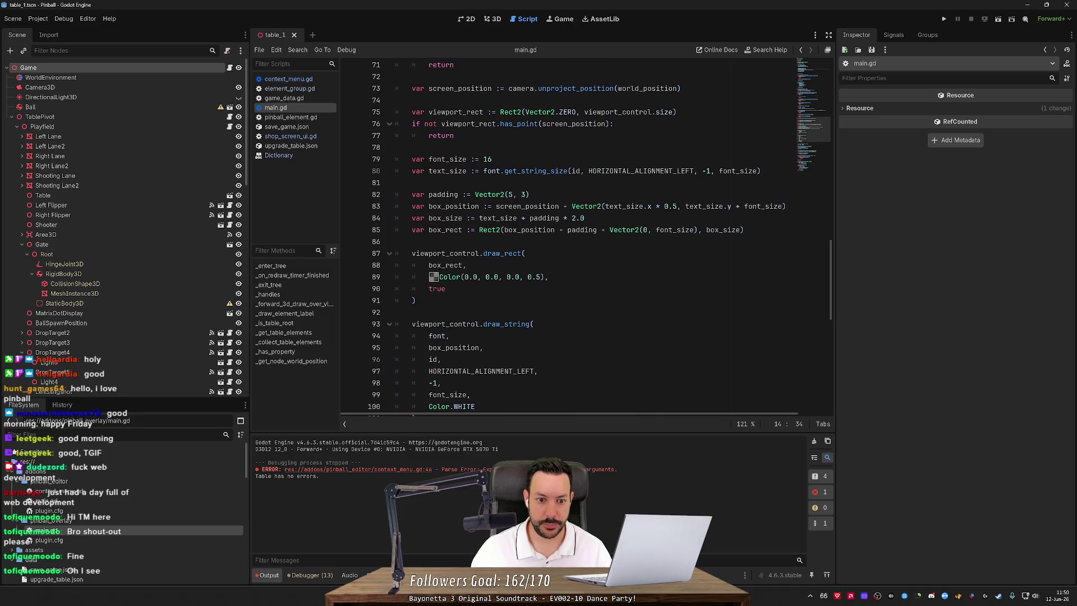
{"action": "scroll", "coordinate": [583, 247], "scroll_direction": "up", "scroll_amount": 4}
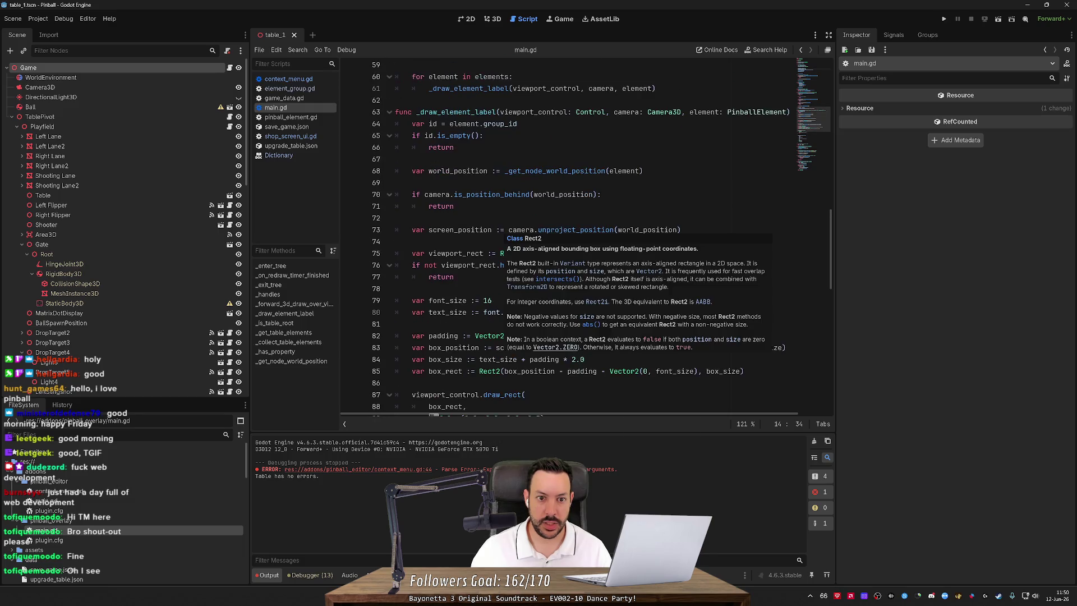
{"action": "double_click", "coordinate": [464, 123]}
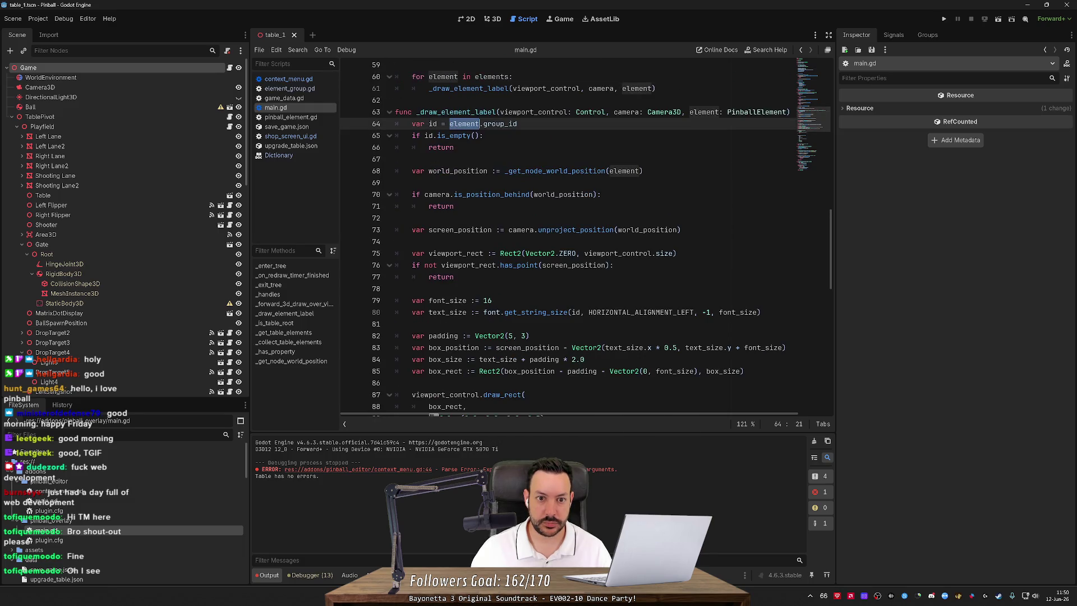
{"action": "scroll", "coordinate": [566, 236], "scroll_direction": "down", "scroll_amount": 4}
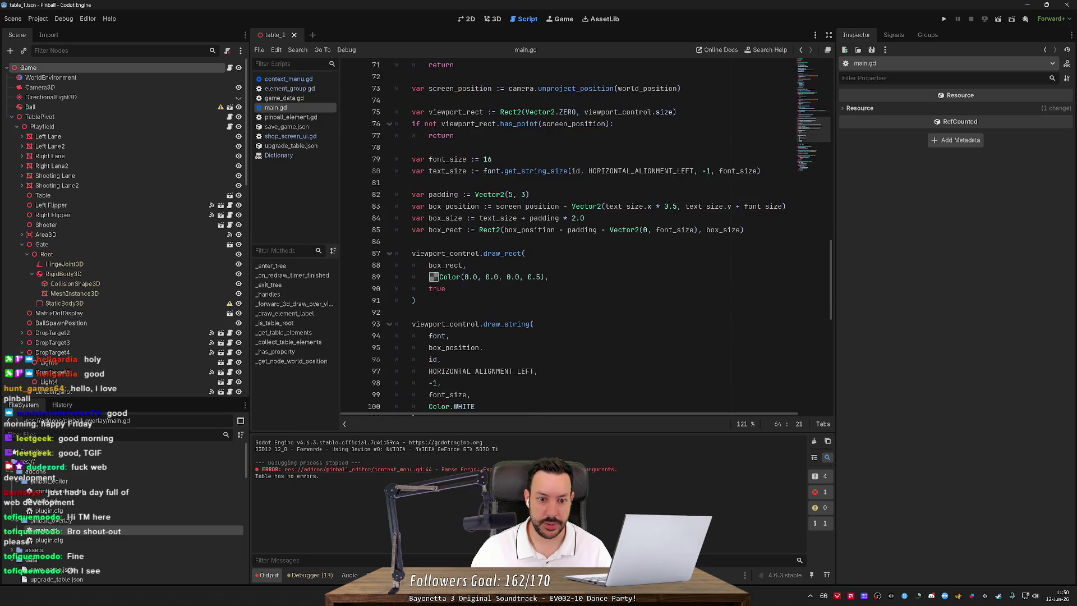
{"action": "left_click", "coordinate": [567, 241]}
{"action": "scroll", "coordinate": [566, 241], "scroll_direction": "up", "scroll_amount": 4}
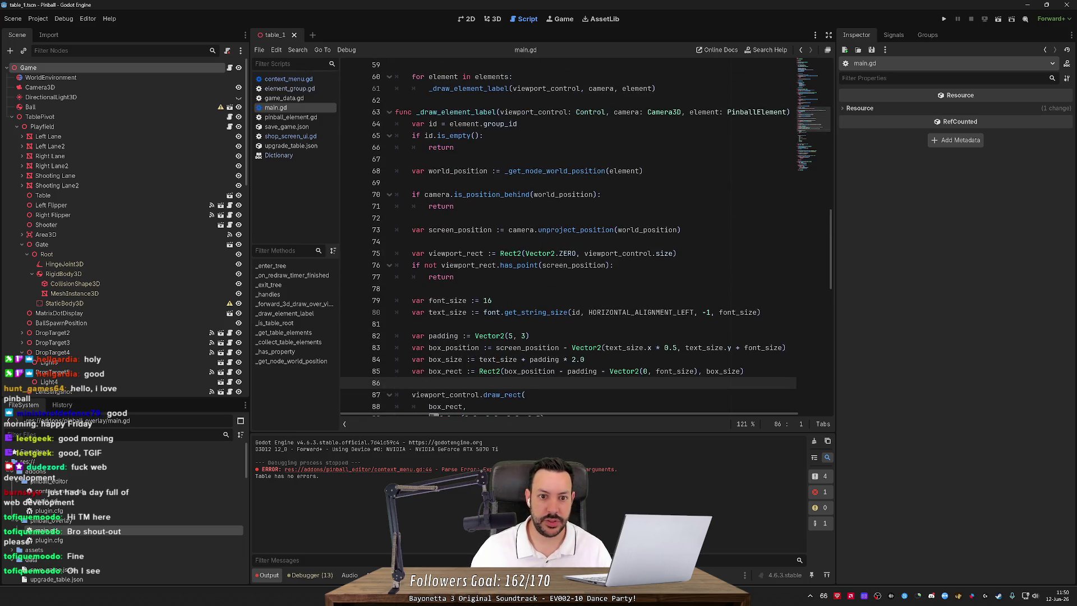
{"action": "double_click", "coordinate": [433, 124]}
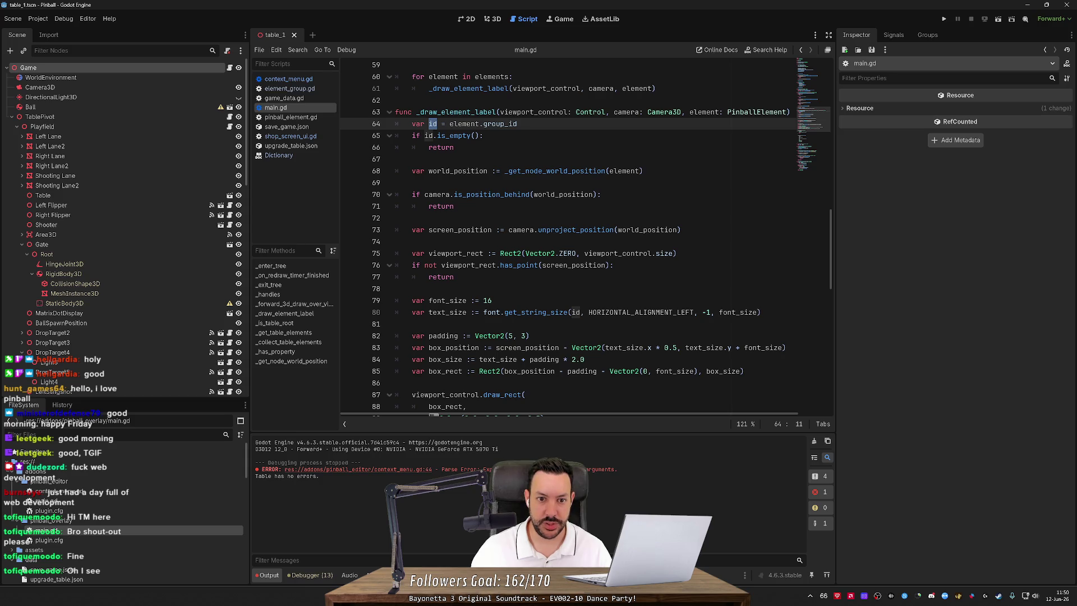
{"action": "double_click", "coordinate": [464, 123]}
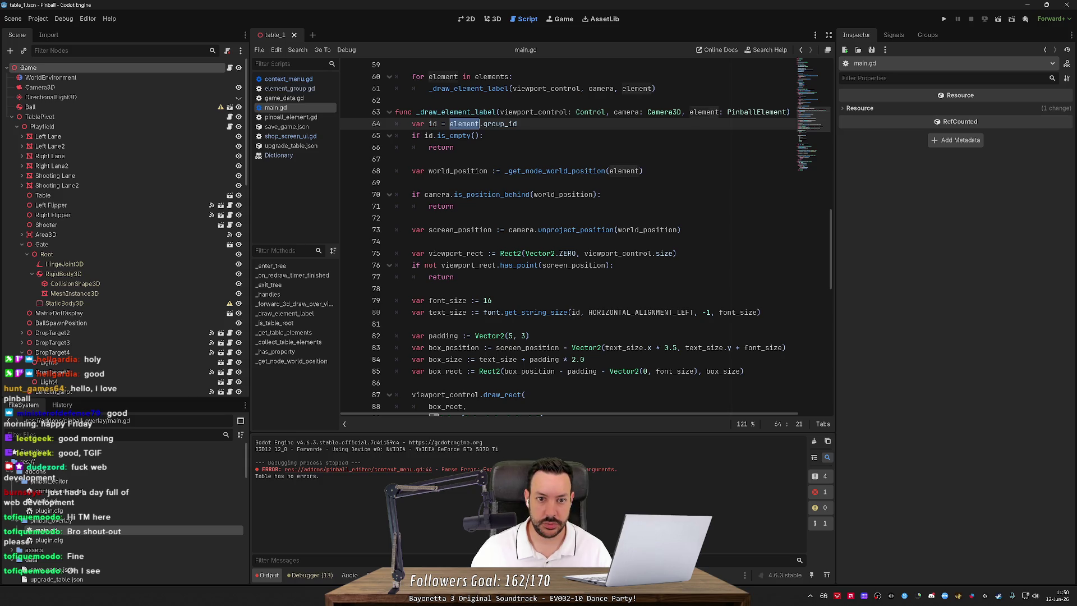
{"action": "double_click", "coordinate": [704, 111]}
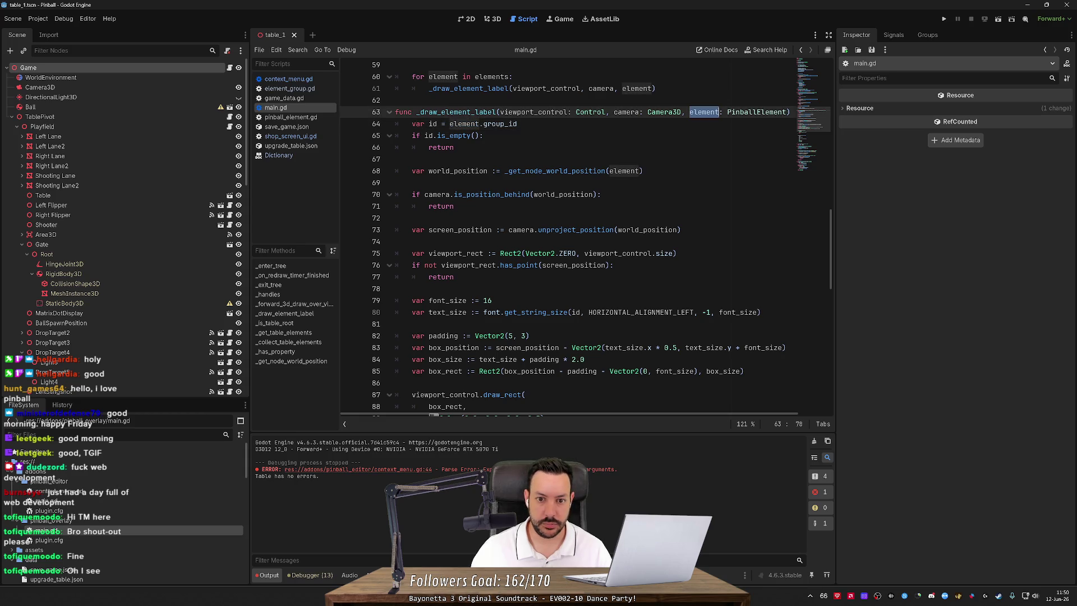
{"action": "double_click", "coordinate": [624, 171]}
{"action": "scroll", "coordinate": [584, 235], "scroll_direction": "down", "scroll_amount": 5}
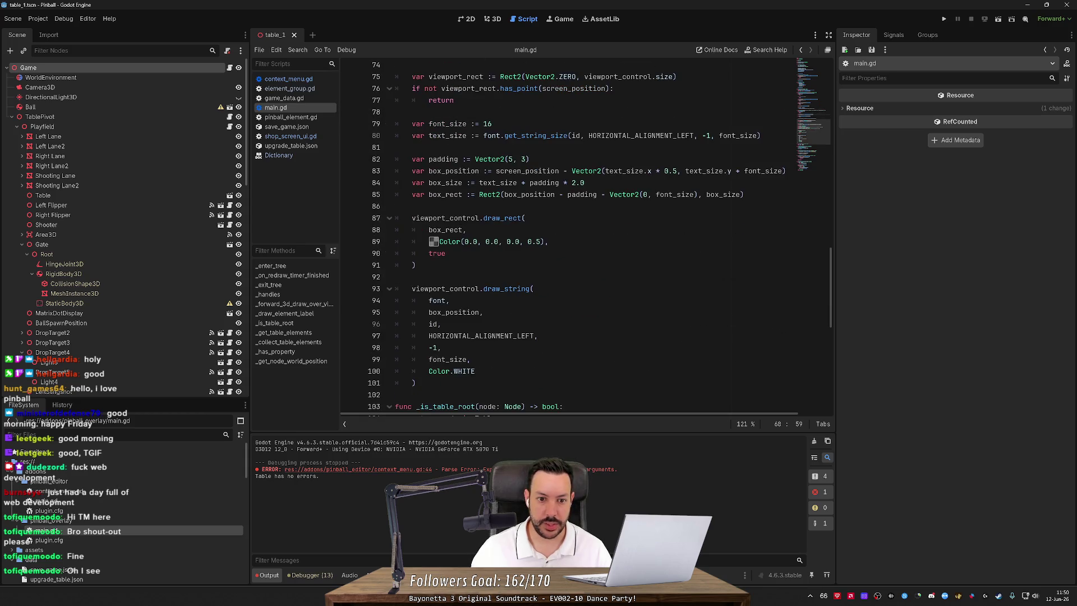
{"action": "left_click", "coordinate": [426, 206]}
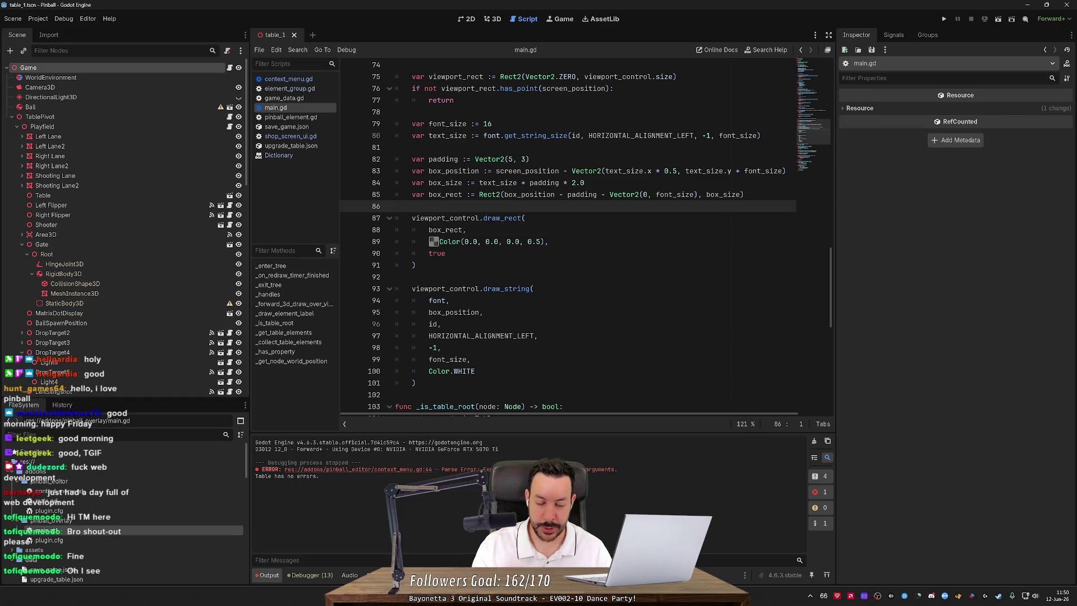
{"action": "key", "text": "Return"}
Add line 87: var color = element.is_group_owner ? Color(0.0, 0.2, 0.0, 0.5) : Color(0.0, 0.0, 0.0, 0.5).
{"action": "type", "text": "var color = "}
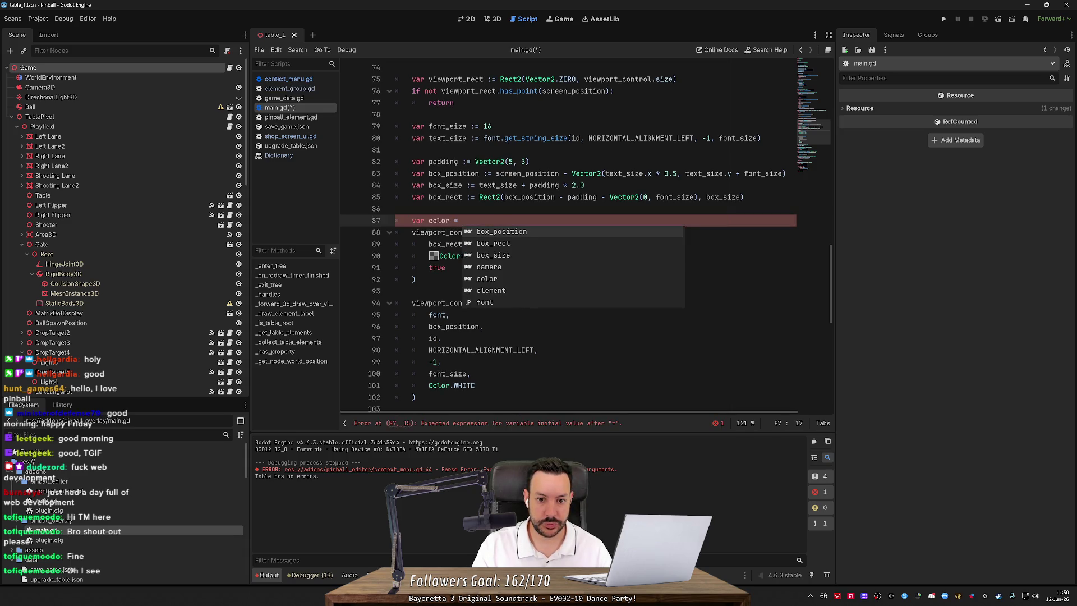
{"action": "type", "text": "element"}
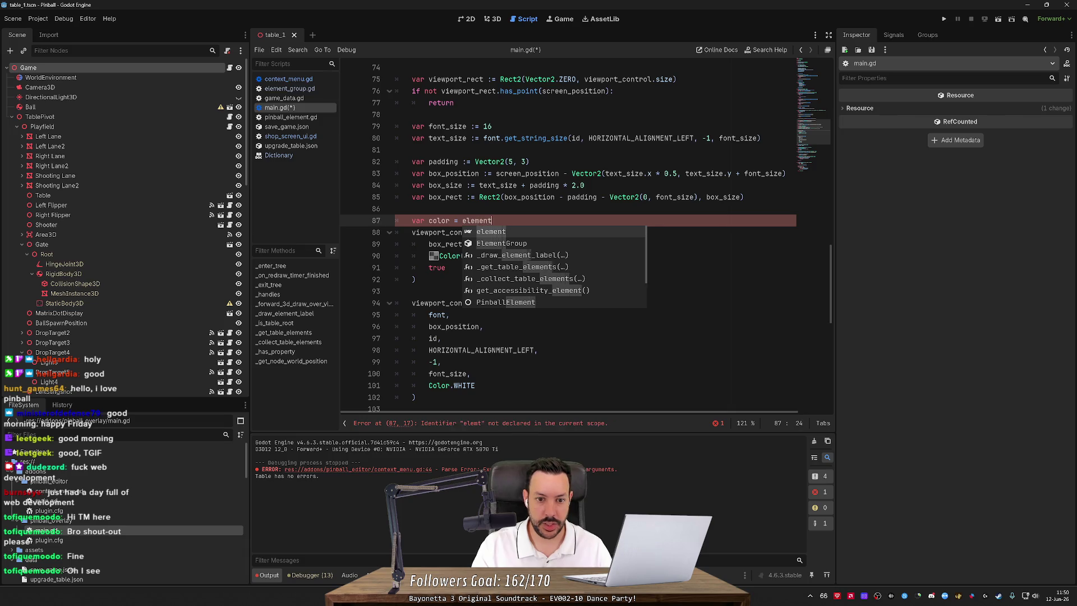
{"action": "type", "text": ".is_group_owner ? : ;"}
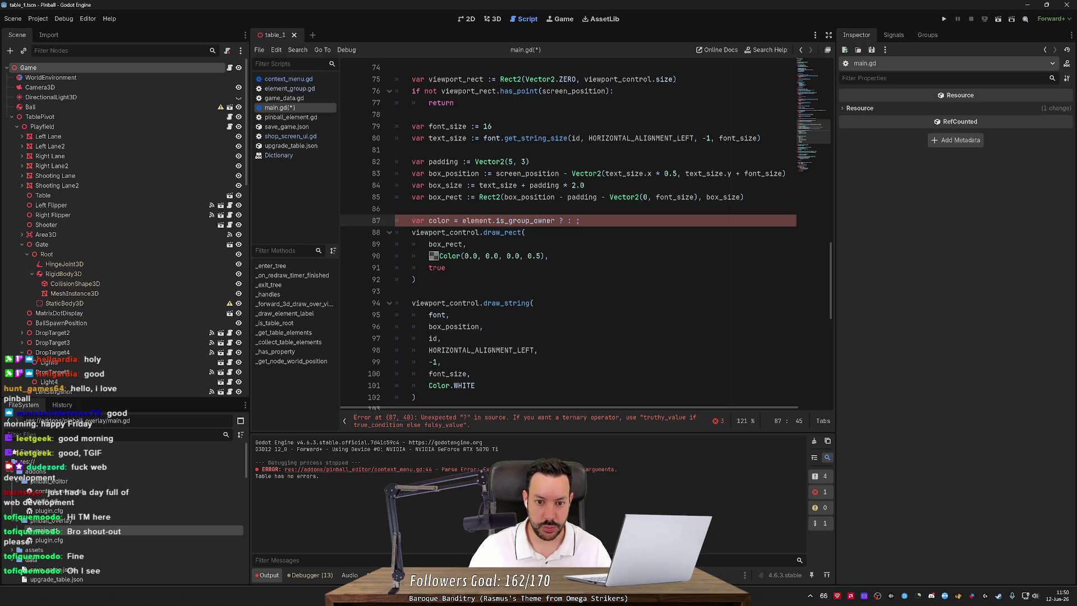
{"action": "left_click_drag", "start_coordinate": [439, 256], "coordinate": [544, 256]}
{"action": "key", "text": "ctrl+c"}
{"action": "left_click", "coordinate": [576, 221]}
{"action": "type", "text": "Color(0.0, 0.0, 0.0, 0.5)"}
{"action": "key", "text": "BackSpace"}
{"action": "key", "text": "ctrl+v"}
{"action": "left_click", "coordinate": [611, 220]}
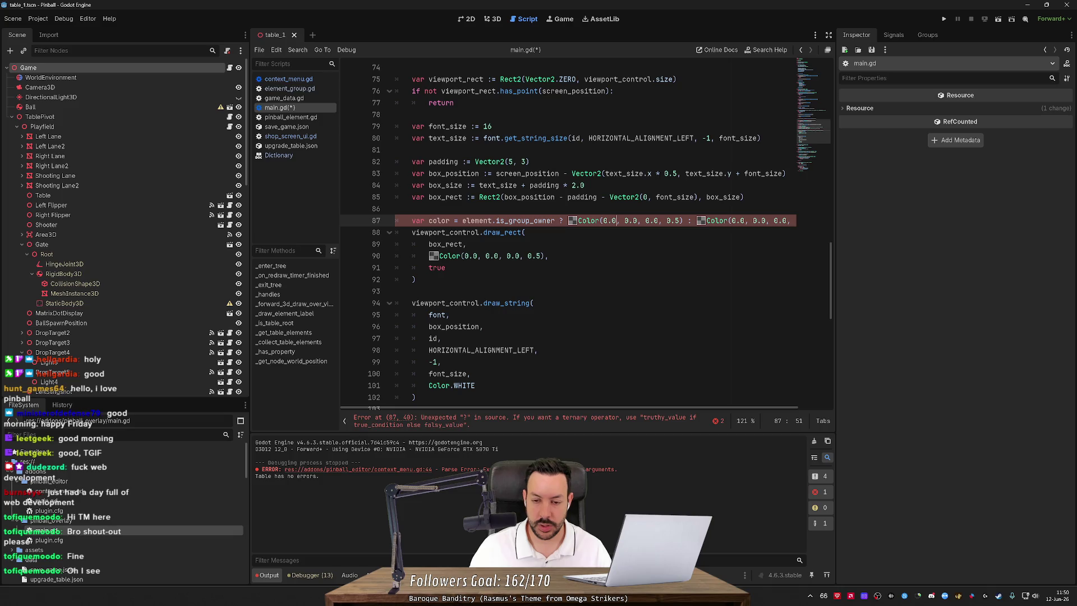
{"action": "left_click", "coordinate": [633, 221]}
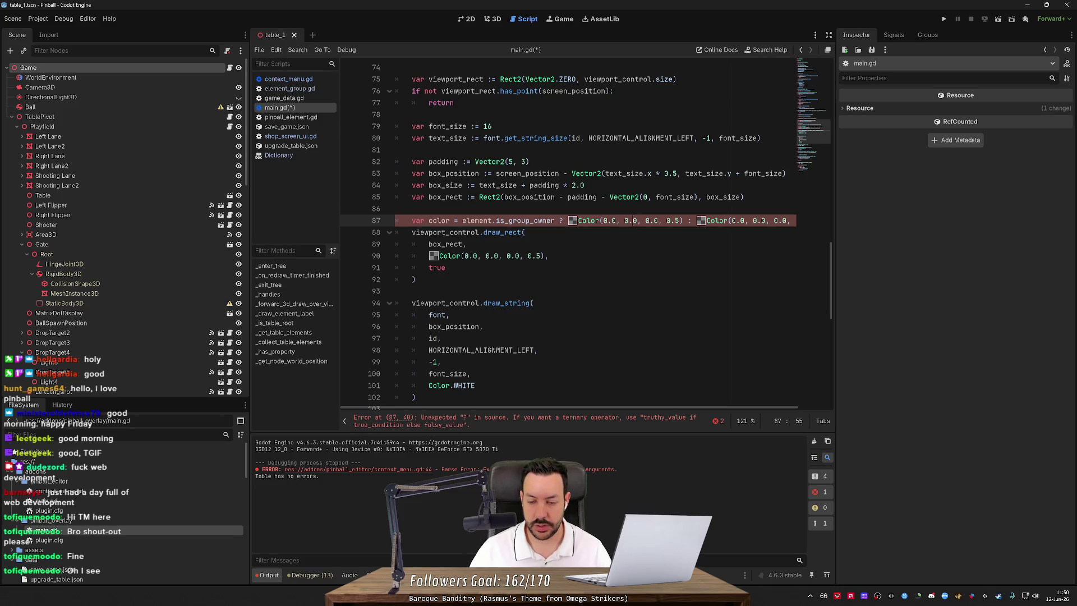
{"action": "key", "text": "Delete"}
{"action": "type", "text": "2"}
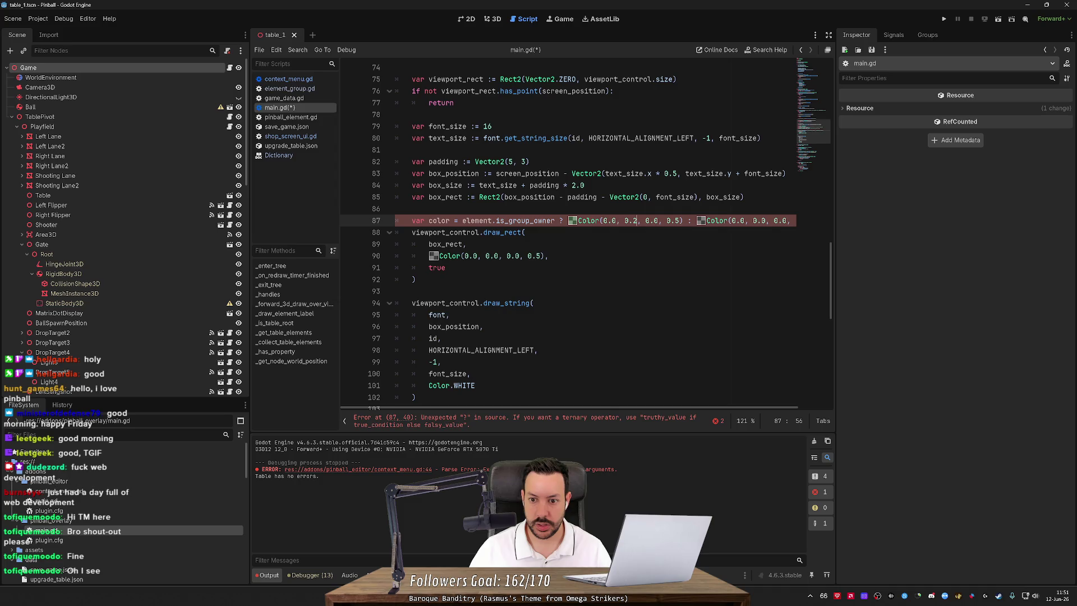
{"action": "key", "text": "ctrl+s"}
Replace the Color argument of draw_rect on line 90 with the color variable.
{"action": "left_click", "coordinate": [549, 256]}
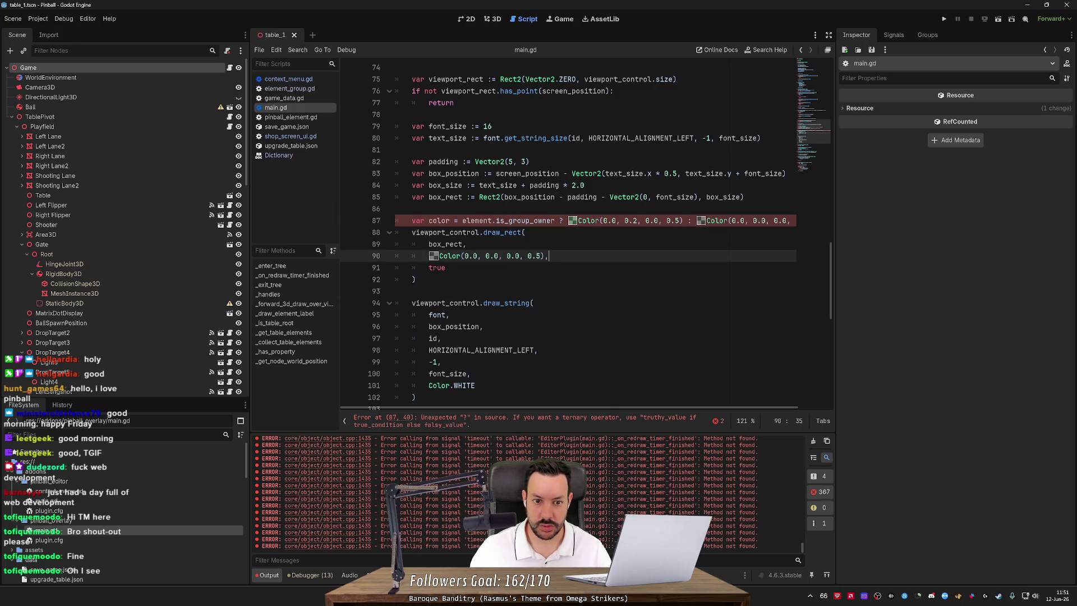
{"action": "left_click", "coordinate": [439, 256]}
{"action": "left_click_drag", "start_coordinate": [439, 256], "coordinate": [545, 256]}
{"action": "type", "text": "color,"}
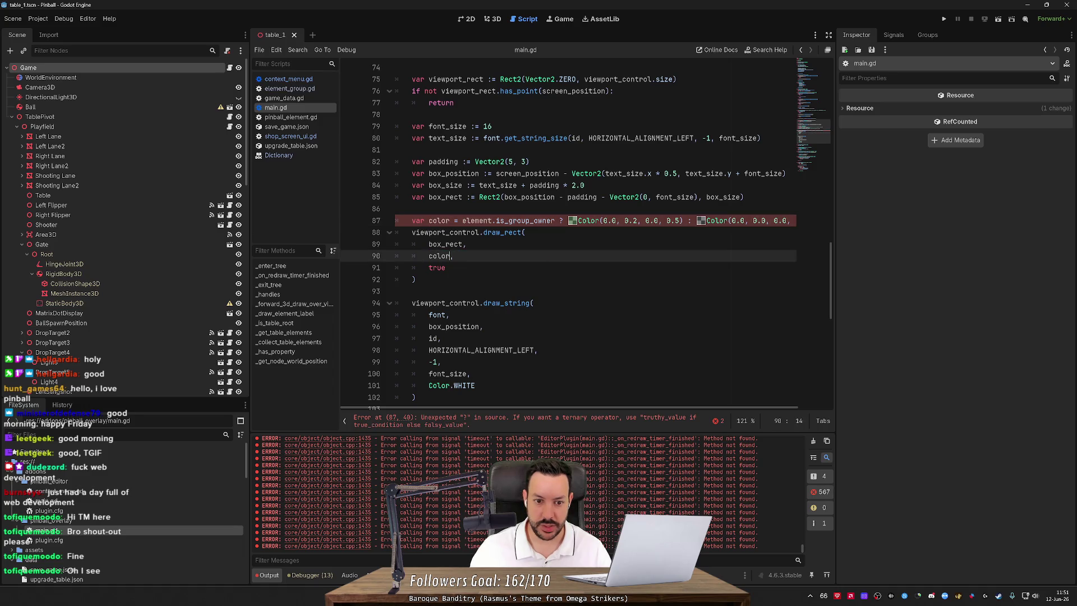
{"action": "scroll", "coordinate": [568, 236], "scroll_direction": "up", "scroll_amount": 4}
{"action": "scroll", "coordinate": [567, 236], "scroll_direction": "down", "scroll_amount": 2}
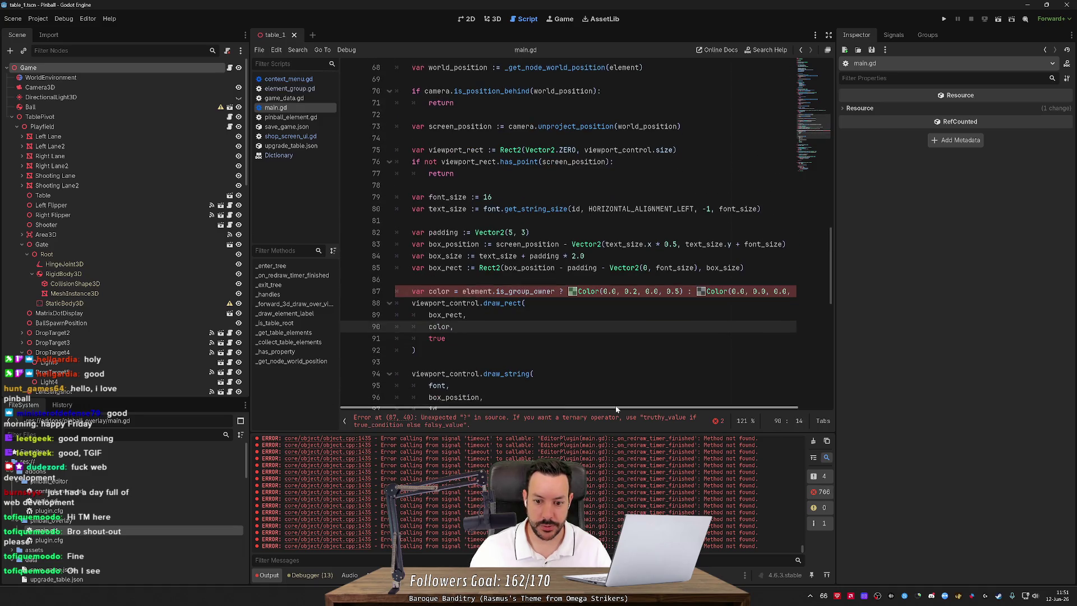
{"action": "scroll", "coordinate": [704, 405], "scroll_direction": "right", "scroll_amount": 1}
{"action": "scroll", "coordinate": [704, 405], "scroll_direction": "left", "scroll_amount": 2}
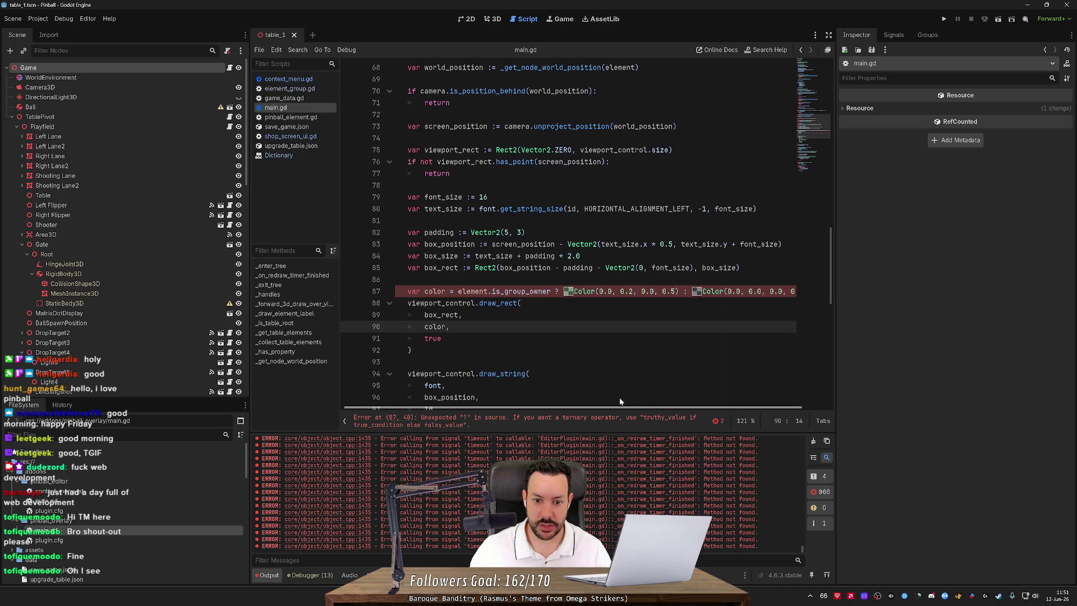
{"action": "key", "text": "alt+Tab"}
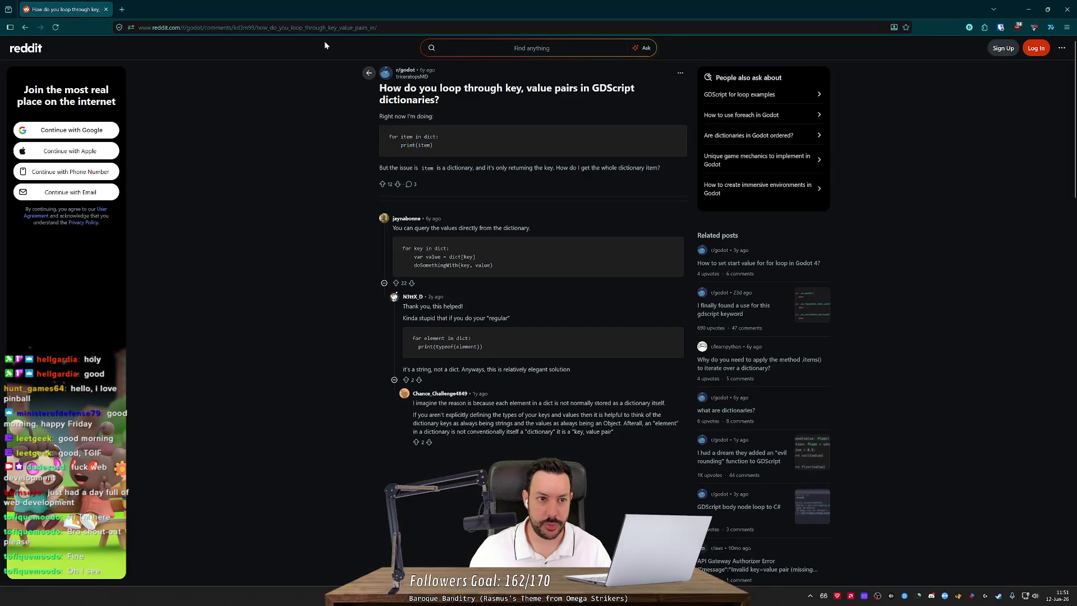
Search 'ternary operator godot' and read the replies in the Godot forum Ternary operator thread.
{"action": "left_click", "coordinate": [122, 9]}
{"action": "type", "text": "ternary "}
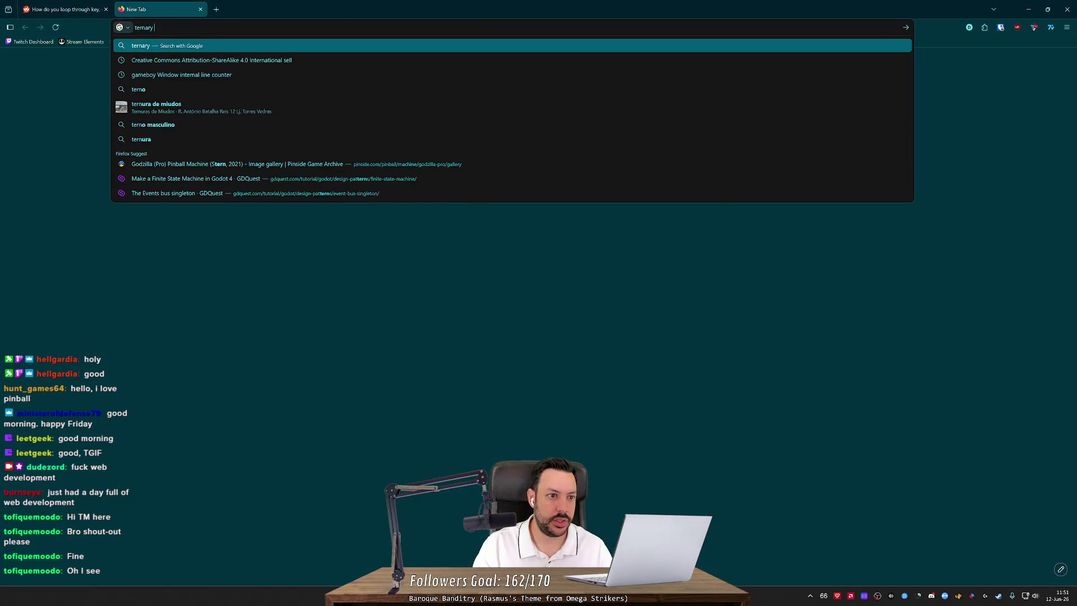
{"action": "type", "text": "operator godot"}
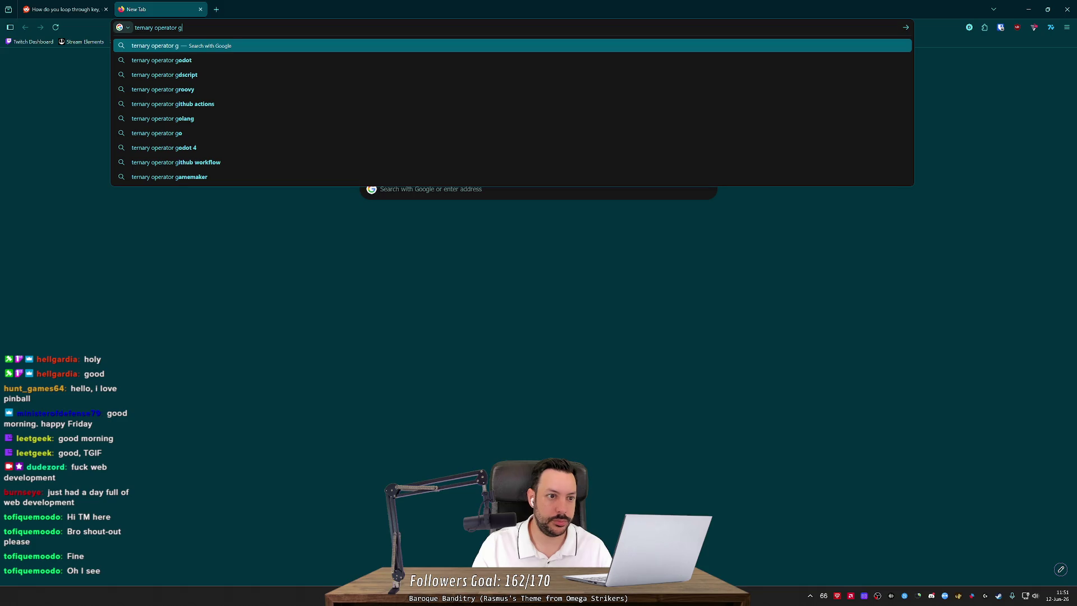
{"action": "key", "text": "Return"}
{"action": "left_click", "coordinate": [160, 133]}
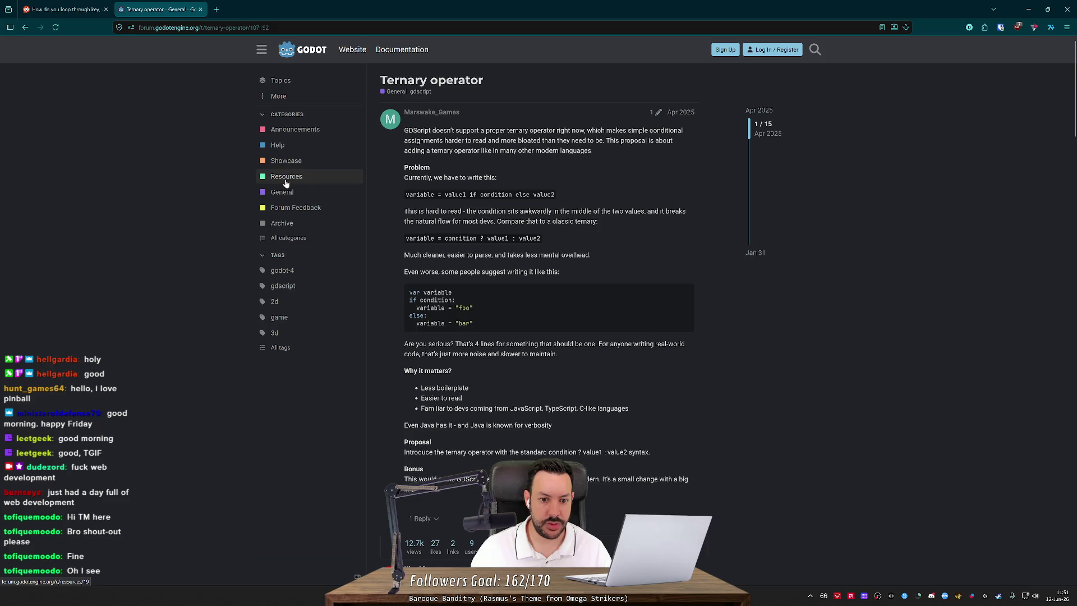
{"action": "middle_click", "coordinate": [218, 194]}
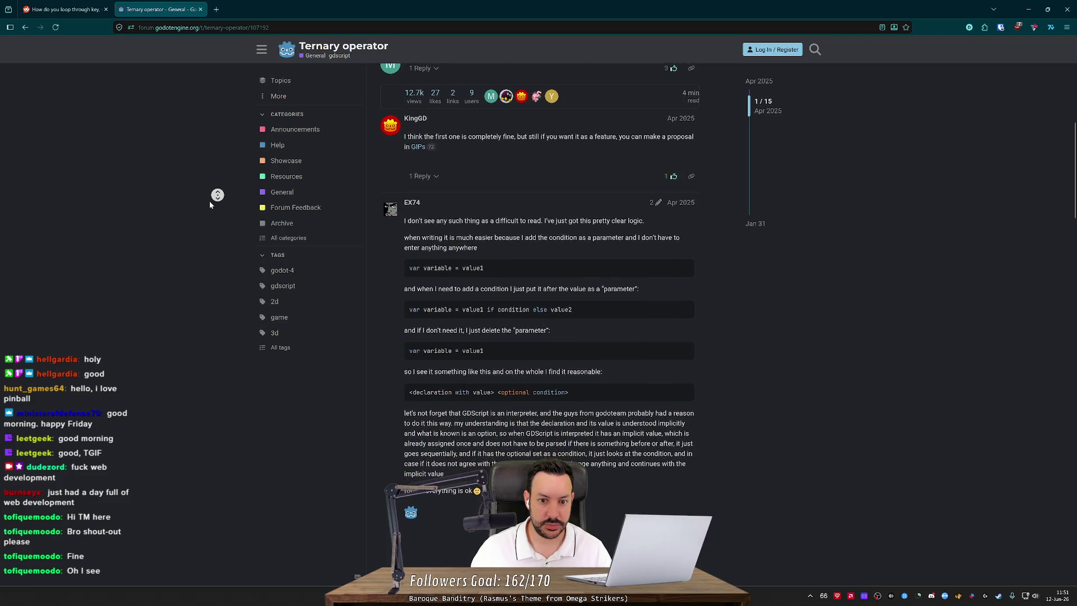
{"action": "middle_click", "coordinate": [210, 201]}
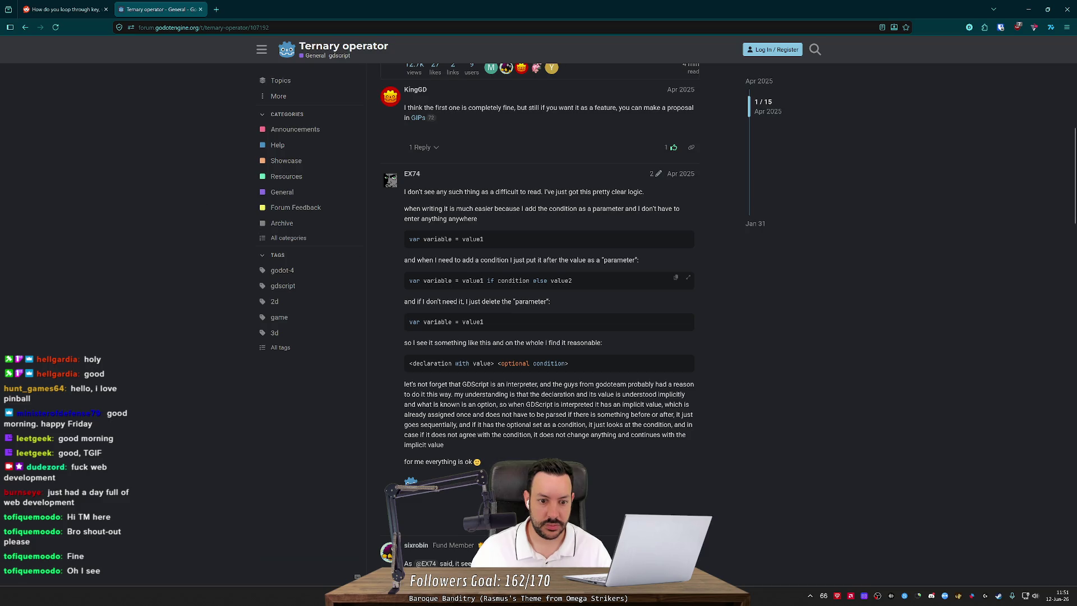
{"action": "scroll", "coordinate": [381, 271], "scroll_direction": "down", "scroll_amount": 15}
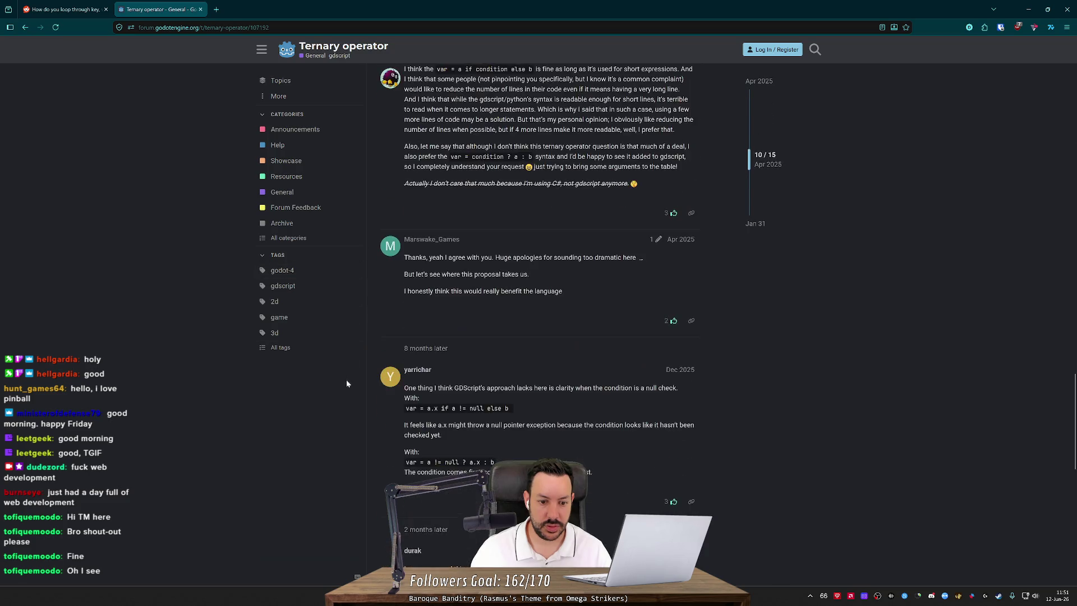
{"action": "middle_click", "coordinate": [515, 267]}
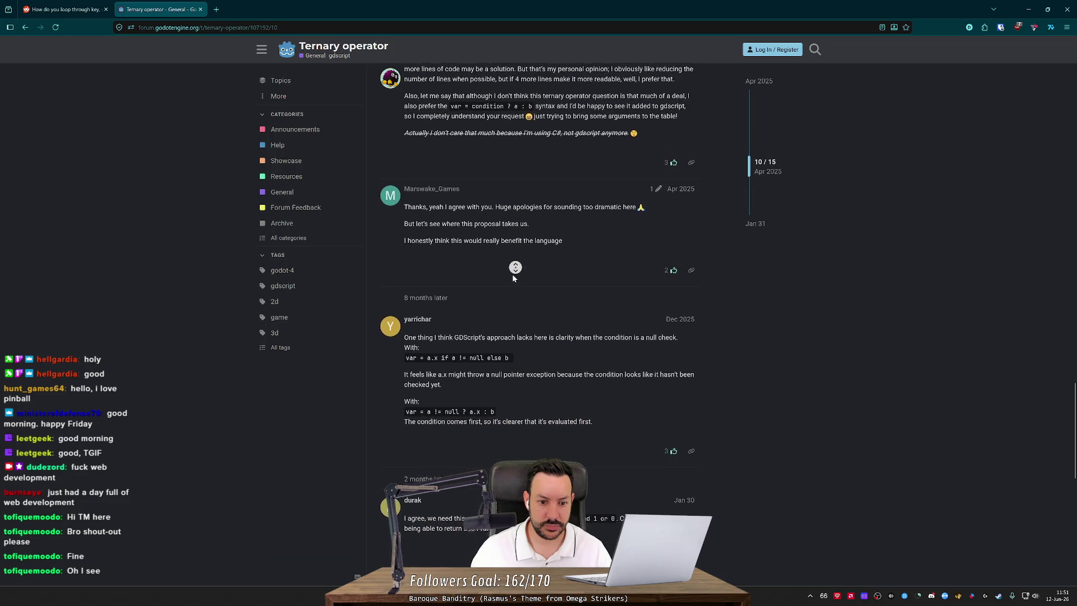
{"action": "middle_click", "coordinate": [513, 278]}
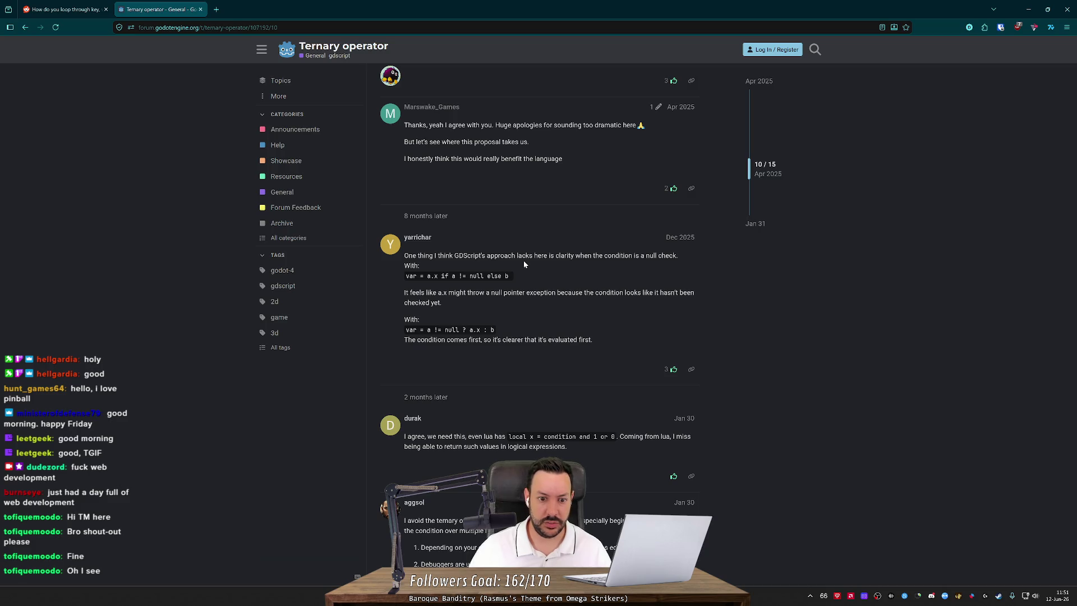
{"action": "key", "text": "alt+Tab"}
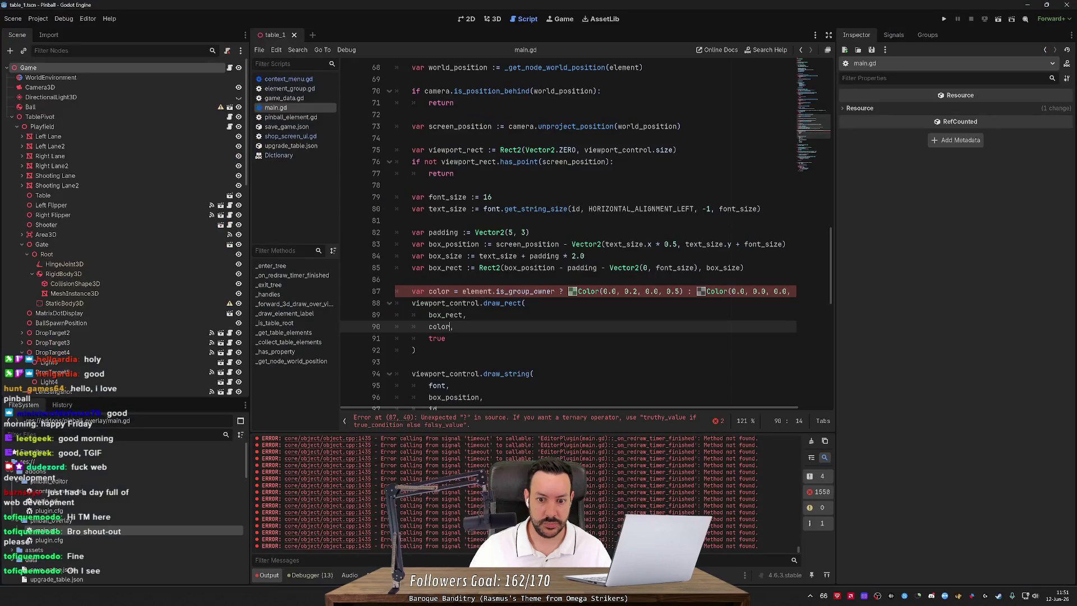
Rewrite line 87 as 'green Color if element.is_group_owner else black Color'.
{"action": "left_click_drag", "start_coordinate": [578, 291], "coordinate": [683, 291]}
{"action": "key", "text": "ctrl+c"}
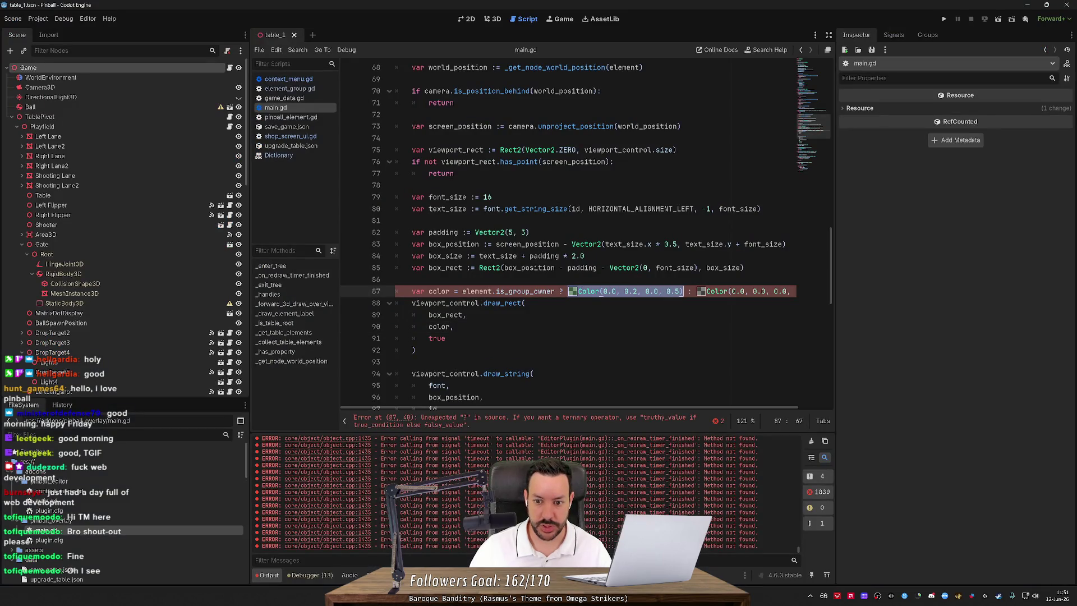
{"action": "key", "text": "BackSpace"}
{"action": "left_click", "coordinate": [463, 291]}
{"action": "key", "text": "ctrl+v"}
{"action": "type", "text": "if"}
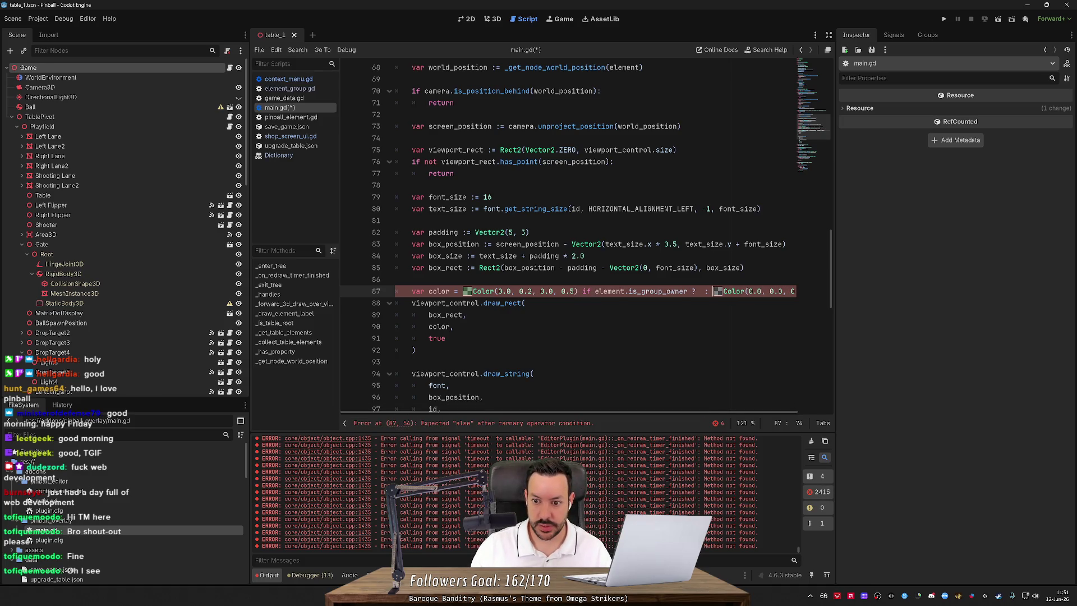
{"action": "mouse_move", "coordinate": [712, 291]}
{"action": "left_mouse_down"}
{"action": "mouse_move", "coordinate": [628, 291]}
{"action": "mouse_move", "coordinate": [691, 291]}
{"action": "left_mouse_up"}
{"action": "type", "text": "else"}
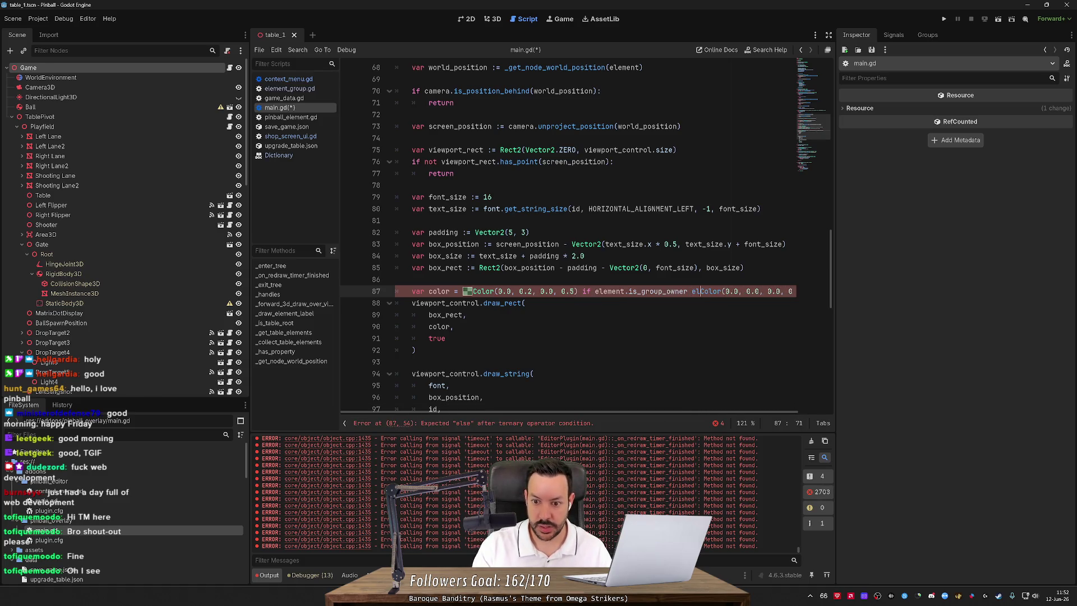
Add var owner_color = Color(0.0, 0.2, 0.0, 0.5) as a new variable.
{"action": "left_click", "coordinate": [415, 350]}
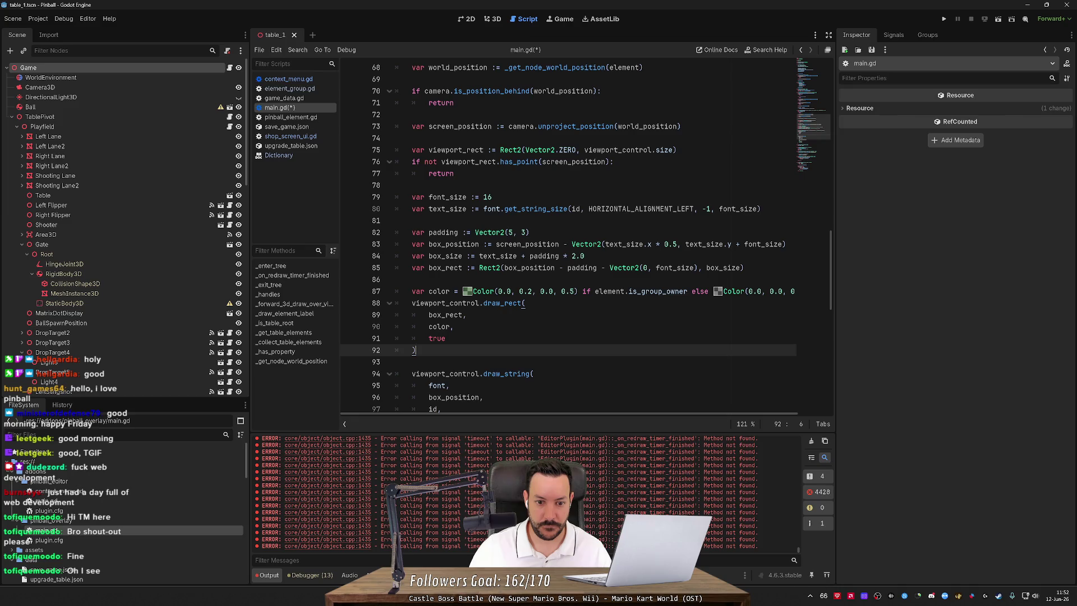
{"action": "left_click", "coordinate": [396, 280]}
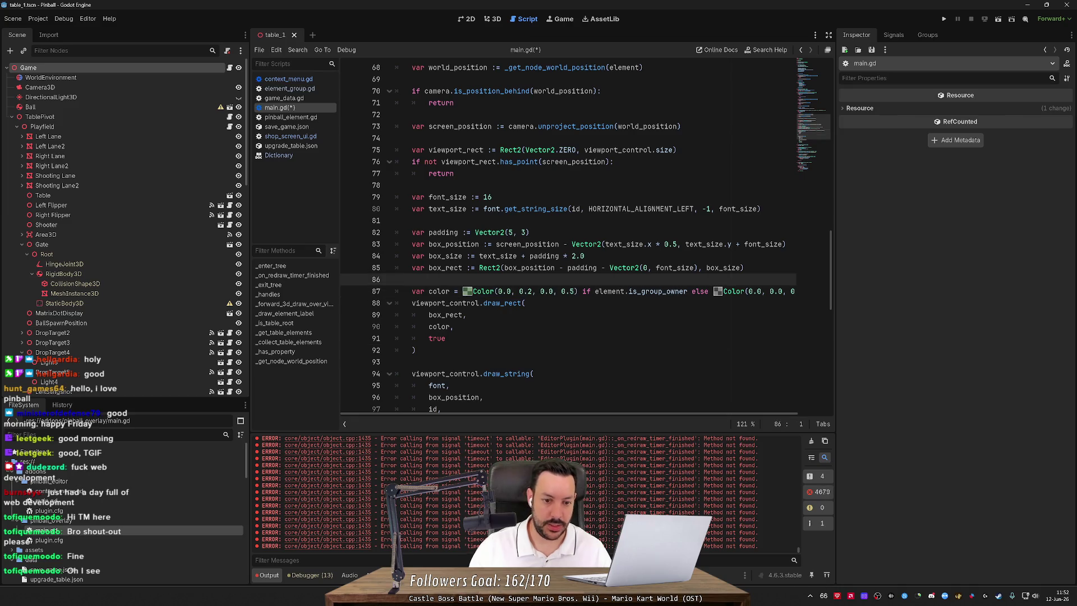
{"action": "key", "text": "Return"}
{"action": "type", "text": "v"}
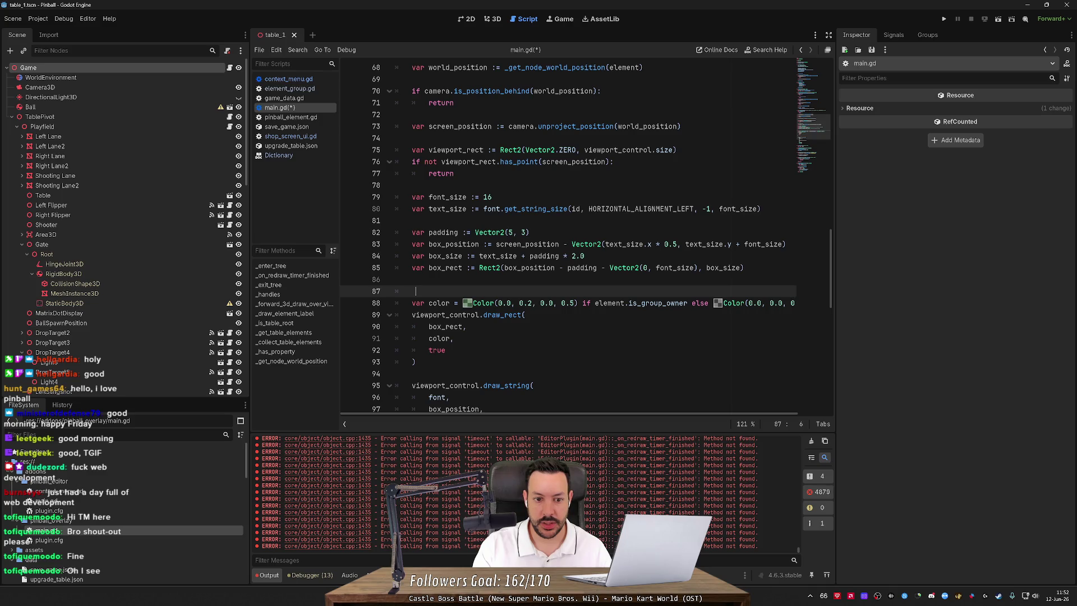
{"action": "type", "text": "var "}
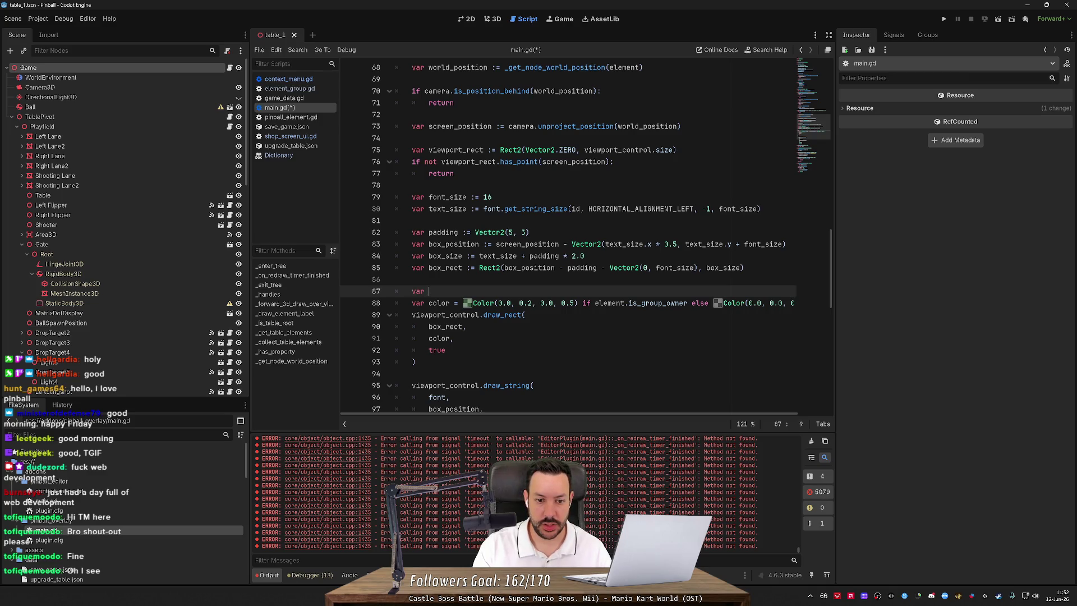
{"action": "type", "text": "owner_color ="}
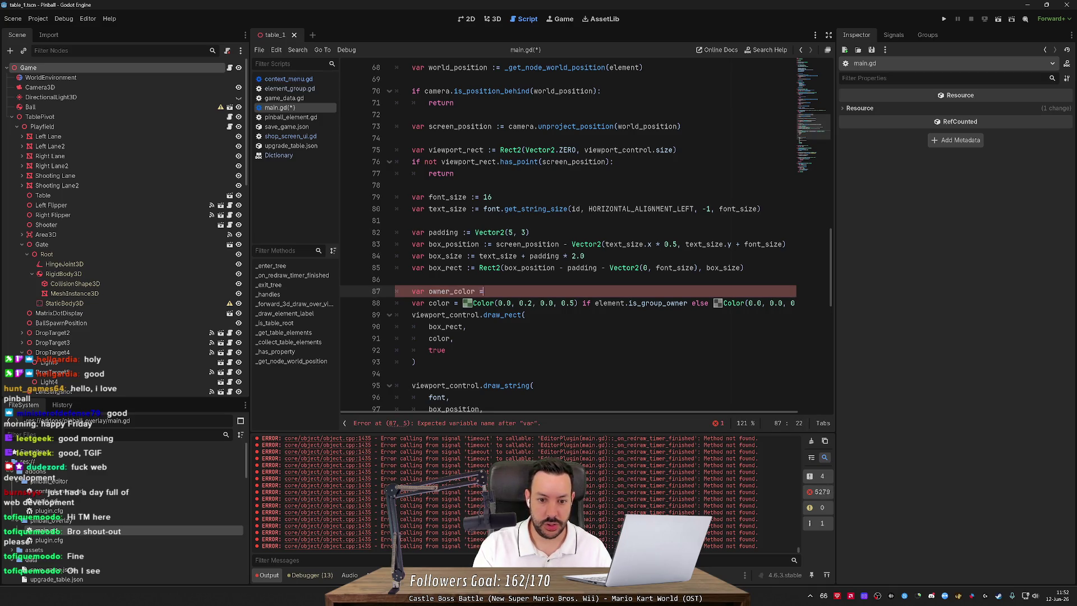
{"action": "left_click", "coordinate": [396, 279]}
{"action": "left_click_drag", "start_coordinate": [580, 303], "coordinate": [462, 303]}
{"action": "key", "text": "ctrl+x"}
{"action": "left_click", "coordinate": [486, 291]}
{"action": "key", "text": "ctrl+v"}
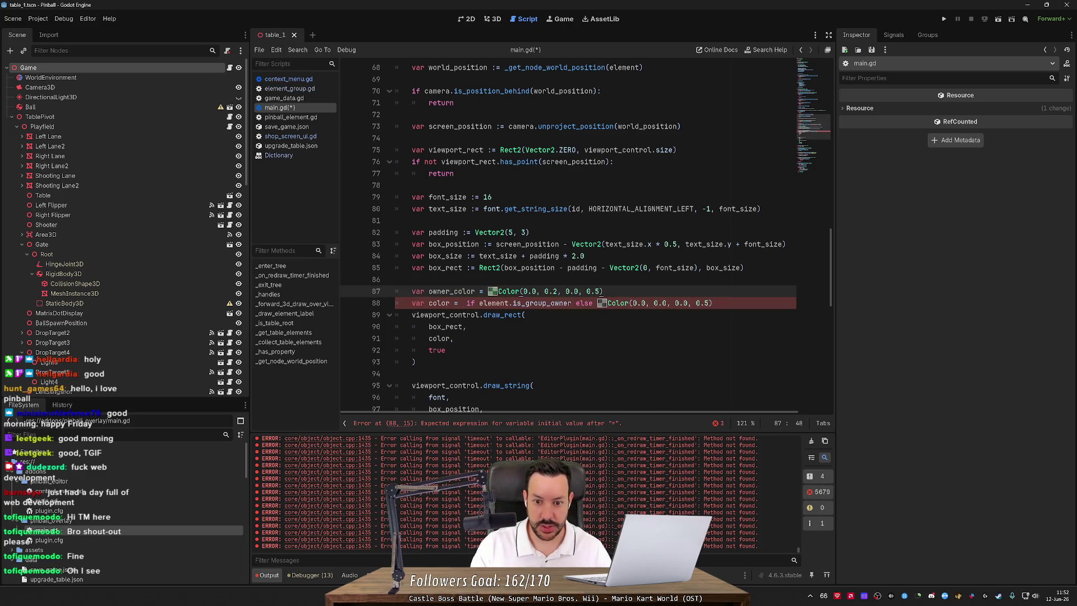
Add var element_color set to the black Color(0.0, 0.0, 0.0, 0.5) below owner_color.
{"action": "key", "text": "Return"}
{"action": "type", "text": "var regular_color"}
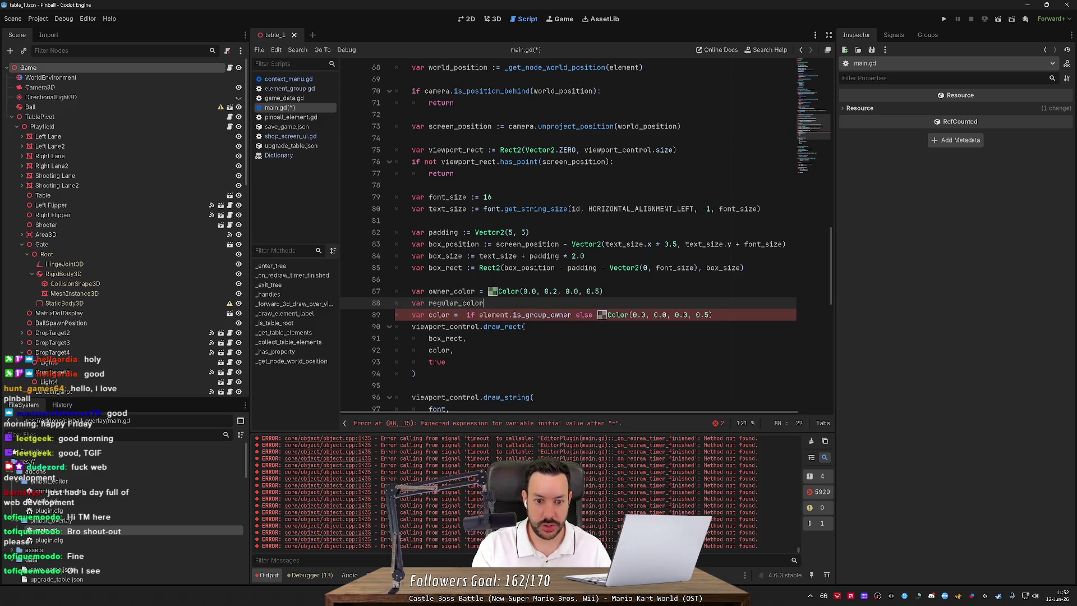
{"action": "key", "text": "ctrl+BackSpace"}
{"action": "type", "text": "element_color ="}
{"action": "left_click", "coordinate": [603, 291]}
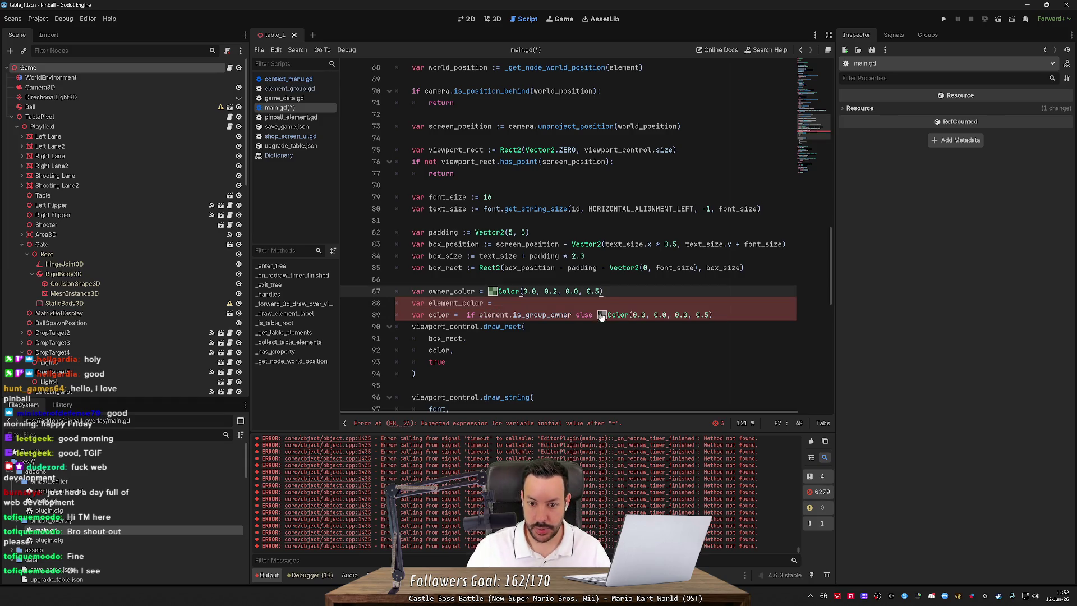
{"action": "left_click_drag", "start_coordinate": [597, 315], "coordinate": [713, 314]}
{"action": "key", "text": "ctrl+x"}
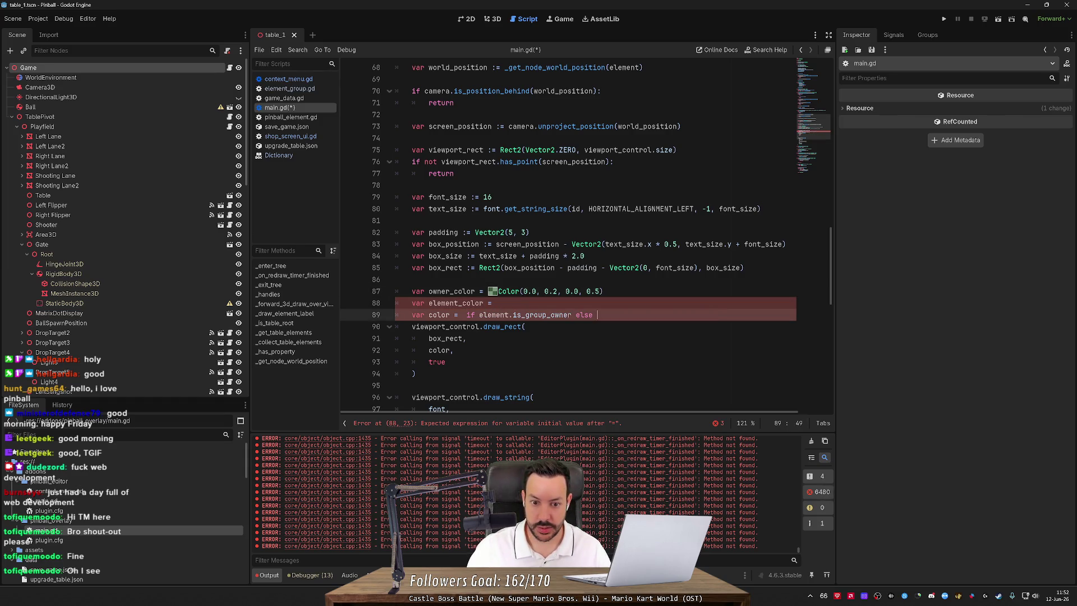
{"action": "left_click", "coordinate": [494, 303]}
{"action": "key", "text": "ctrl+v"}
Replace the old conditional so color = element_color by default.
{"action": "left_click", "coordinate": [432, 291]}
{"action": "double_click", "coordinate": [431, 291]}
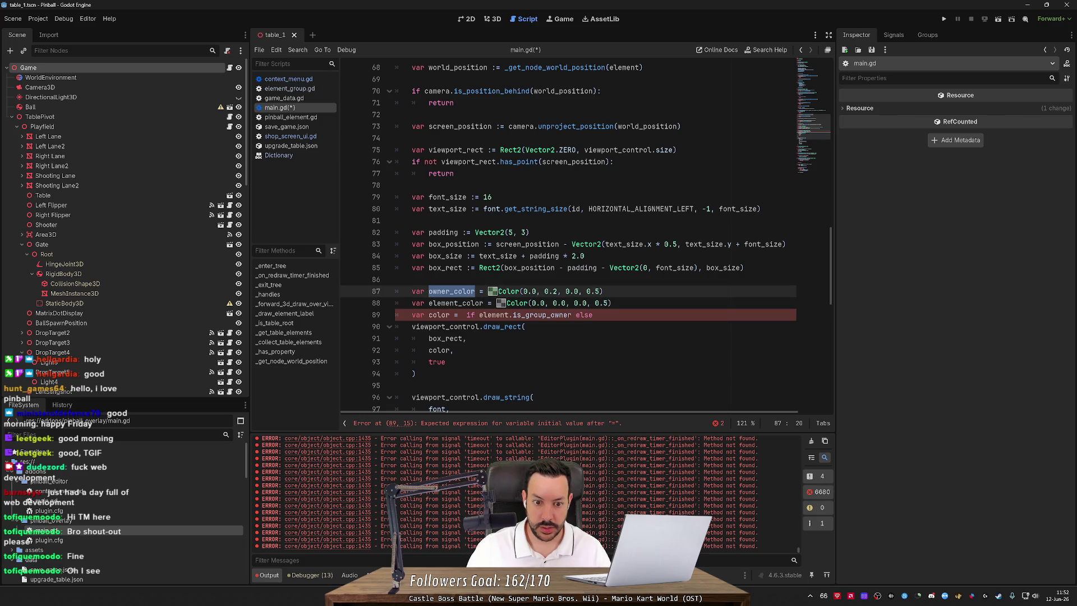
{"action": "left_click", "coordinate": [597, 315]}
{"action": "double_click", "coordinate": [456, 303]}
{"action": "key", "text": "ctrl+c"}
{"action": "left_click", "coordinate": [597, 314]}
{"action": "left_click", "coordinate": [466, 314], "text": "shift"}
{"action": "key", "text": "ctrl+v"}
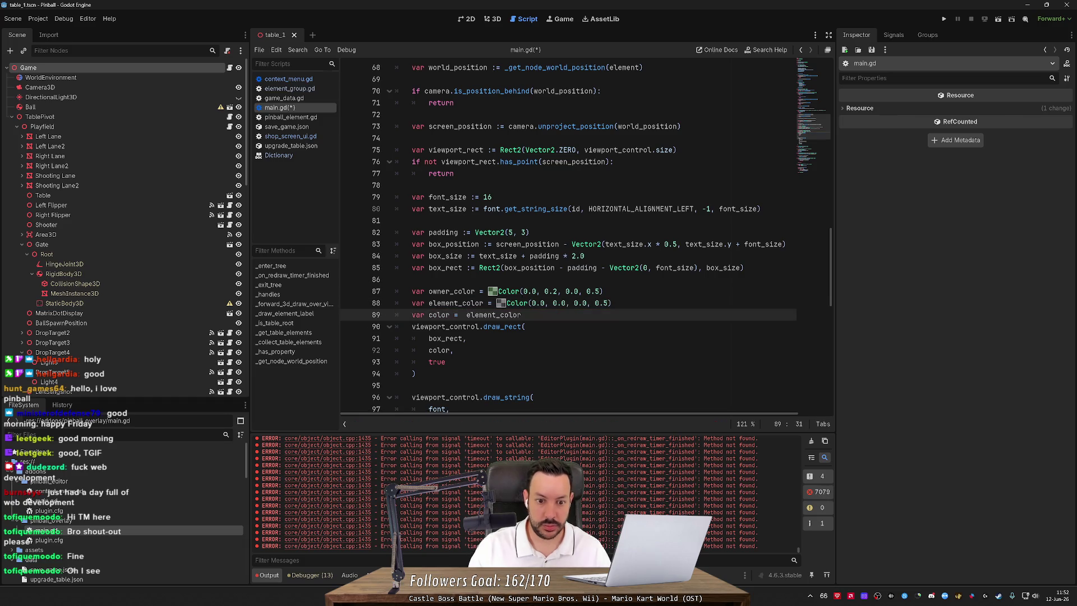
Add 'if element.is_group_owner: color = owner_color' and save main.gd.
{"action": "key", "text": "Return"}
{"action": "type", "text": "if elem"}
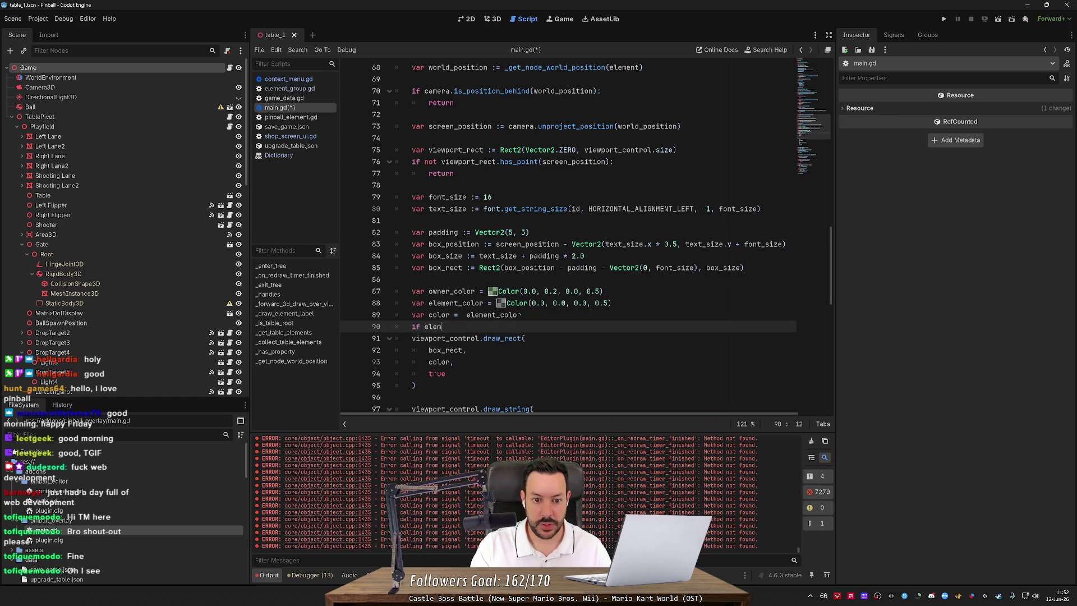
{"action": "type", "text": "ent.is_o"}
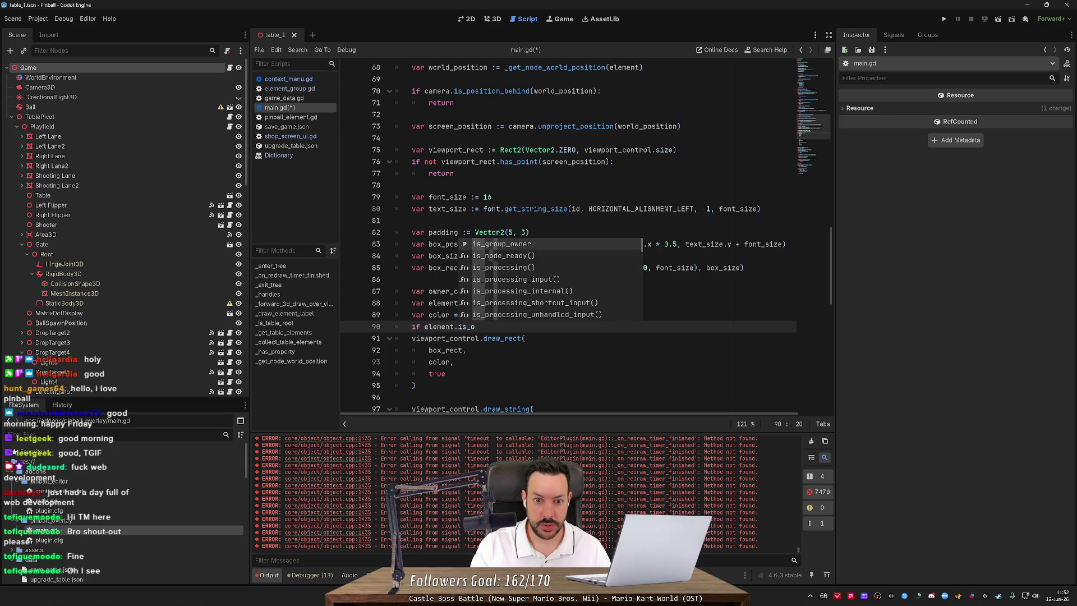
{"action": "key", "text": "Return"}
{"action": "type", "text": ":"}
{"action": "key", "text": "Return"}
{"action": "type", "text": "color ="}
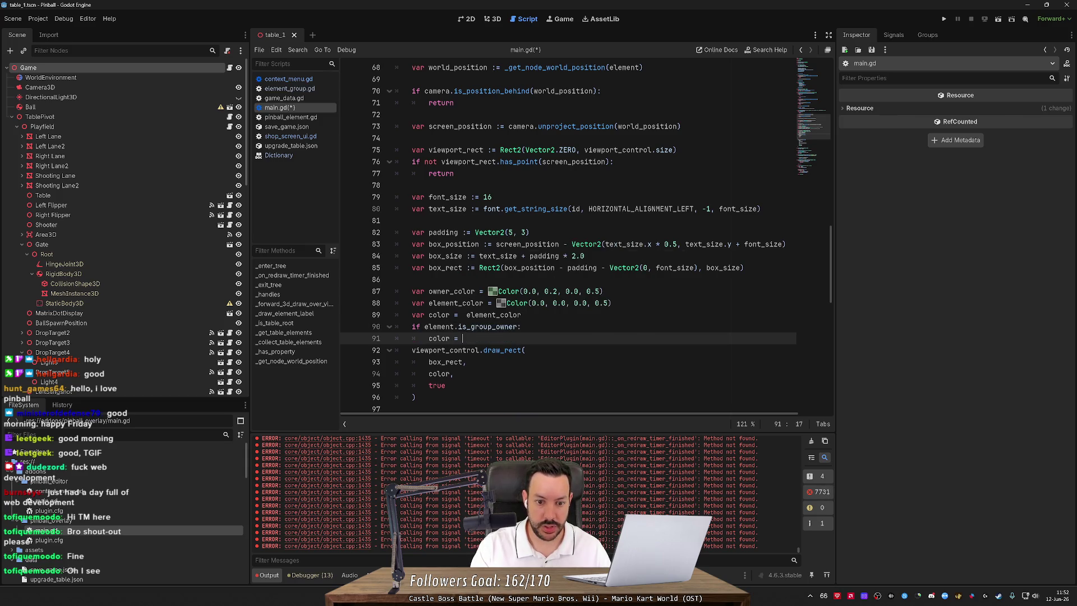
{"action": "key", "text": "ctrl+space"}
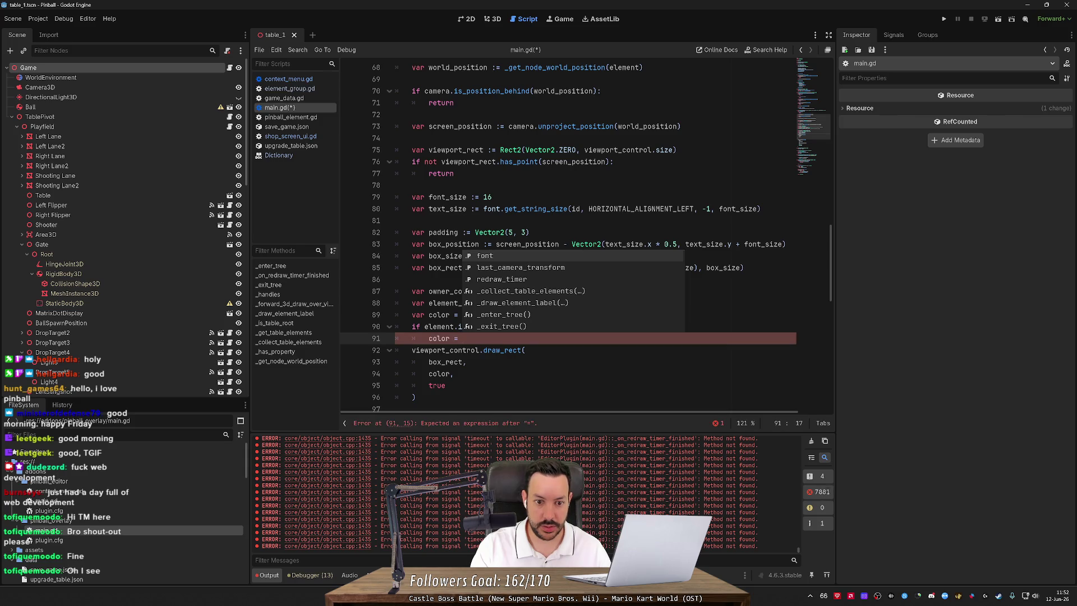
{"action": "type", "text": "own"}
{"action": "key", "text": "Return"}
{"action": "key", "text": "Return"}
{"action": "key", "text": "ctrl+s"}
{"action": "left_click", "coordinate": [498, 21]}
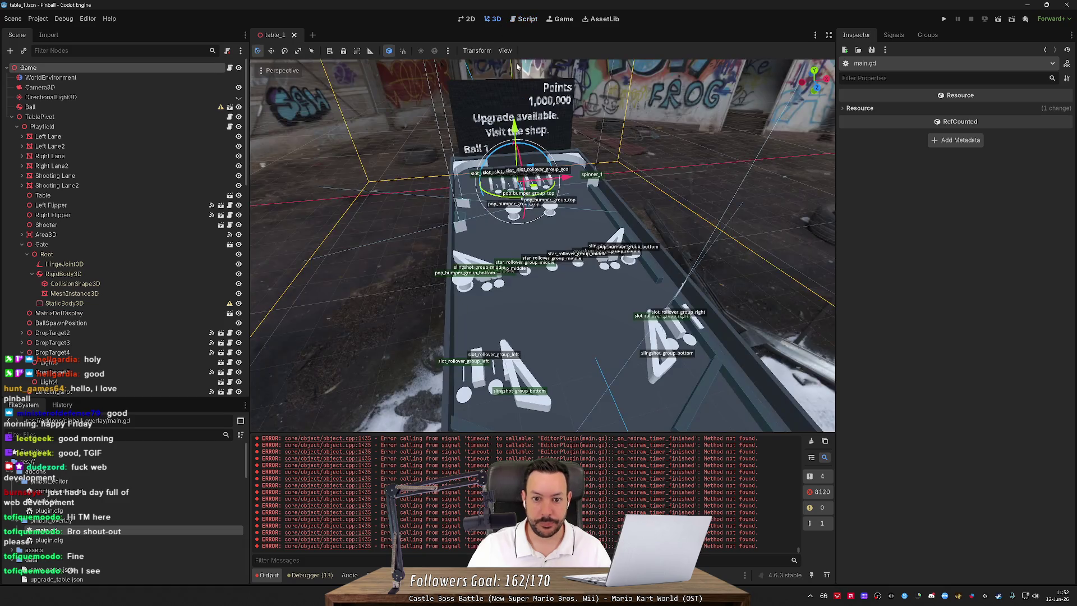
Fly over the slingshots, flippers and bumpers to check their labels, then return to main.gd.
{"action": "key", "text": "w"}
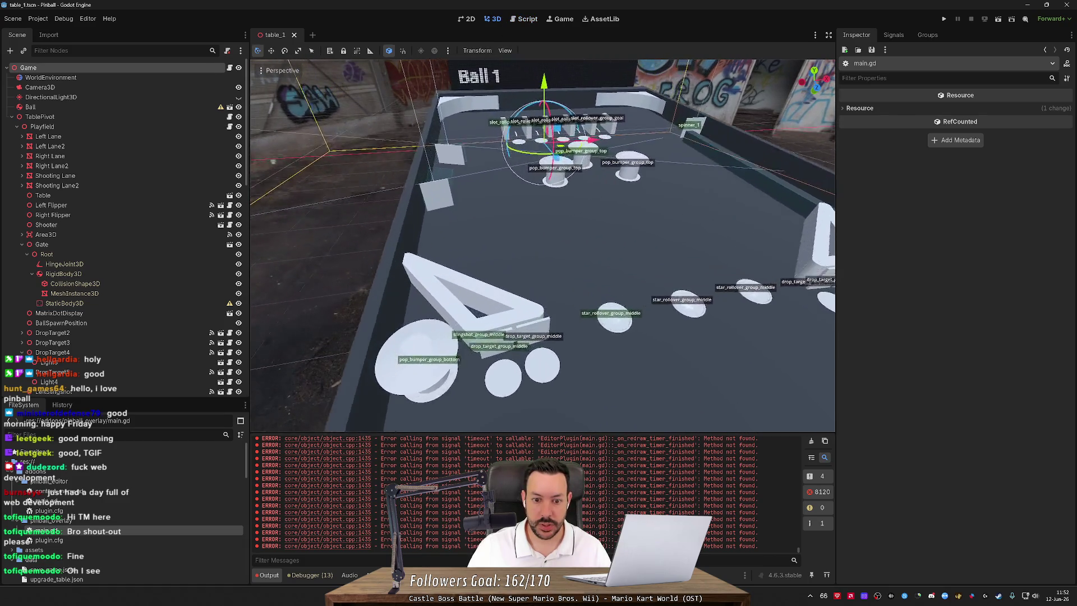
{"action": "key", "text": "s"}
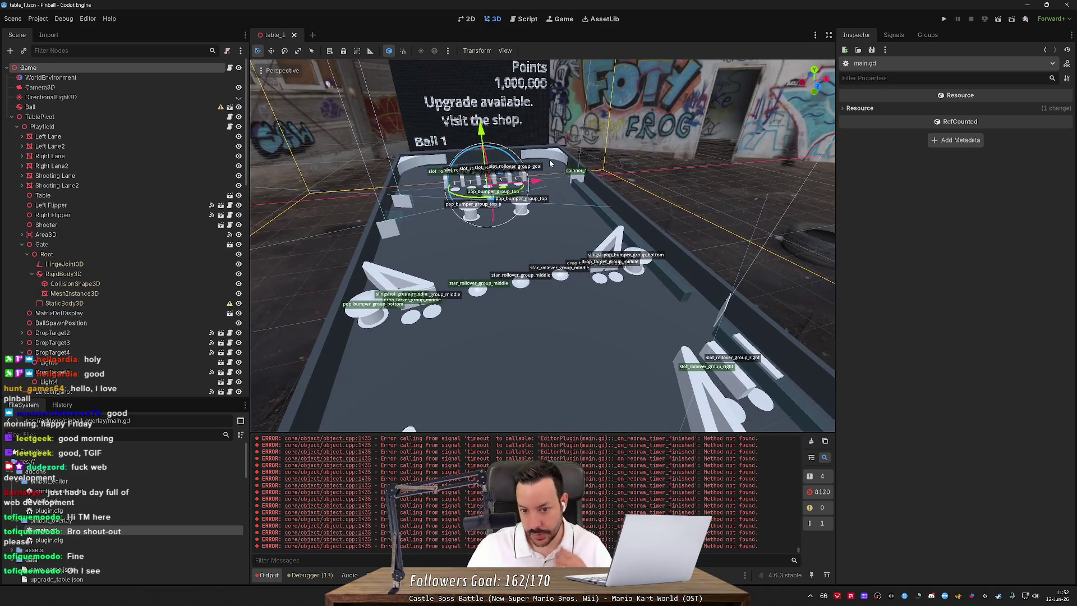
{"action": "left_click_drag", "start_coordinate": [550, 163], "coordinate": [771, 426]}
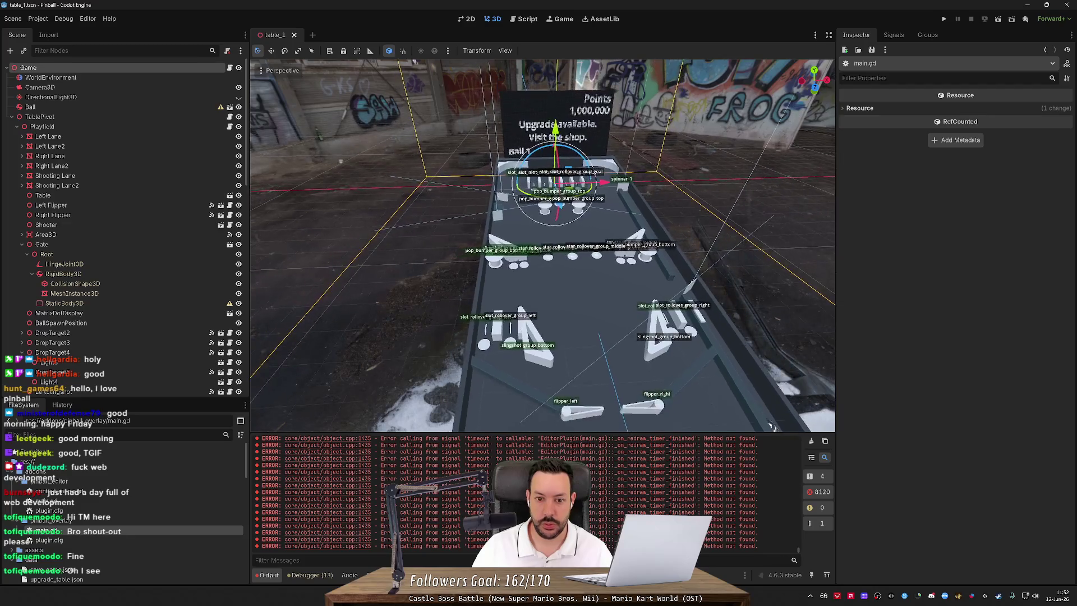
{"action": "key", "text": "w"}
{"action": "key", "text": "w"}
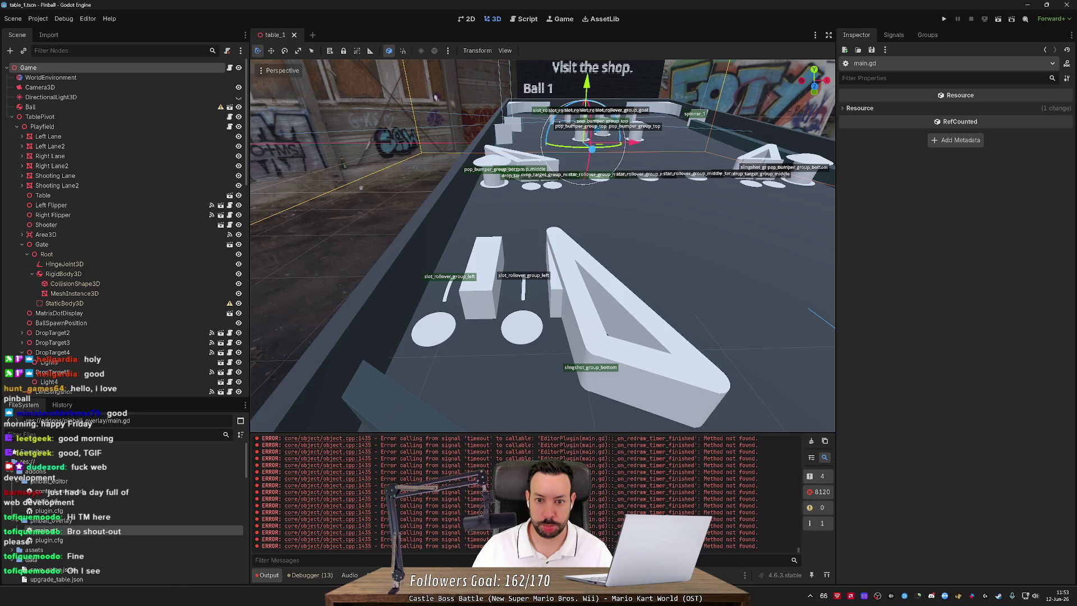
{"action": "key", "text": "s"}
{"action": "key", "text": "w"}
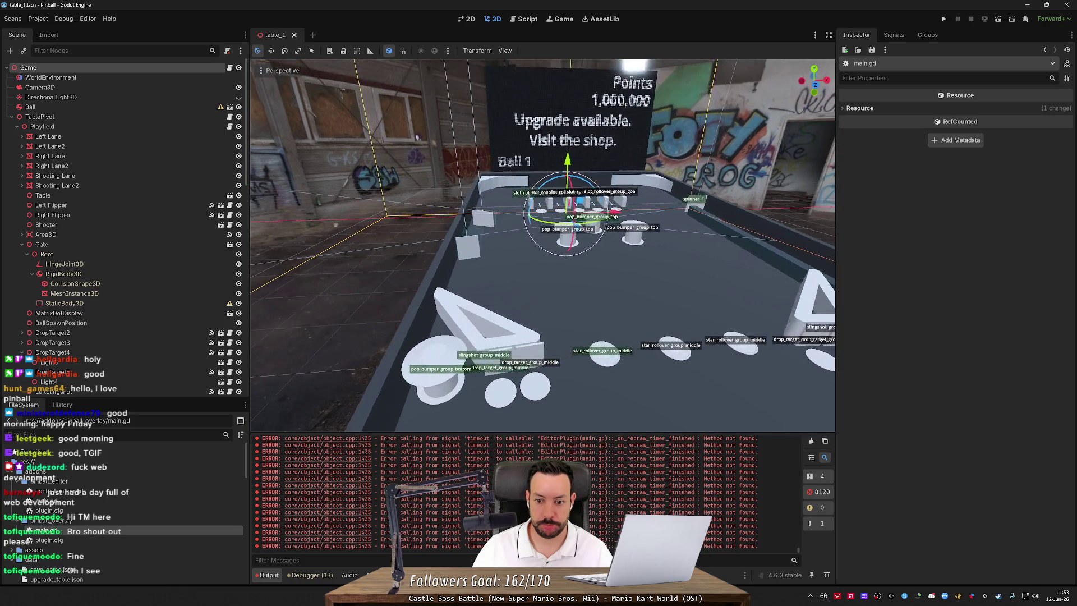
{"action": "key", "text": "s"}
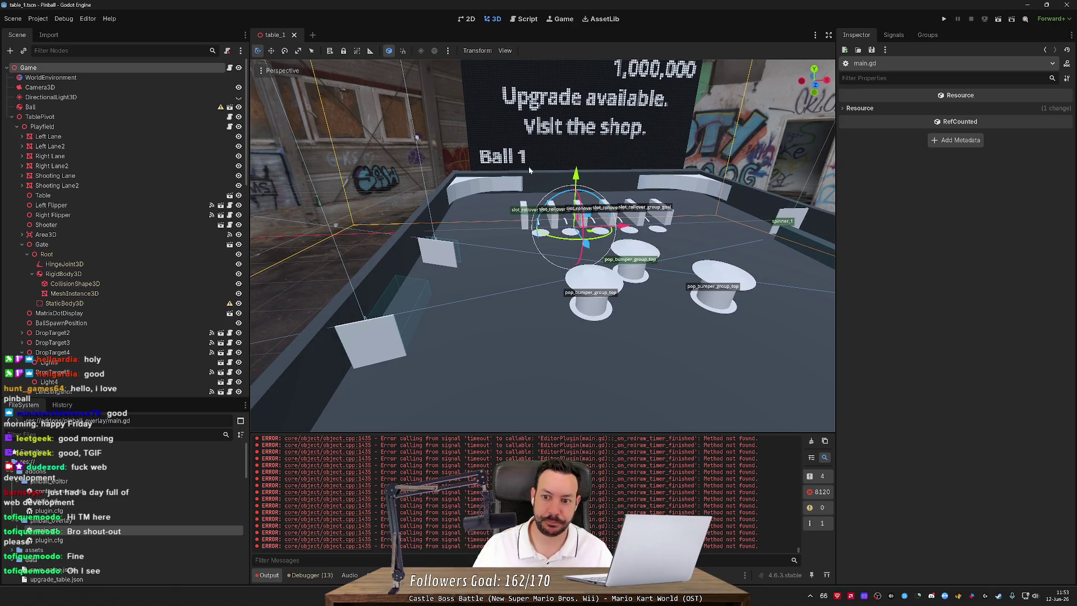
{"action": "key", "text": "d"}
{"action": "key", "text": "s"}
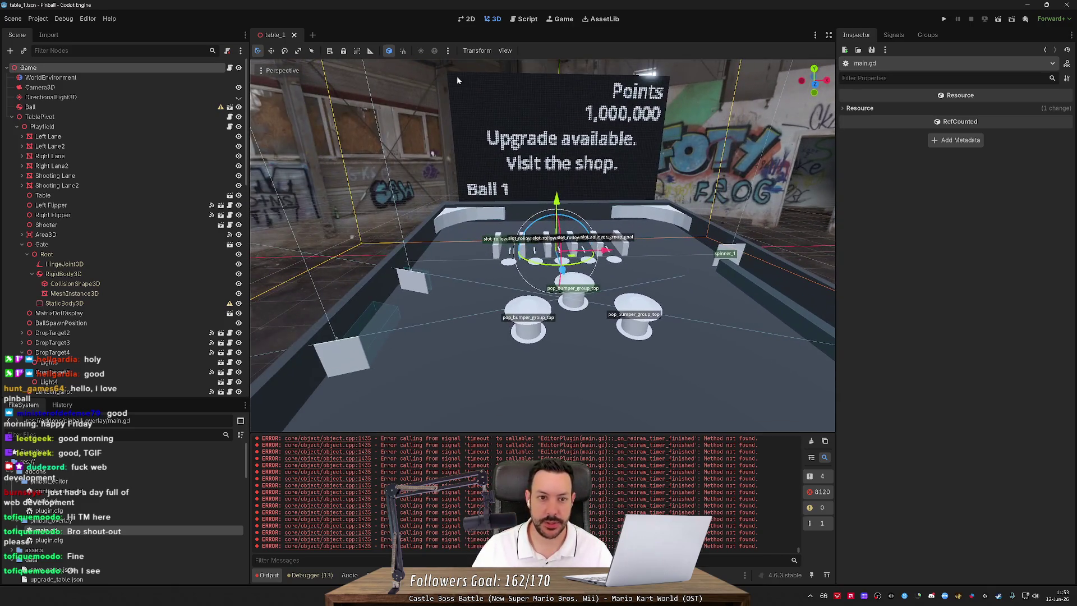
{"action": "left_click", "coordinate": [513, 20]}
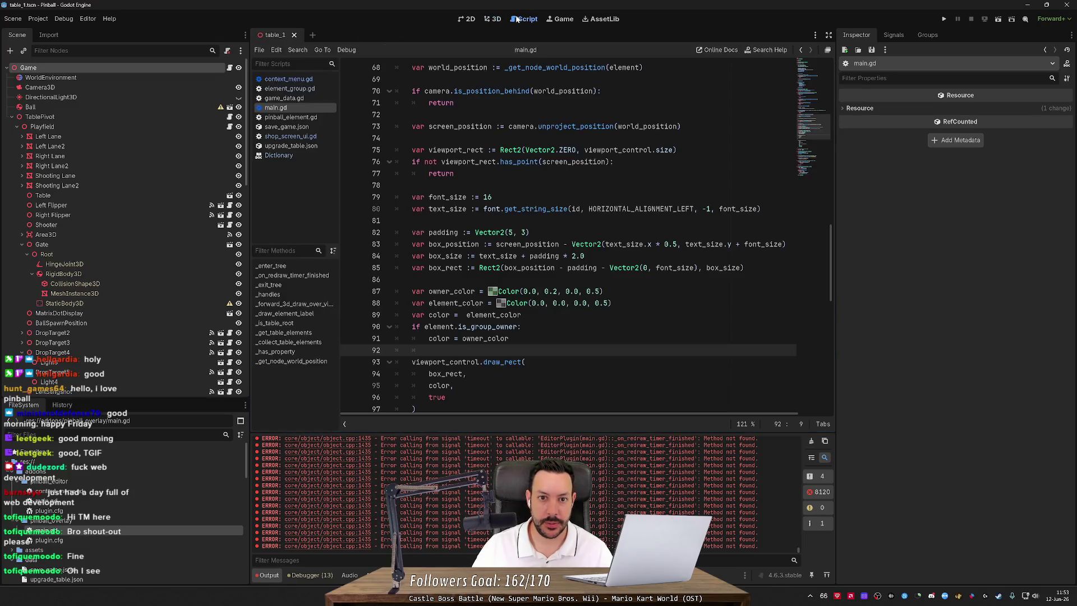
Tweak owner_color's green channel and preview the table in the 3D view.
{"action": "left_click", "coordinate": [553, 291]}
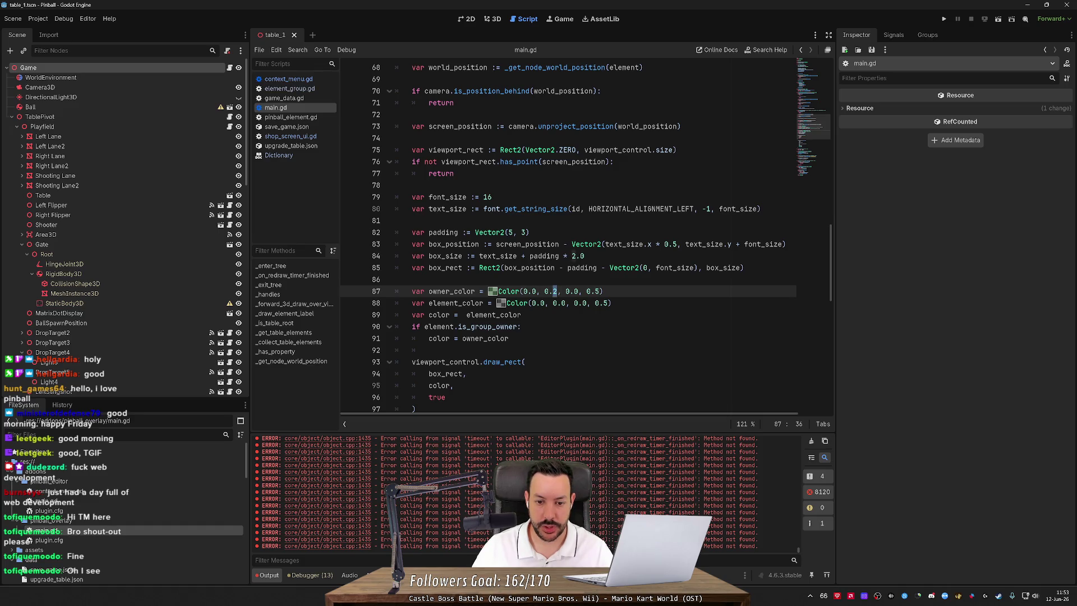
{"action": "key", "text": "Delete"}
{"action": "type", "text": "5"}
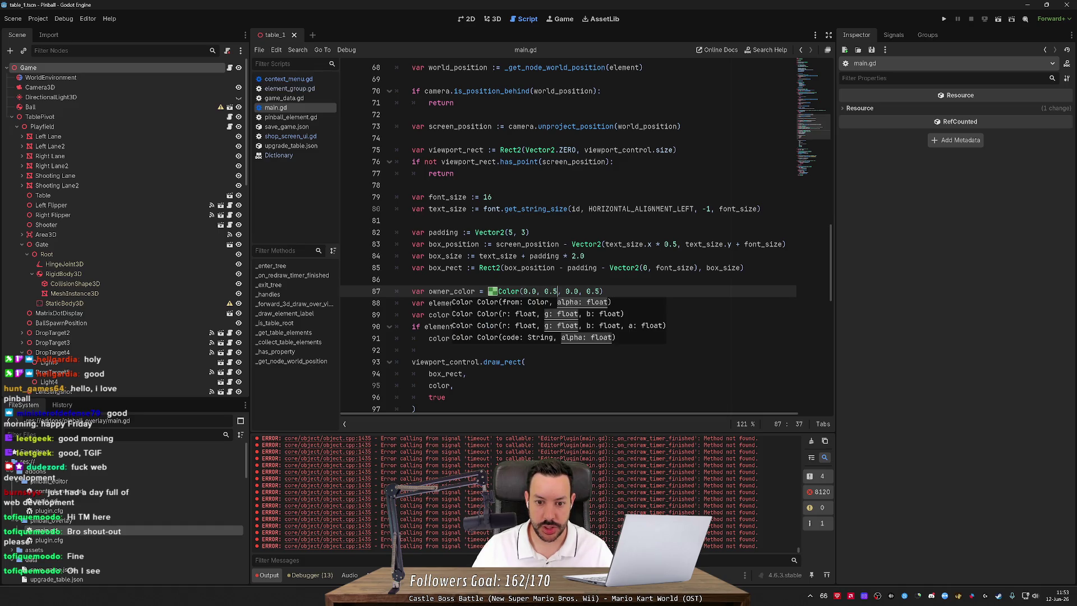
{"action": "left_click", "coordinate": [488, 19]}
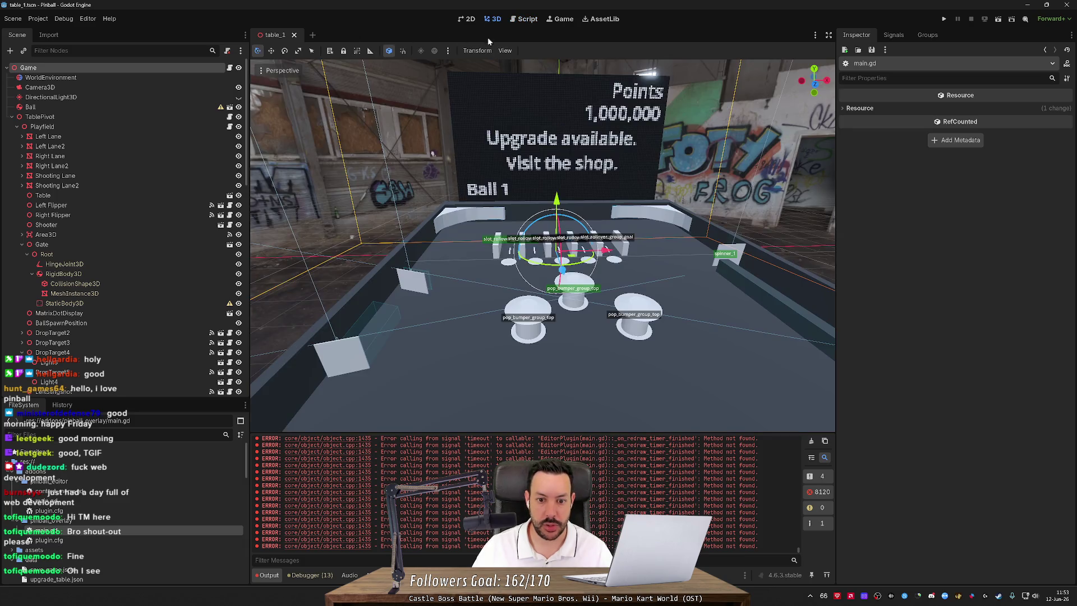
{"action": "scroll", "coordinate": [370, 134], "scroll_direction": "down", "scroll_amount": 3}
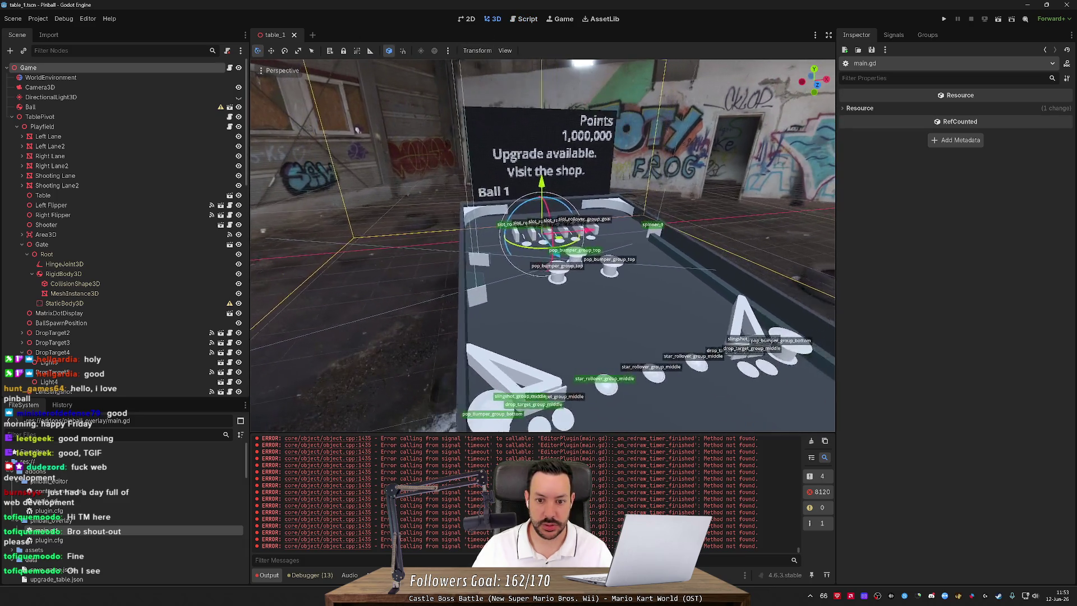
Back in main.gd, tidy the blank lines around owner_color and the if block.
{"action": "left_click", "coordinate": [515, 20]}
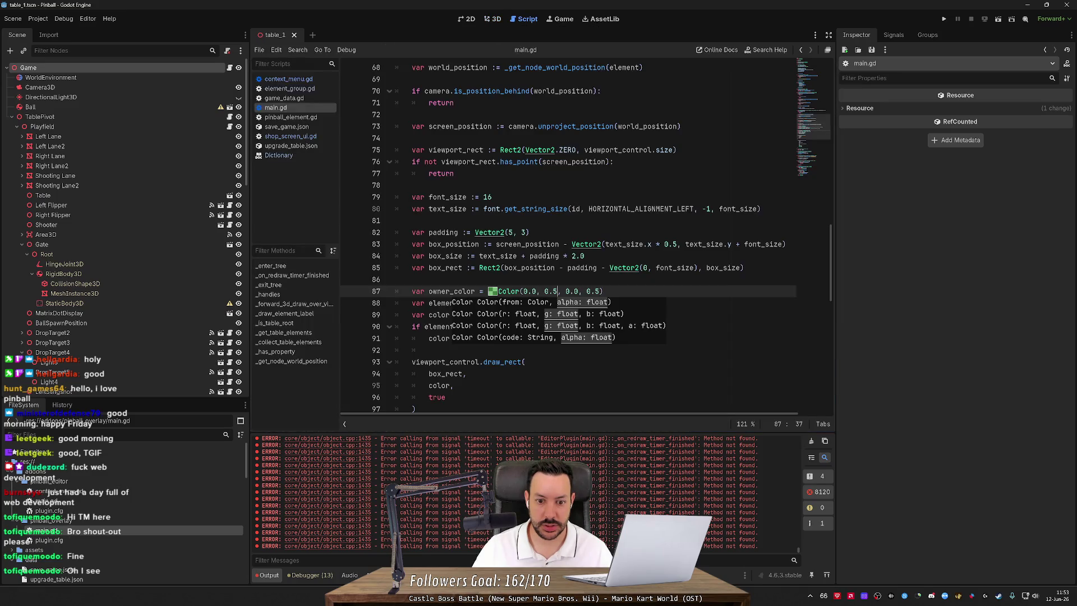
{"action": "type", "text": "2"}
{"action": "left_click", "coordinate": [426, 350]}
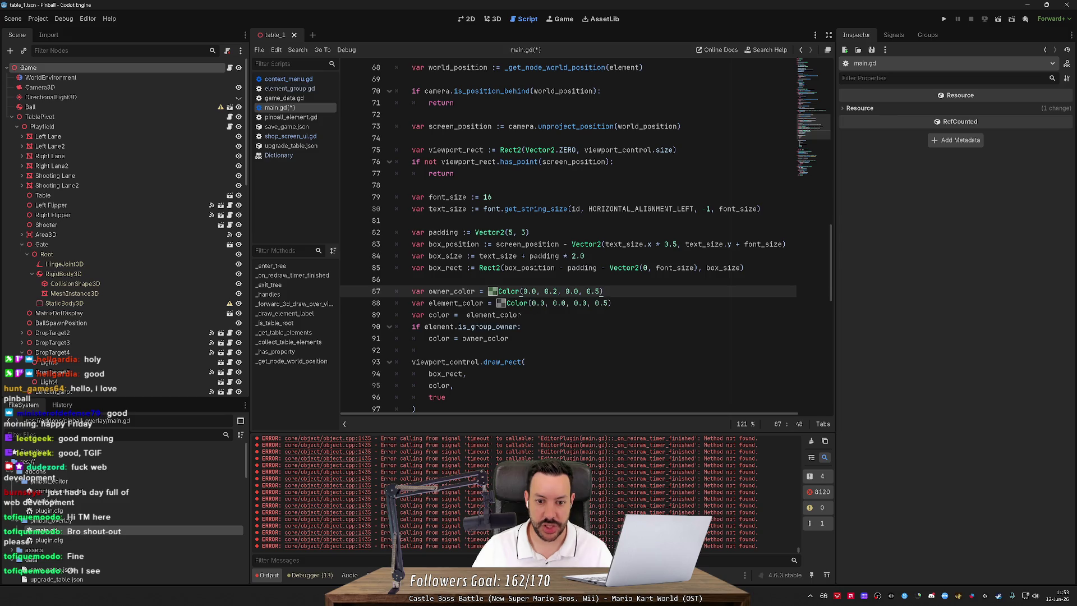
{"action": "key", "text": "BackSpace"}
{"action": "key", "text": "Return"}
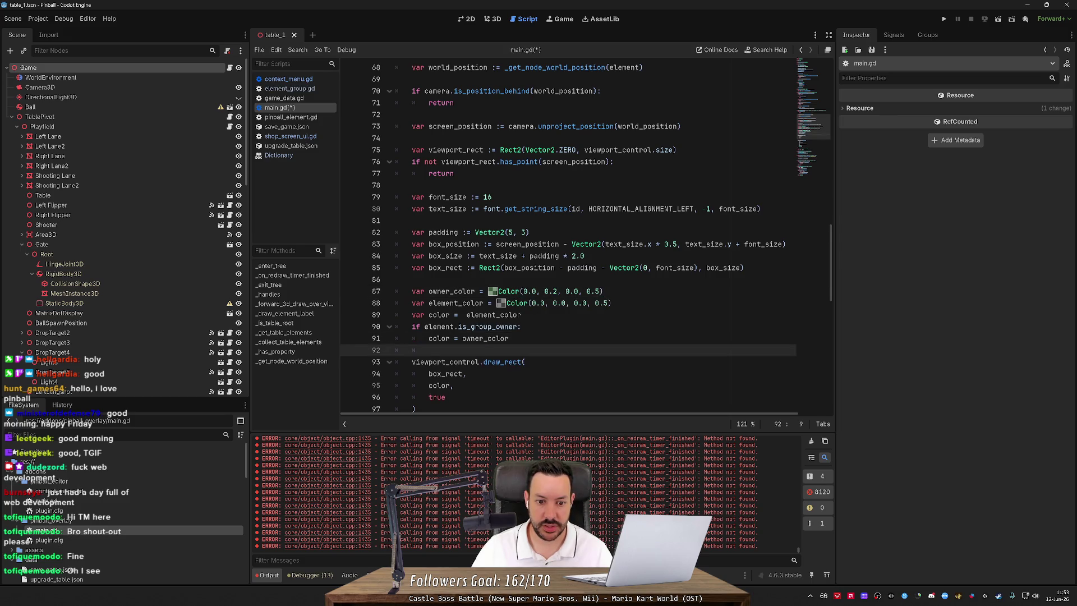
{"action": "scroll", "coordinate": [586, 237], "scroll_direction": "down", "scroll_amount": 4}
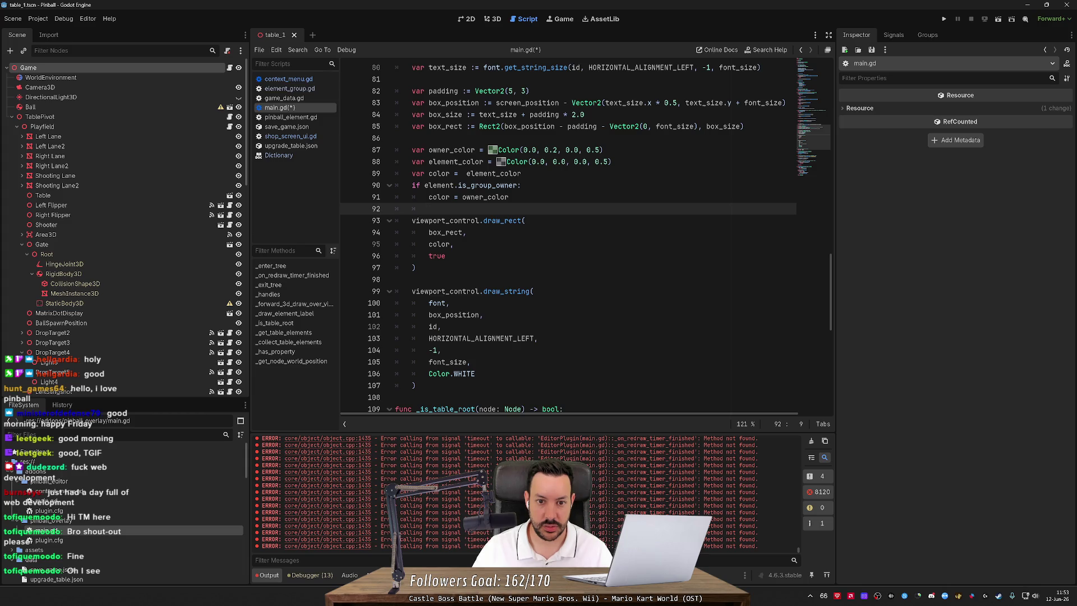
Rename owner_color and element_color to owner_bg_color and element_bg_color, updating their references.
{"action": "mouse_move", "coordinate": [613, 161]}
{"action": "left_mouse_down"}
{"action": "mouse_move", "coordinate": [604, 150]}
{"action": "mouse_move", "coordinate": [396, 138]}
{"action": "left_mouse_up"}
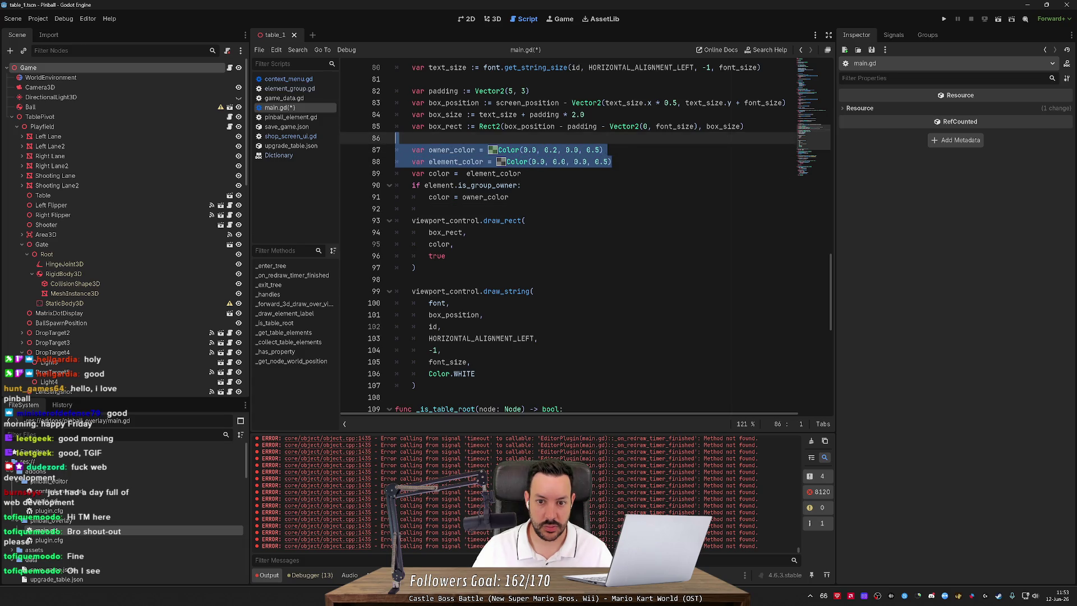
{"action": "left_click", "coordinate": [611, 161]}
{"action": "left_click", "coordinate": [454, 150]}
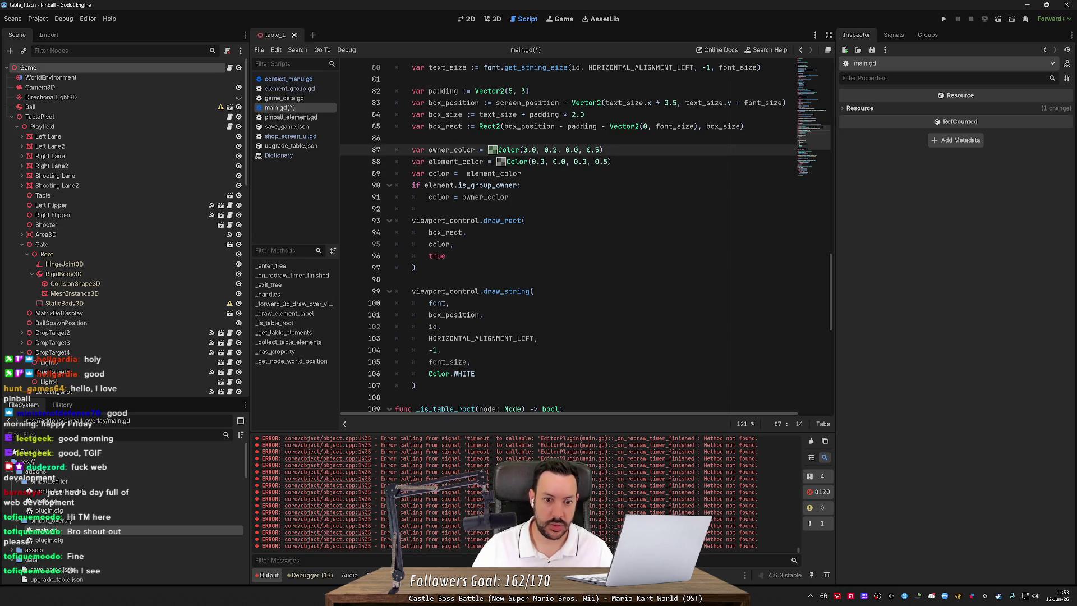
{"action": "type", "text": "ng"}
{"action": "key", "text": "BackSpace"}
{"action": "key", "text": "BackSpace"}
{"action": "type", "text": "bg_"}
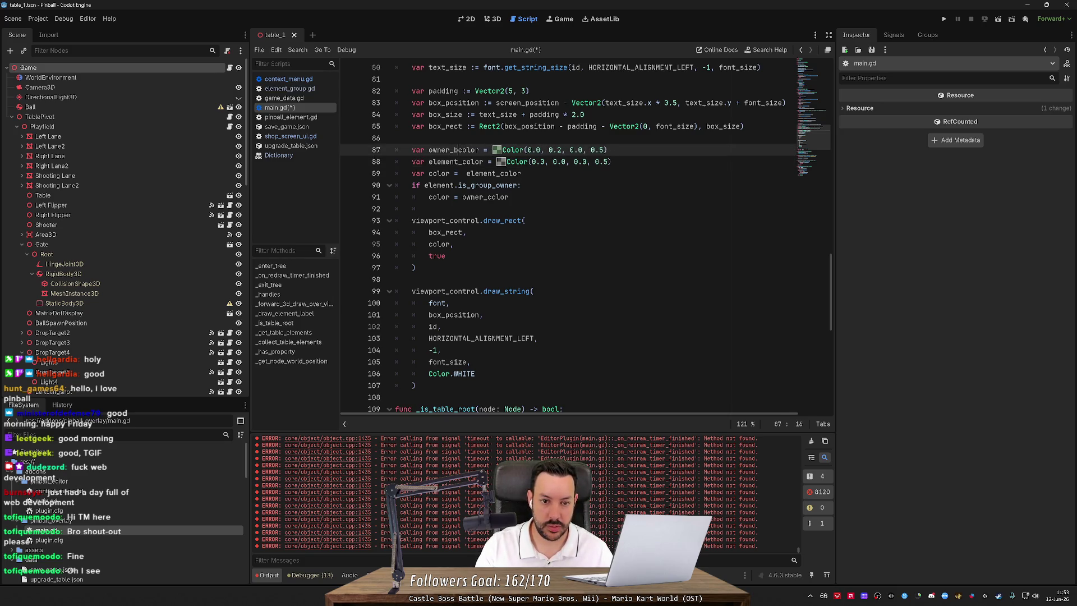
{"action": "key", "text": "Down"}
{"action": "type", "text": "bg_"}
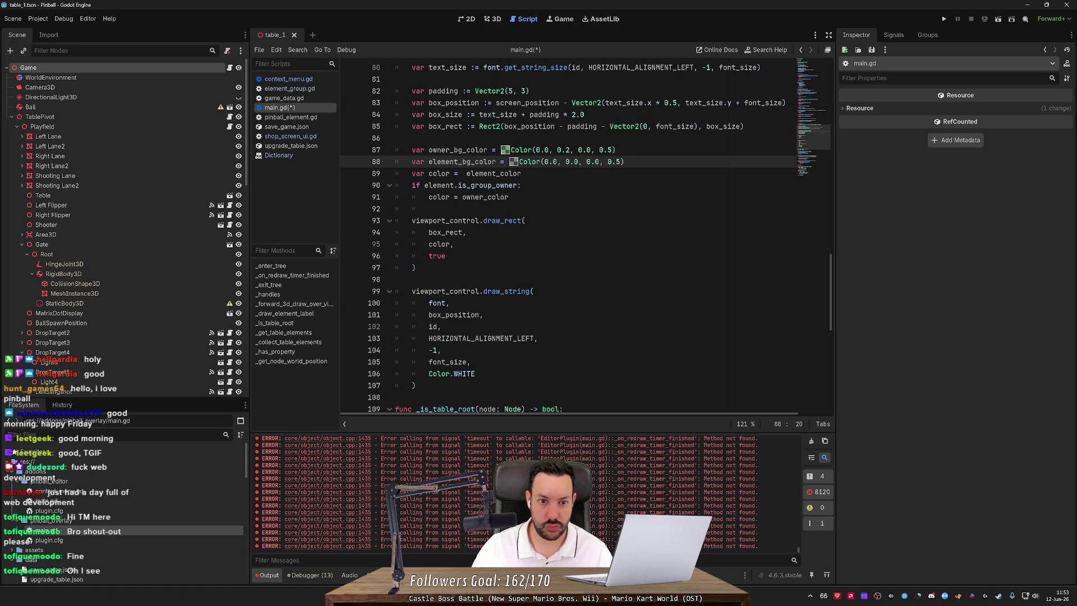
{"action": "double_click", "coordinate": [457, 150]}
{"action": "key", "text": "ctrl+c"}
{"action": "double_click", "coordinate": [485, 197]}
{"action": "key", "text": "ctrl+v"}
{"action": "double_click", "coordinate": [462, 161]}
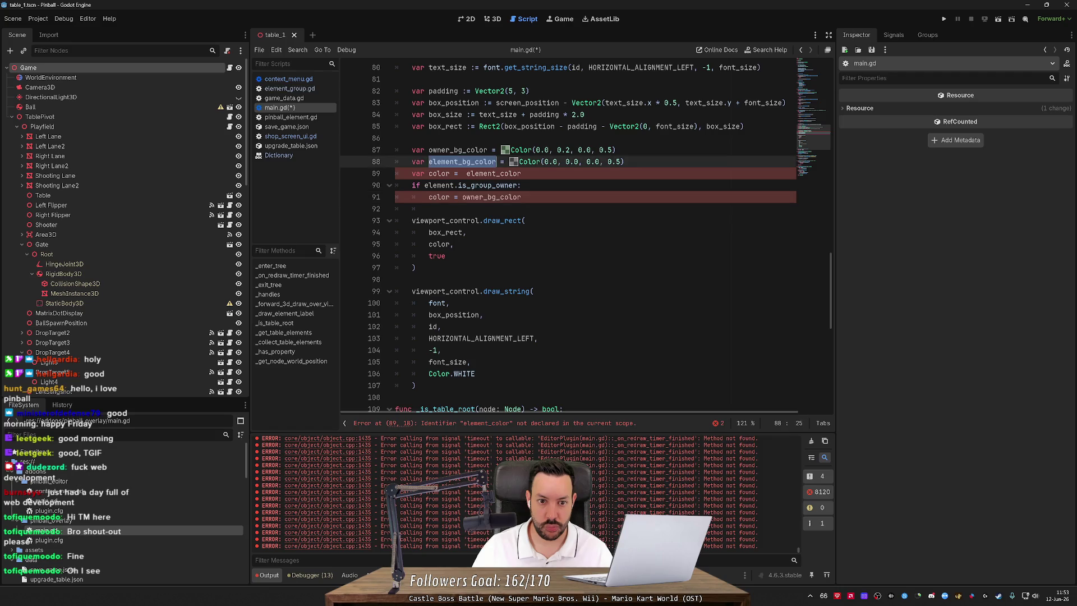
{"action": "key", "text": "ctrl+c"}
{"action": "double_click", "coordinate": [494, 173]}
{"action": "key", "text": "ctrl+v"}
Rename the color variable on line 89 to bg_color and save the script.
{"action": "left_click_drag", "start_coordinate": [623, 161], "coordinate": [395, 150]}
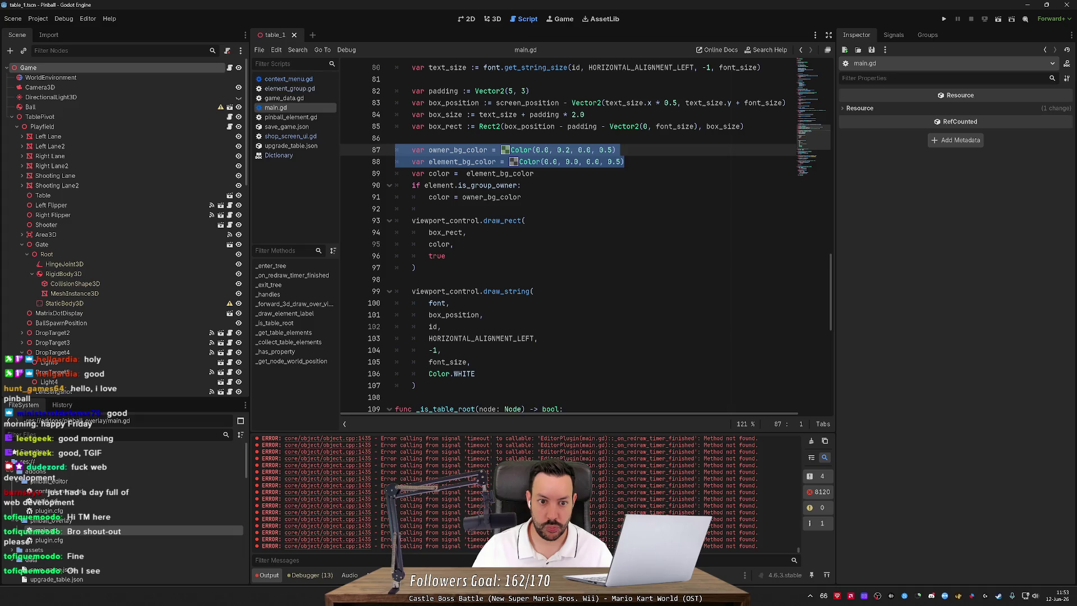
{"action": "left_click", "coordinate": [428, 173]}
{"action": "type", "text": "bg_"}
{"action": "left_click", "coordinate": [478, 173]}
{"action": "key", "text": "BackSpace"}
{"action": "key", "text": "ctrl+s"}
Update the color uses on line 91 and in draw_rect to bg_color, save, and clear the output log.
{"action": "left_click", "coordinate": [438, 197]}
{"action": "double_click", "coordinate": [438, 197]}
{"action": "type", "text": "bg_color"}
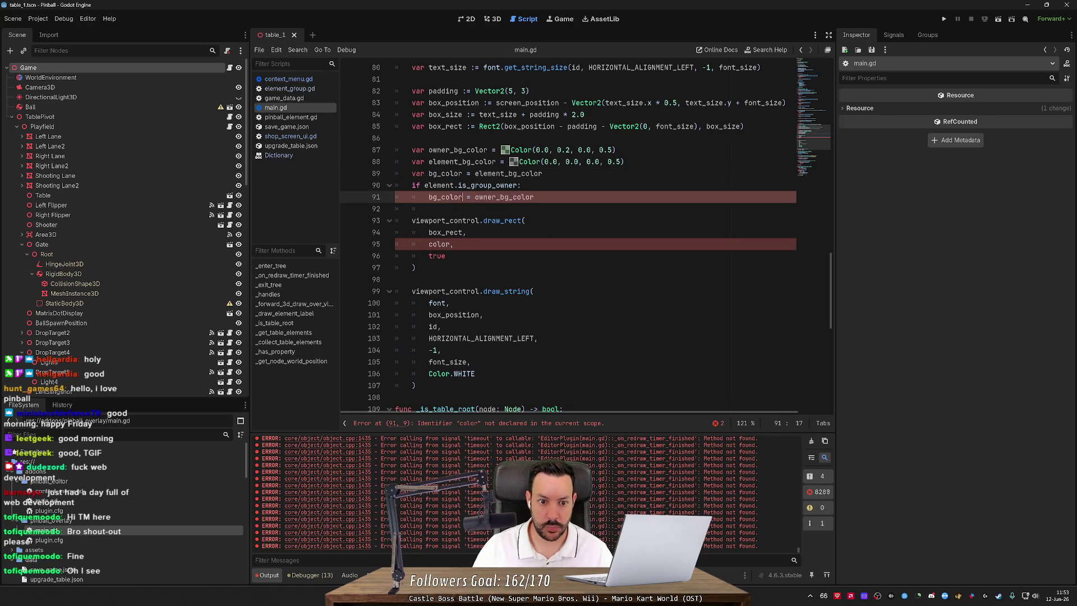
{"action": "double_click", "coordinate": [439, 243]}
{"action": "type", "text": "bg_color"}
{"action": "key", "text": "ctrl+s"}
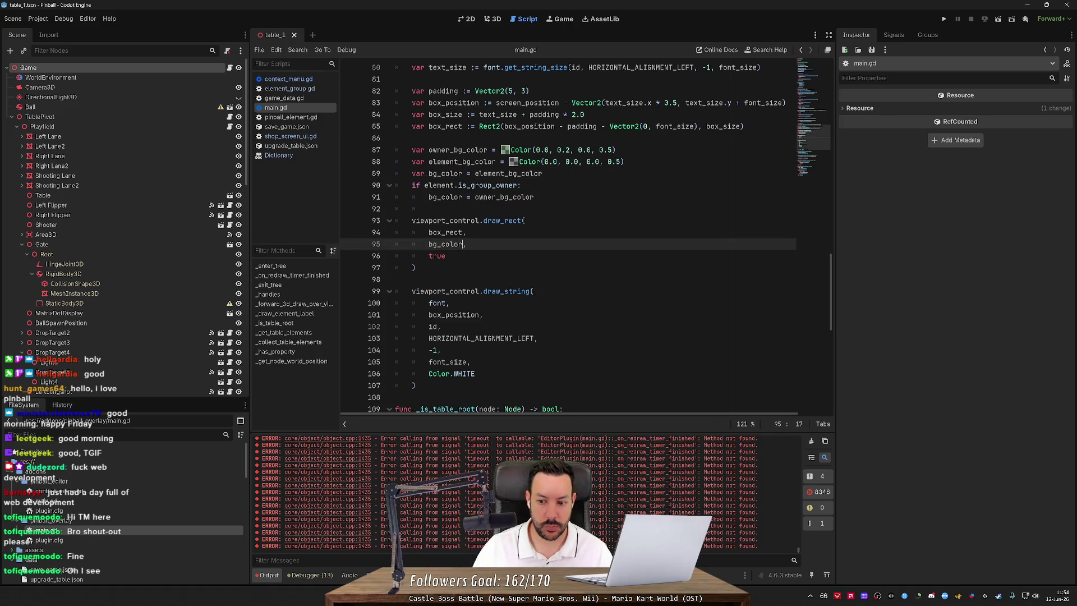
{"action": "left_click", "coordinate": [811, 441]}
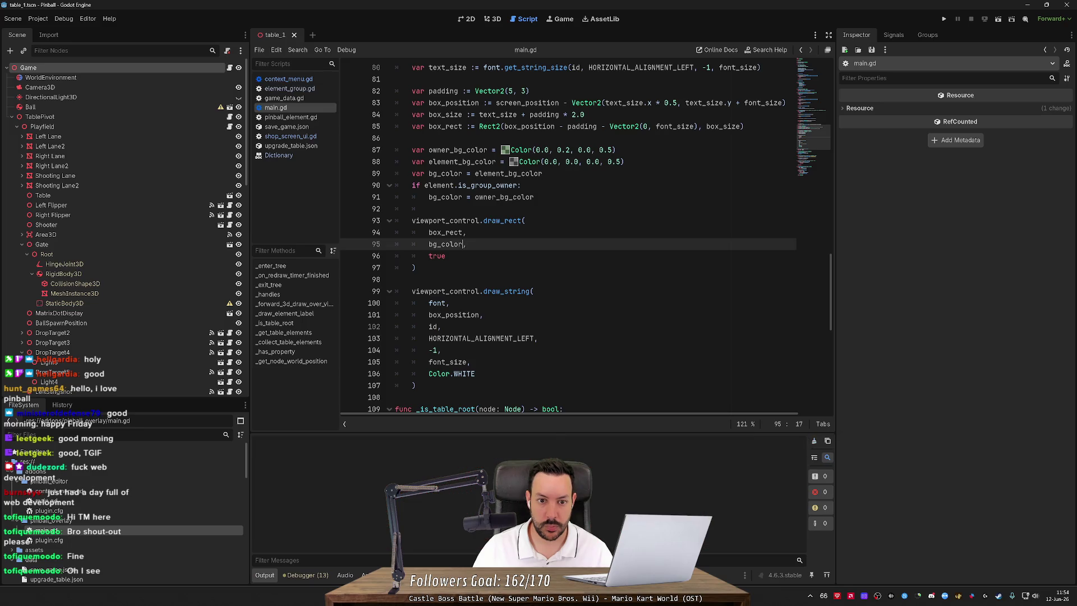
Duplicate the colour lines as owner_text_color, element_text_color and text_color, and draw_string with text_color.
{"action": "left_click_drag", "start_coordinate": [543, 174], "coordinate": [396, 149]}
{"action": "key", "text": "ctrl+c"}
{"action": "left_click", "coordinate": [412, 279]}
{"action": "key", "text": "Return"}
{"action": "key", "text": "ctrl+v"}
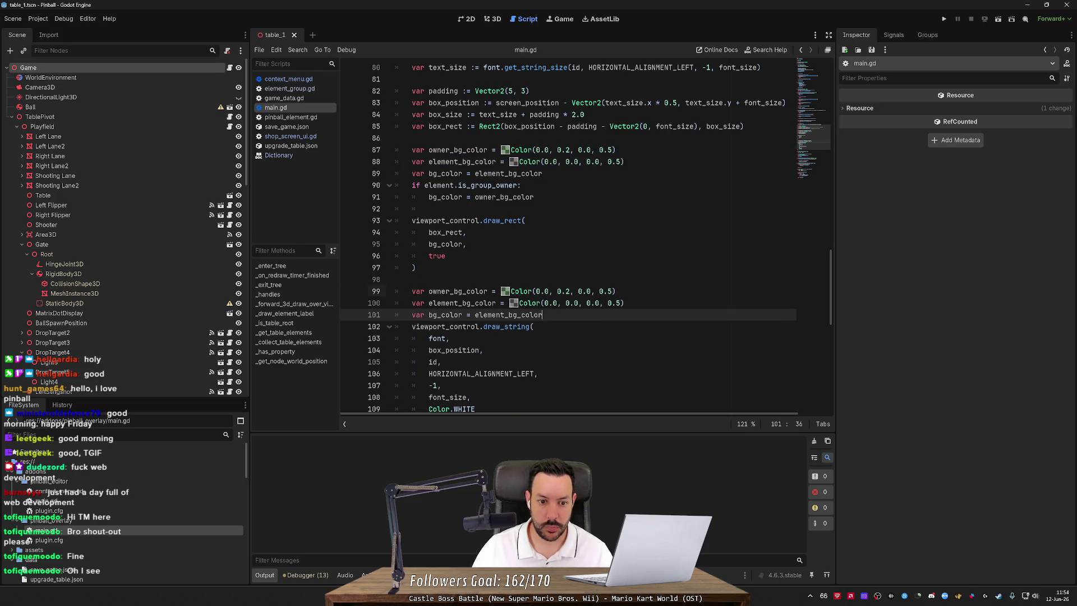
{"action": "scroll", "coordinate": [584, 239], "scroll_direction": "down", "scroll_amount": 1}
{"action": "left_click", "coordinate": [463, 256]}
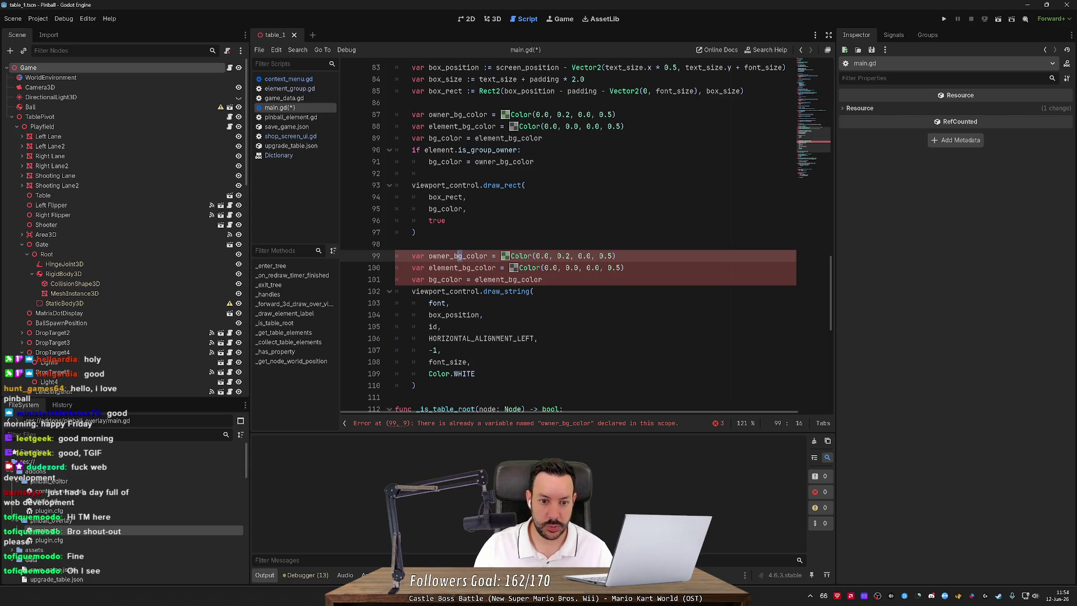
{"action": "key", "text": "ctrl+d"}
{"action": "key", "text": "ctrl+d"}
{"action": "key", "text": "ctrl+d"}
{"action": "type", "text": "text"}
{"action": "double_click", "coordinate": [449, 279]}
{"action": "left_click_drag", "start_coordinate": [428, 373], "coordinate": [475, 374]}
{"action": "key", "text": "ctrl+v"}
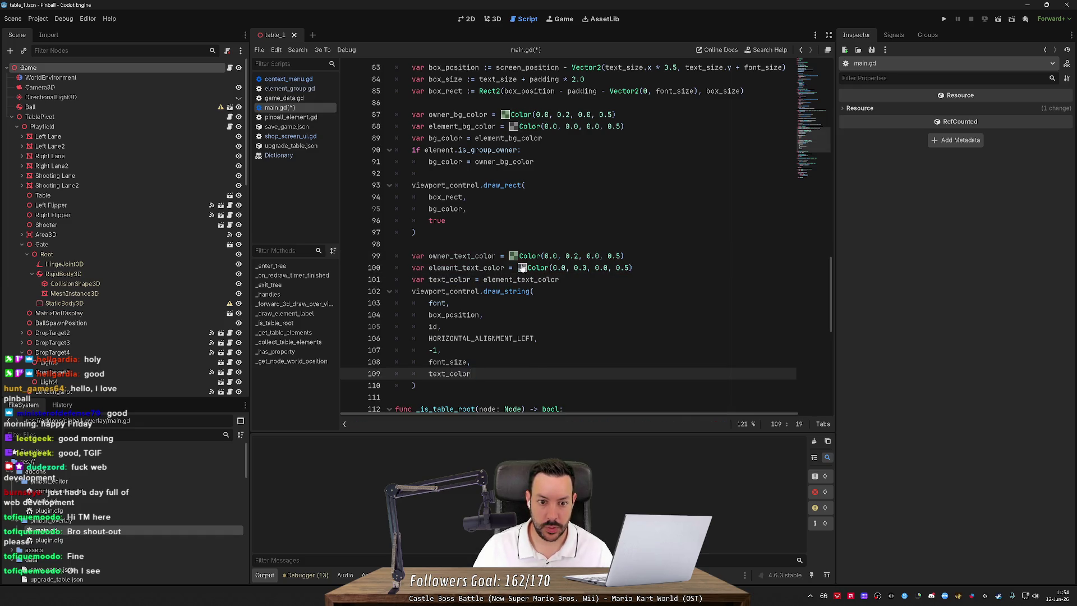
Set element_text_color to Color.WHITE and save the script.
{"action": "double_click", "coordinate": [527, 268]}
{"action": "key", "text": "shift+End"}
{"action": "type", "text": "Color"}
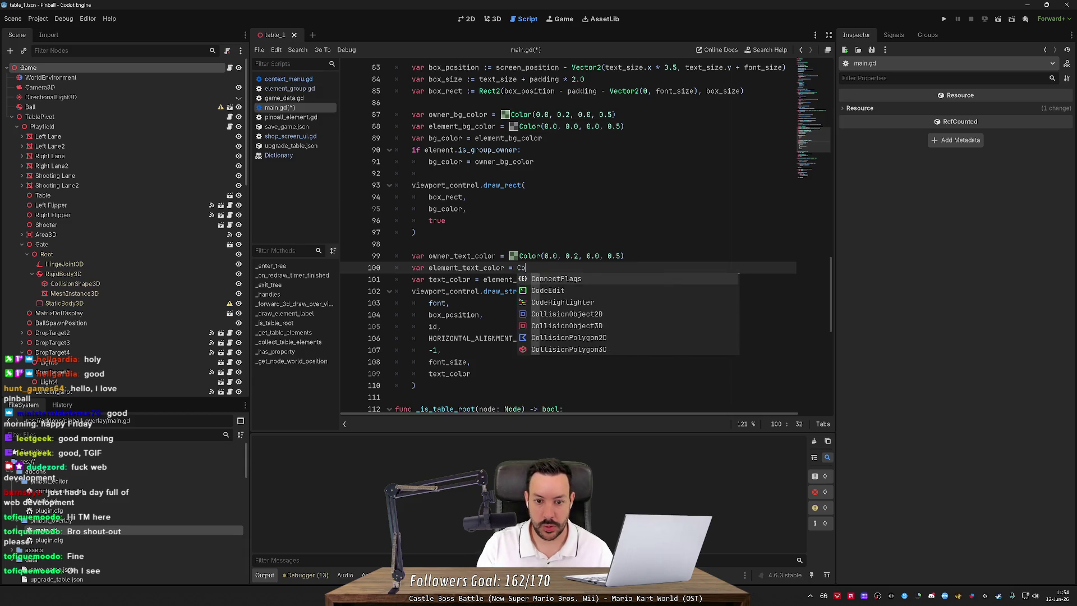
{"action": "type", "text": ".WHITE"}
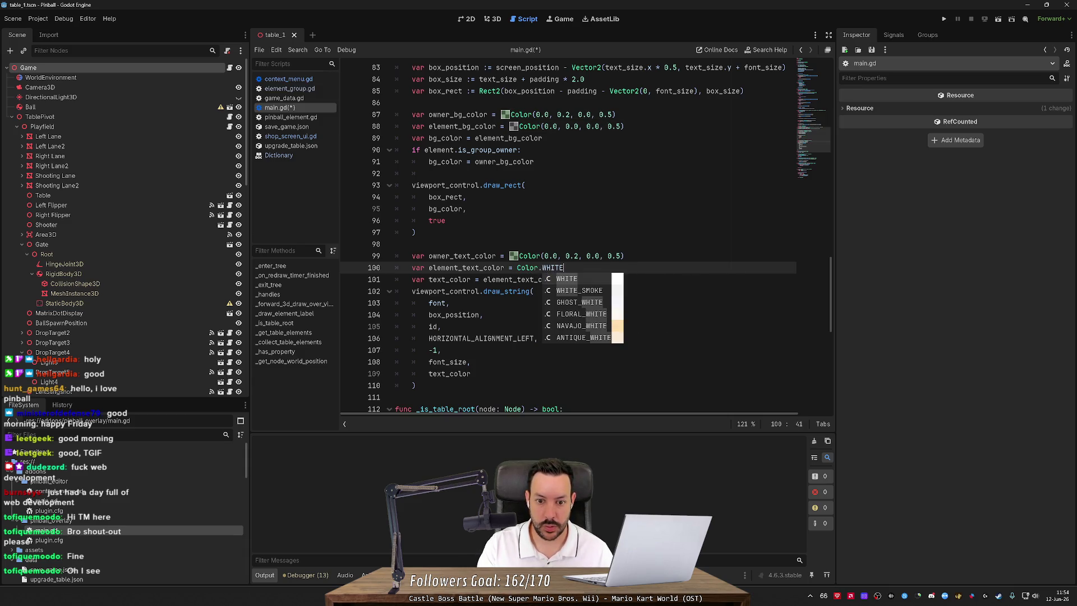
{"action": "key", "text": "Escape"}
{"action": "key", "text": "ctrl+s"}
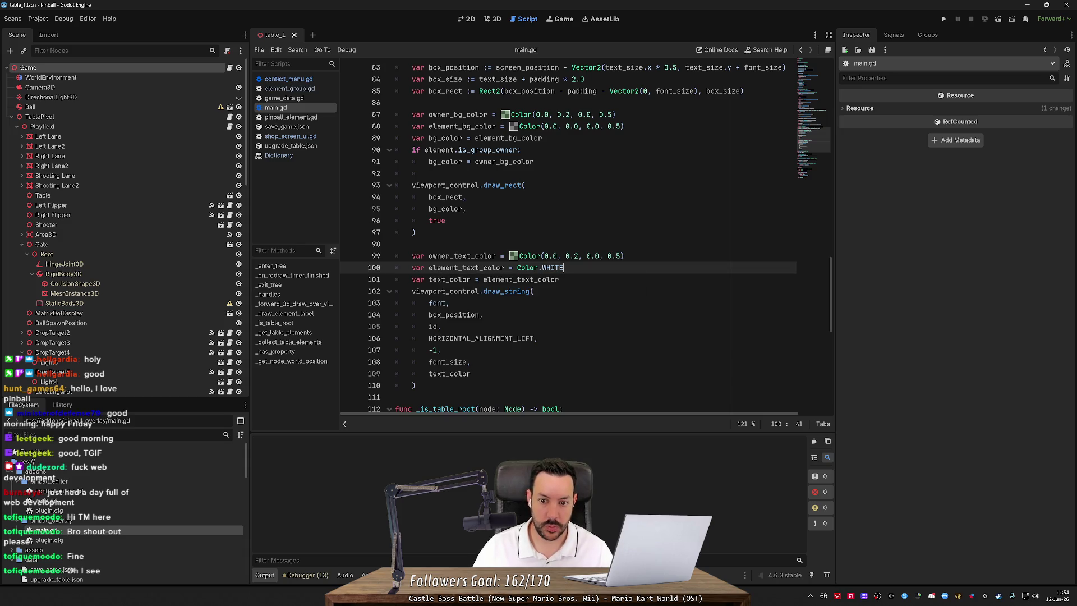
Set the owner and element background colour alphas to 0.2, then view the table in 3D.
{"action": "scroll", "coordinate": [585, 238], "scroll_direction": "up", "scroll_amount": 1}
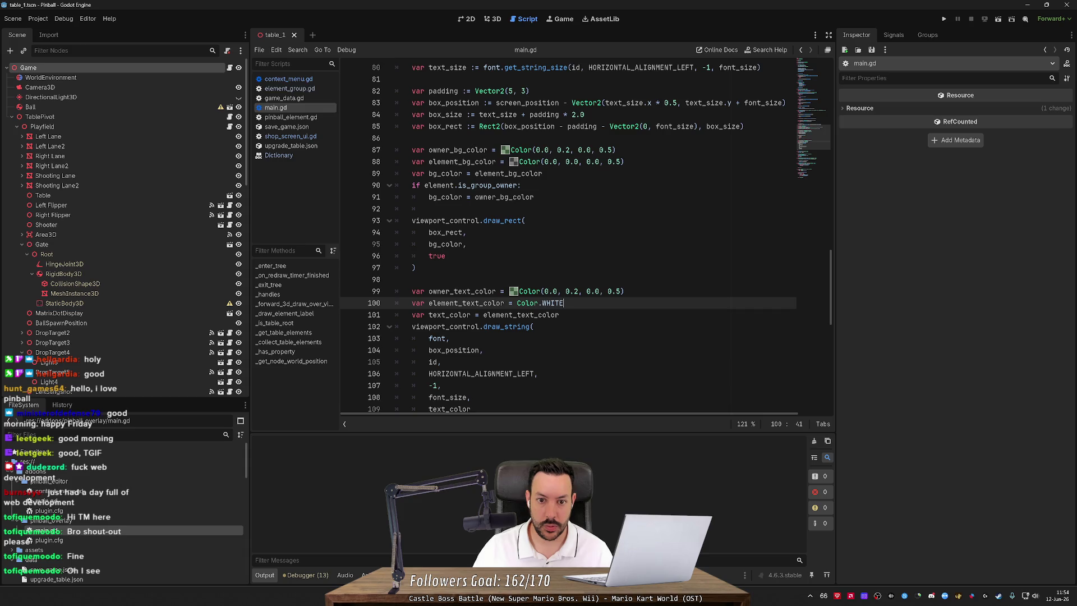
{"action": "double_click", "coordinate": [530, 162]}
{"action": "left_click", "coordinate": [618, 161]}
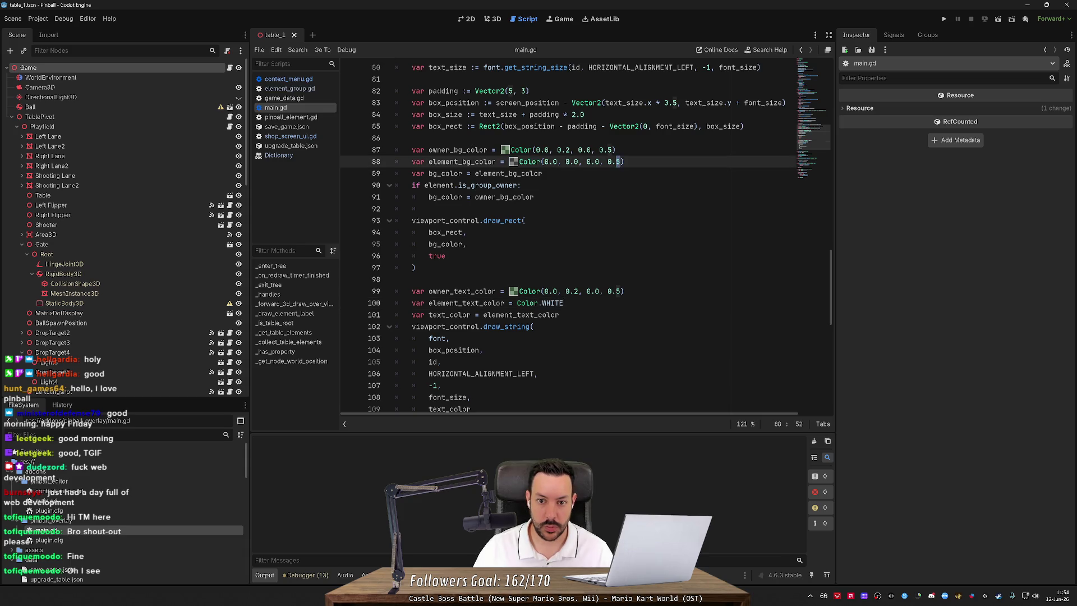
{"action": "key", "text": "BackSpace"}
{"action": "type", "text": "2"}
{"action": "key", "text": "Up"}
{"action": "key", "text": "BackSpace"}
{"action": "type", "text": "2"}
{"action": "left_click", "coordinate": [491, 20]}
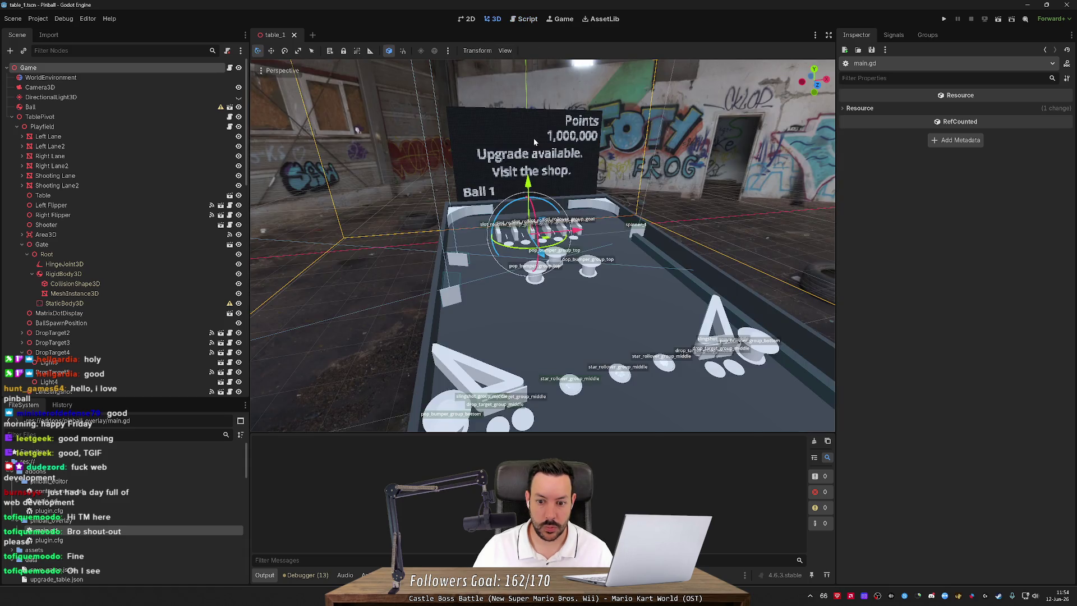
Move the camera closer to the playfield, then change the owner background alpha to 0.5.
{"action": "left_click_drag", "start_coordinate": [533, 138], "coordinate": [412, 25]}
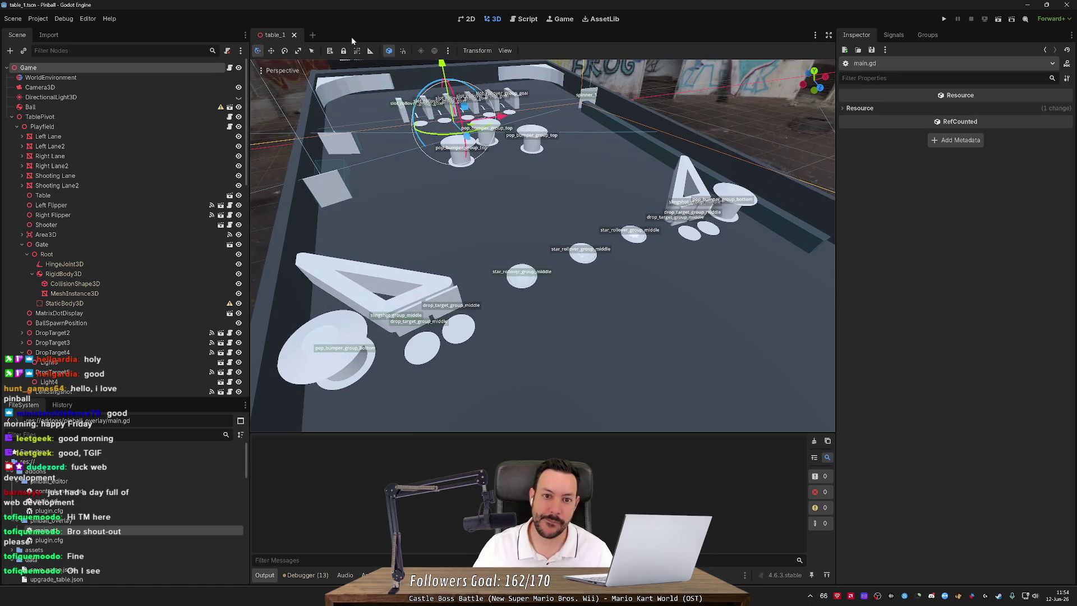
{"action": "left_click", "coordinate": [530, 20]}
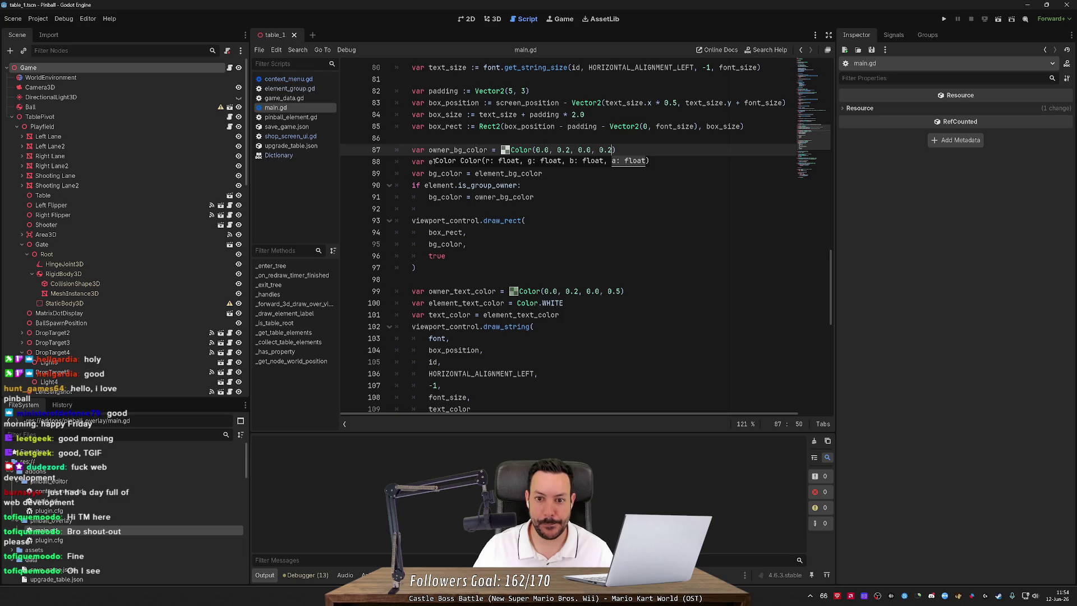
{"action": "key", "text": "Escape"}
{"action": "key", "text": "shift+Left"}
{"action": "type", "text": "5"}
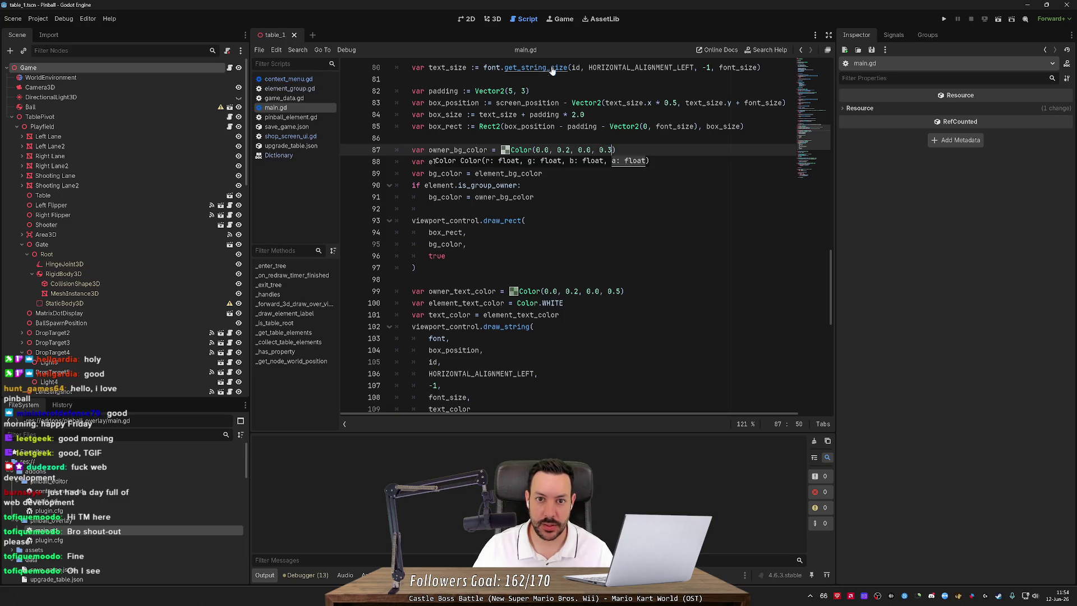
{"action": "key", "text": "ctrl+F2"}
Set both label background alphas on lines 87 and 88 to 0.3, save, and check in 3D.
{"action": "left_click", "coordinate": [528, 20]}
{"action": "key", "text": "shift+Left"}
{"action": "type", "text": "3"}
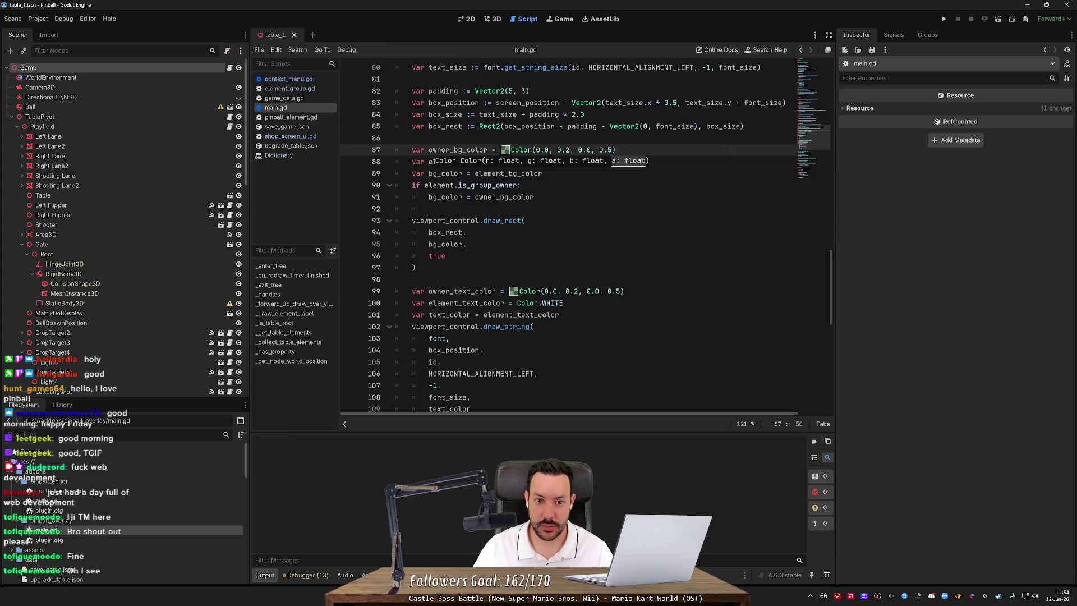
{"action": "key", "text": "Down"}
{"action": "key", "text": "shift+Left"}
{"action": "type", "text": "3"}
{"action": "key", "text": "ctrl+s"}
{"action": "left_click", "coordinate": [496, 20]}
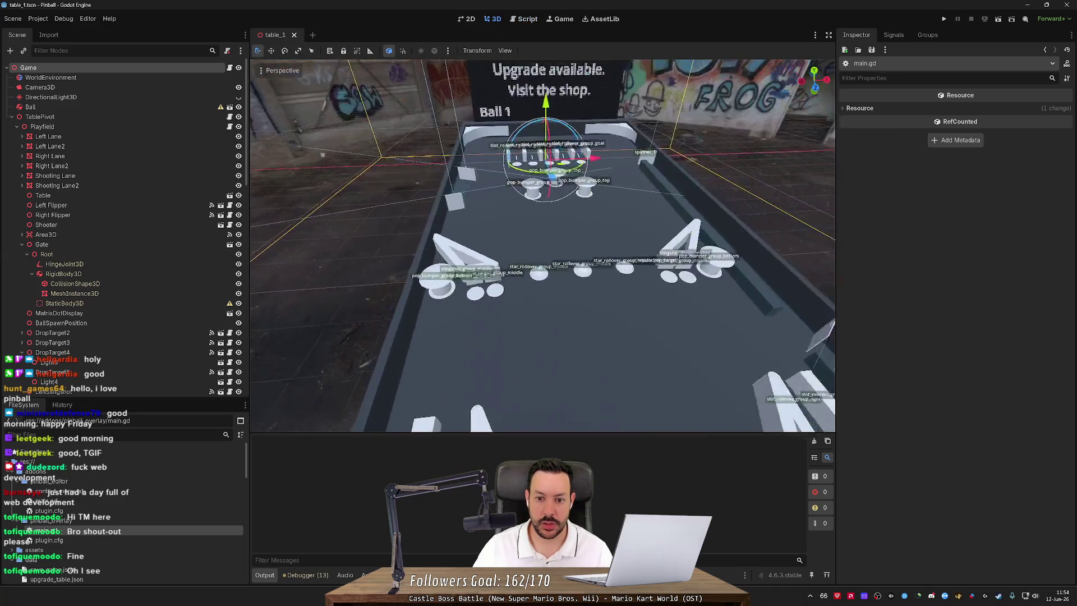
{"action": "scroll", "coordinate": [548, 164], "scroll_direction": "up", "scroll_amount": 5}
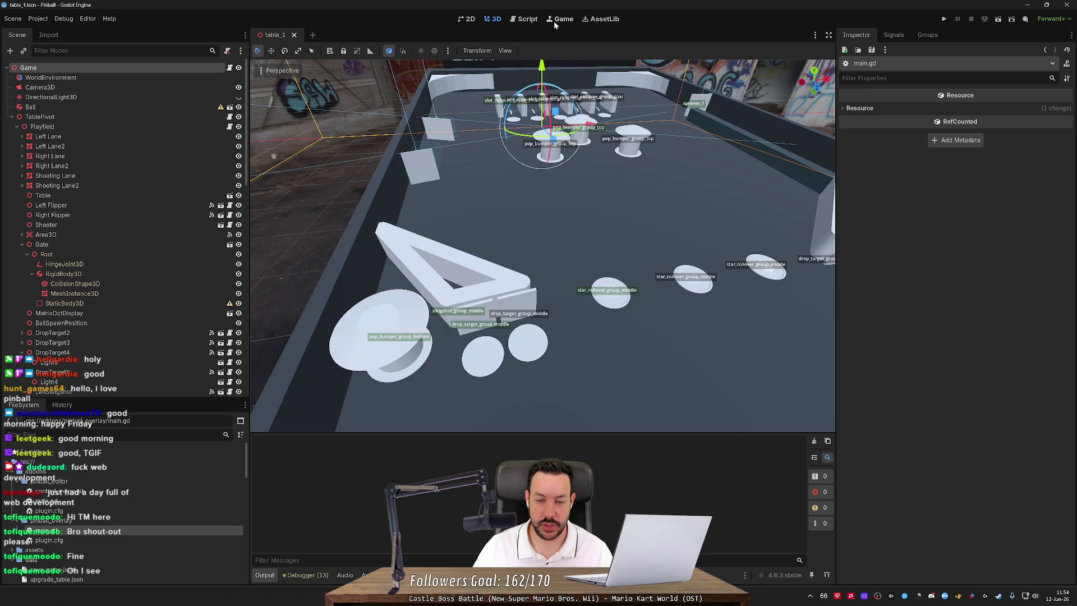
Tint the owner label background dark red, Color(0.3, 0.0, 0.0, 0.3), and check it on the table.
{"action": "left_click", "coordinate": [526, 19]}
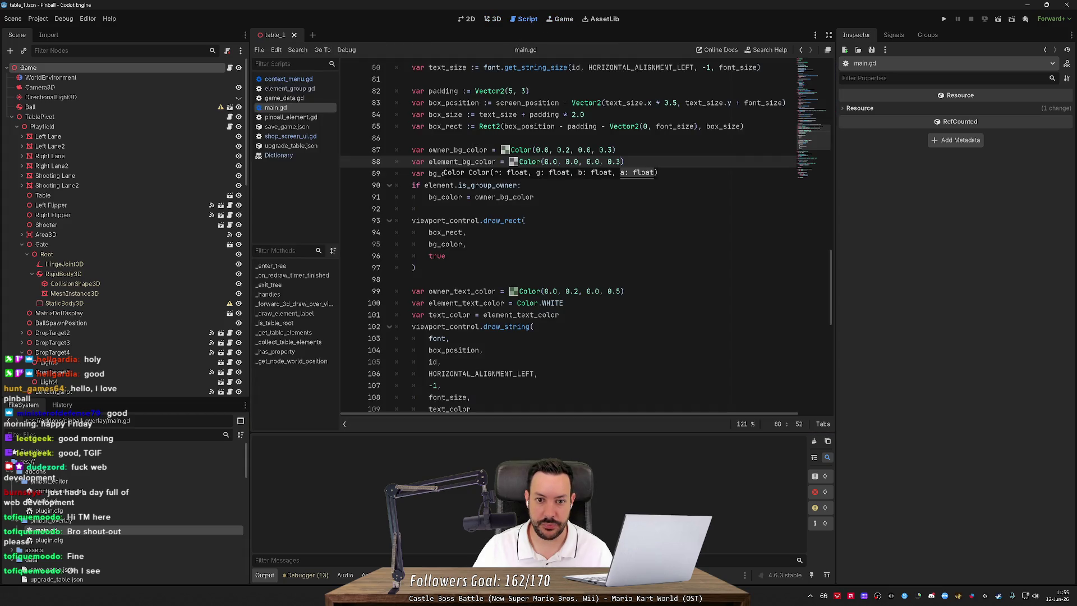
{"action": "left_click", "coordinate": [555, 162]}
{"action": "key", "text": "Up"}
{"action": "key", "text": "BackSpace"}
{"action": "type", "text": "3"}
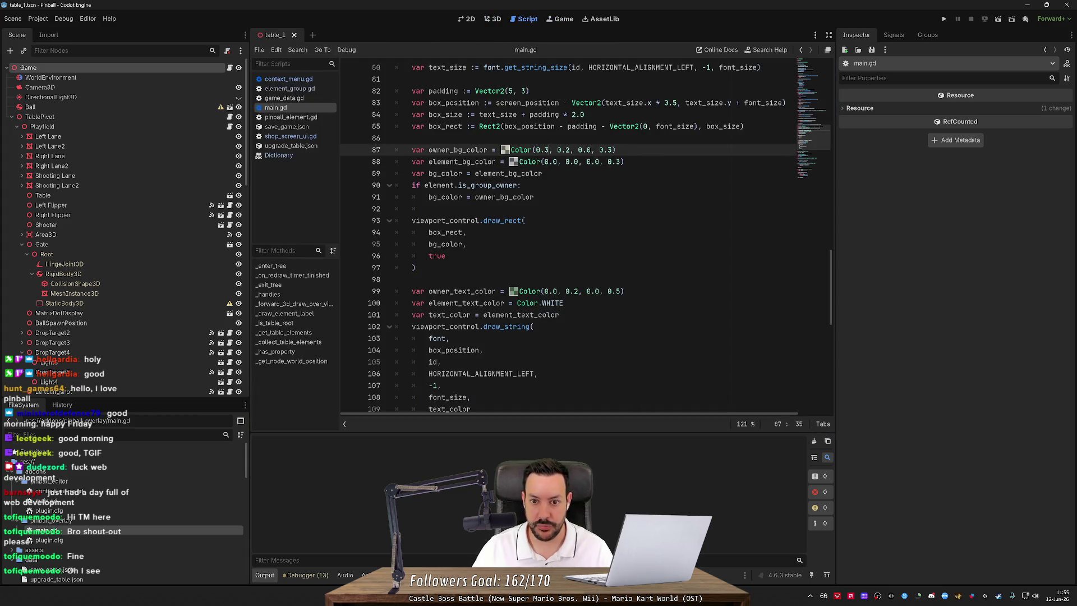
{"action": "key", "text": "Right"}
{"action": "key", "text": "Right"}
{"action": "key", "text": "Right"}
{"action": "key", "text": "BackSpace"}
{"action": "type", "text": "0"}
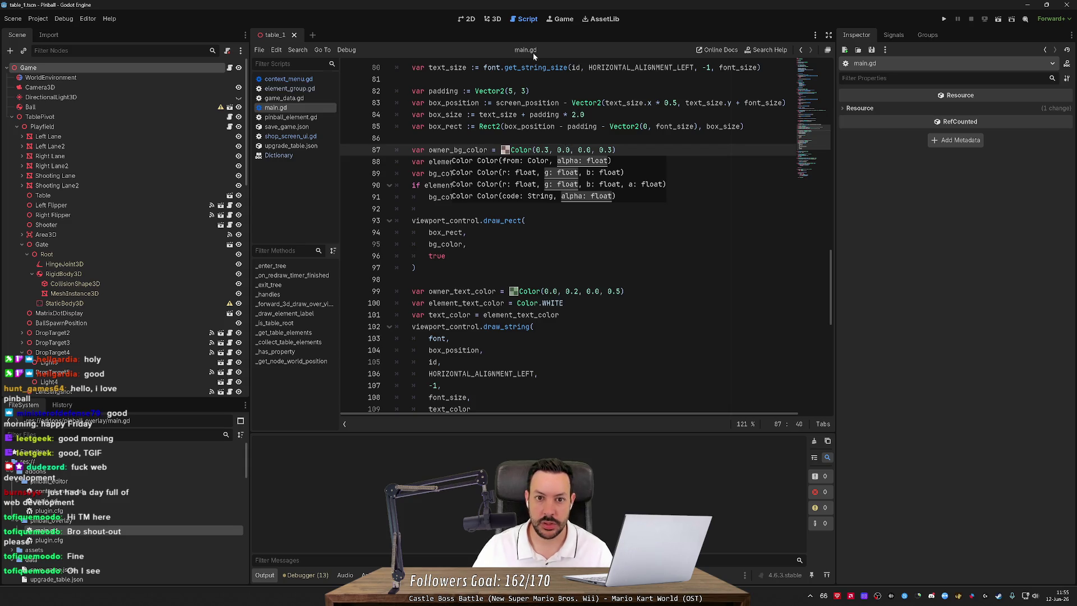
{"action": "left_click", "coordinate": [492, 20]}
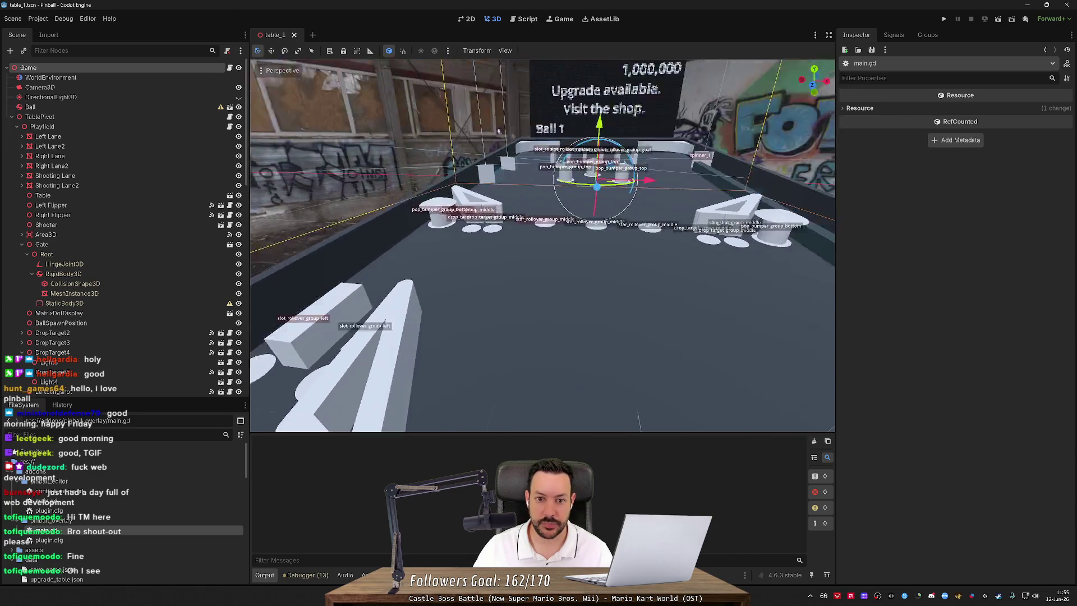
{"action": "scroll", "coordinate": [417, 211], "scroll_direction": "up", "scroll_amount": 3}
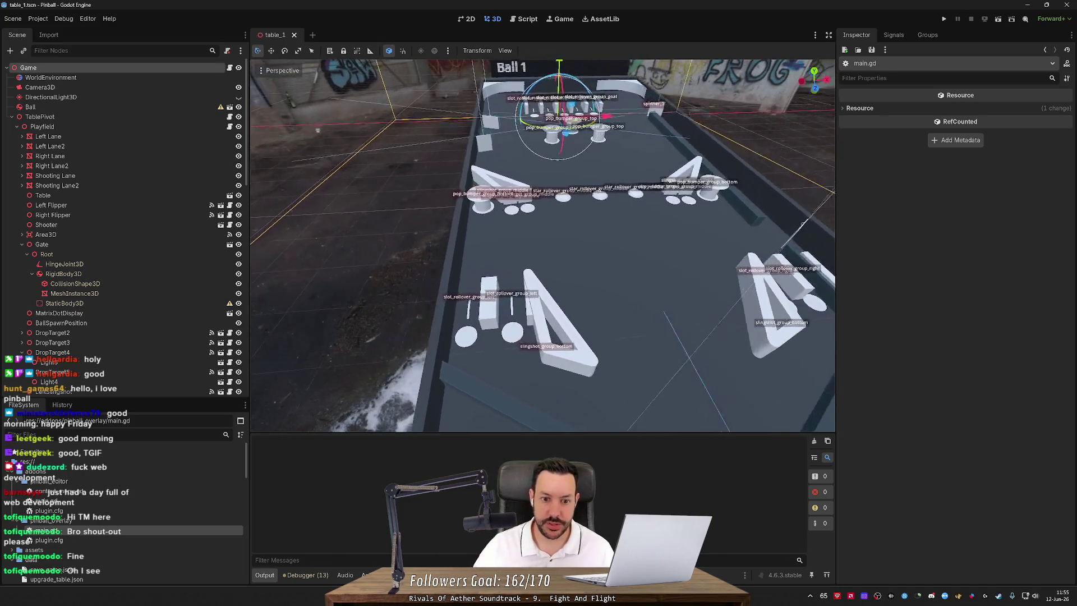
{"action": "key", "text": "alt+Tab"}
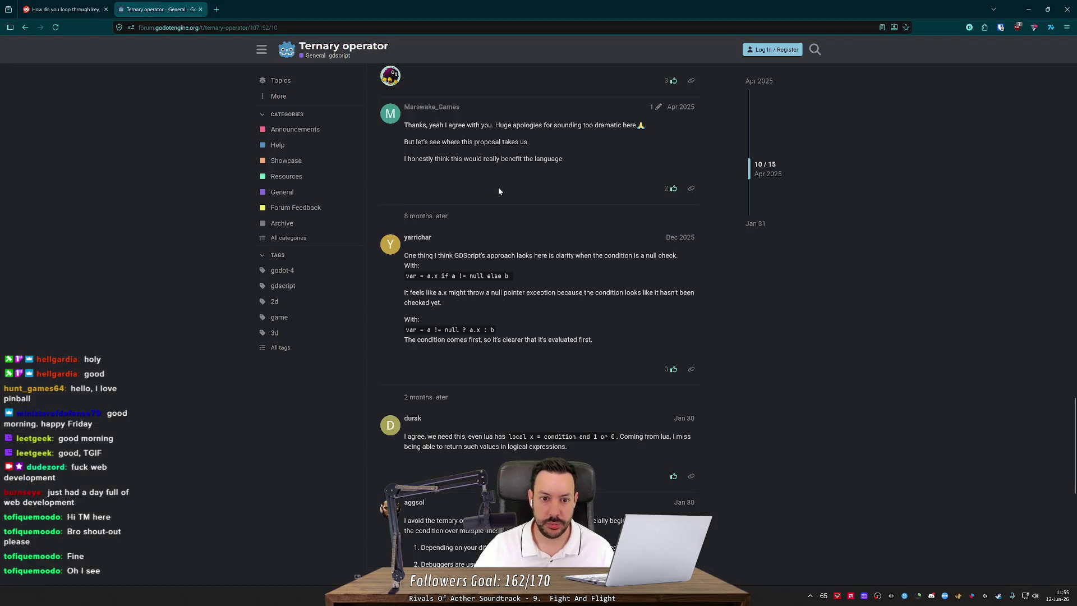
{"action": "key", "text": "alt+Tab"}
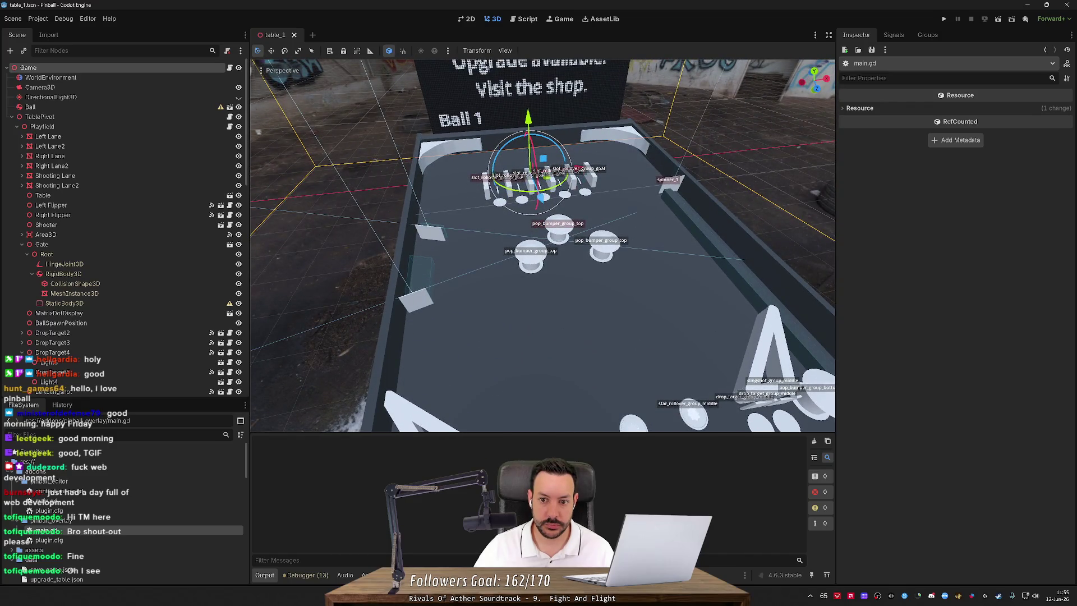
Make owner_bg_color translucent black, Color(0.0, 0.0, 0.0, 0.3), and peek at the labels in 3D.
{"action": "left_click_drag", "start_coordinate": [589, 179], "coordinate": [589, 215]}
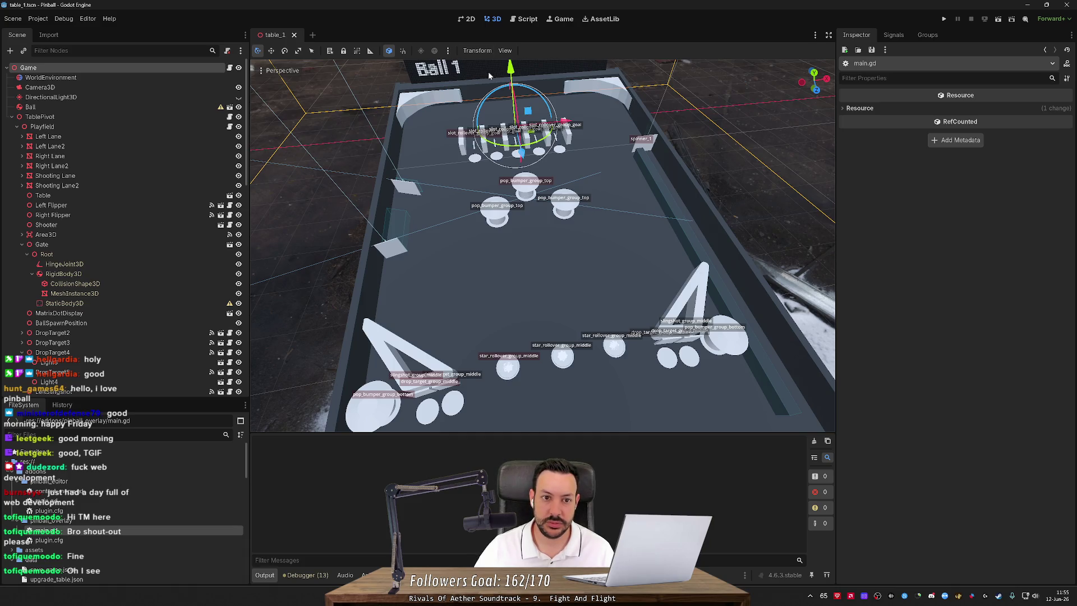
{"action": "left_click", "coordinate": [521, 21]}
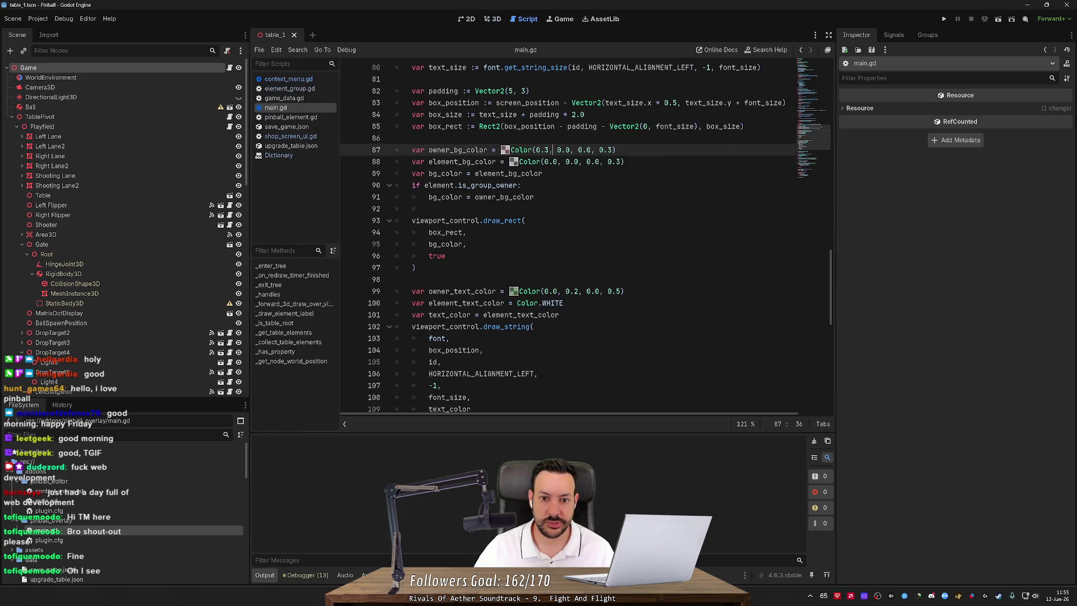
{"action": "left_click", "coordinate": [521, 185]}
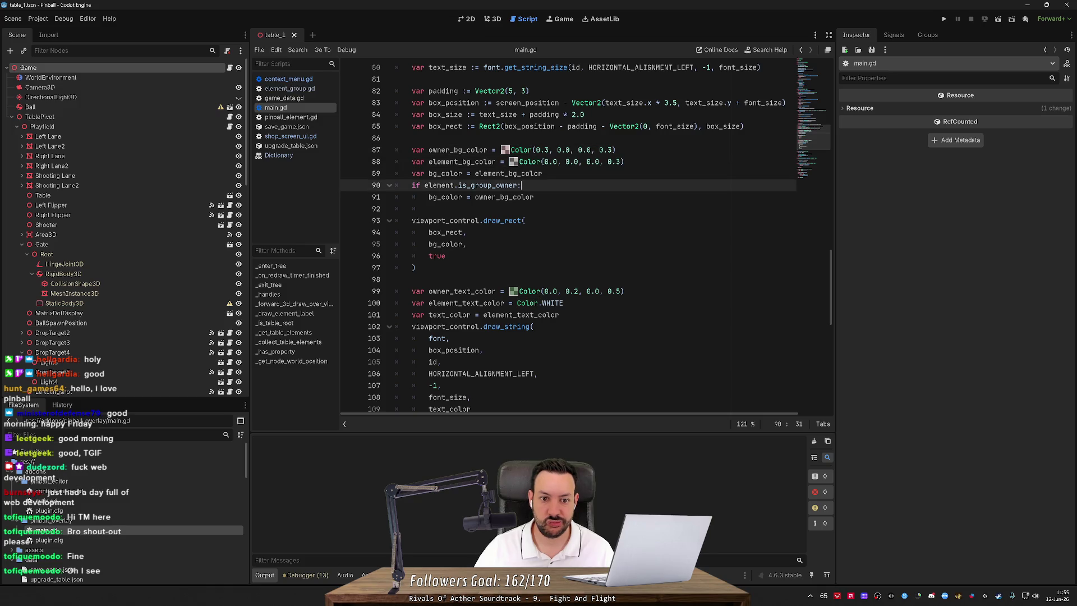
{"action": "left_click", "coordinate": [513, 161]}
{"action": "left_click", "coordinate": [504, 150]}
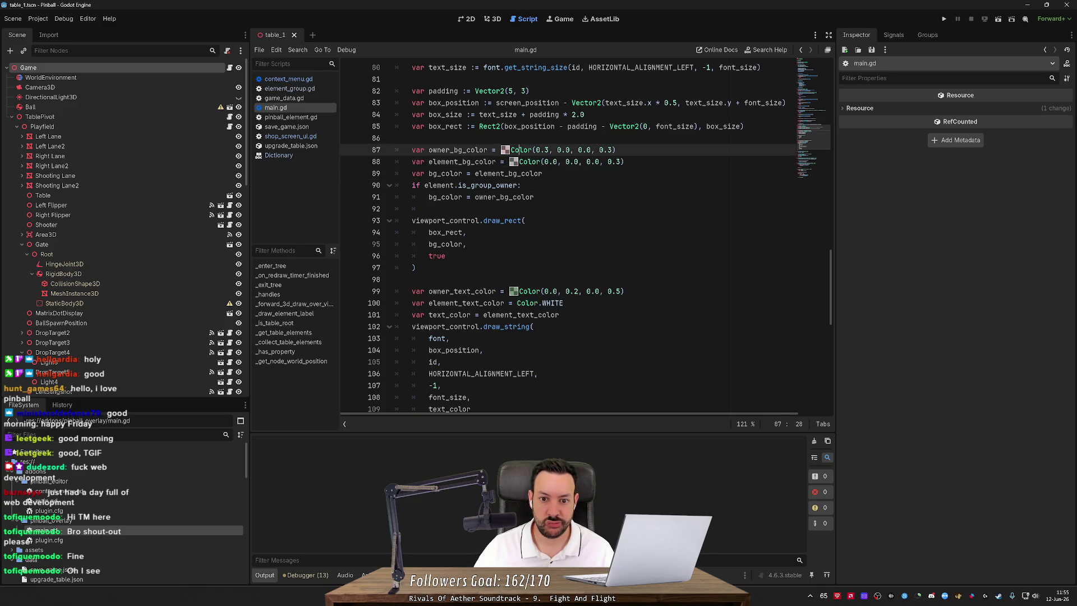
{"action": "type", "text": "Color(0.0, 0.0, 0.0, 0.3)"}
{"action": "left_click", "coordinate": [495, 18]}
{"action": "left_click", "coordinate": [524, 19]}
{"action": "scroll", "coordinate": [561, 236], "scroll_direction": "down", "scroll_amount": 3}
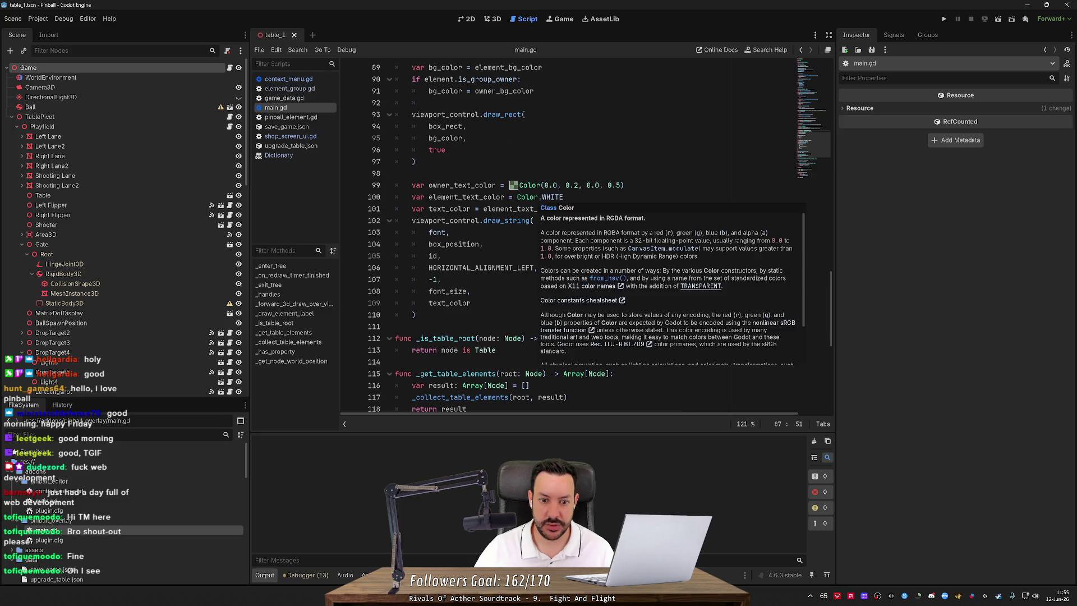
{"action": "scroll", "coordinate": [583, 235], "scroll_direction": "up", "scroll_amount": 3}
Copy the is_group_owner check below the text_color line so it reassigns text_color.
{"action": "mouse_move", "coordinate": [534, 197]}
{"action": "left_mouse_down"}
{"action": "mouse_move", "coordinate": [395, 185]}
{"action": "mouse_move", "coordinate": [395, 174]}
{"action": "left_mouse_up"}
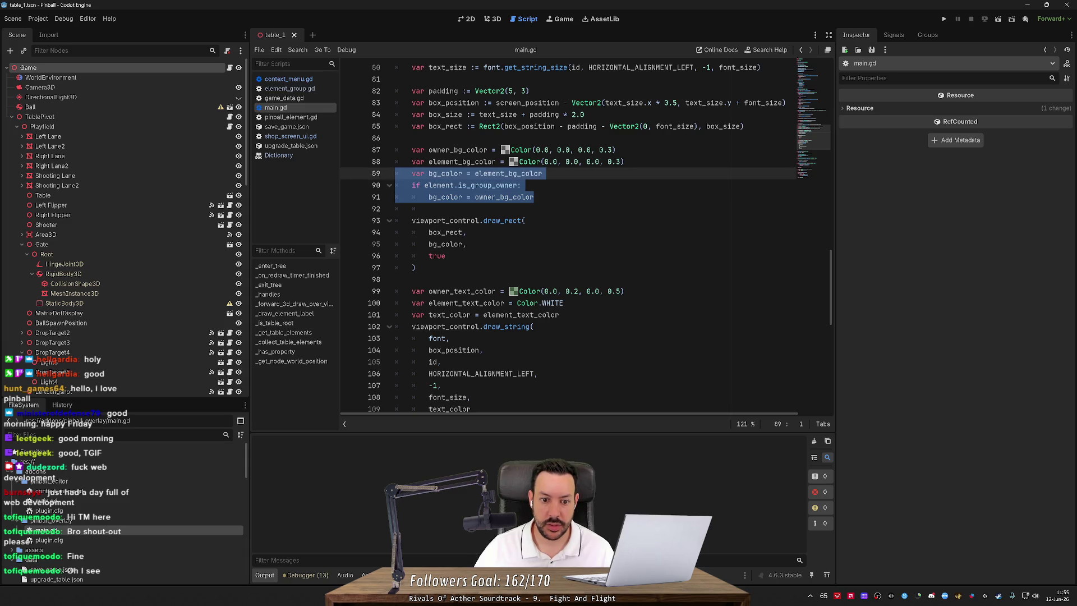
{"action": "left_click", "coordinate": [559, 314]}
{"action": "left_click_drag", "start_coordinate": [413, 208], "coordinate": [413, 185]}
{"action": "key", "text": "ctrl+c"}
{"action": "left_click", "coordinate": [559, 314]}
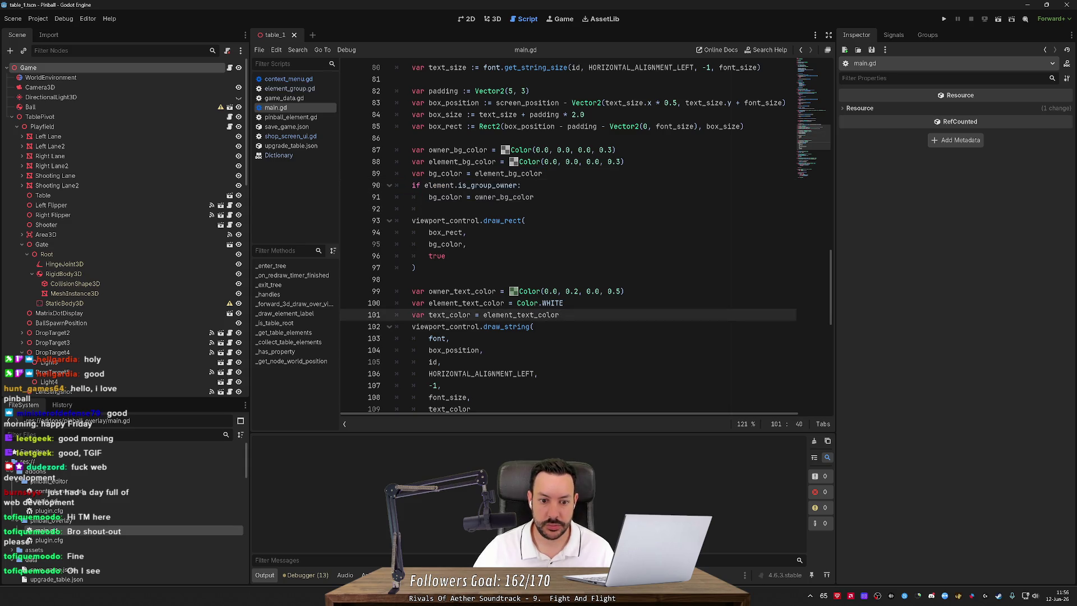
{"action": "key", "text": "Return"}
{"action": "key", "text": "ctrl+v"}
{"action": "key", "text": "Up"}
{"action": "key", "text": "Up"}
{"action": "key", "text": "shift+Tab"}
{"action": "double_click", "coordinate": [449, 314]}
{"action": "double_click", "coordinate": [445, 338]}
{"action": "type", "text": "text_color"}
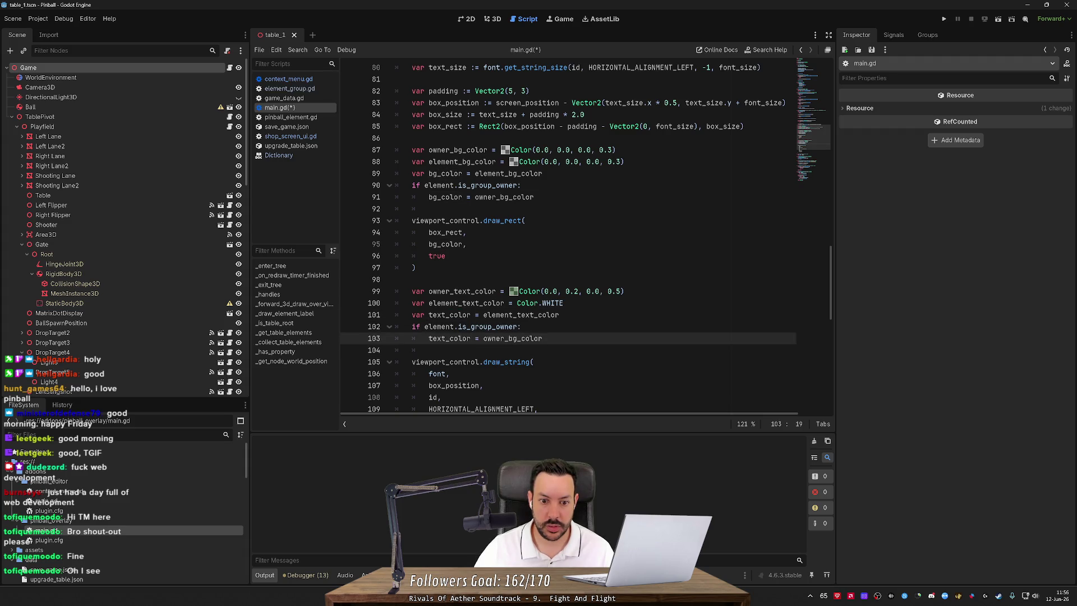
Set owner_text_color to Color.GREEN and save the script.
{"action": "double_click", "coordinate": [527, 291]}
{"action": "key", "text": "shift+End"}
{"action": "type", "text": "Co"}
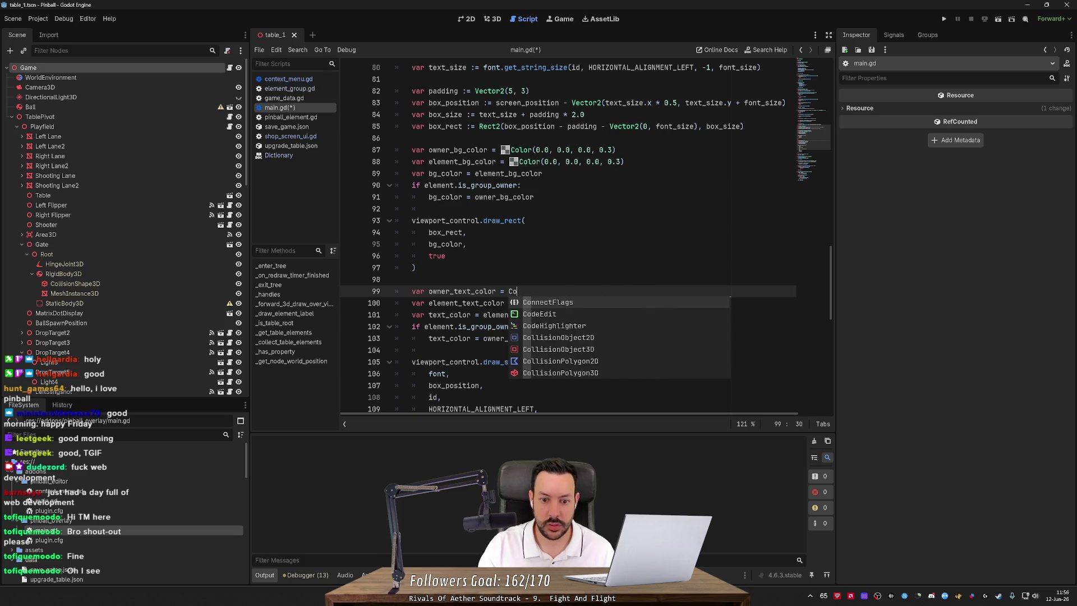
{"action": "type", "text": "lor.GRE"}
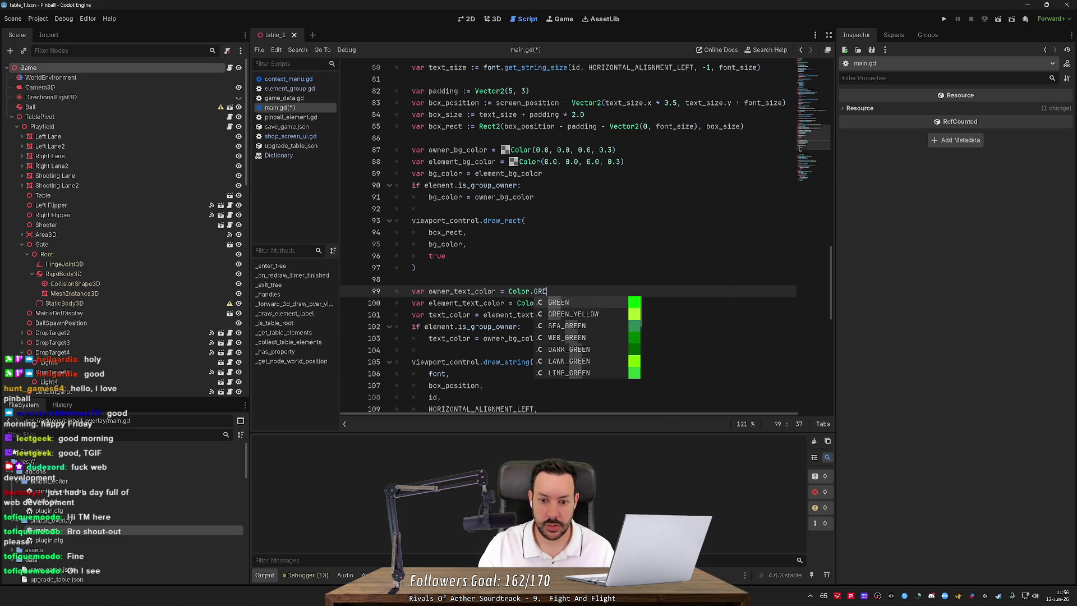
{"action": "key", "text": "Return"}
{"action": "key", "text": "ctrl+s"}
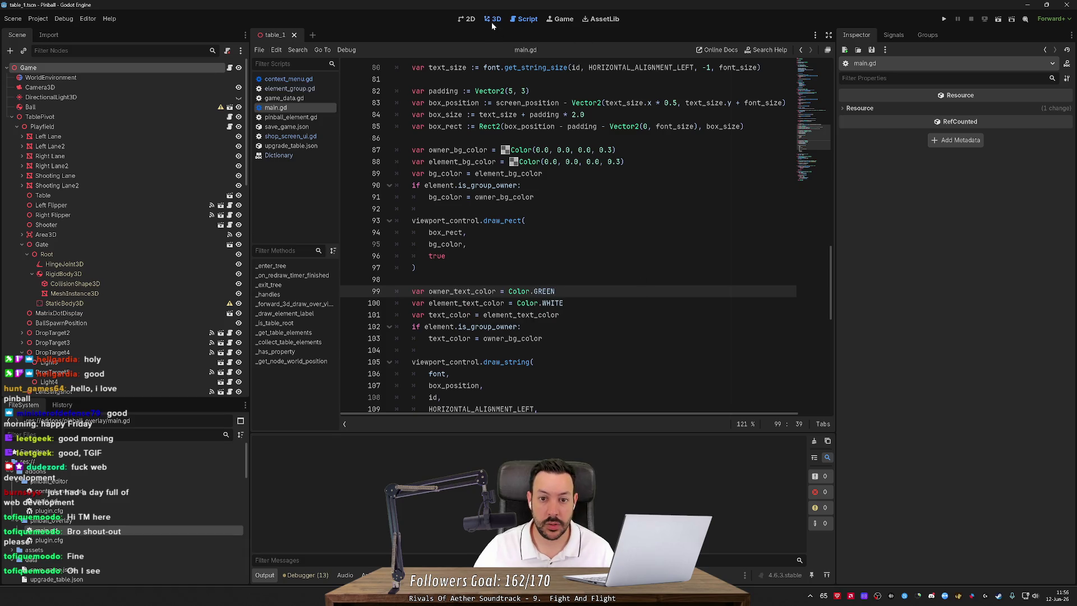
Make the group-owner override assign owner_text_color and check the labels in 3D.
{"action": "left_click", "coordinate": [491, 22]}
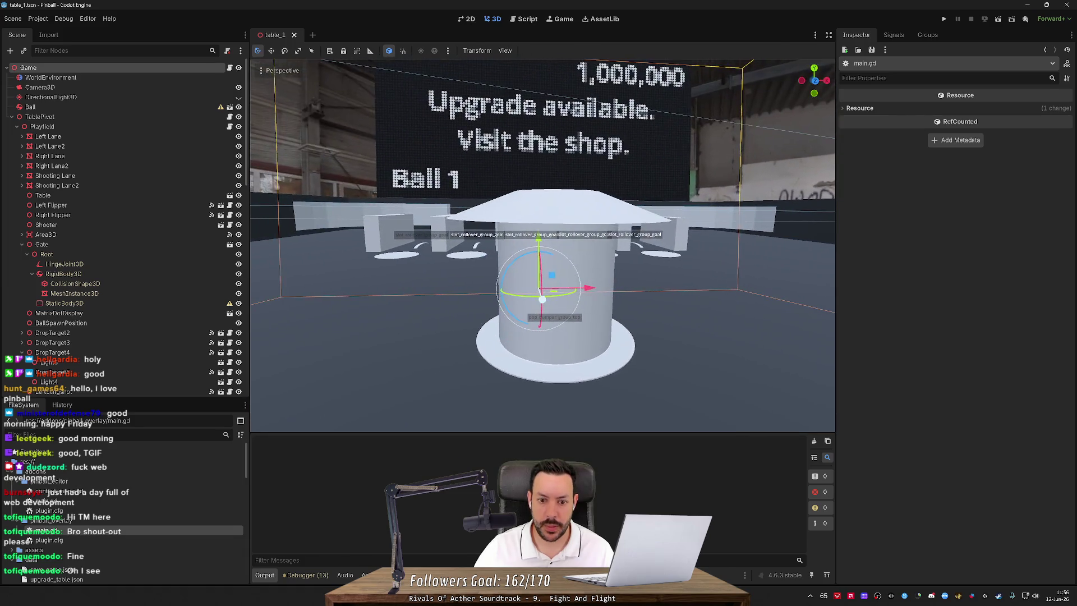
{"action": "left_click", "coordinate": [527, 19]}
{"action": "scroll", "coordinate": [566, 236], "scroll_direction": "down", "scroll_amount": 2}
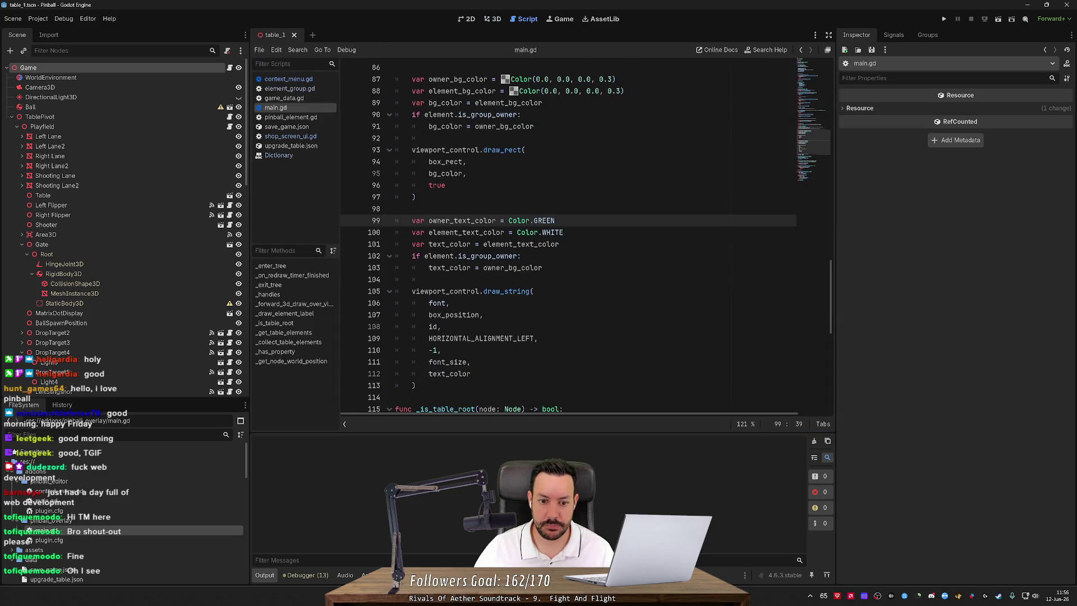
{"action": "double_click", "coordinate": [462, 221]}
{"action": "key", "text": "ctrl+c"}
{"action": "double_click", "coordinate": [513, 268]}
{"action": "key", "text": "ctrl+v"}
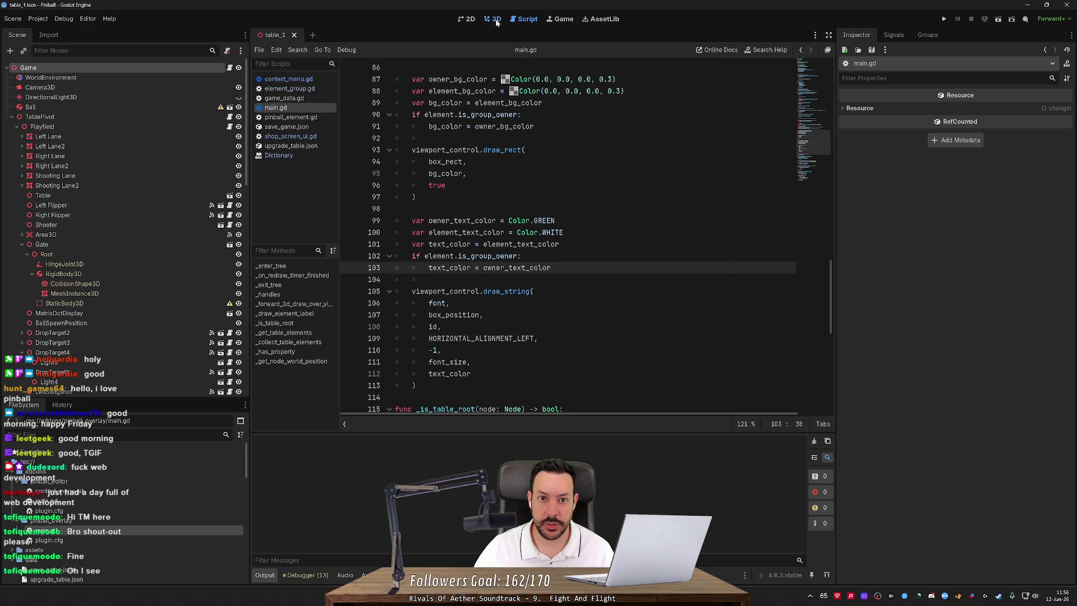
{"action": "left_click", "coordinate": [493, 19]}
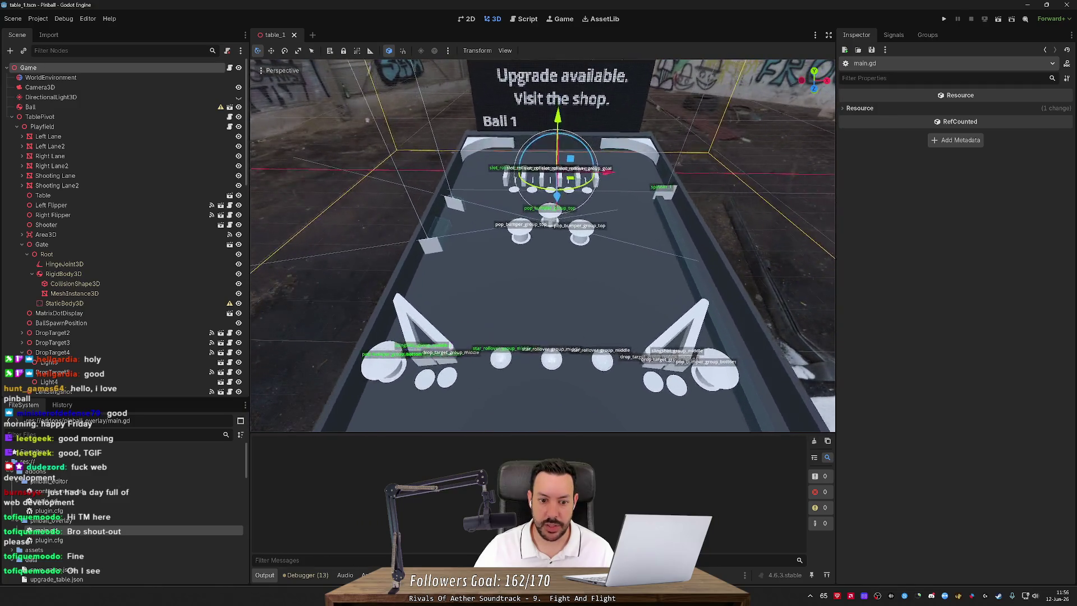
{"action": "scroll", "coordinate": [540, 193], "scroll_direction": "up", "scroll_amount": 2}
Change owner_text_color to Color(0.5, 1.0, 0.5, 1.0), save, orbit over the labels, and run the game.
{"action": "left_click", "coordinate": [527, 19]}
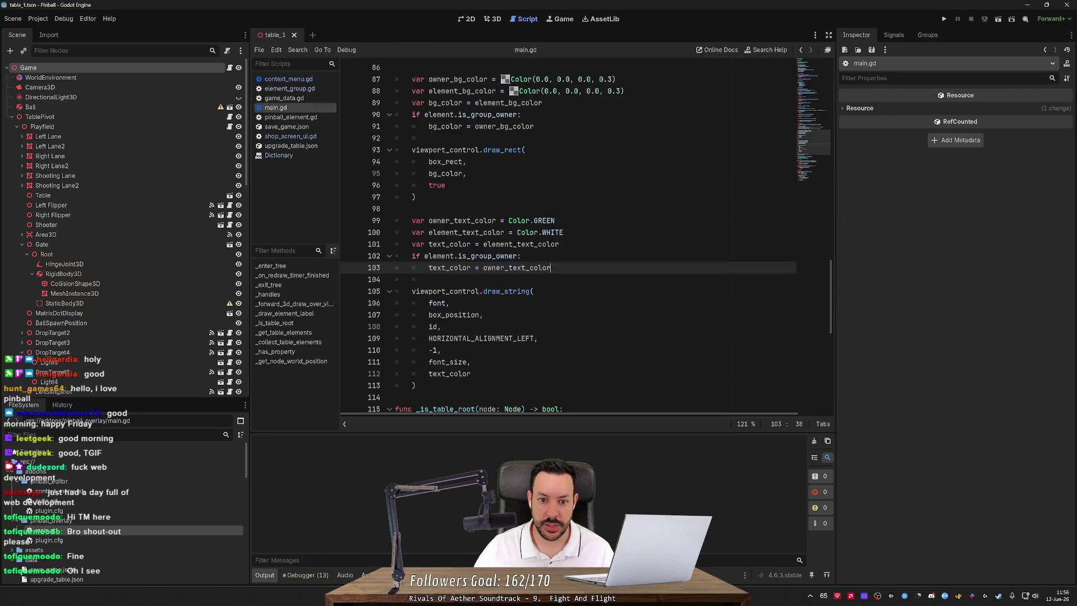
{"action": "left_click_drag", "start_coordinate": [509, 221], "coordinate": [555, 220]}
{"action": "type", "text": "Color("}
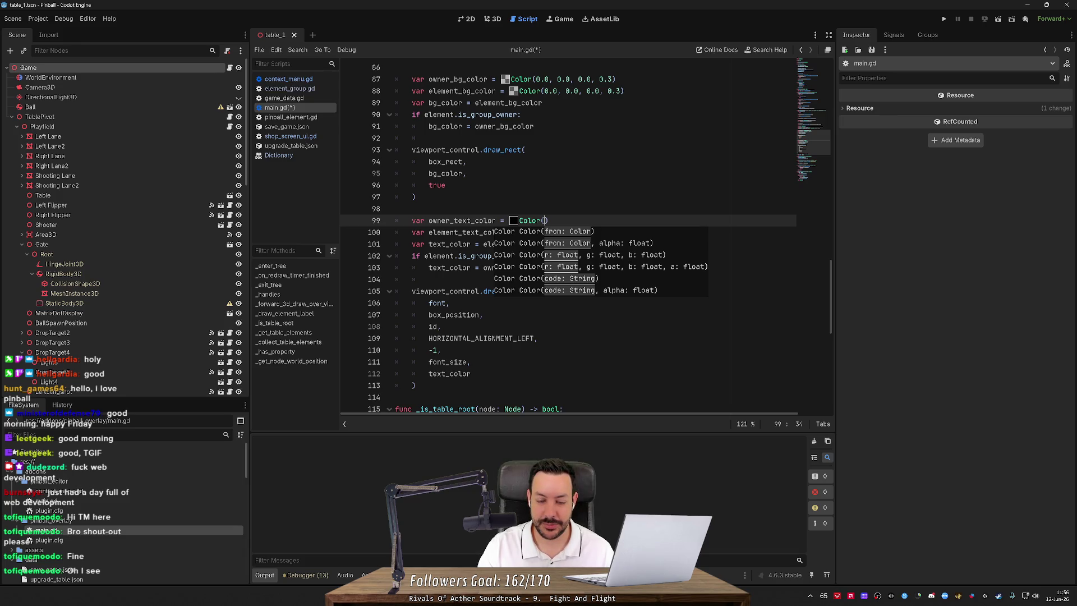
{"action": "type", "text": "0.5, 1."}
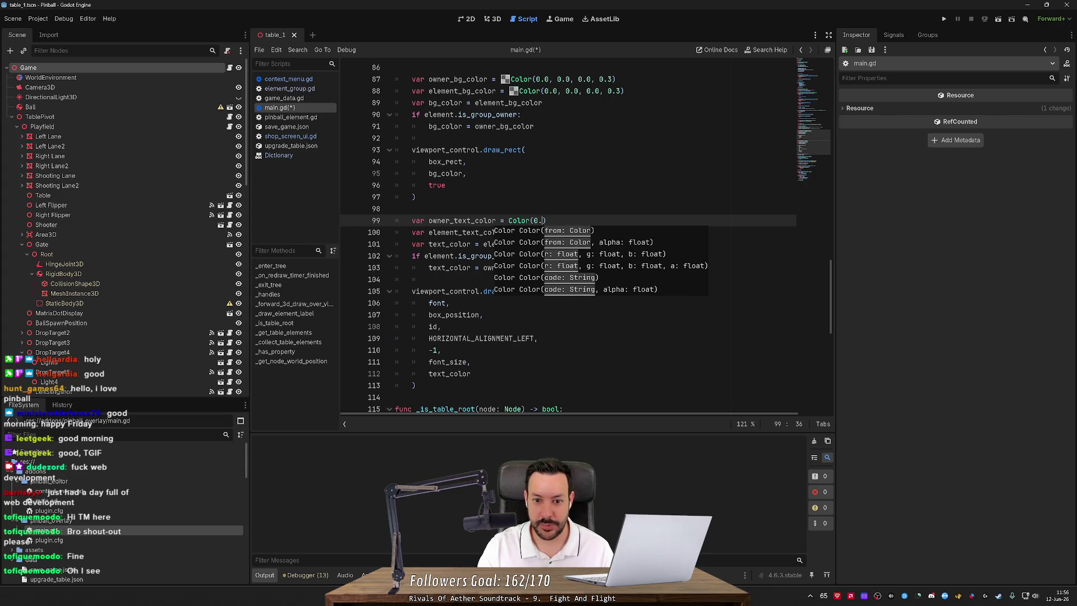
{"action": "type", "text": "0, 0.5"}
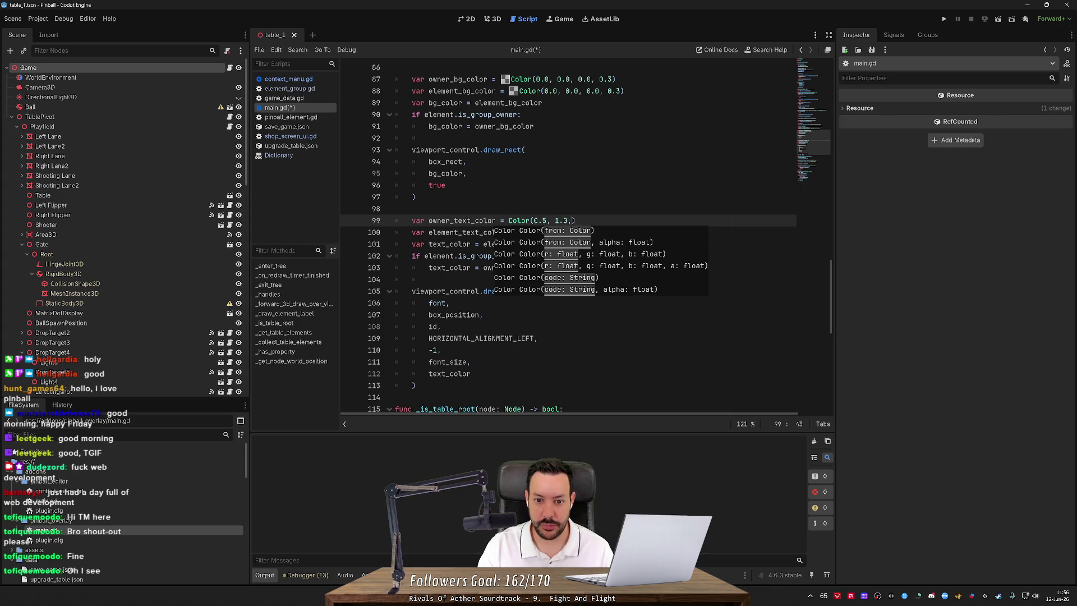
{"action": "type", "text": ", 1.0)"}
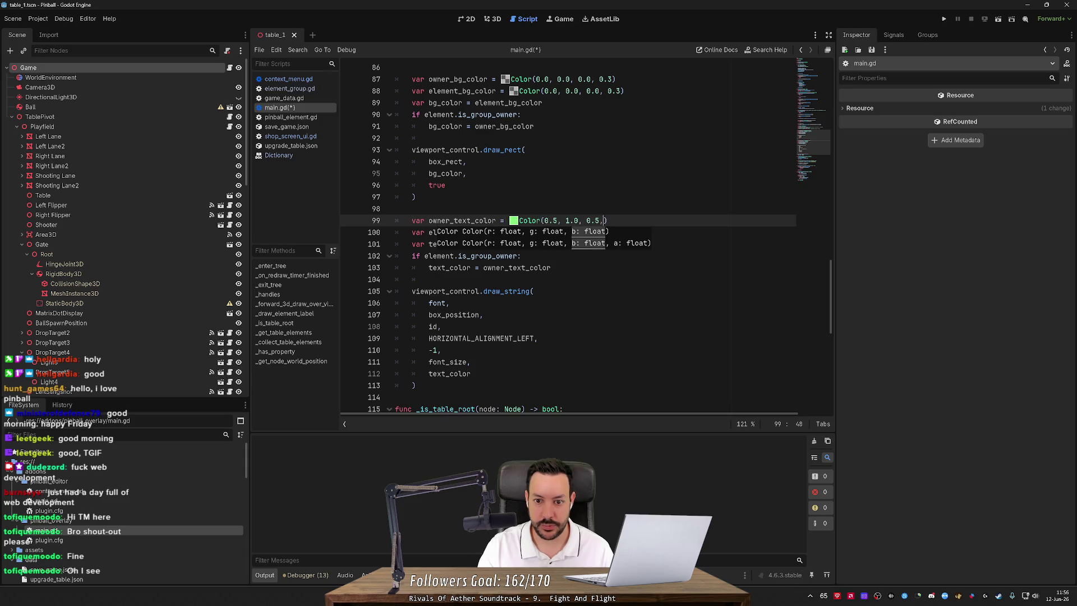
{"action": "key", "text": "ctrl+s"}
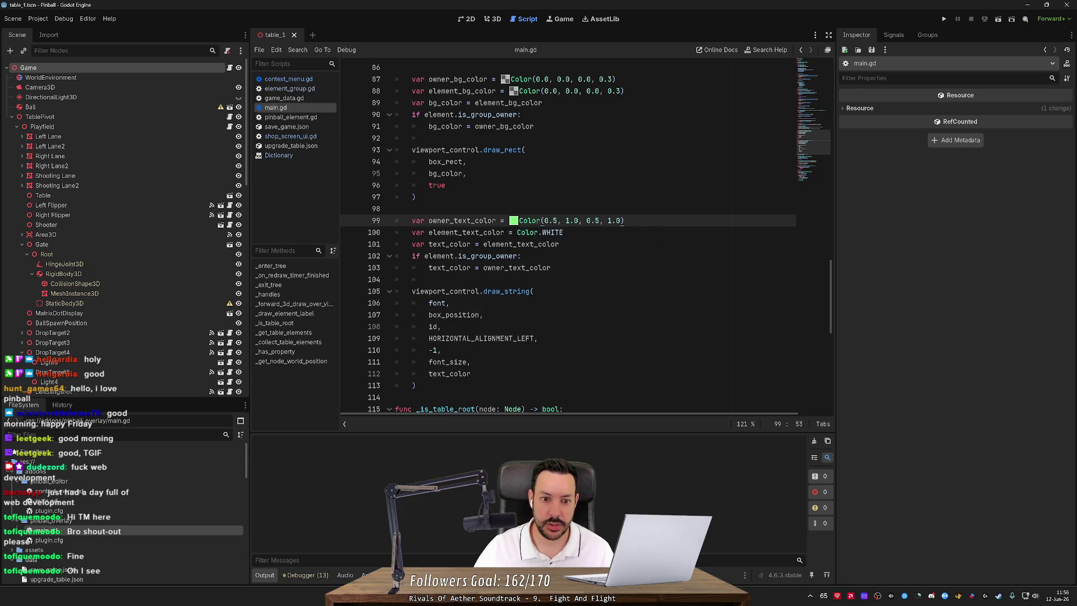
{"action": "left_click", "coordinate": [489, 21]}
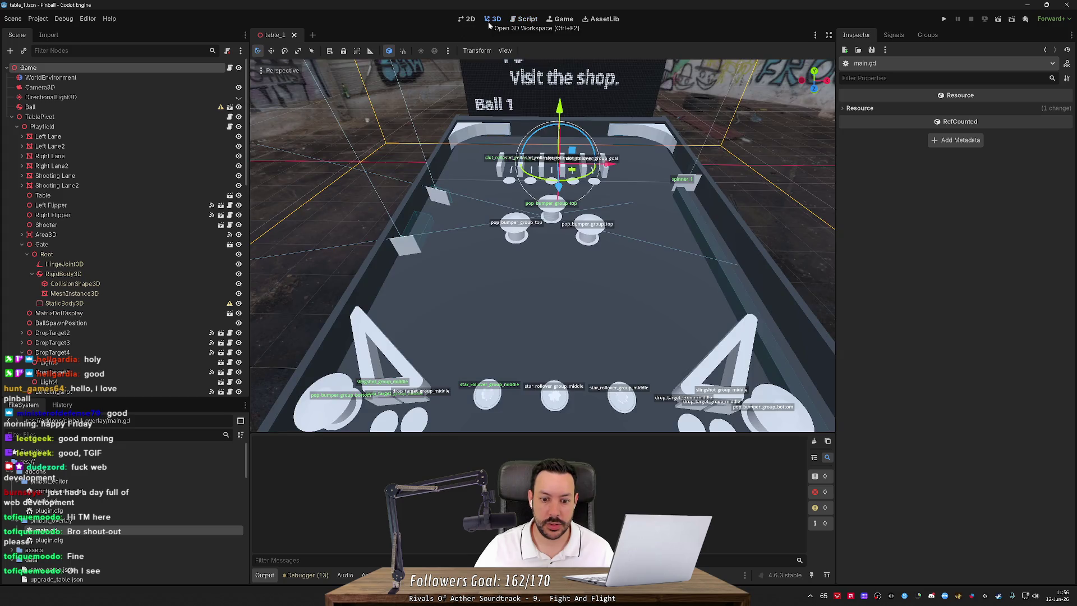
{"action": "scroll", "coordinate": [434, 124], "scroll_direction": "up", "scroll_amount": 3}
{"action": "mouse_move", "coordinate": [433, 124]}
{"action": "left_mouse_down"}
{"action": "mouse_move", "coordinate": [667, 210]}
{"action": "mouse_move", "coordinate": [673, 238]}
{"action": "mouse_move", "coordinate": [628, 225]}
{"action": "mouse_move", "coordinate": [640, 222]}
{"action": "left_mouse_up"}
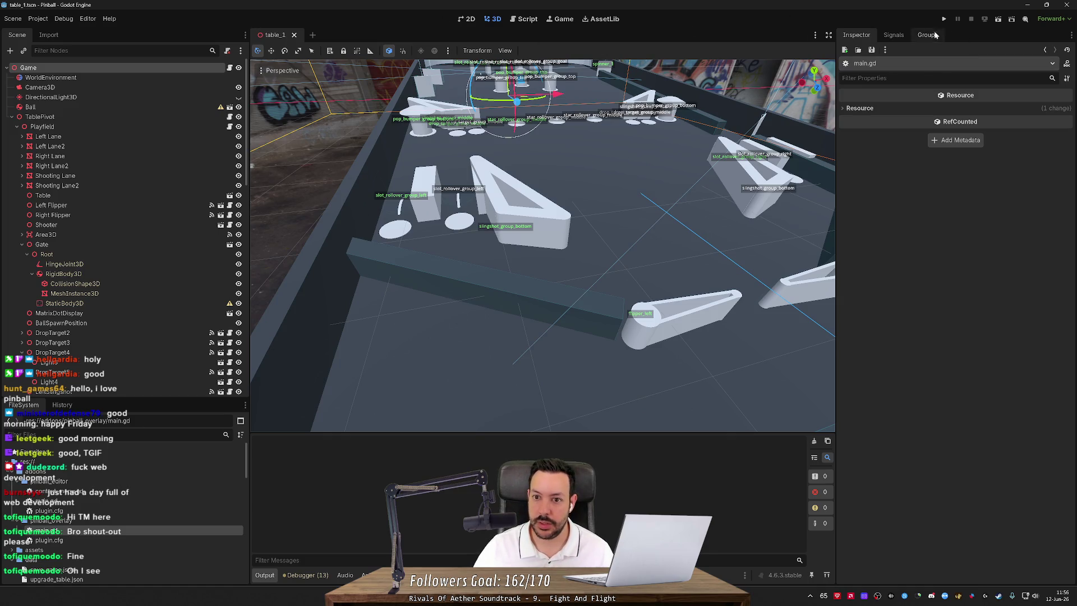
{"action": "left_click", "coordinate": [945, 19]}
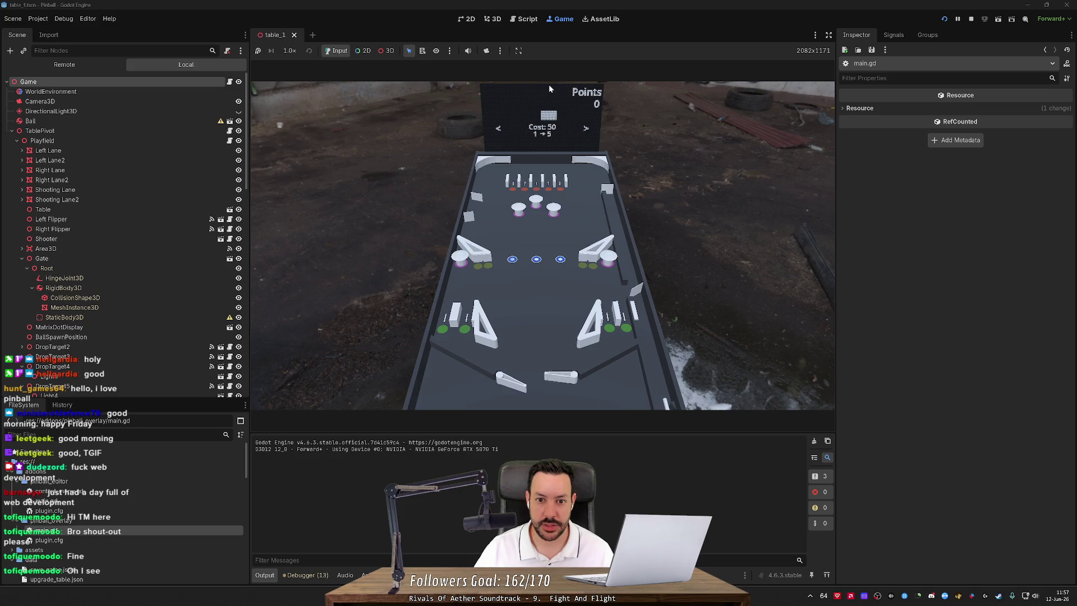
{"action": "key", "text": "Right"}
{"action": "key", "text": "Left"}
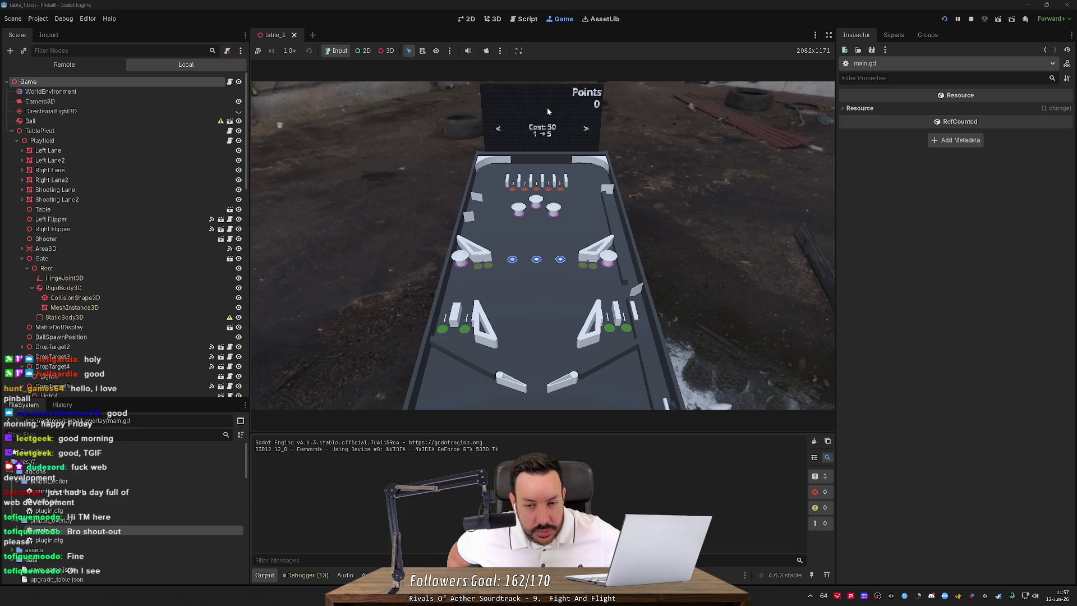
{"action": "left_click", "coordinate": [969, 20]}
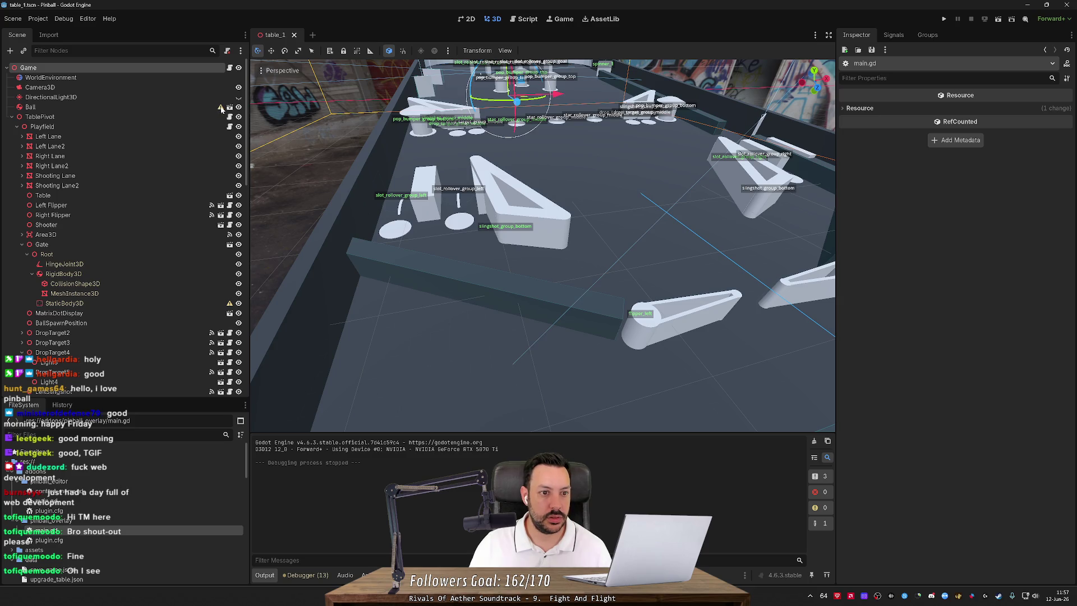
Open the MatrixDotDisplay node's scene, matrix_dot_display.tscn, for editing.
{"action": "left_click", "coordinate": [179, 110]}
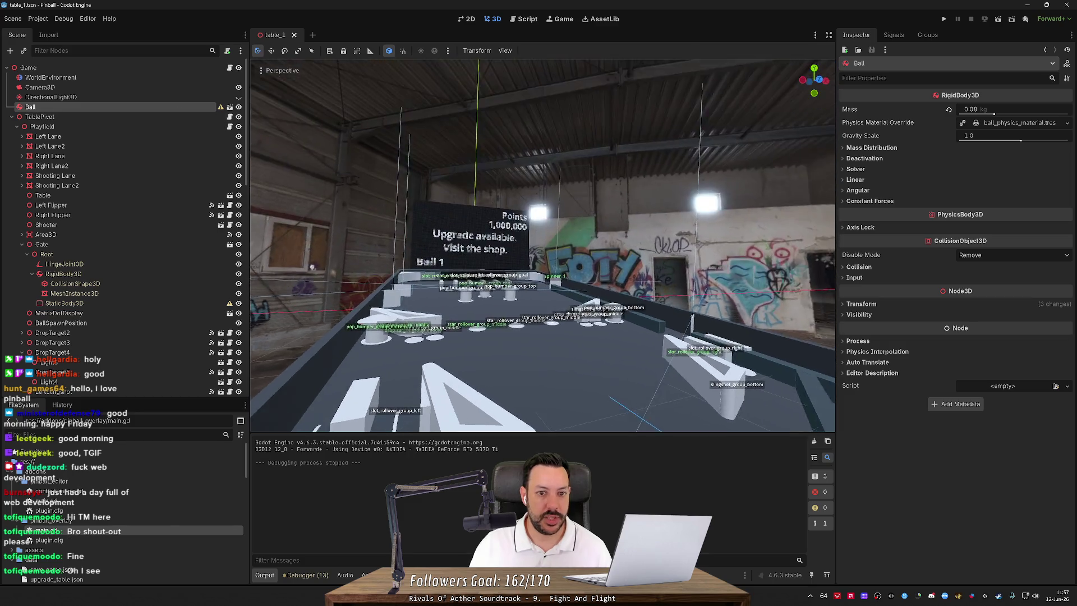
{"action": "left_click", "coordinate": [473, 185]}
{"action": "left_click", "coordinate": [229, 313]}
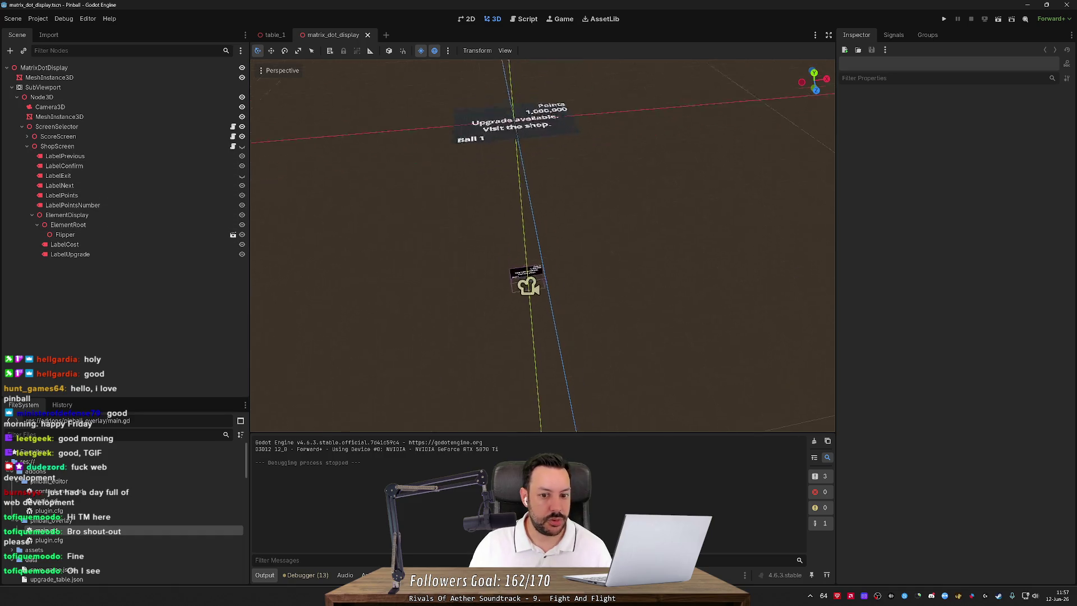
Hide ScoreScreen and show ShopScreen so the display previews Cost: 5,000 and CONFIRM.
{"action": "scroll", "coordinate": [543, 245], "scroll_direction": "up", "scroll_amount": 2}
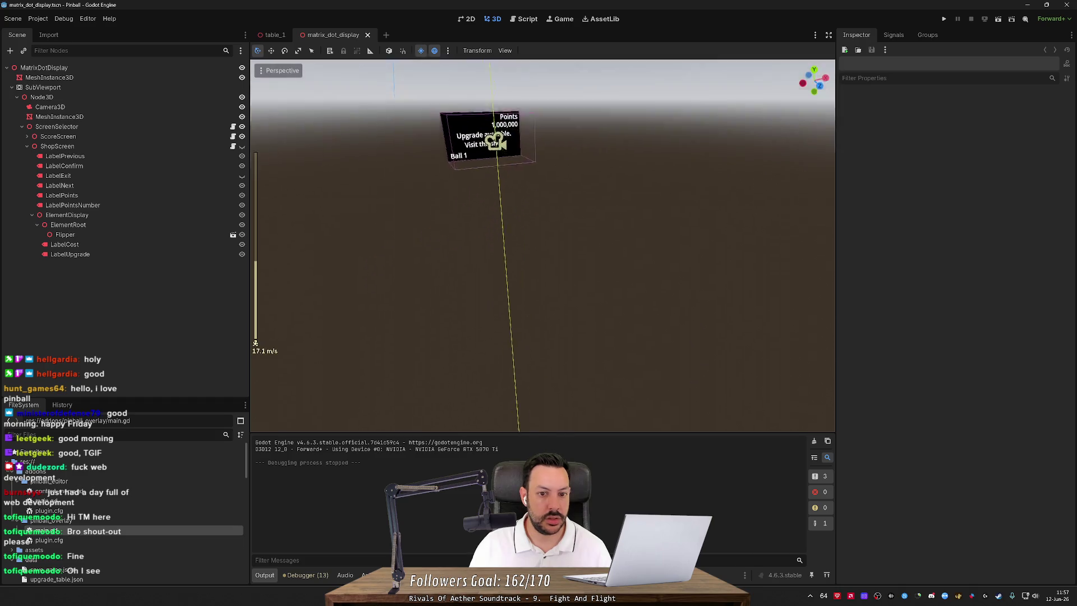
{"action": "key", "text": "w"}
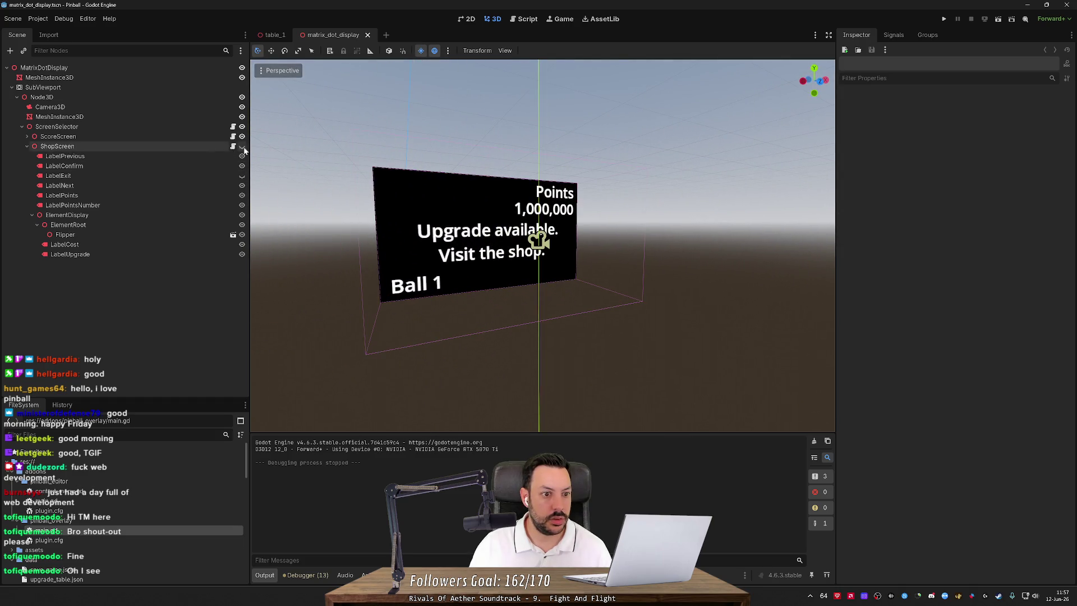
{"action": "left_click", "coordinate": [242, 146]}
{"action": "left_click", "coordinate": [243, 146]}
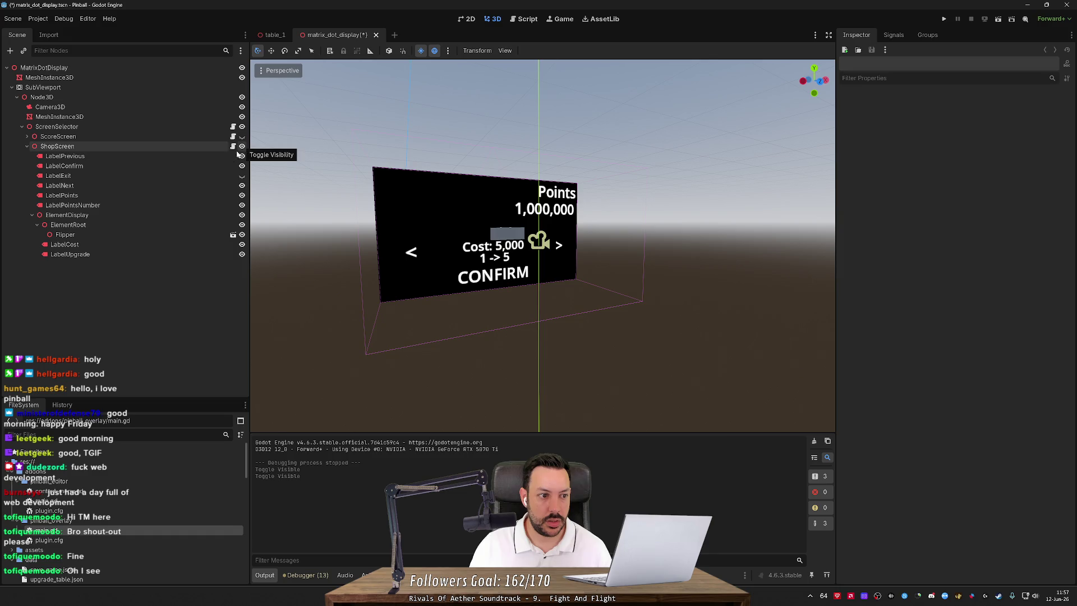
{"action": "left_click_drag", "start_coordinate": [448, 241], "coordinate": [464, 238]}
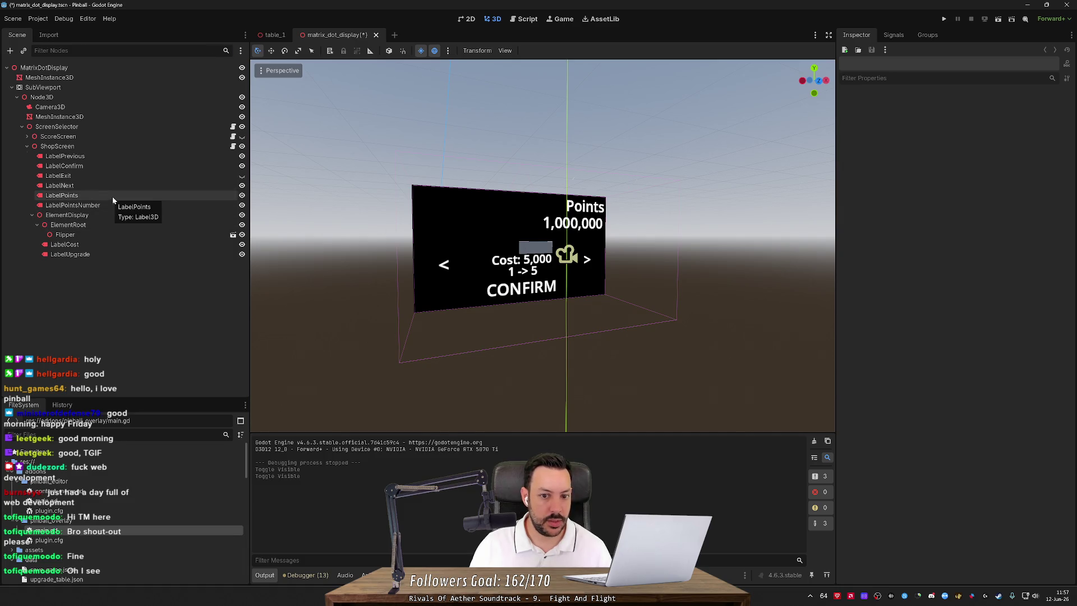
Duplicate the LabelPoints label, left-align its text and move it left on the display.
{"action": "left_click", "coordinate": [113, 197]}
{"action": "key", "text": "ctrl+d"}
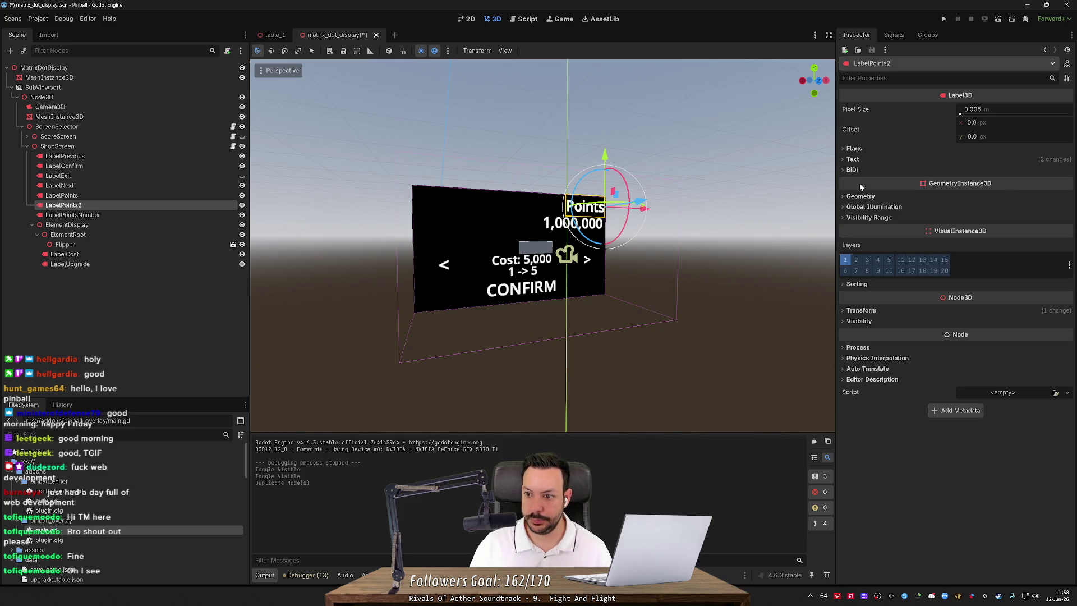
{"action": "left_click", "coordinate": [851, 159]}
{"action": "left_click", "coordinate": [982, 308]}
{"action": "left_click", "coordinate": [979, 318]}
{"action": "mouse_move", "coordinate": [644, 212]}
{"action": "left_mouse_down"}
{"action": "mouse_move", "coordinate": [362, 220]}
{"action": "mouse_move", "coordinate": [692, 212]}
{"action": "mouse_move", "coordinate": [654, 212]}
{"action": "left_mouse_up"}
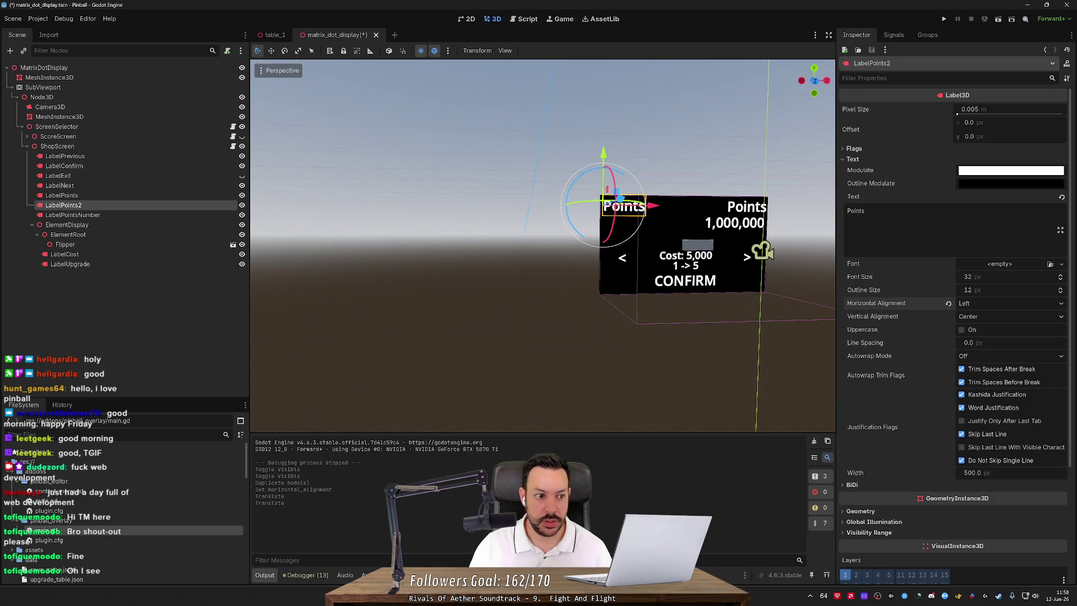
{"action": "key", "text": "f"}
Rename the duplicated LabelPoints2 to LabelNameDebug and save the scene.
{"action": "left_click", "coordinate": [83, 204]}
{"action": "key", "text": "End"}
{"action": "key", "text": "BackSpace"}
{"action": "key", "text": "BackSpace"}
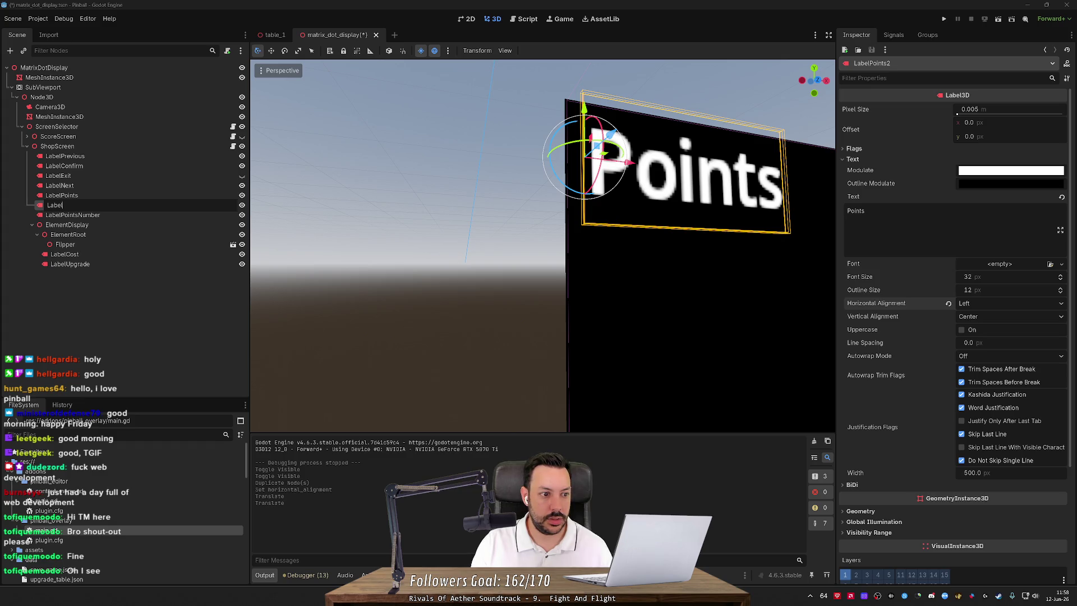
{"action": "type", "text": "Name"}
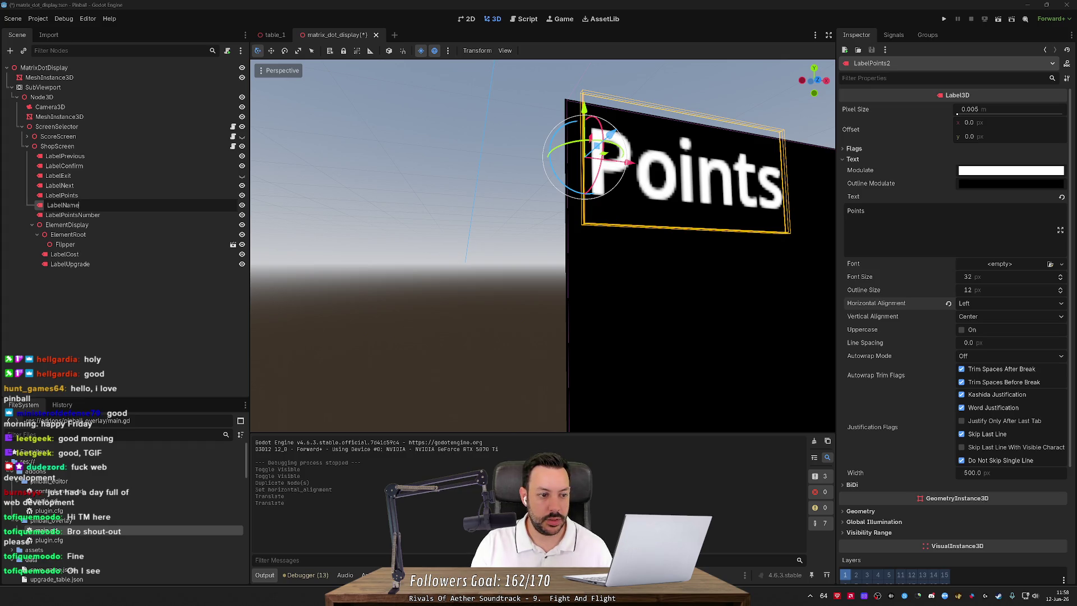
{"action": "type", "text": "Debug"}
{"action": "key", "text": "Return"}
{"action": "key", "text": "ctrl+s"}
Open ShopScreen's script, shop_screen_ui.gd.
{"action": "key", "text": "f"}
{"action": "scroll", "coordinate": [398, 269], "scroll_direction": "up", "scroll_amount": 3}
{"action": "scroll", "coordinate": [398, 269], "scroll_direction": "down", "scroll_amount": 2}
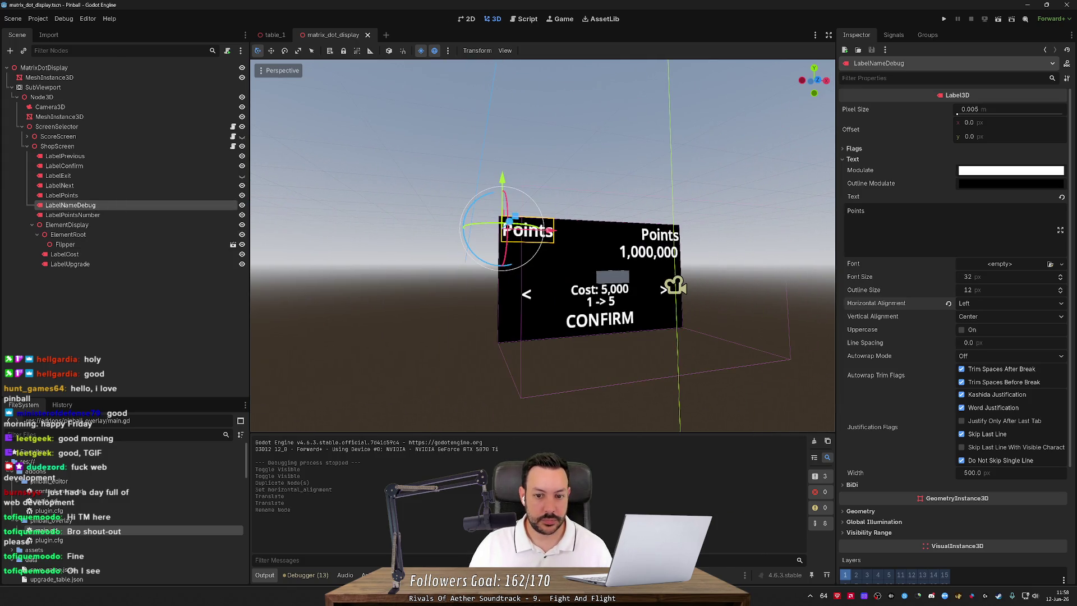
{"action": "left_click", "coordinate": [233, 147]}
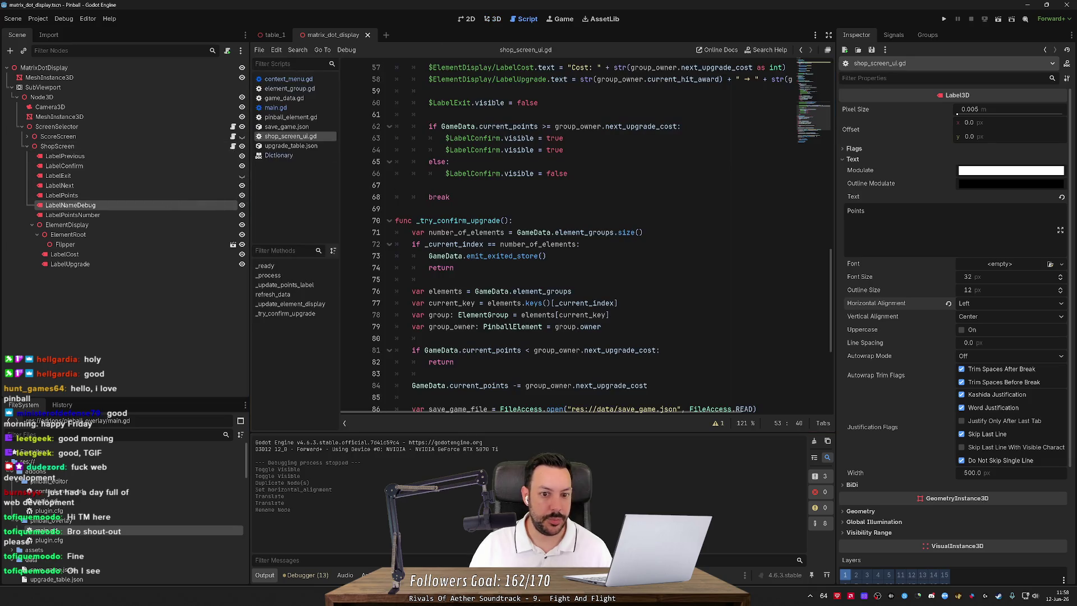
Review _update_element_display and its number_of_elements usage in shop_screen_ui.gd.
{"action": "scroll", "coordinate": [617, 241], "scroll_direction": "up", "scroll_amount": 6}
{"action": "scroll", "coordinate": [583, 236], "scroll_direction": "up", "scroll_amount": 5}
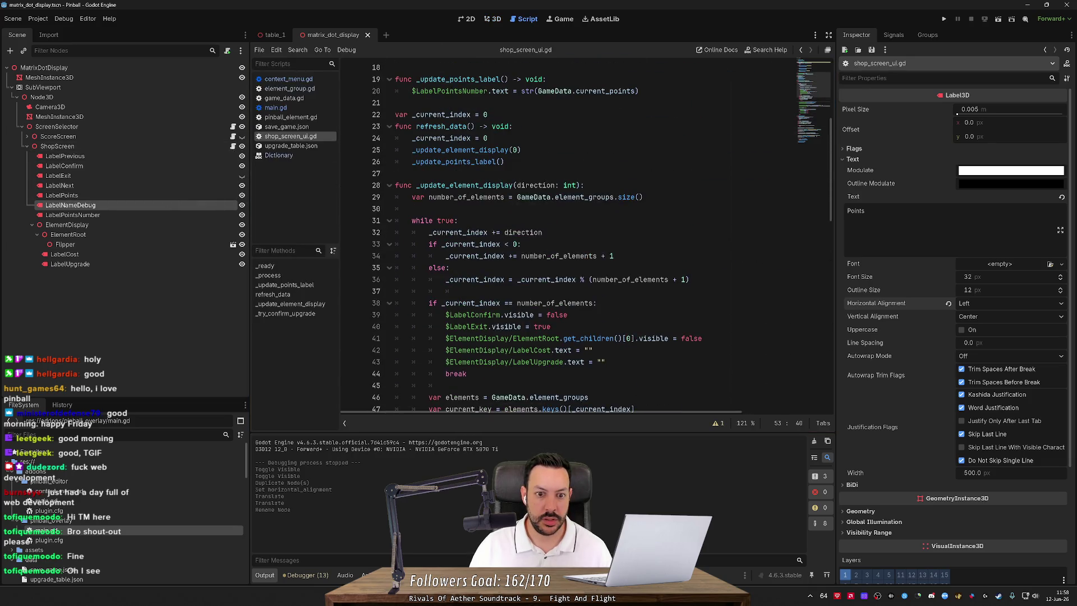
{"action": "double_click", "coordinate": [464, 185]}
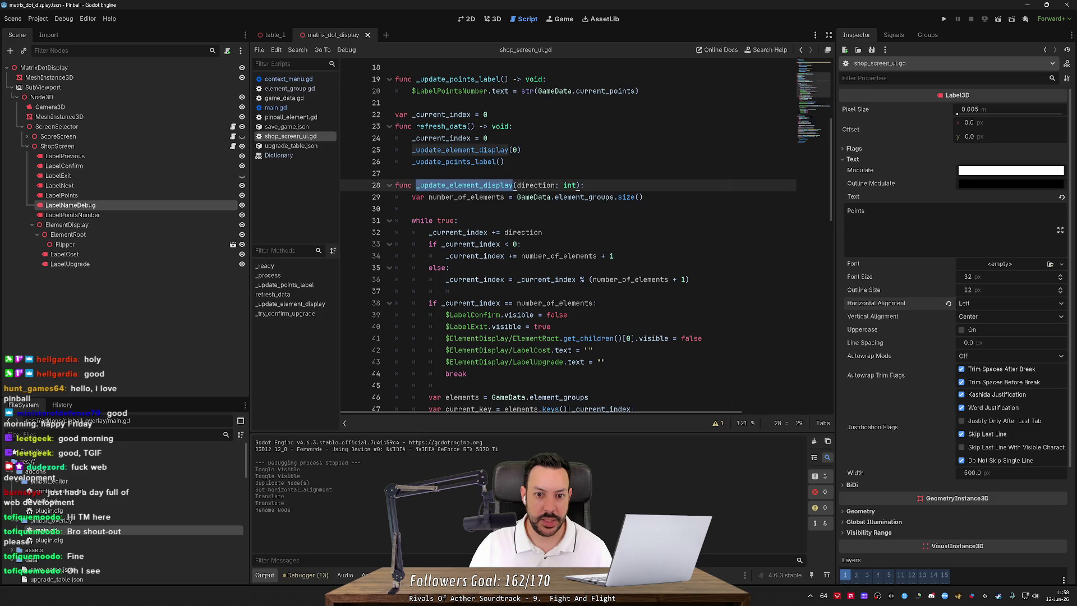
{"action": "double_click", "coordinate": [466, 197]}
{"action": "scroll", "coordinate": [568, 236], "scroll_direction": "down", "scroll_amount": 2}
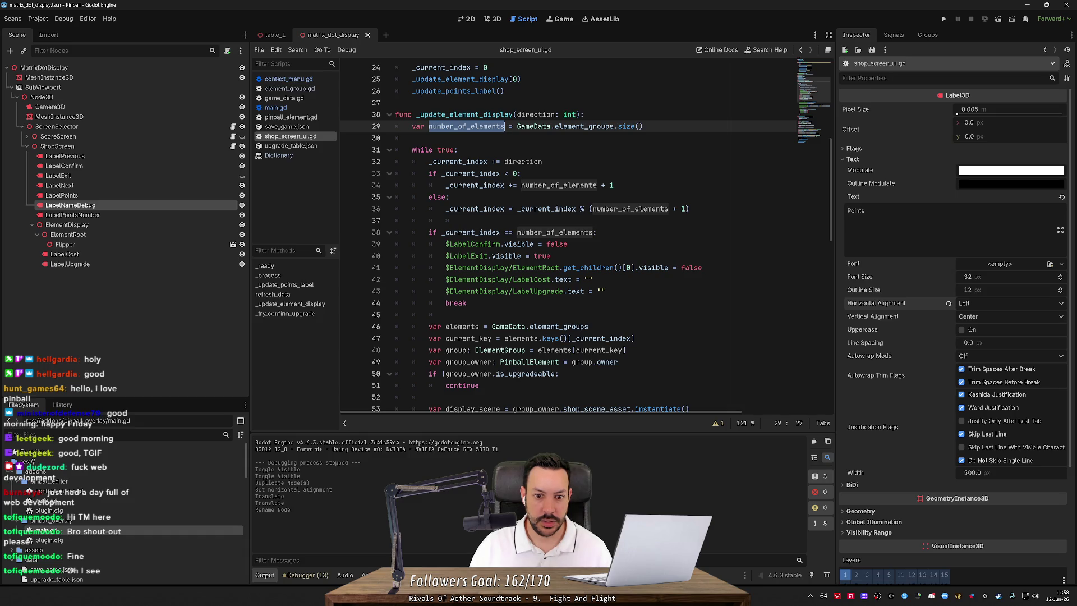
Duplicate line 43 to clear $ElementDisplay/LabelNameDebug.text, save, and move LabelNameDebug under ElementDisplay.
{"action": "left_click", "coordinate": [606, 291]}
{"action": "key", "text": "ctrl+shift+d"}
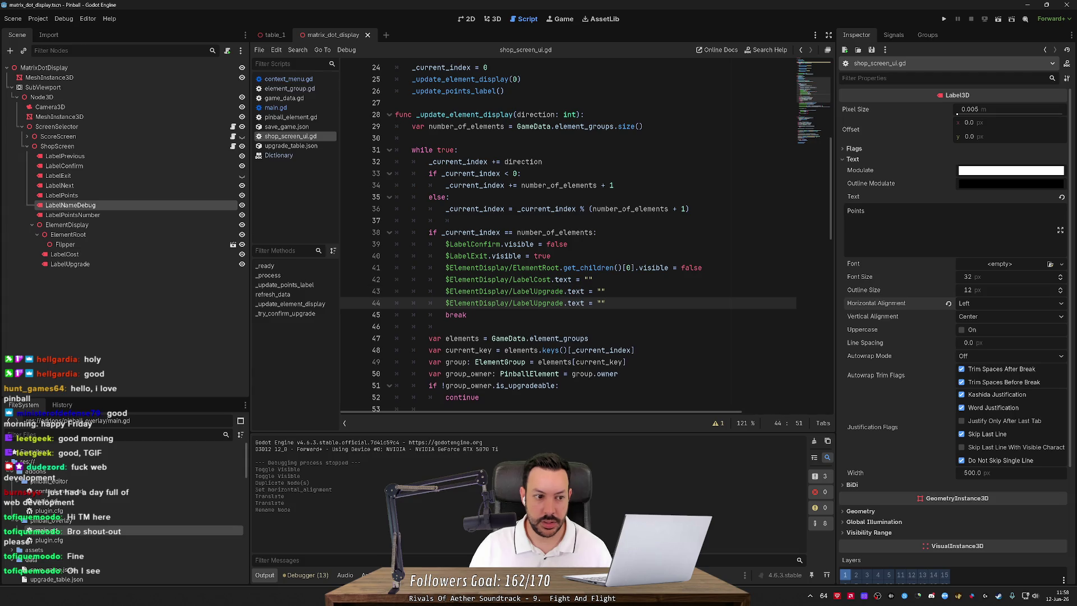
{"action": "double_click", "coordinate": [538, 303]}
{"action": "type", "text": "LabelNameDebg"}
{"action": "key", "text": "BackSpace"}
{"action": "type", "text": "ug"}
{"action": "key", "text": "ctrl+s"}
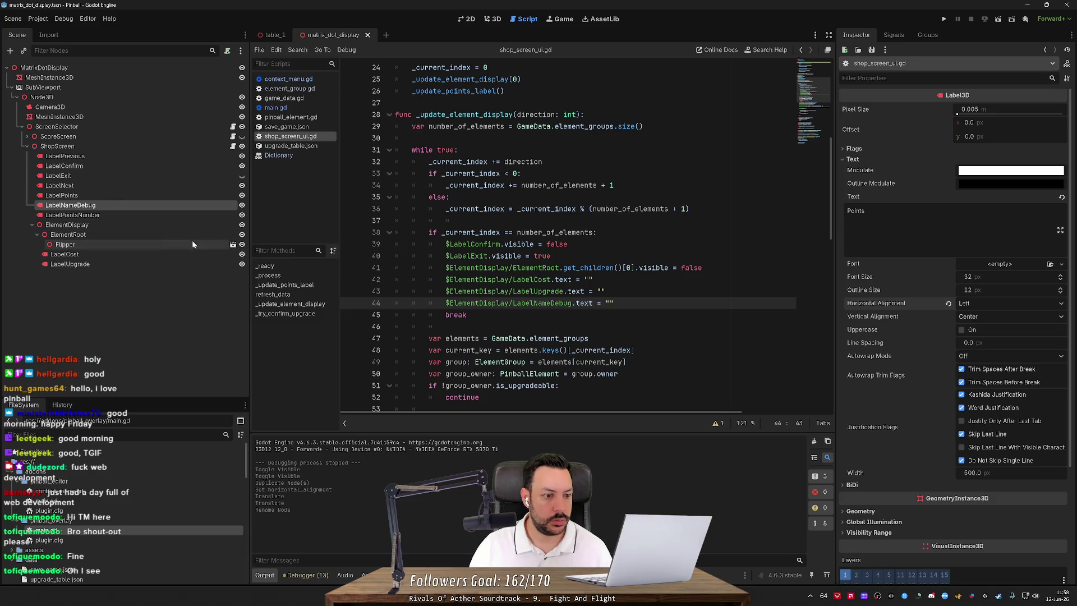
{"action": "left_click_drag", "start_coordinate": [93, 206], "coordinate": [106, 273]}
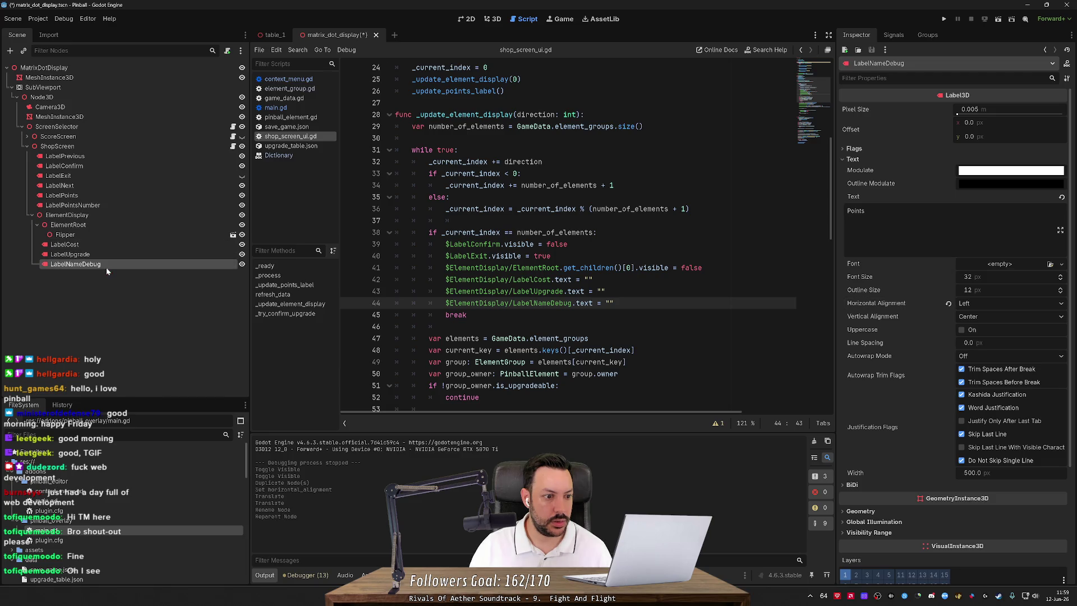
Save the scene and drag LabelNameDebug back directly under ShopScreen.
{"action": "key", "text": "ctrl+s"}
{"action": "left_click", "coordinate": [491, 21]}
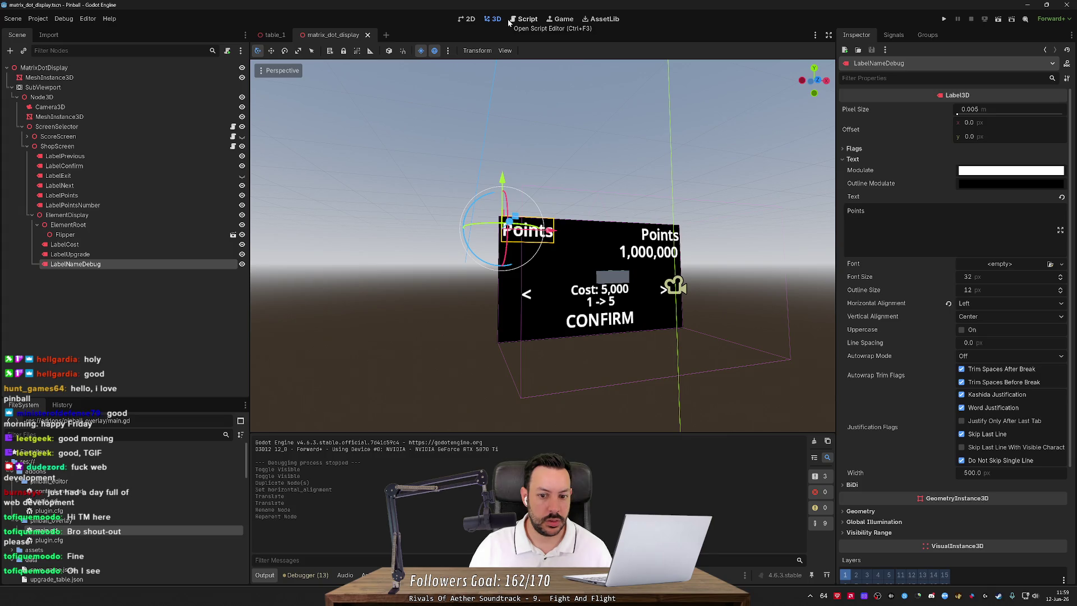
{"action": "left_click", "coordinate": [509, 23]}
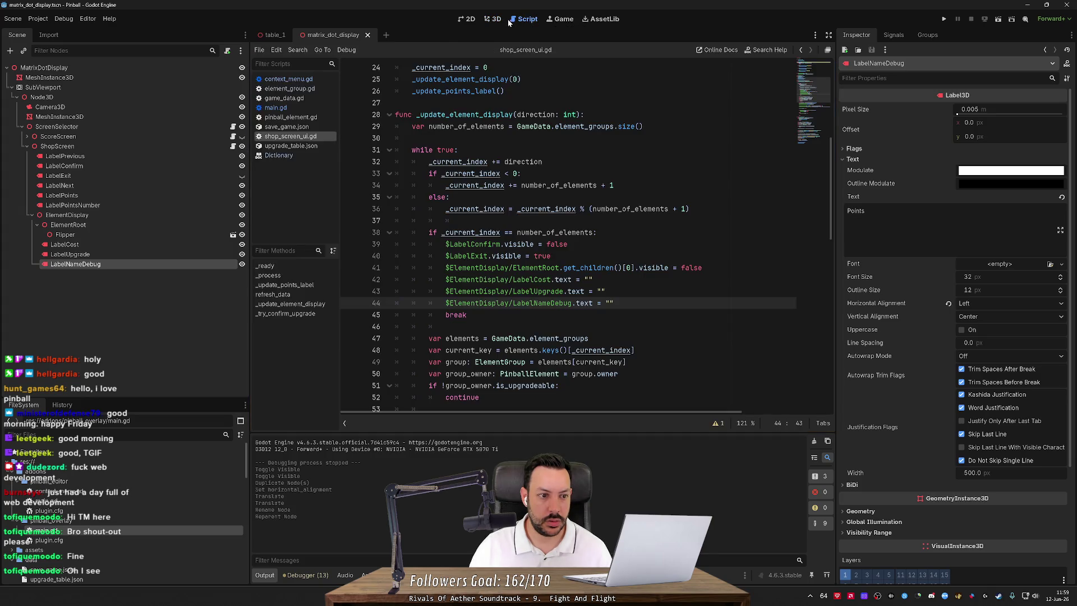
{"action": "left_click_drag", "start_coordinate": [153, 267], "coordinate": [155, 212]}
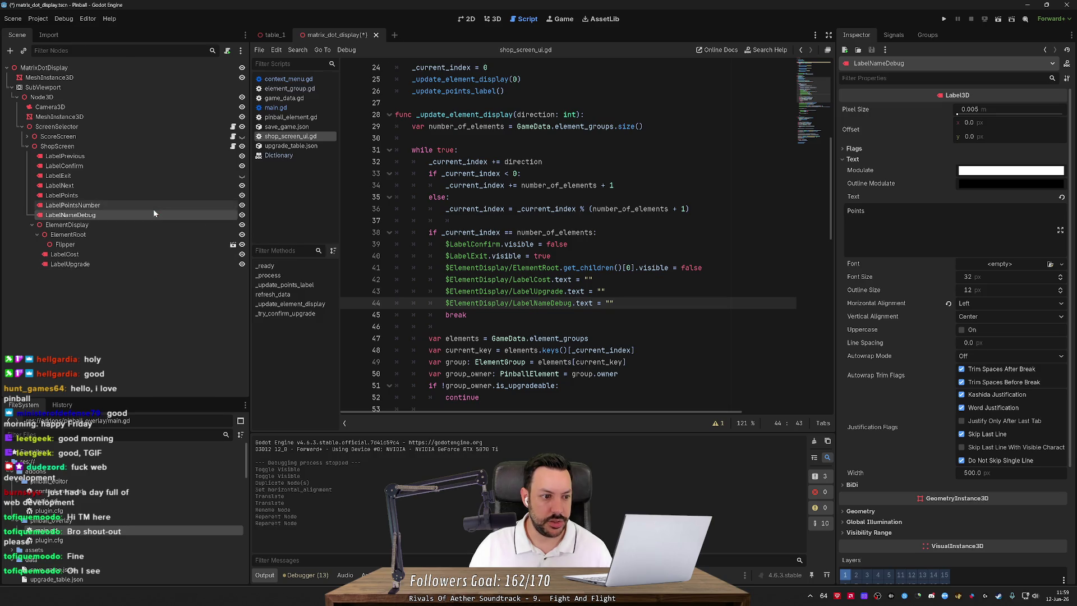
Shorten line 44's node path to $LabelNameDebug and save the script.
{"action": "double_click", "coordinate": [478, 303]}
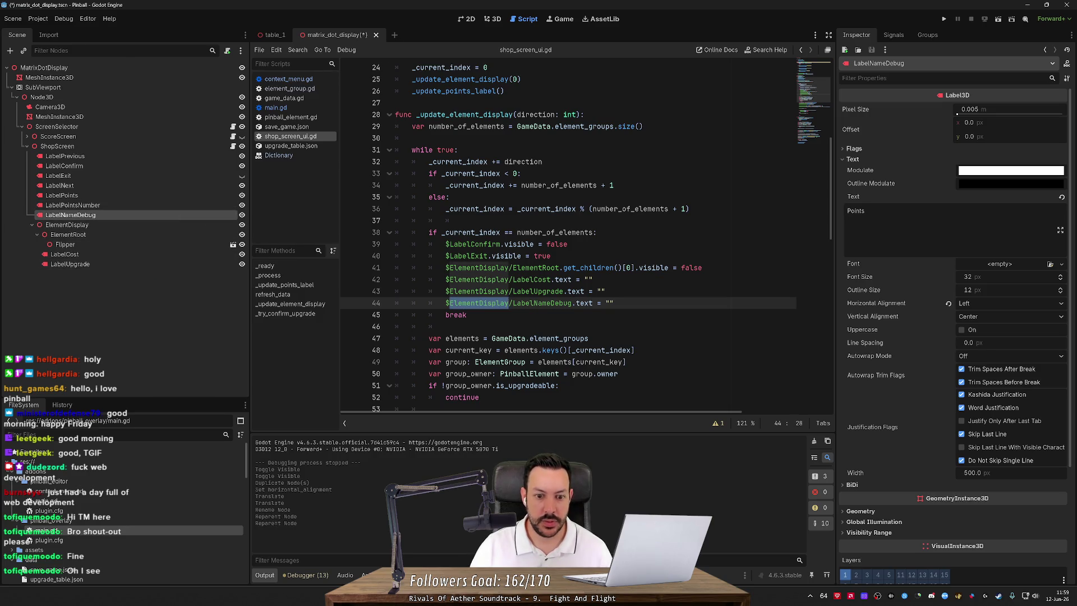
{"action": "key", "text": "Delete"}
{"action": "key", "text": "Delete"}
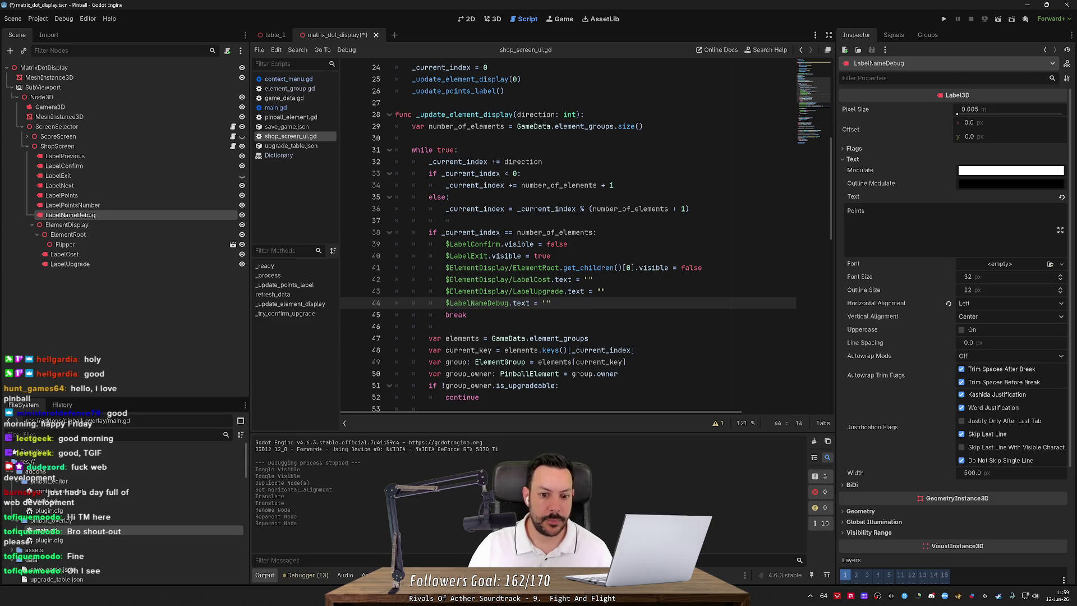
{"action": "key", "text": "ctrl+shift+Right"}
{"action": "type", "text": "La"}
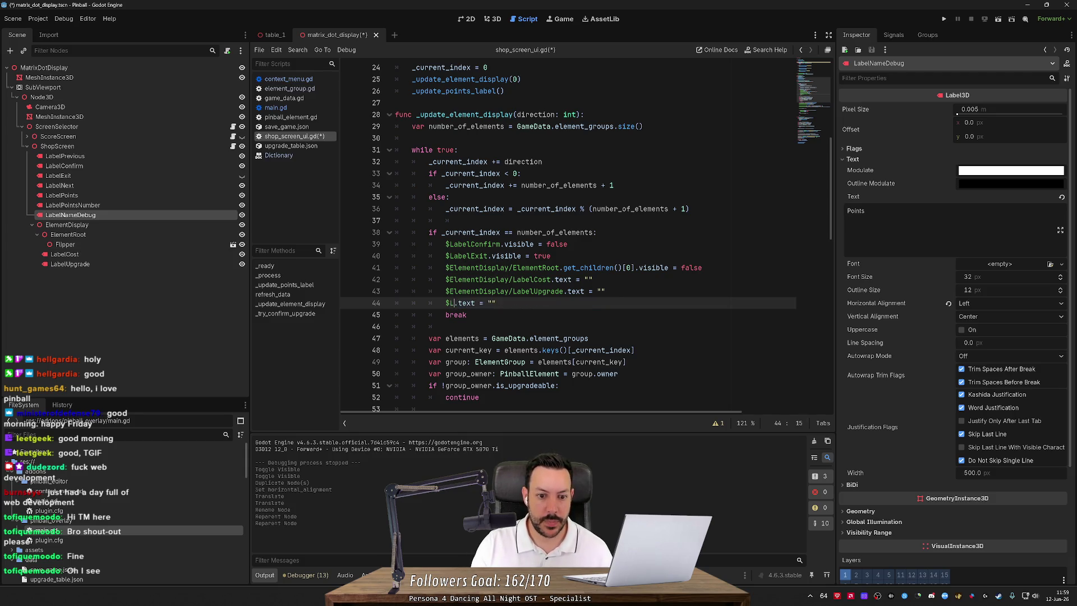
{"action": "type", "text": "belN"}
{"action": "key", "text": "Return"}
{"action": "key", "text": "ctrl+s"}
Copy the LabelNameDebug line and place the caret on empty line 60.
{"action": "key", "text": "shift+Up"}
{"action": "key", "text": "shift+End"}
{"action": "key", "text": "ctrl+c"}
{"action": "scroll", "coordinate": [568, 236], "scroll_direction": "down", "scroll_amount": 5}
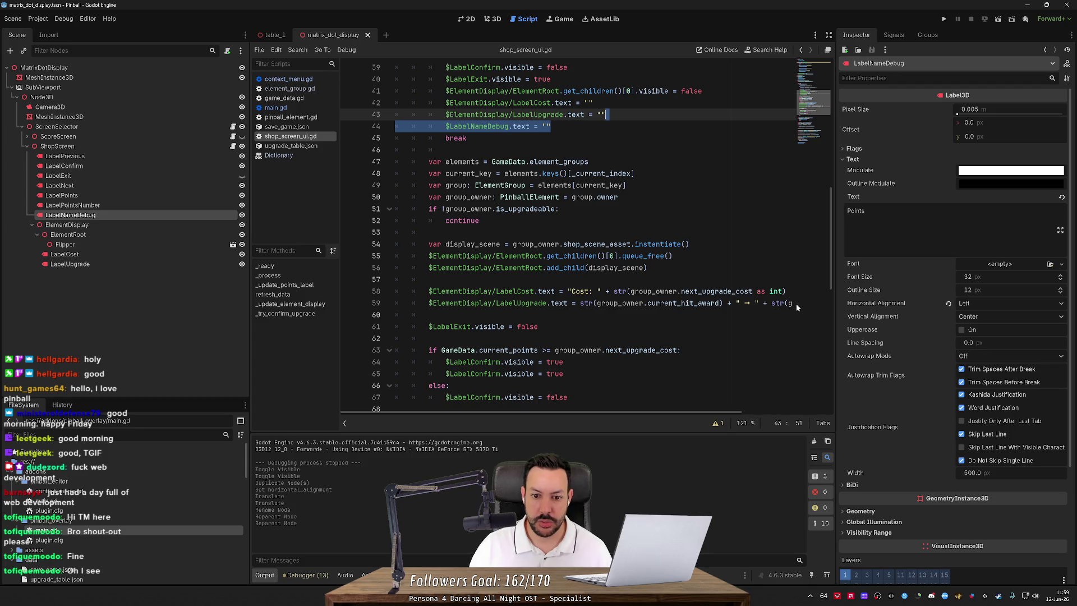
{"action": "left_click", "coordinate": [429, 314]}
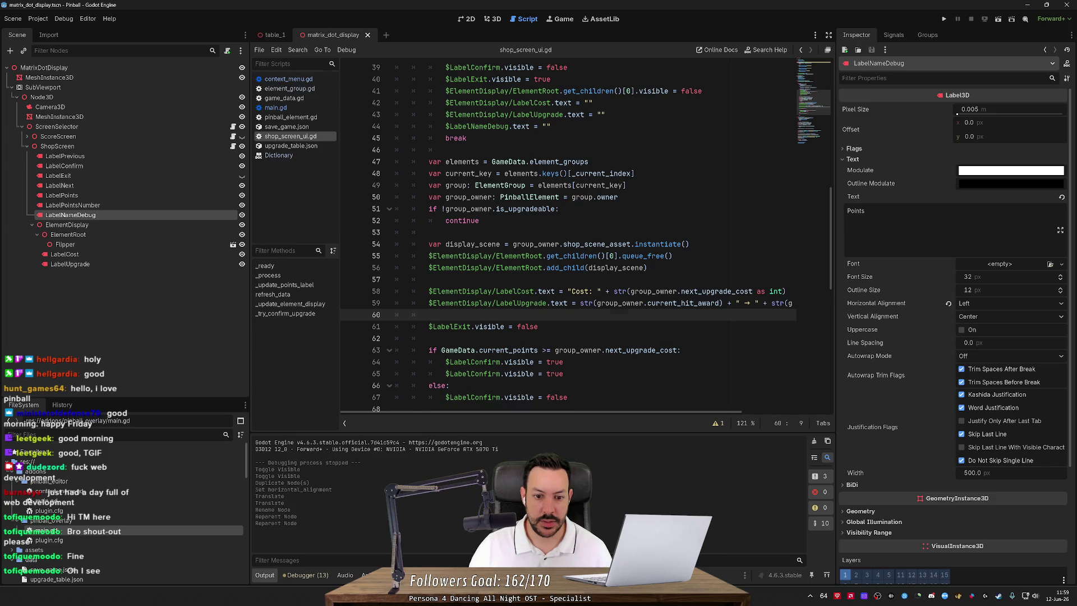
Paste the line as line 61 setting $LabelNameDebug.text = group_owner.group_id, and save.
{"action": "key", "text": "ctrl+v"}
{"action": "key", "text": "BackSpace"}
{"action": "key", "text": "End"}
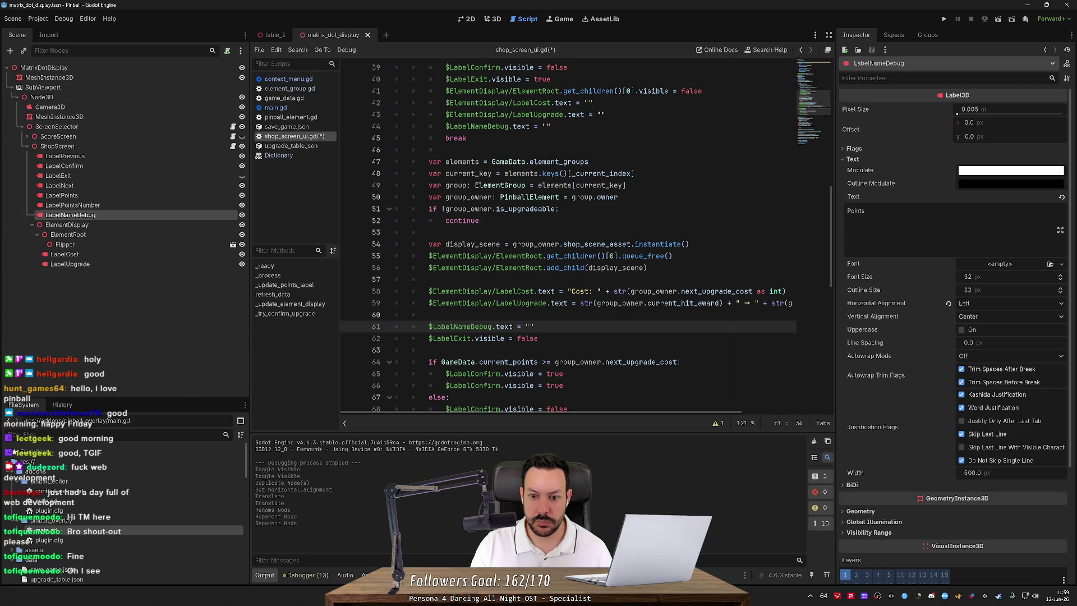
{"action": "key", "text": "BackSpace"}
{"action": "key", "text": "BackSpace"}
{"action": "type", "text": "gr"}
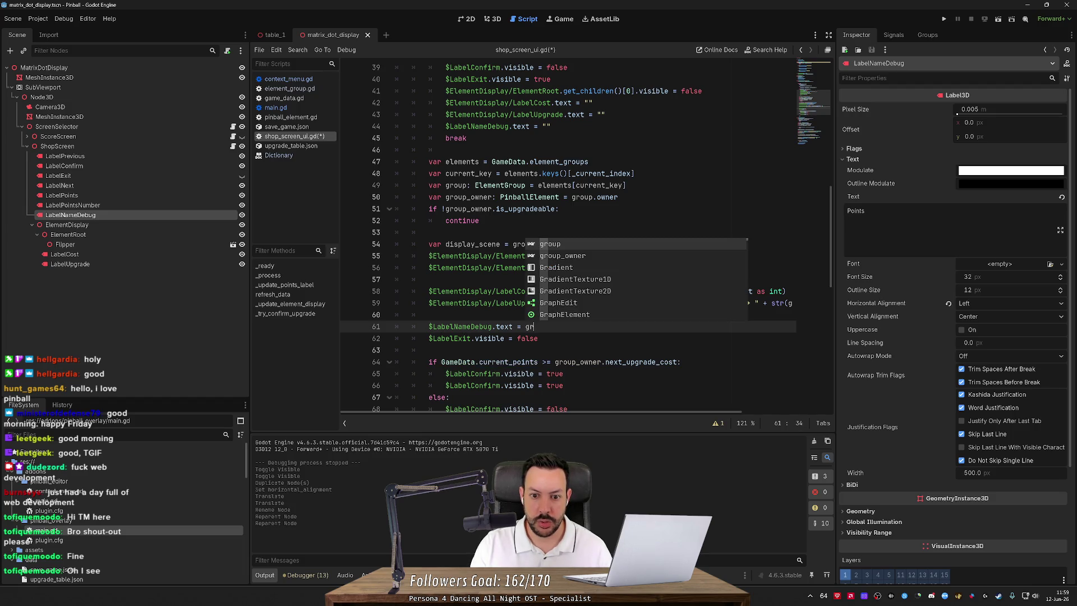
{"action": "type", "text": "p"}
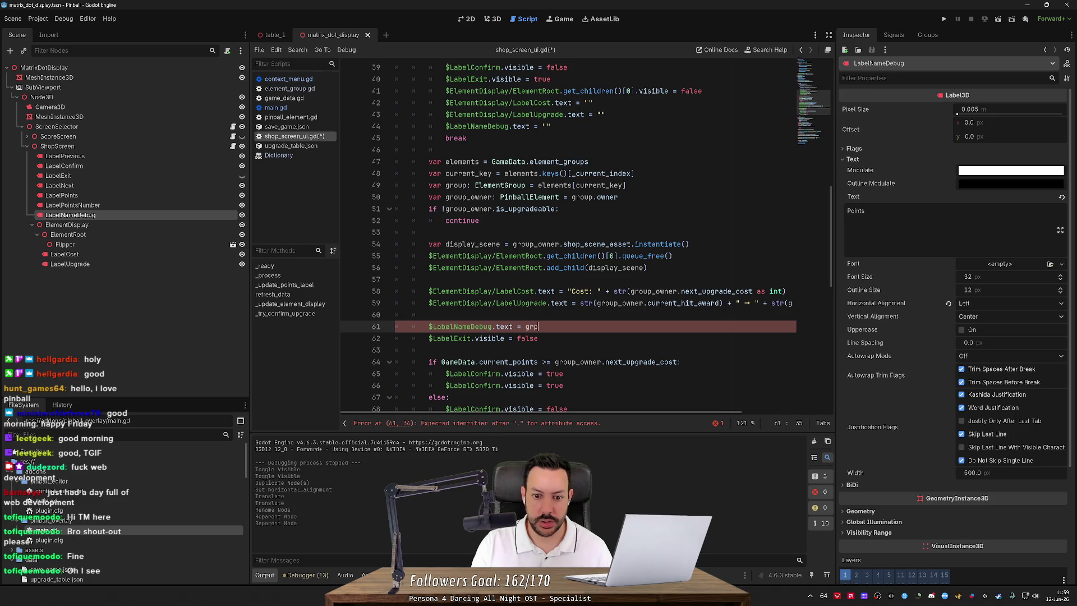
{"action": "key", "text": "Return"}
{"action": "type", "text": "."}
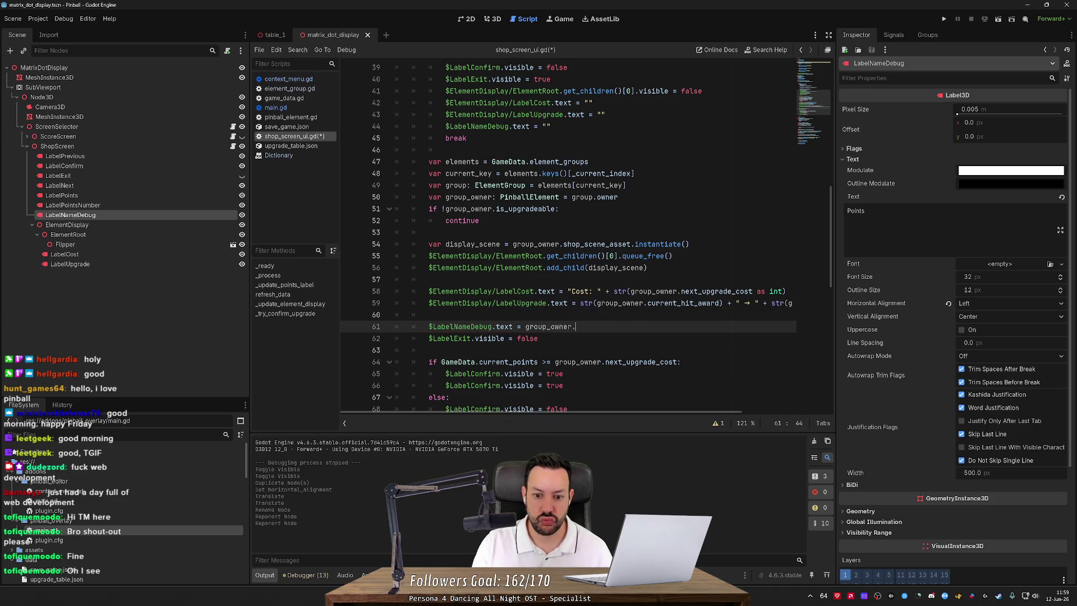
{"action": "key", "text": "Down"}
{"action": "key", "text": "Down"}
{"action": "key", "text": "Down"}
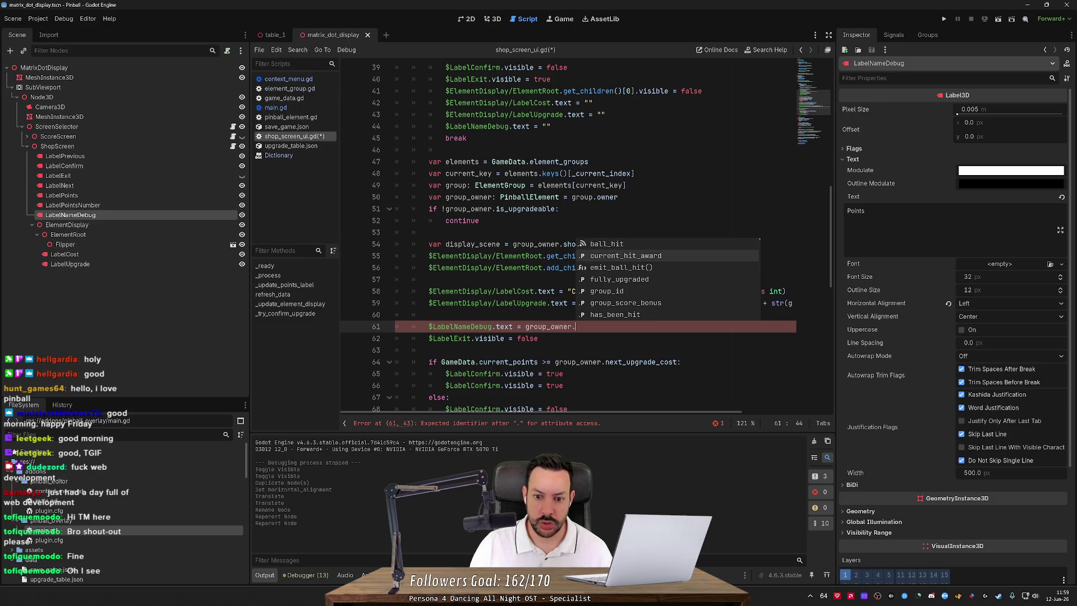
{"action": "key", "text": "Return"}
{"action": "key", "text": "ctrl+s"}
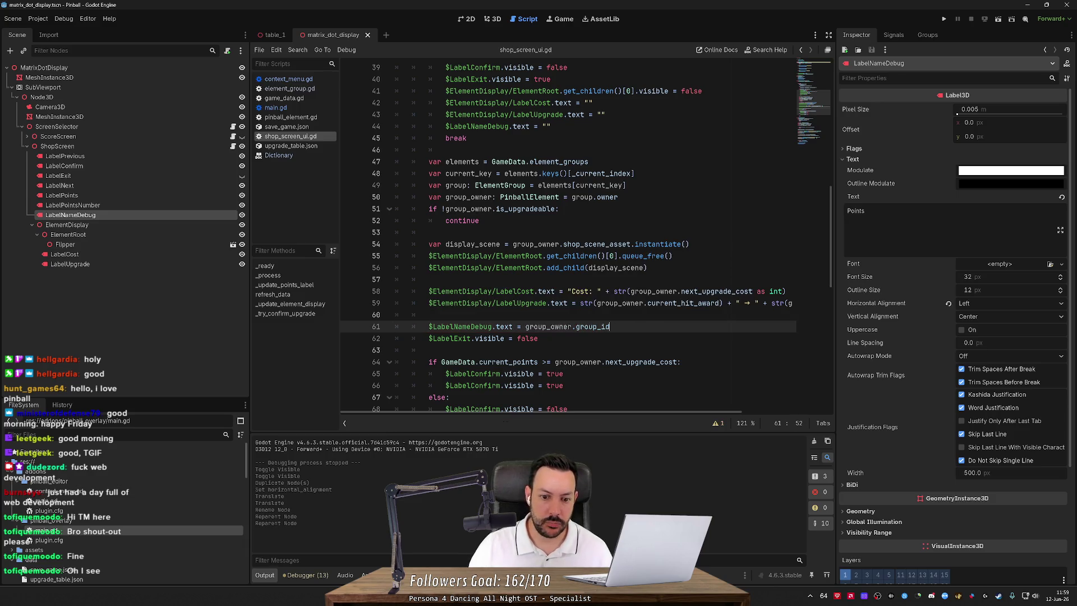
Run the game to test the debug label.
{"action": "scroll", "coordinate": [569, 328], "scroll_direction": "down", "scroll_amount": 4}
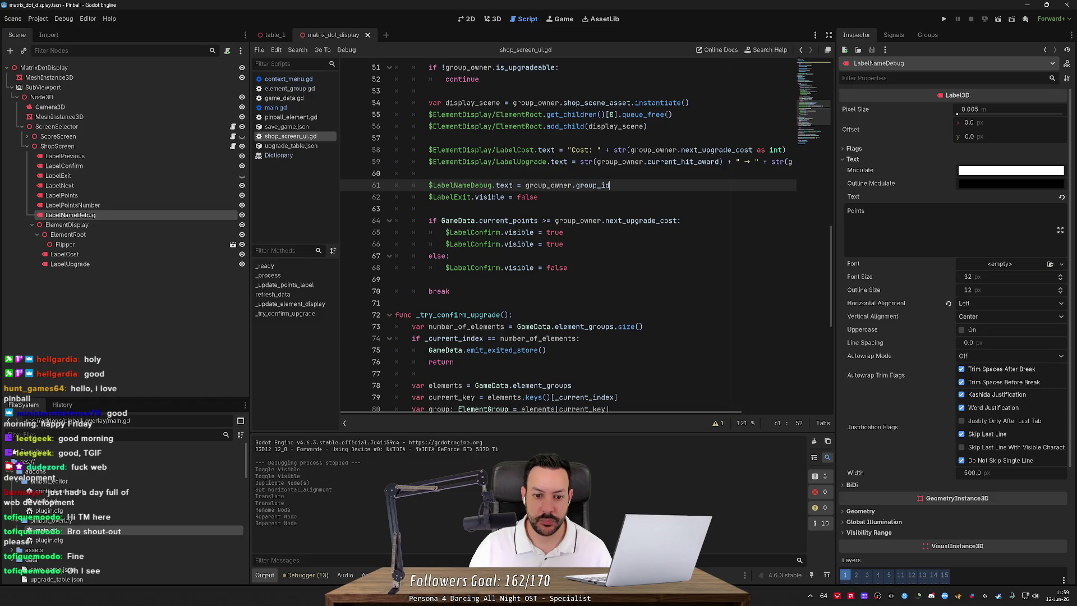
{"action": "scroll", "coordinate": [570, 328], "scroll_direction": "down", "scroll_amount": 4}
{"action": "left_click", "coordinate": [944, 18]}
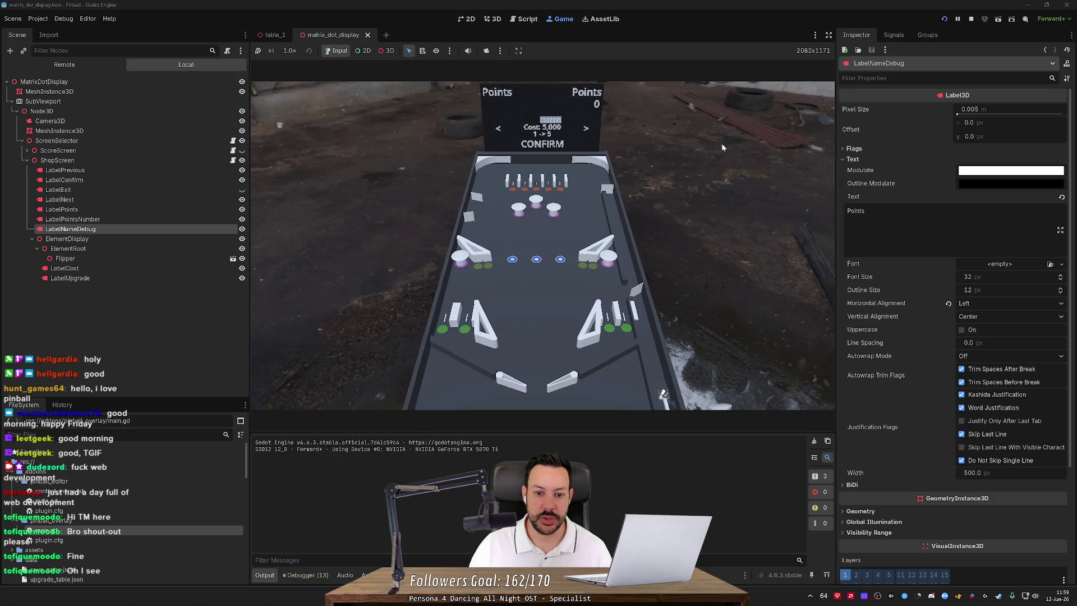
Stop the game, hide ShopScreen in the editor, save the scene, and toggle ScoreScreen.
{"action": "key", "text": "F8"}
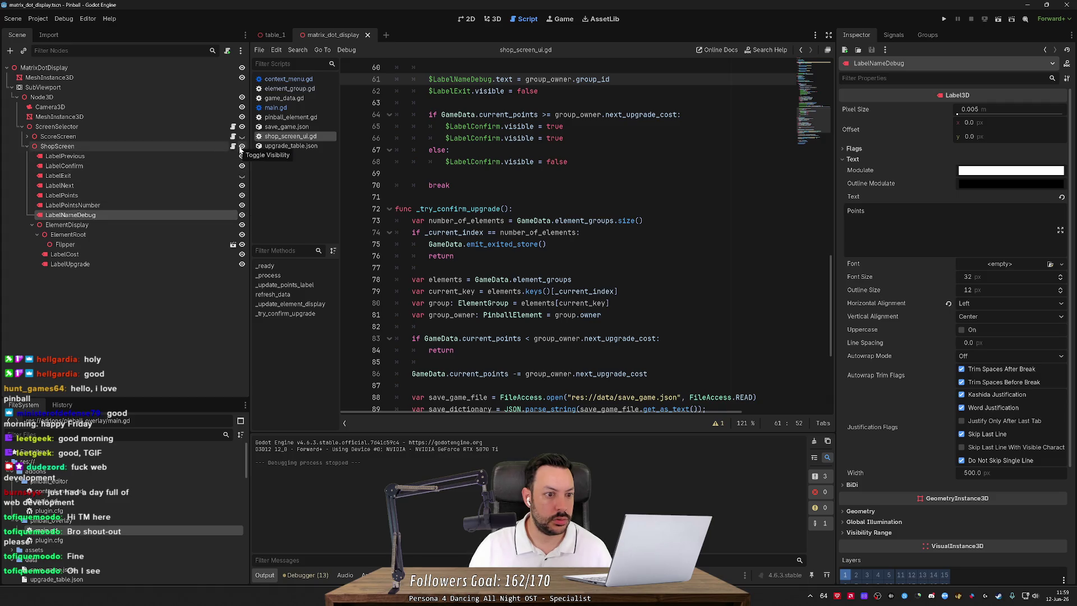
{"action": "left_click", "coordinate": [241, 147]}
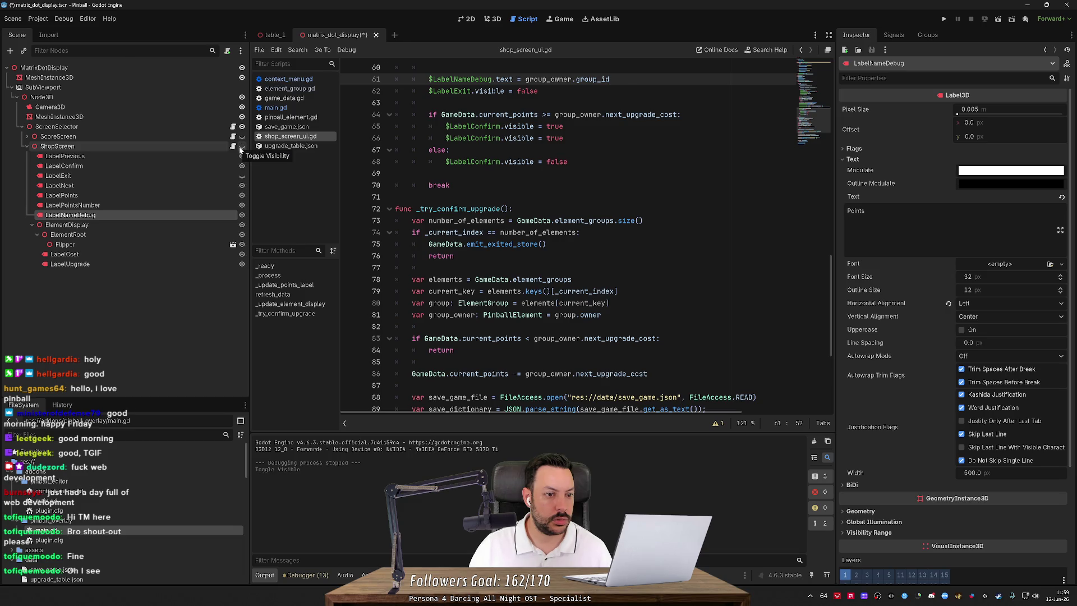
{"action": "key", "text": "ctrl+s"}
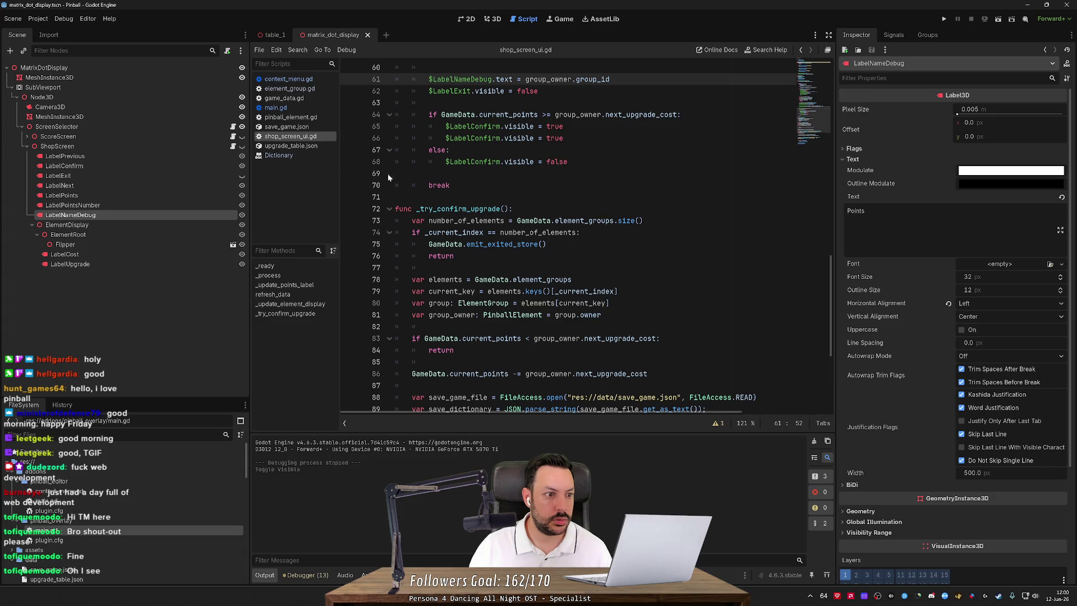
{"action": "left_click", "coordinate": [242, 137]}
Rerun the game, browse the shop items, stop it and return to the 3D view.
{"action": "left_click", "coordinate": [944, 19]}
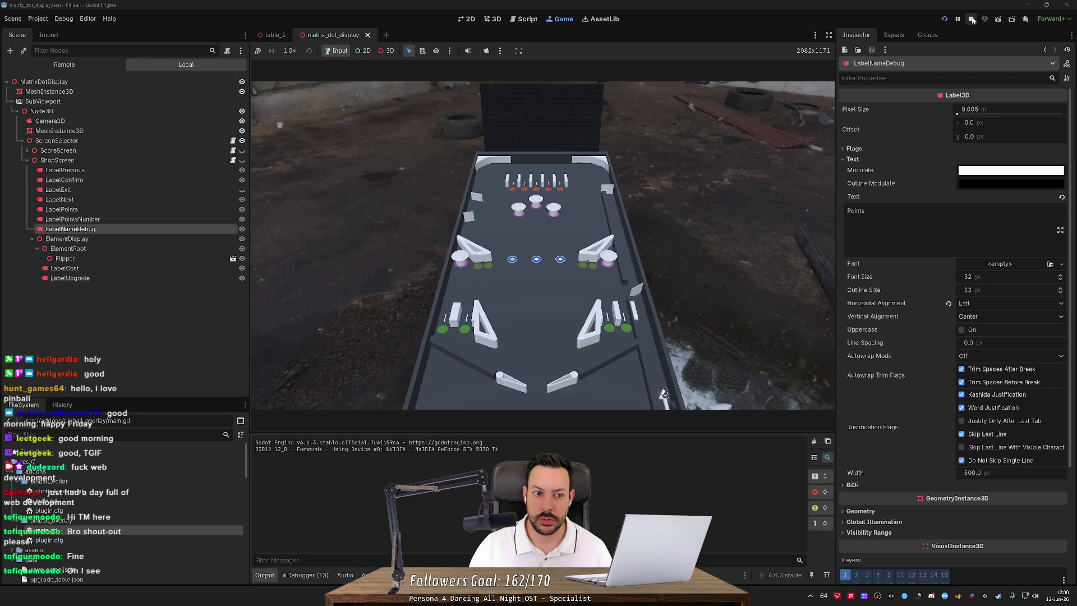
{"action": "left_click", "coordinate": [971, 19]}
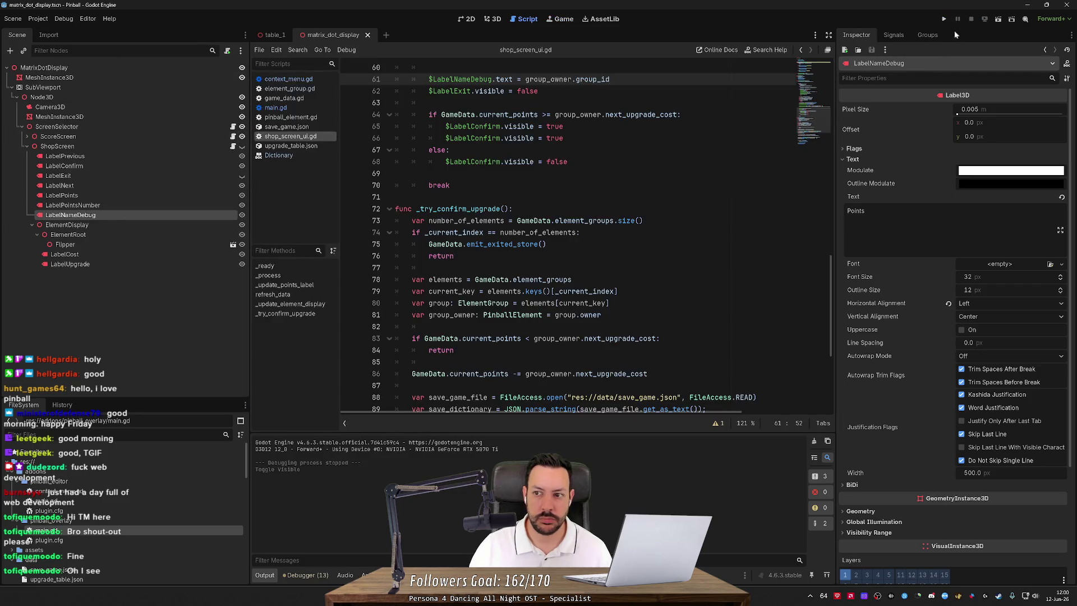
{"action": "left_click", "coordinate": [944, 18]}
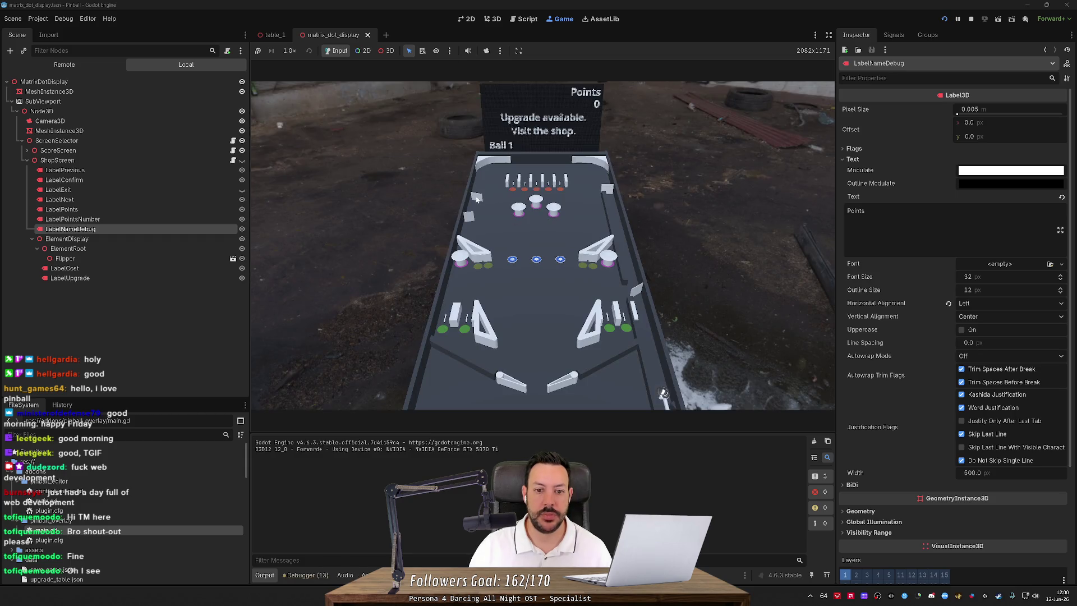
{"action": "key", "text": "Left"}
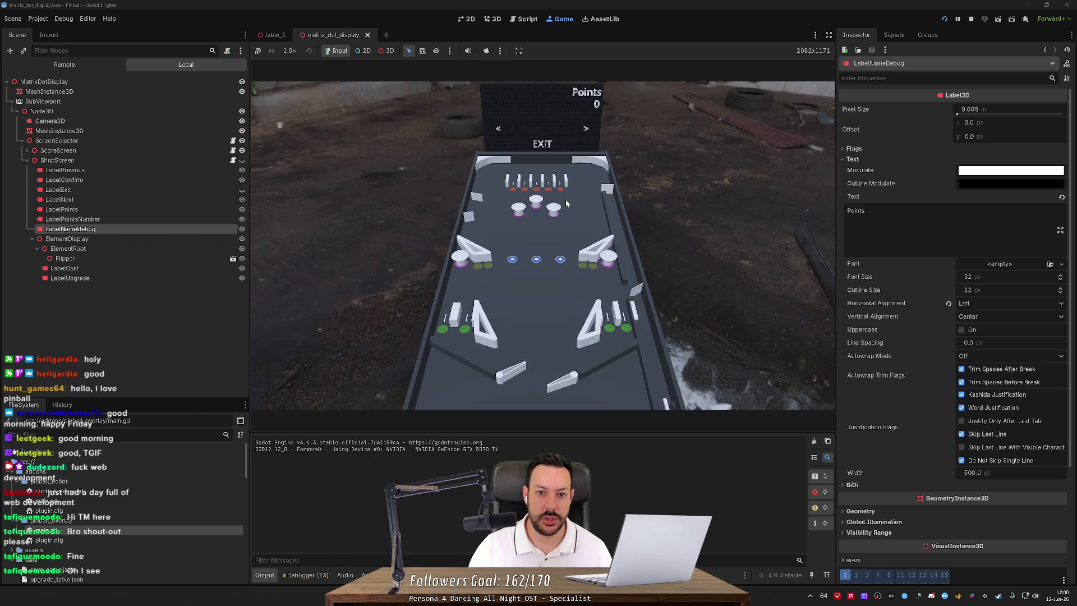
{"action": "key", "text": "Right"}
{"action": "key", "text": "Right"}
{"action": "key", "text": "Right"}
{"action": "key", "text": "Right"}
{"action": "key", "text": "Right"}
{"action": "key", "text": "Right"}
{"action": "key", "text": "Right"}
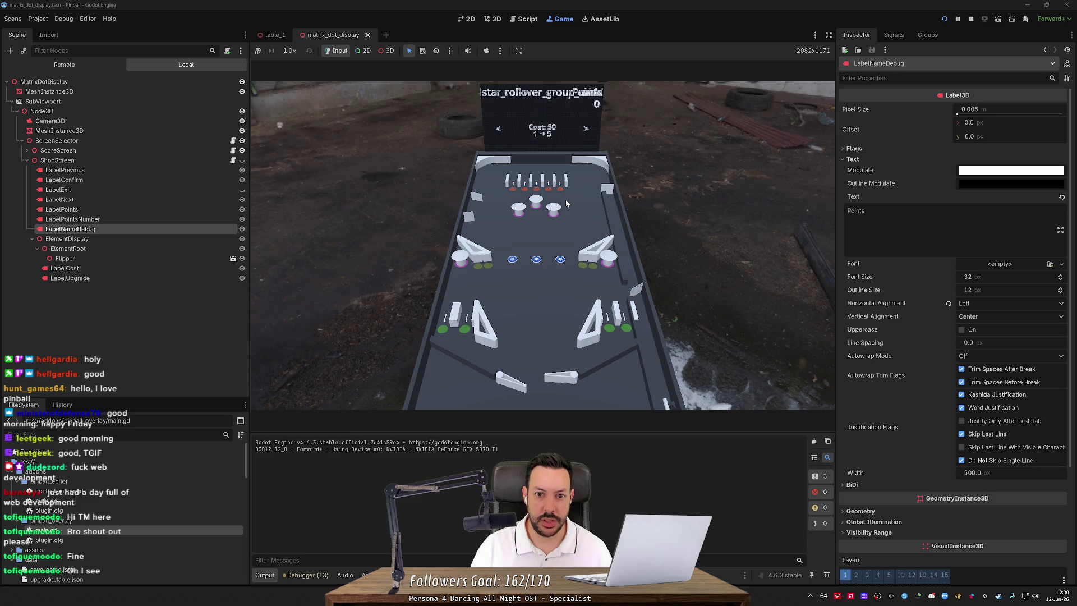
{"action": "key", "text": "F8"}
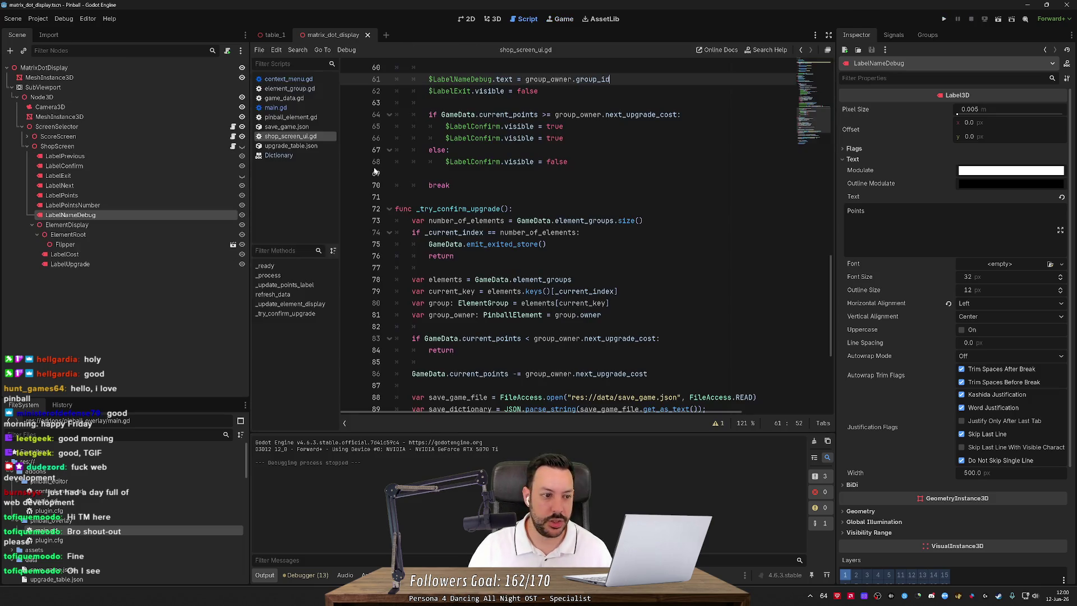
{"action": "left_click", "coordinate": [498, 20]}
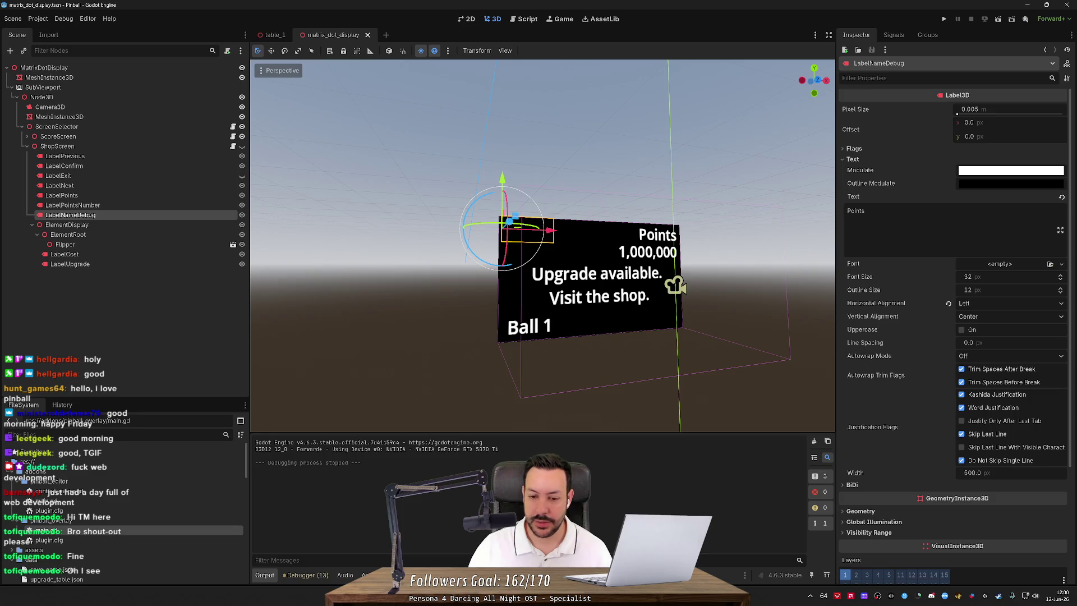
Copy RightSlingshot2's group id from table_1 into LabelNameDebug's Text.
{"action": "mouse_move", "coordinate": [589, 99]}
{"action": "left_mouse_down"}
{"action": "mouse_move", "coordinate": [505, 107]}
{"action": "mouse_move", "coordinate": [605, 107]}
{"action": "left_mouse_up"}
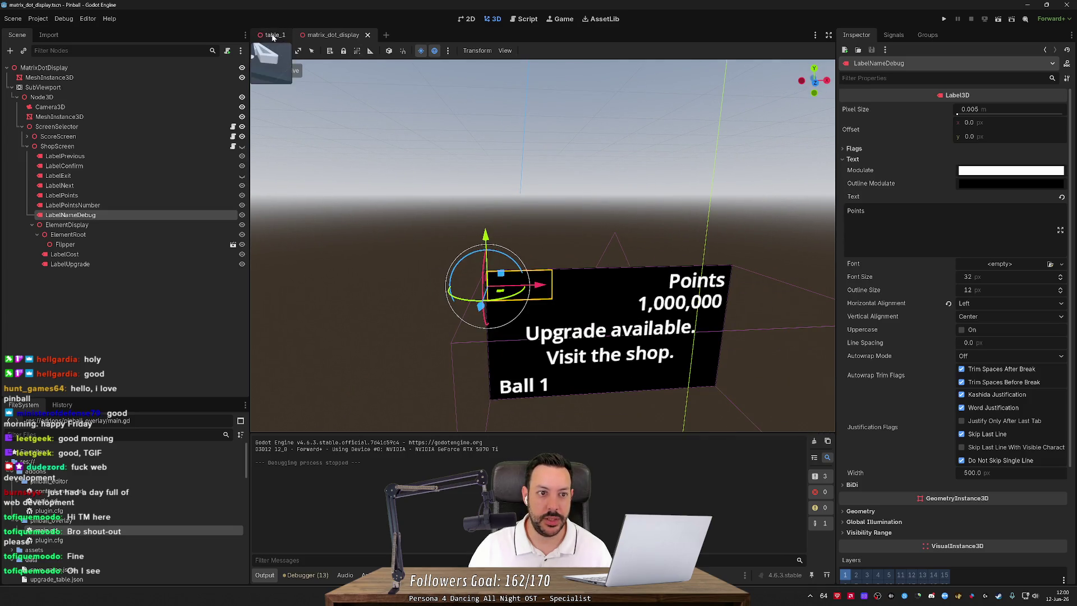
{"action": "left_click", "coordinate": [275, 35]}
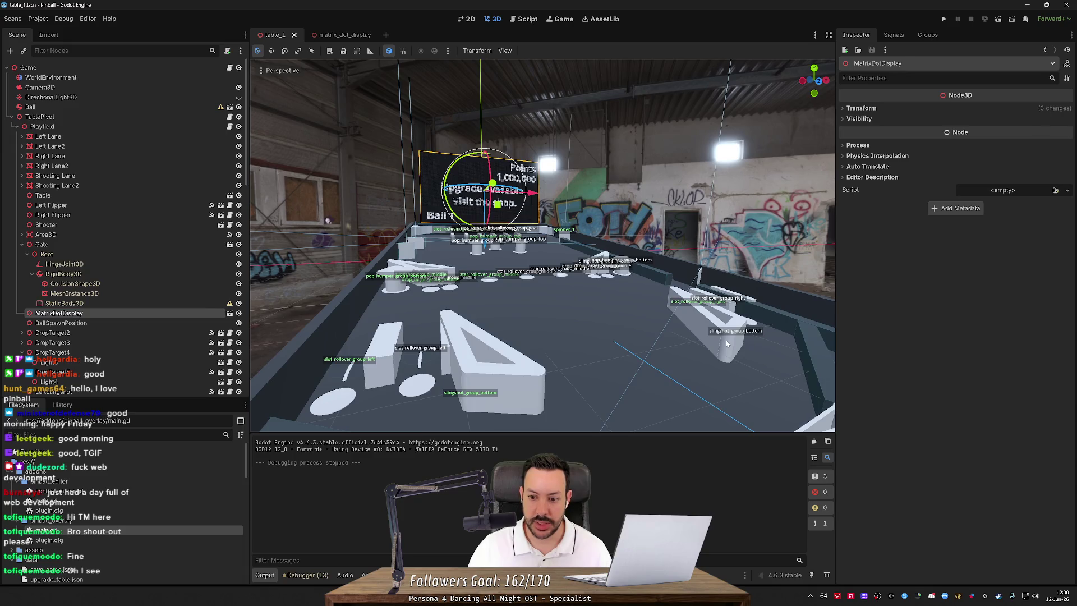
{"action": "left_click", "coordinate": [740, 314]}
{"action": "double_click", "coordinate": [992, 138]}
{"action": "key", "text": "ctrl+c"}
{"action": "left_click", "coordinate": [340, 35]}
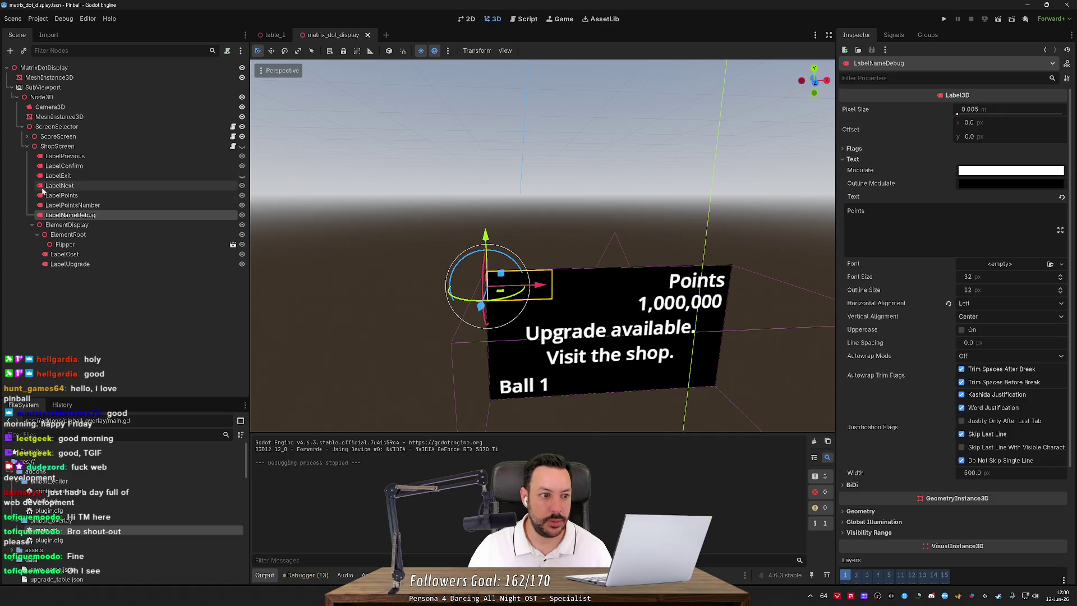
{"action": "left_click", "coordinate": [923, 222]}
{"action": "key", "text": "ctrl+a"}
{"action": "key", "text": "ctrl+v"}
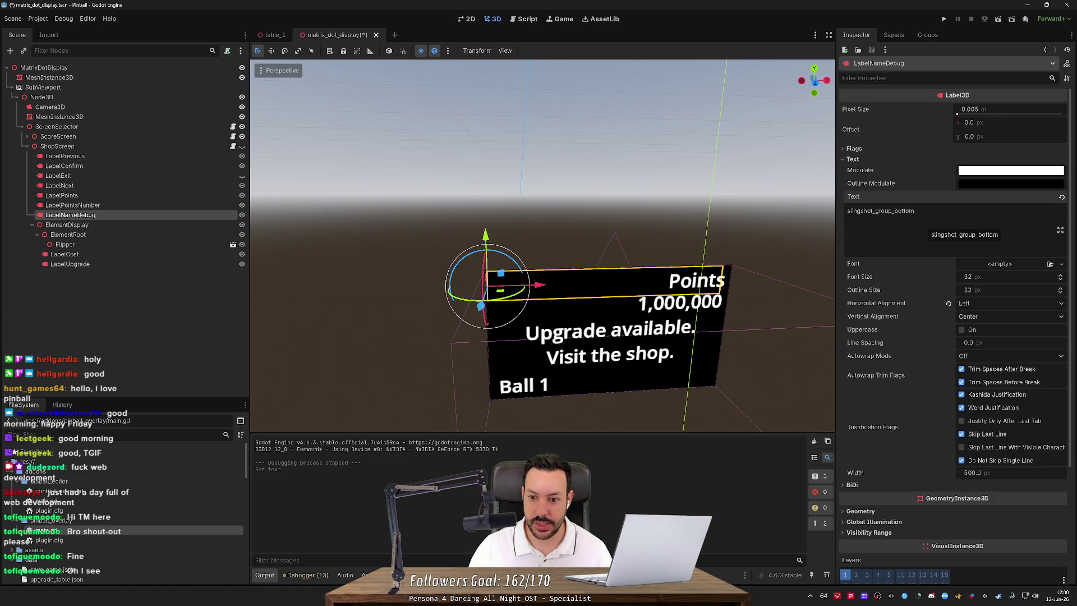
Set the label font size to 20, save, change its text to 'Name', and run the project.
{"action": "mouse_move", "coordinate": [701, 364]}
{"action": "left_mouse_down"}
{"action": "mouse_move", "coordinate": [561, 376]}
{"action": "mouse_move", "coordinate": [783, 418]}
{"action": "mouse_move", "coordinate": [587, 320]}
{"action": "mouse_move", "coordinate": [616, 372]}
{"action": "mouse_move", "coordinate": [572, 360]}
{"action": "left_mouse_up"}
{"action": "mouse_move", "coordinate": [973, 276]}
{"action": "left_mouse_down"}
{"action": "mouse_move", "coordinate": [947, 276]}
{"action": "mouse_move", "coordinate": [971, 281]}
{"action": "left_mouse_up"}
{"action": "key", "text": "ctrl+s"}
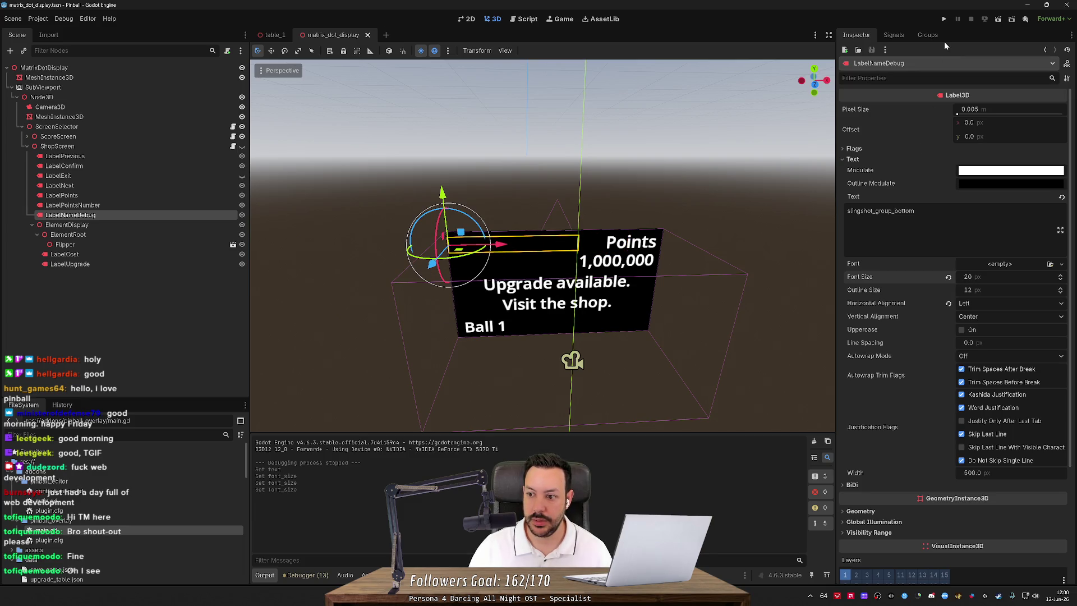
{"action": "double_click", "coordinate": [881, 210]}
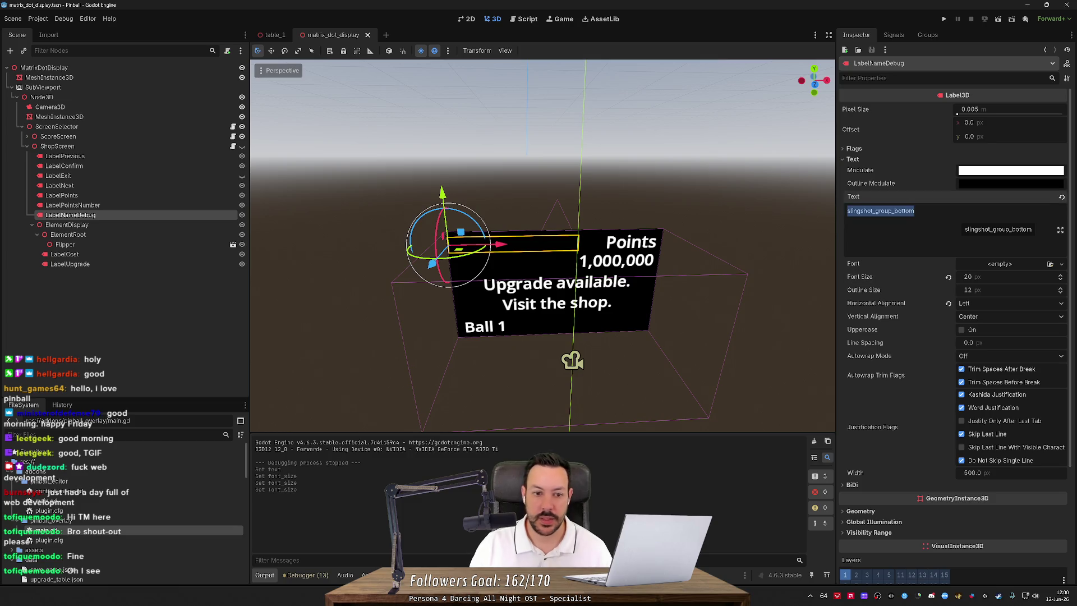
{"action": "type", "text": "Name"}
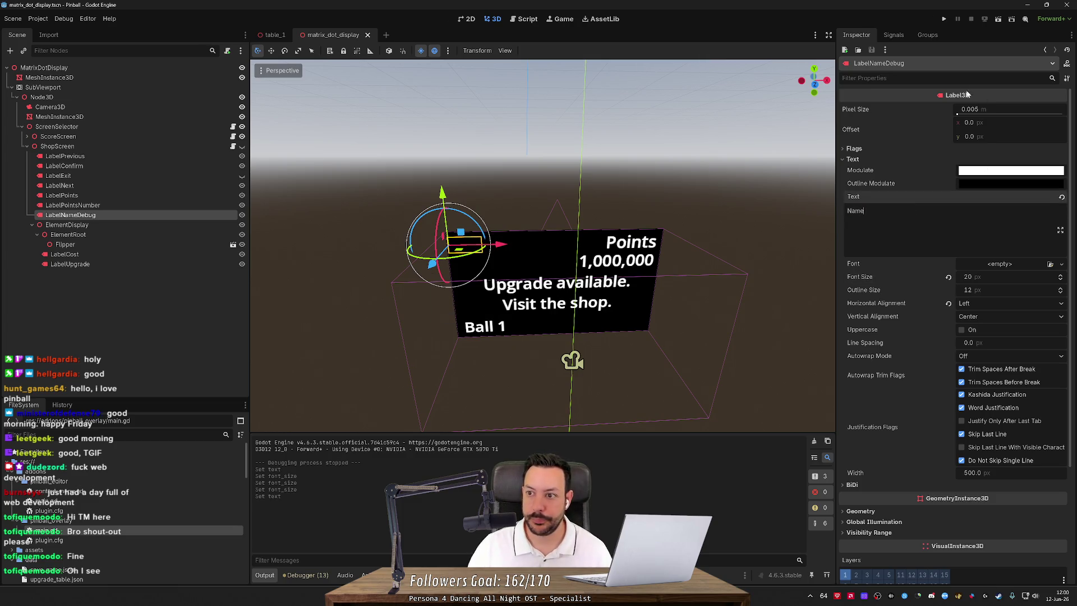
{"action": "left_click", "coordinate": [941, 19]}
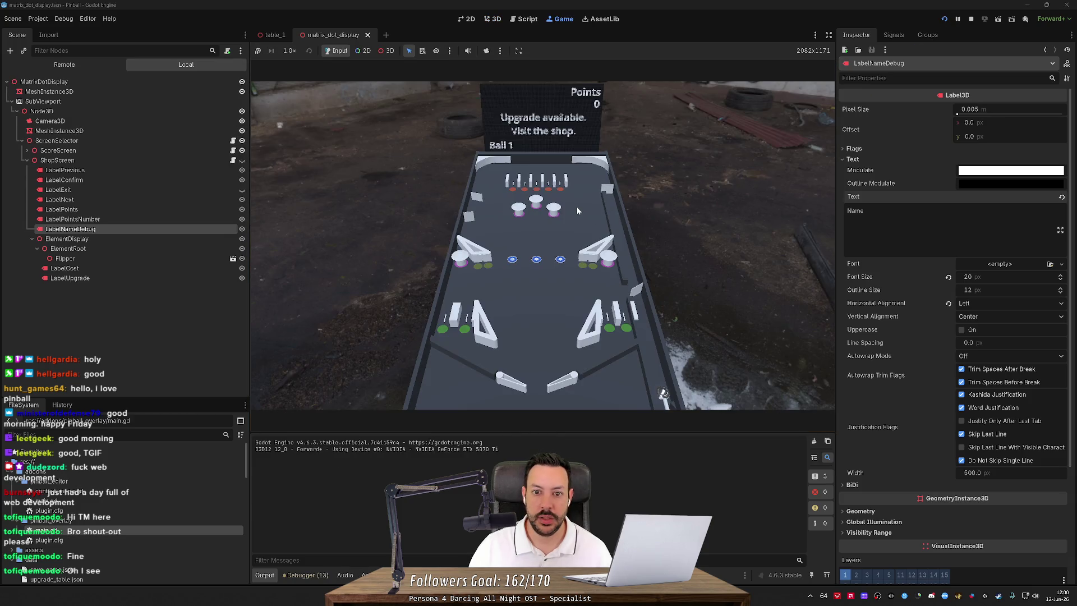
Open the in-game shop, step through every item checking its group id label, then stop the game.
{"action": "key", "text": "s"}
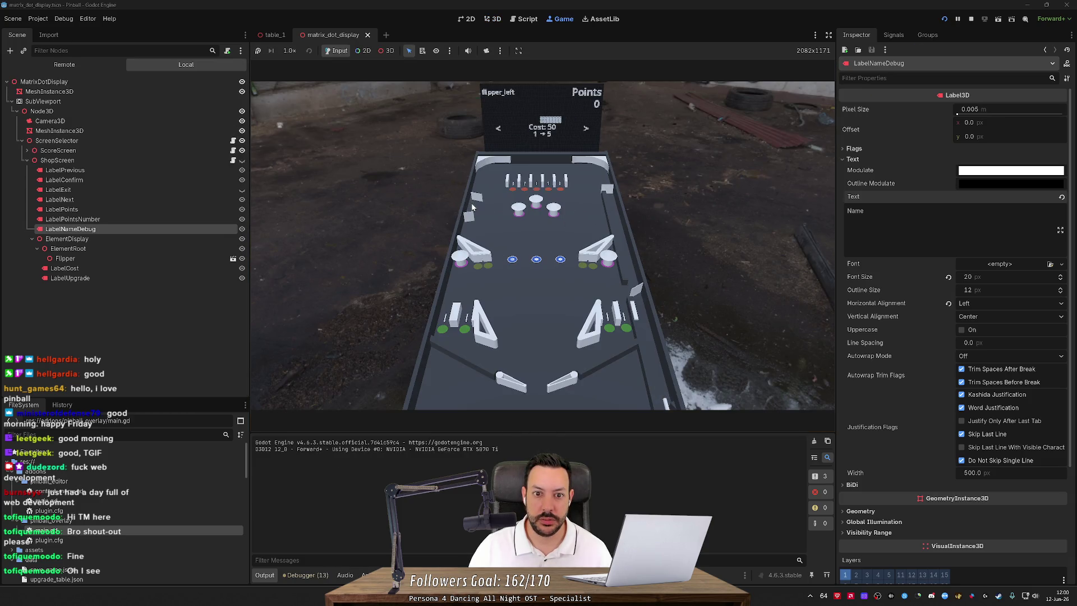
{"action": "key", "text": "Right"}
{"action": "key", "text": "Left"}
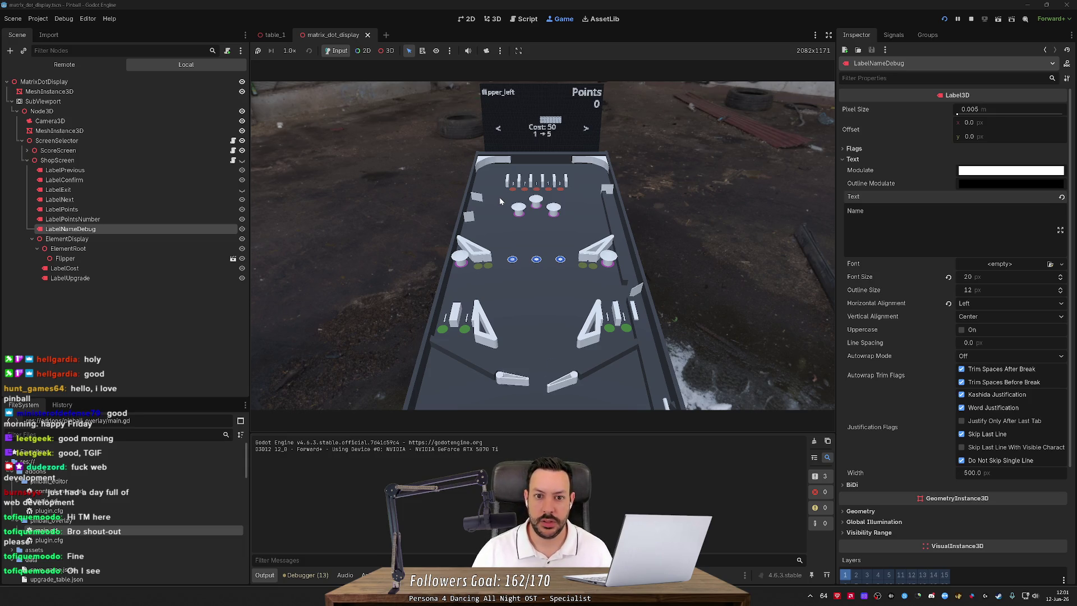
{"action": "key", "text": "Right"}
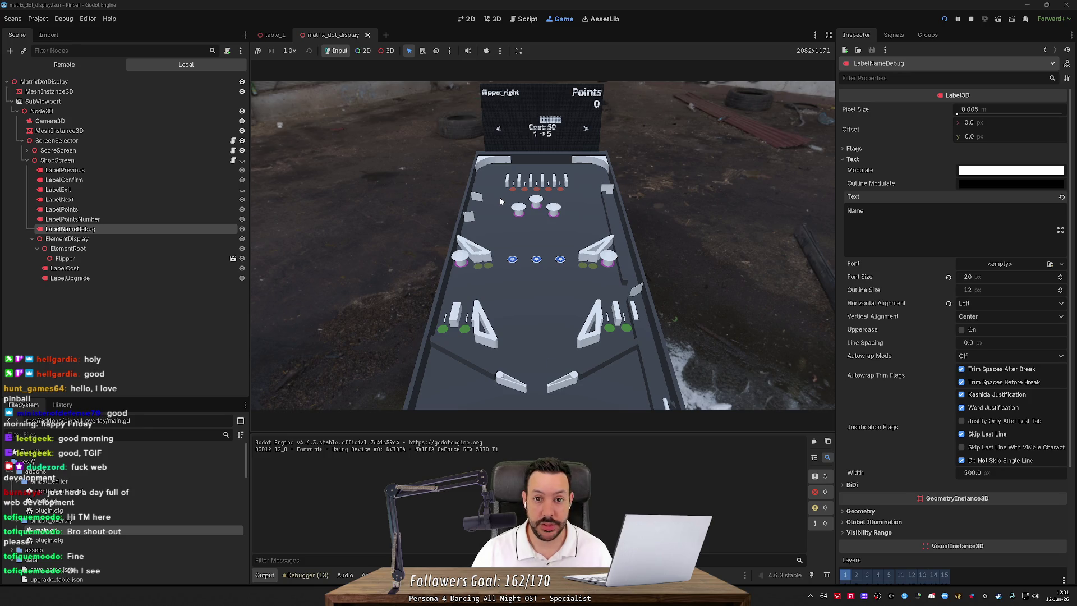
{"action": "key", "text": "Right"}
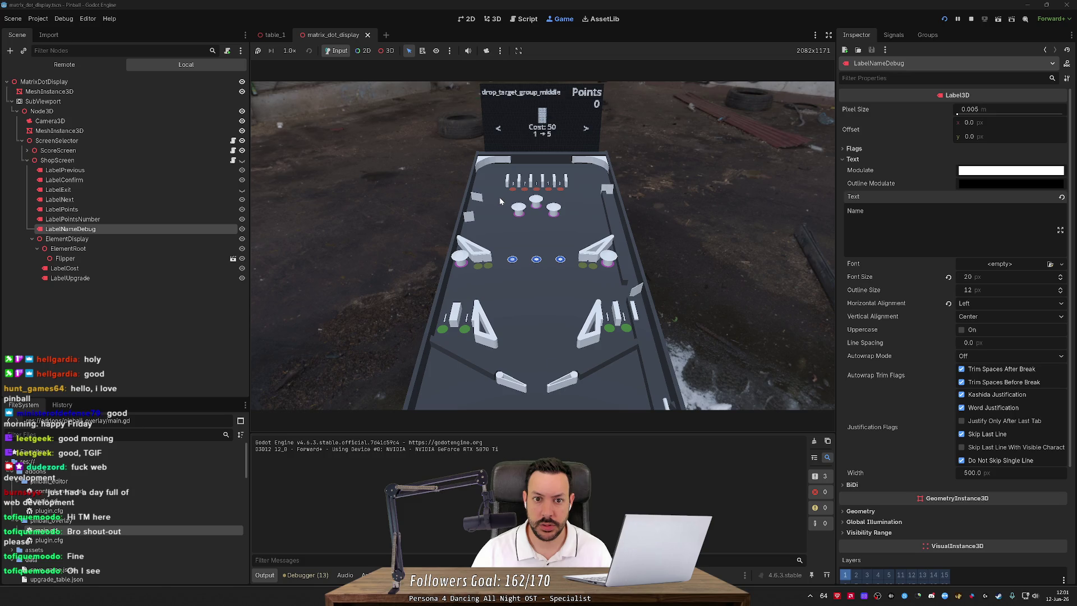
{"action": "key", "text": "Right"}
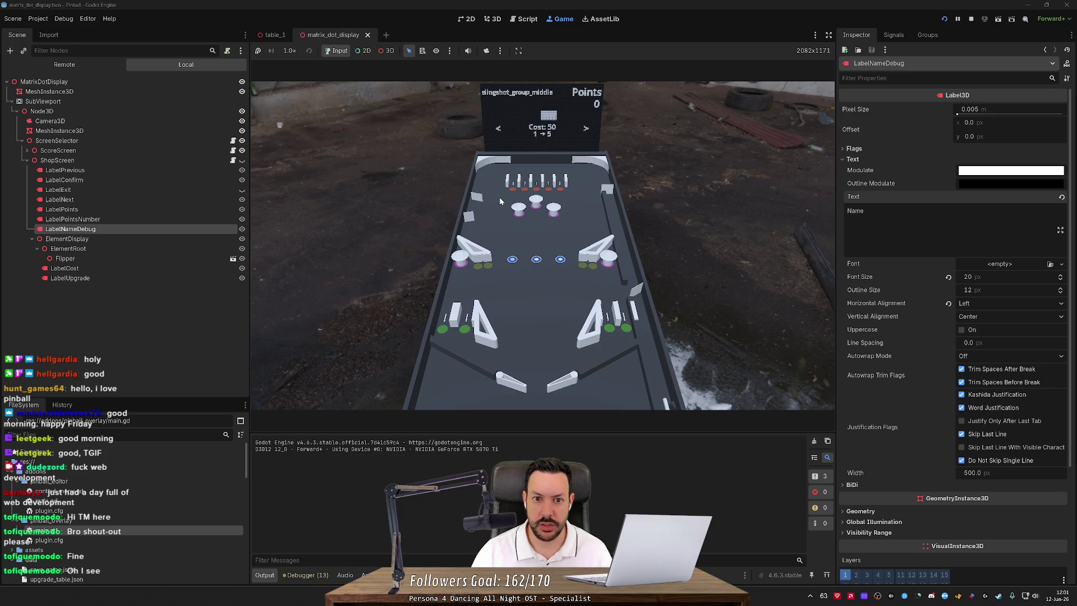
{"action": "key", "text": "Right"}
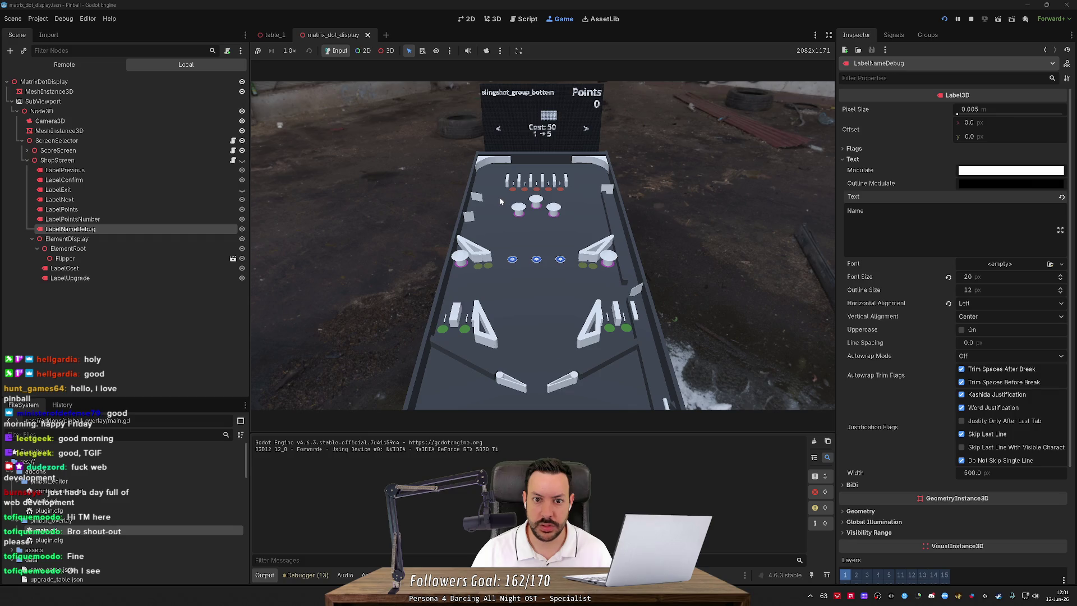
{"action": "key", "text": "Right"}
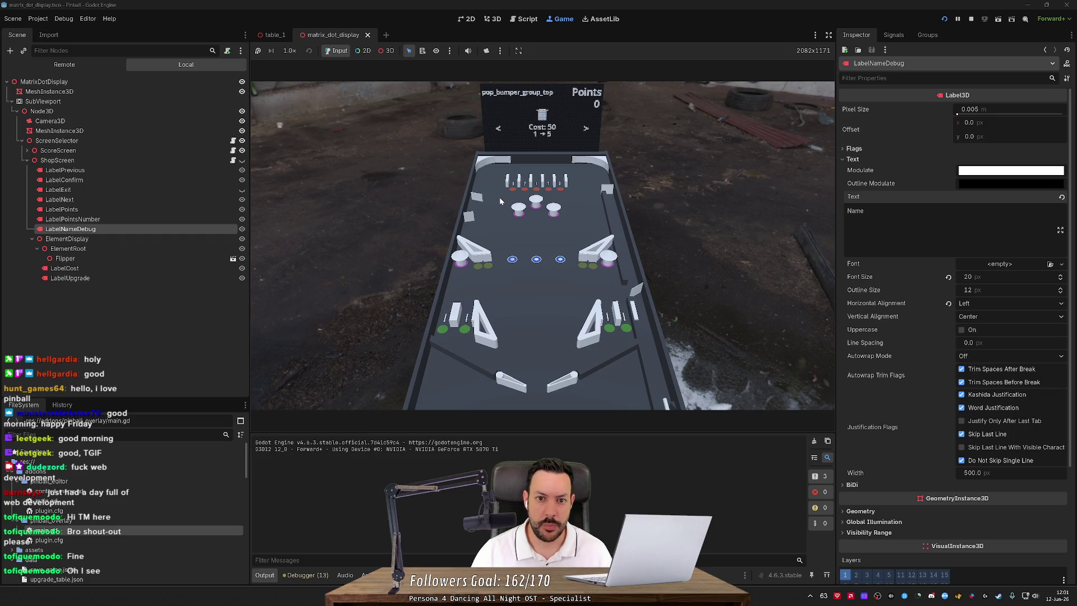
{"action": "key", "text": "Right"}
{"action": "key", "text": "Right"}
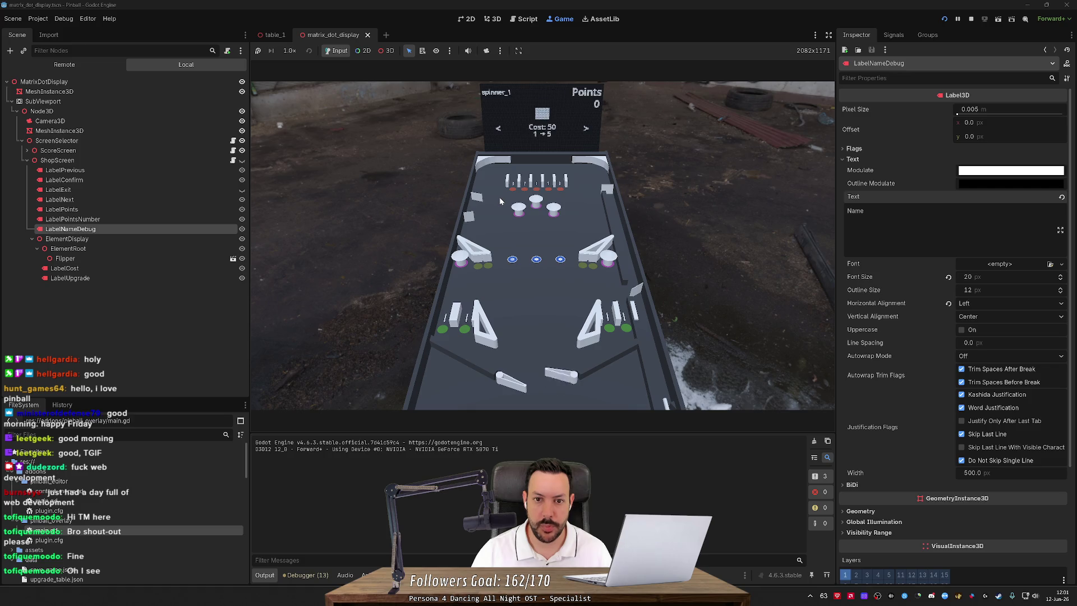
{"action": "key", "text": "Right"}
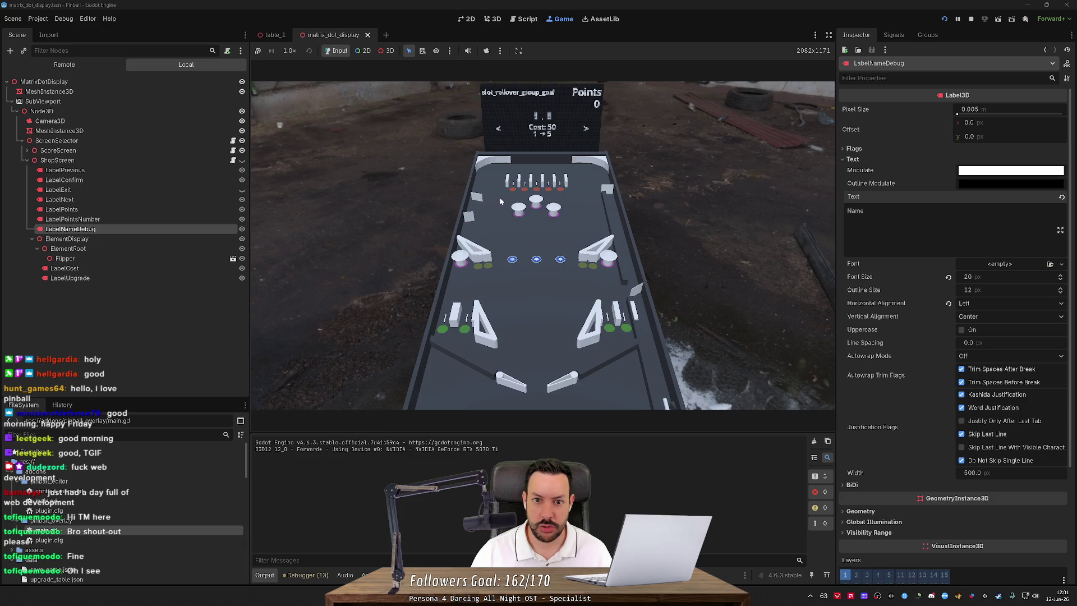
{"action": "key", "text": "Right"}
{"action": "key", "text": "Right"}
{"action": "key", "text": "Right"}
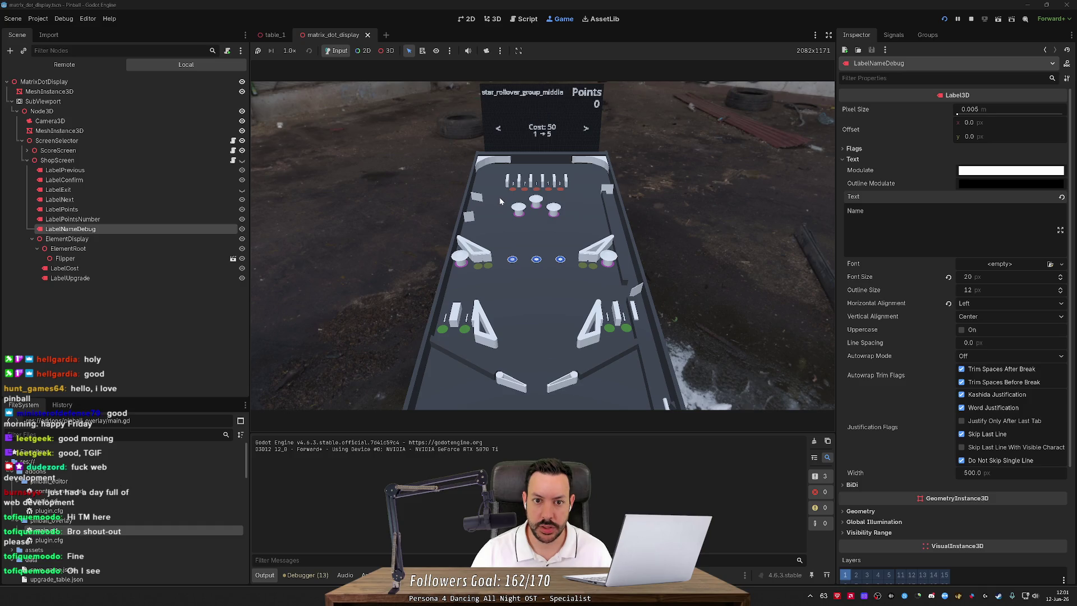
{"action": "key", "text": "Right"}
{"action": "key", "text": "Left"}
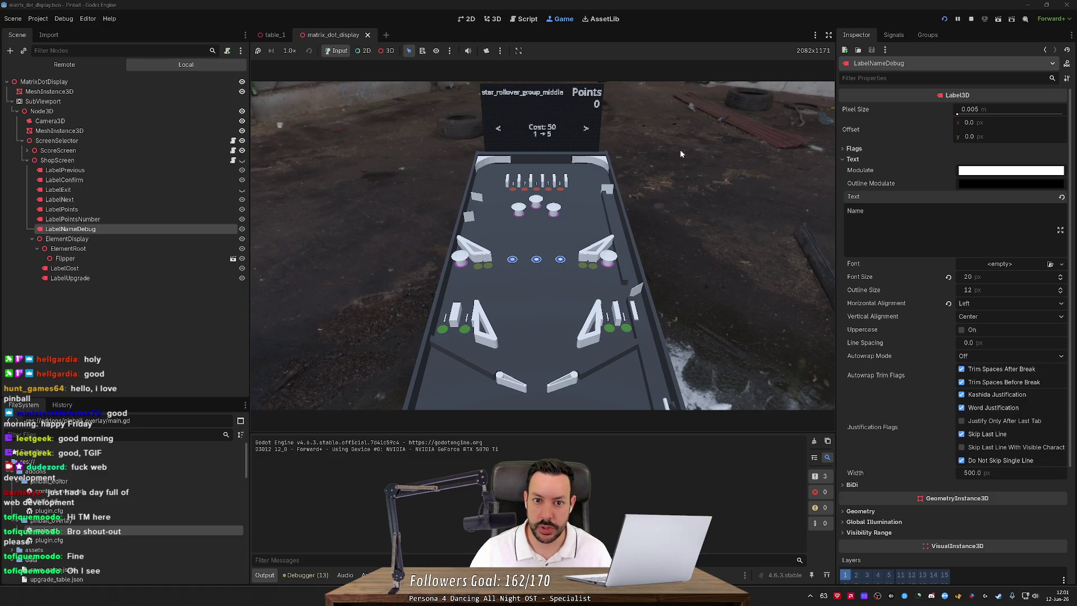
{"action": "left_click", "coordinate": [972, 19]}
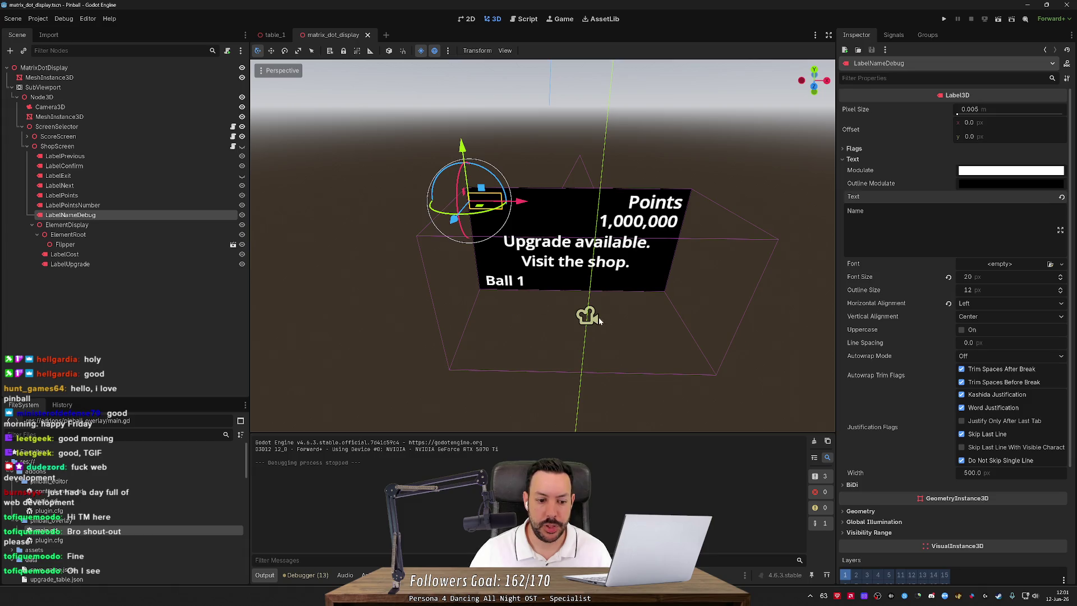
Close the matrix_dot_display scene and select the star rollovers on the table.
{"action": "middle_click", "coordinate": [336, 35]}
{"action": "mouse_move", "coordinate": [447, 158]}
{"action": "left_mouse_down"}
{"action": "mouse_move", "coordinate": [420, 163]}
{"action": "mouse_move", "coordinate": [479, 201]}
{"action": "left_mouse_up"}
{"action": "left_click", "coordinate": [542, 280]}
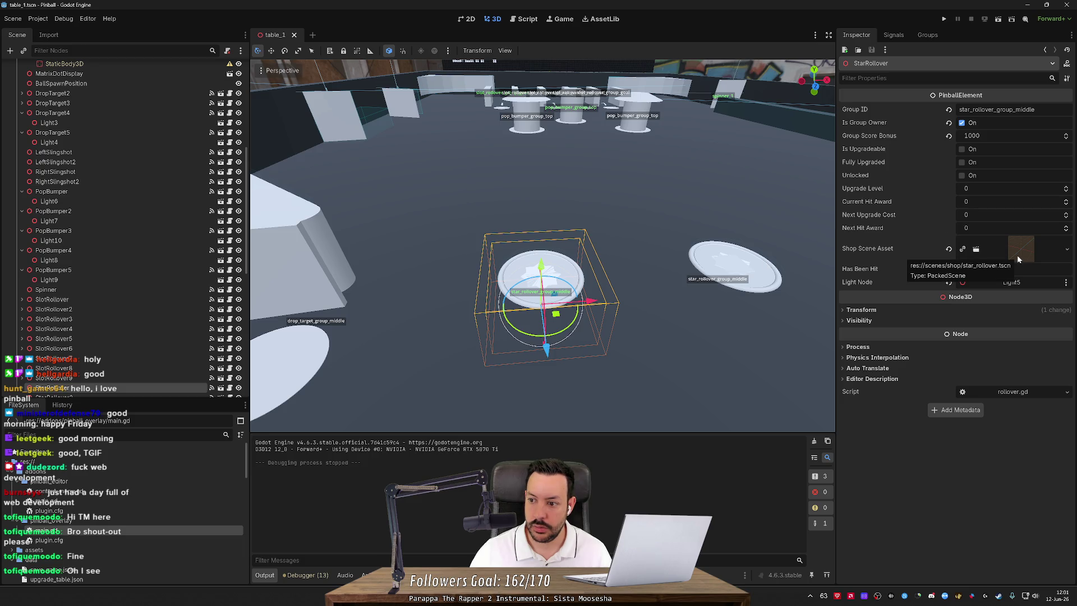
{"action": "left_click_drag", "start_coordinate": [701, 202], "coordinate": [750, 200]}
{"action": "left_click", "coordinate": [711, 217]}
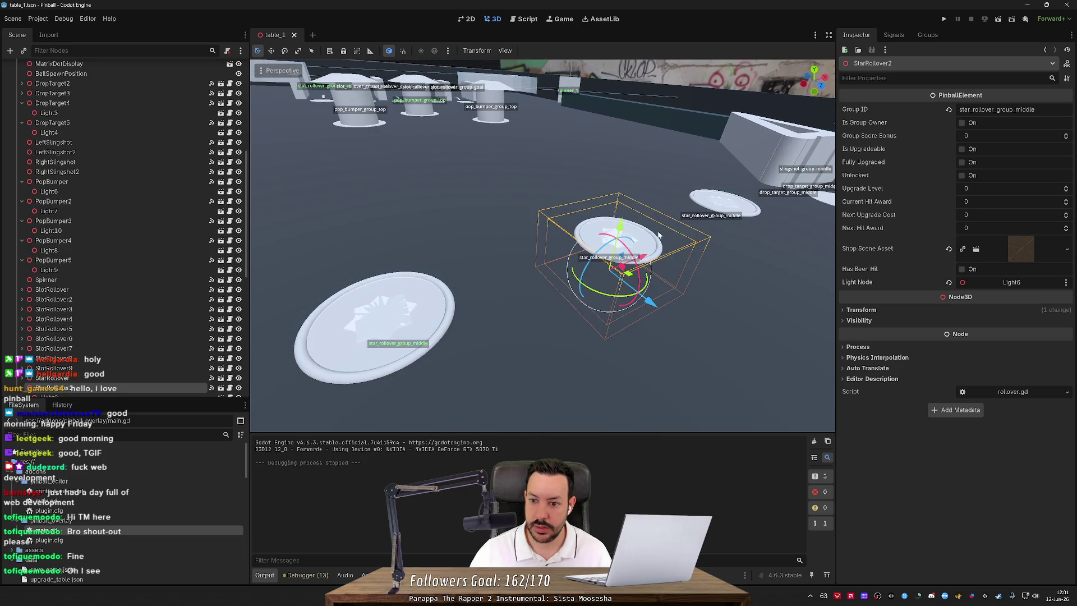
{"action": "left_click", "coordinate": [721, 220]}
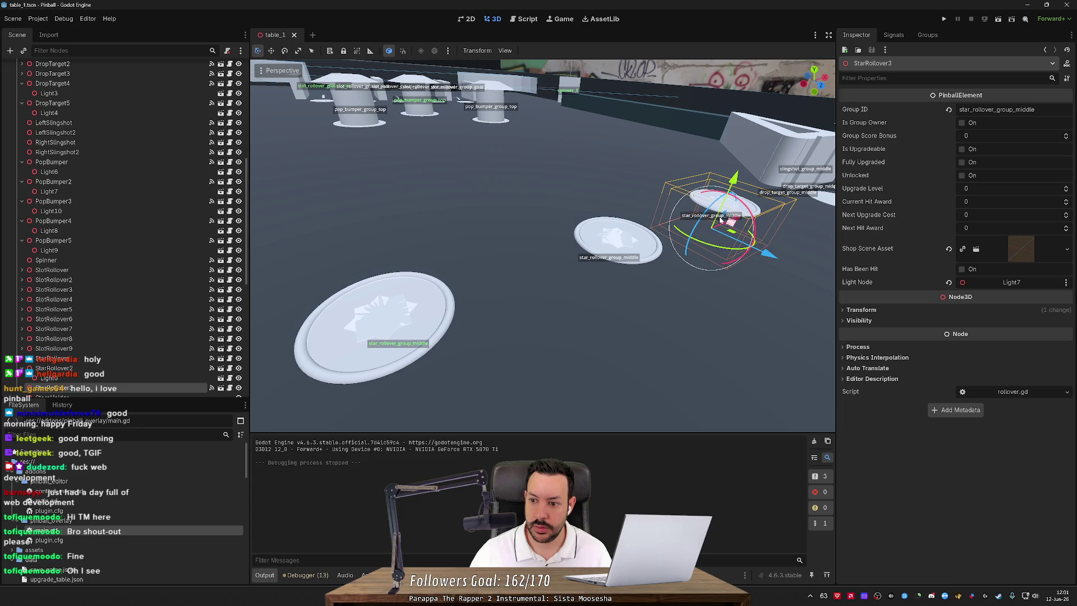
{"action": "left_click", "coordinate": [383, 320]}
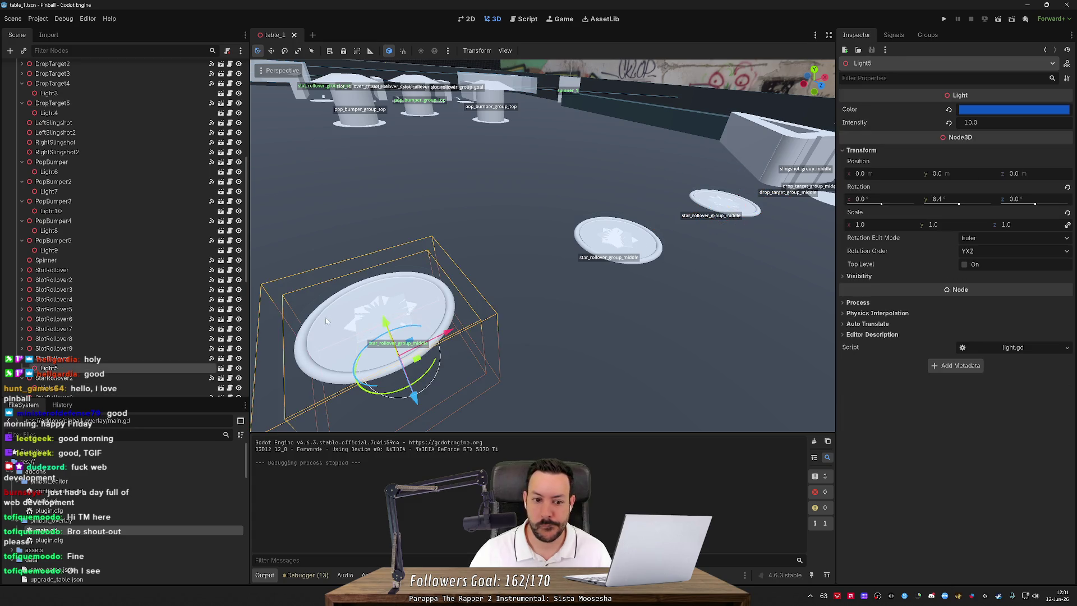
Select the group-owning StarRollover and open its Shop Scene Asset, star_rollover.tscn.
{"action": "left_click", "coordinate": [87, 358]}
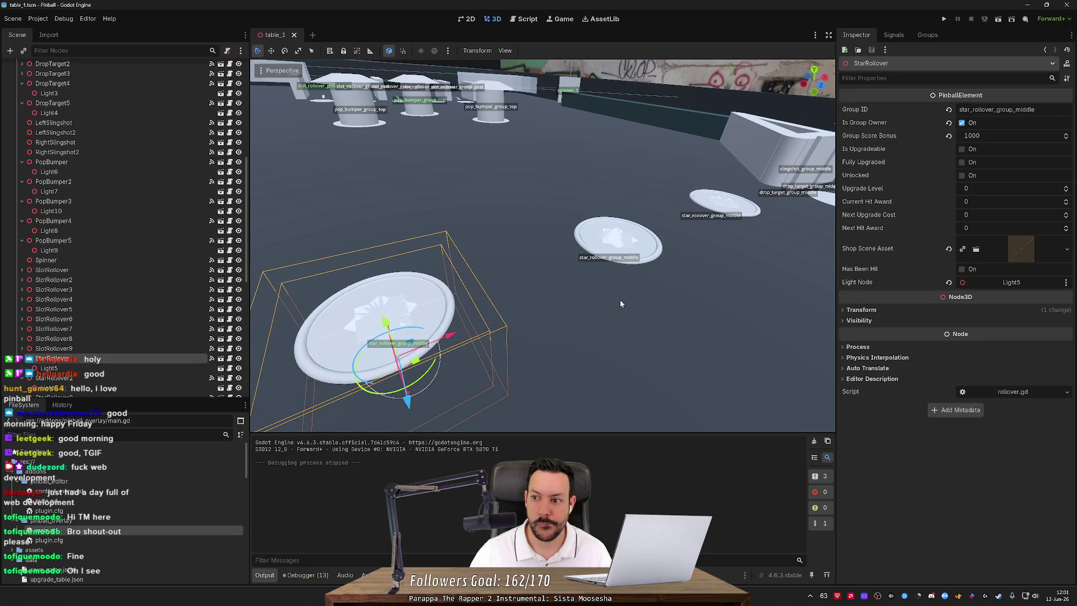
{"action": "left_click", "coordinate": [975, 254]}
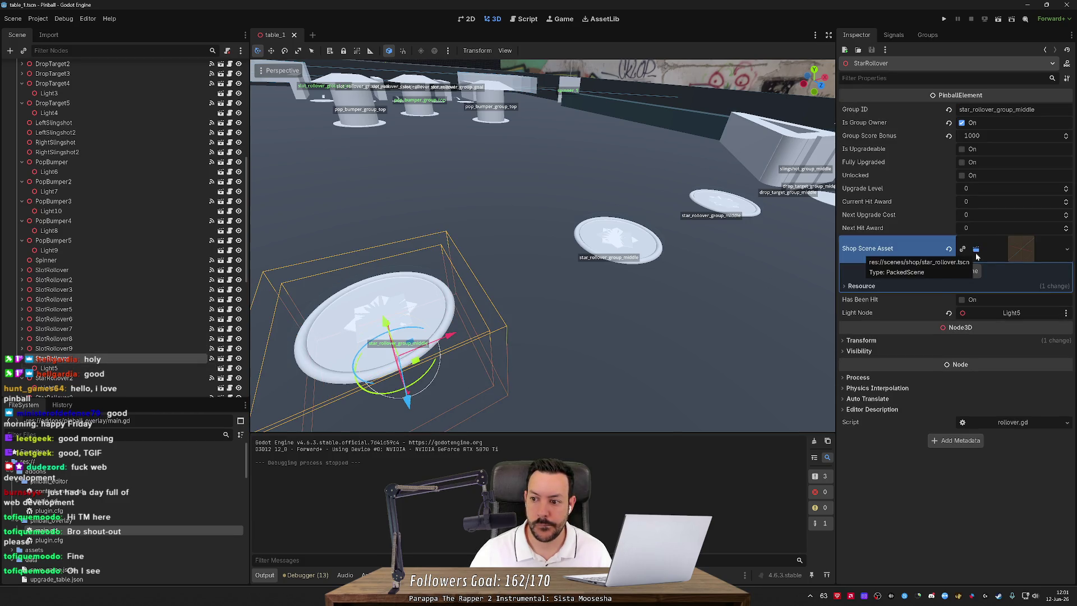
{"action": "left_click", "coordinate": [954, 273]}
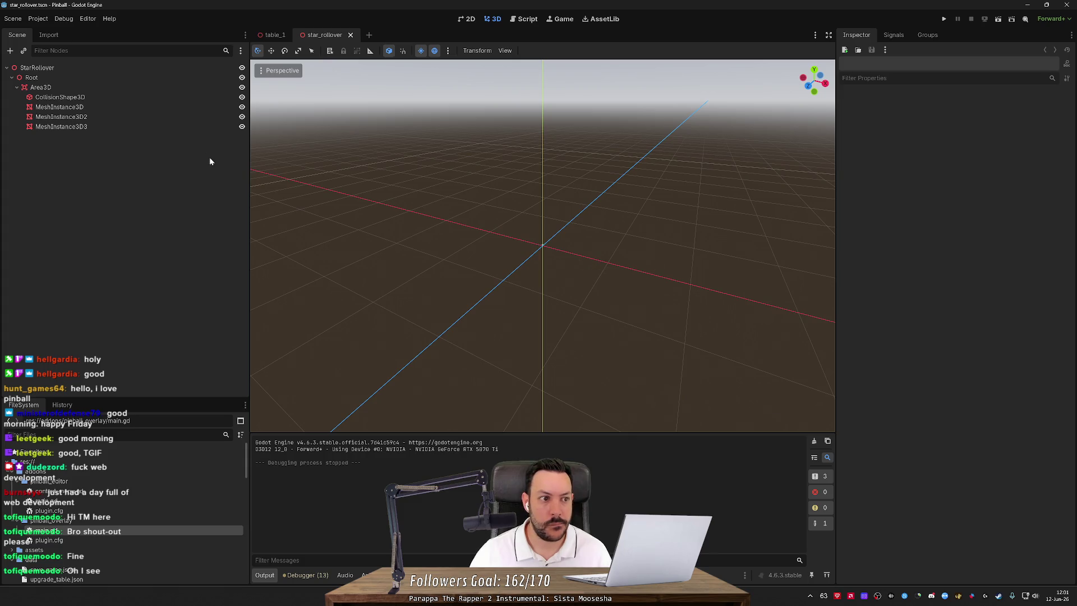
Fly the view to frame the star_rollover ring-and-star model.
{"action": "key", "text": "w"}
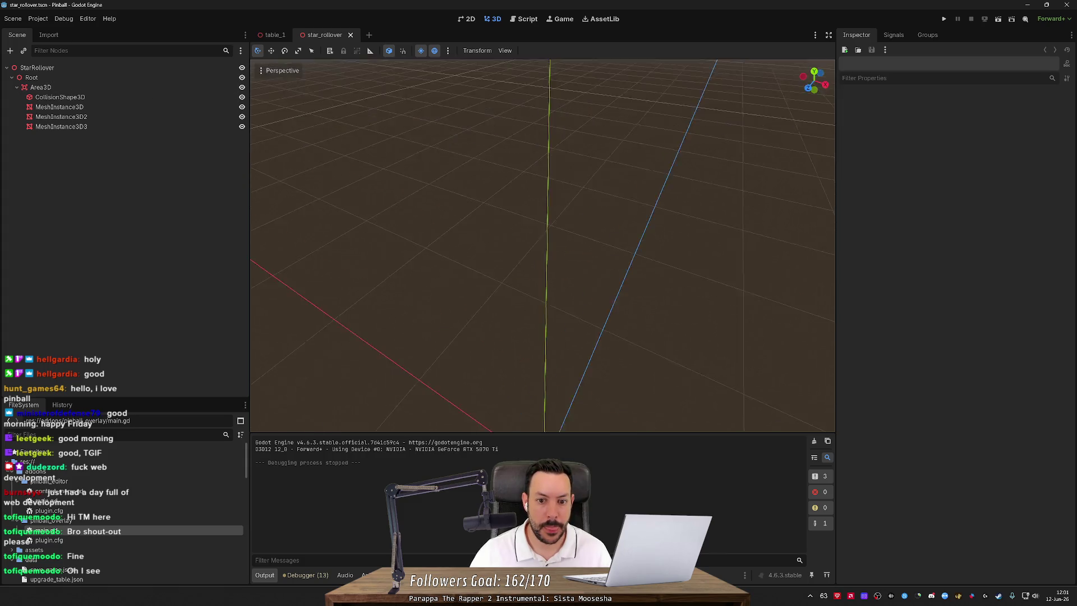
{"action": "scroll", "coordinate": [543, 245], "scroll_direction": "down", "scroll_amount": 10}
{"action": "key", "text": "s"}
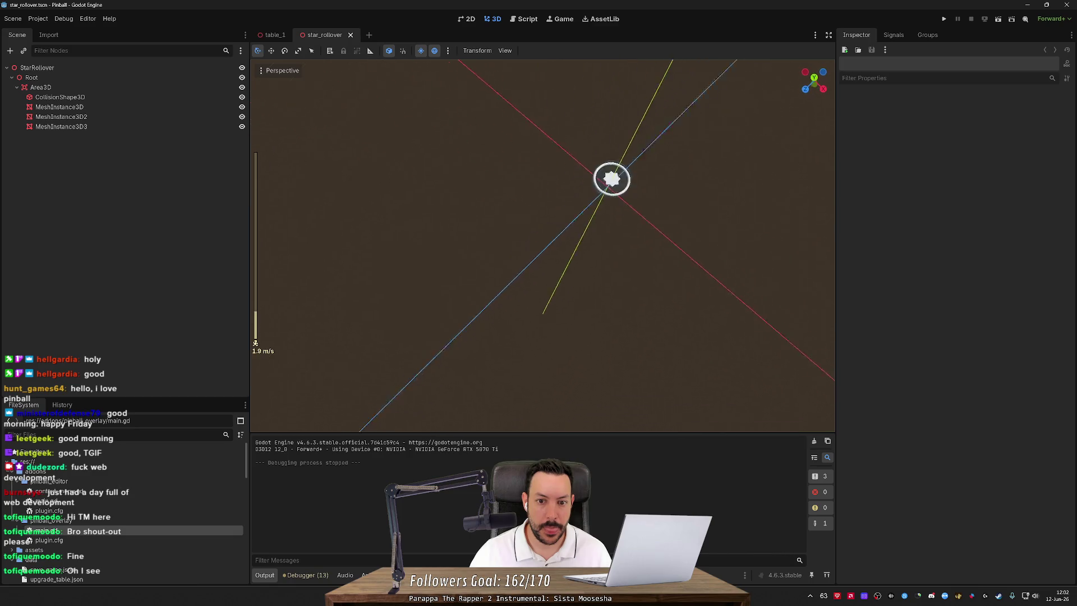
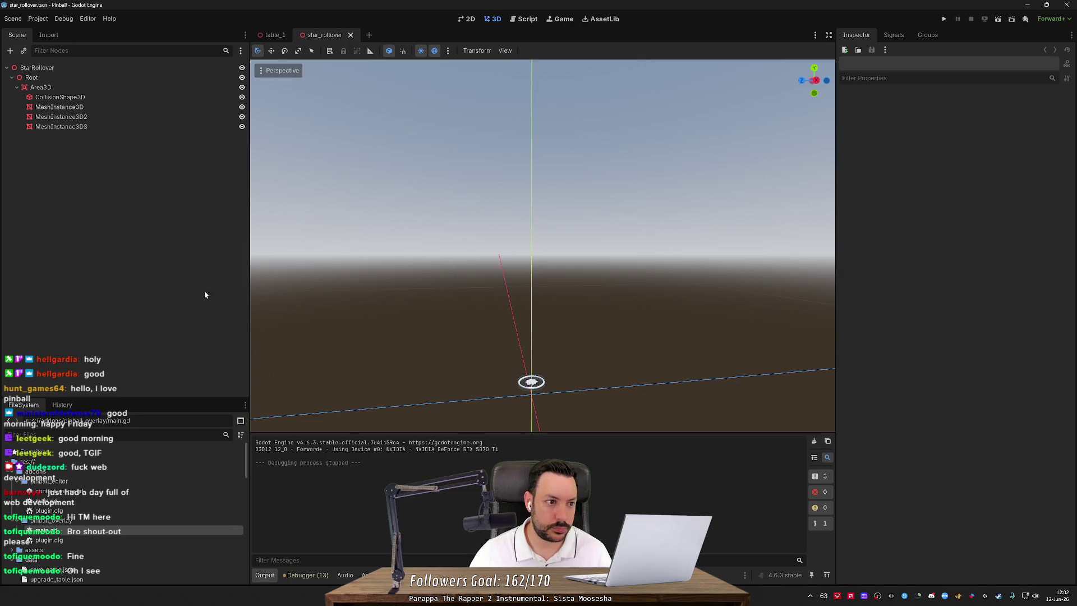
Select the rollover's CollisionShape3D node to show its CylinderShape3D properties in the Inspector.
{"action": "left_click", "coordinate": [149, 100]}
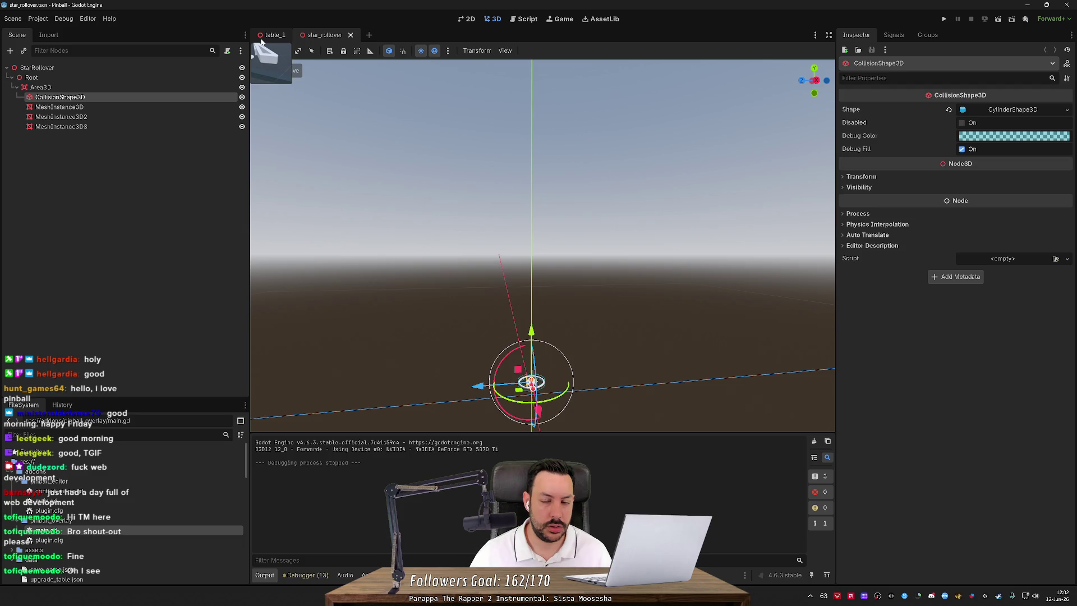
Run the pinball game and open the backboard shop at star_rollover_group_middle.
{"action": "left_click", "coordinate": [947, 17]}
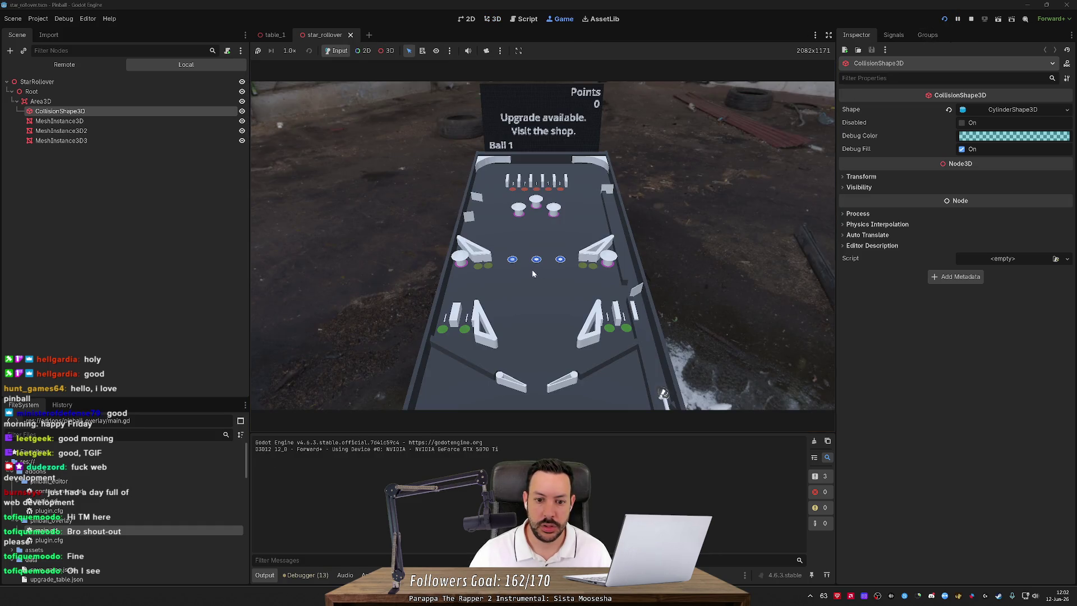
{"action": "left_click", "coordinate": [480, 216]}
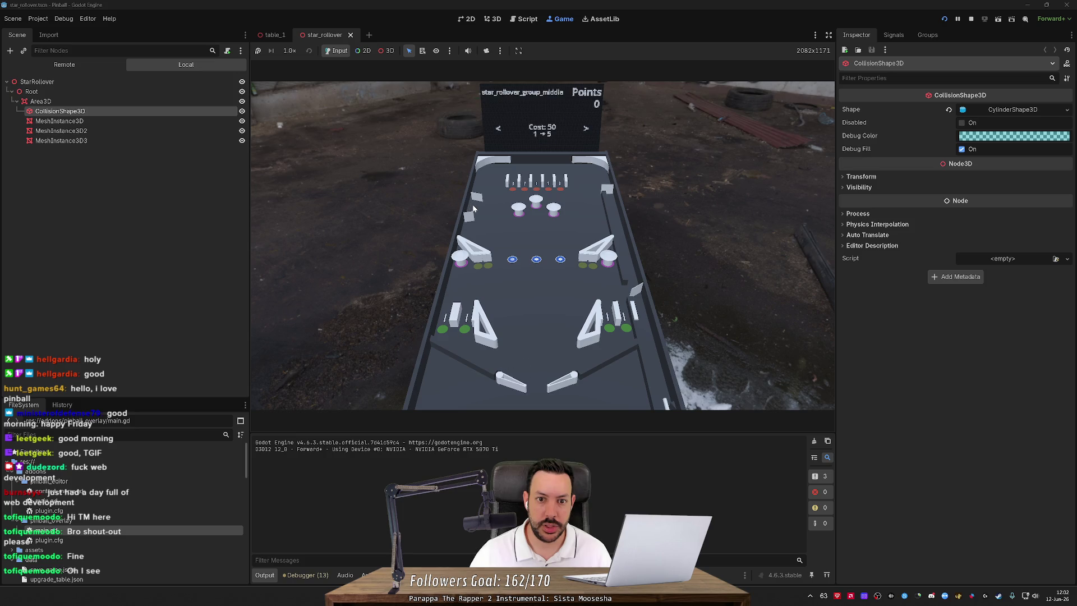
{"action": "key", "text": "Right"}
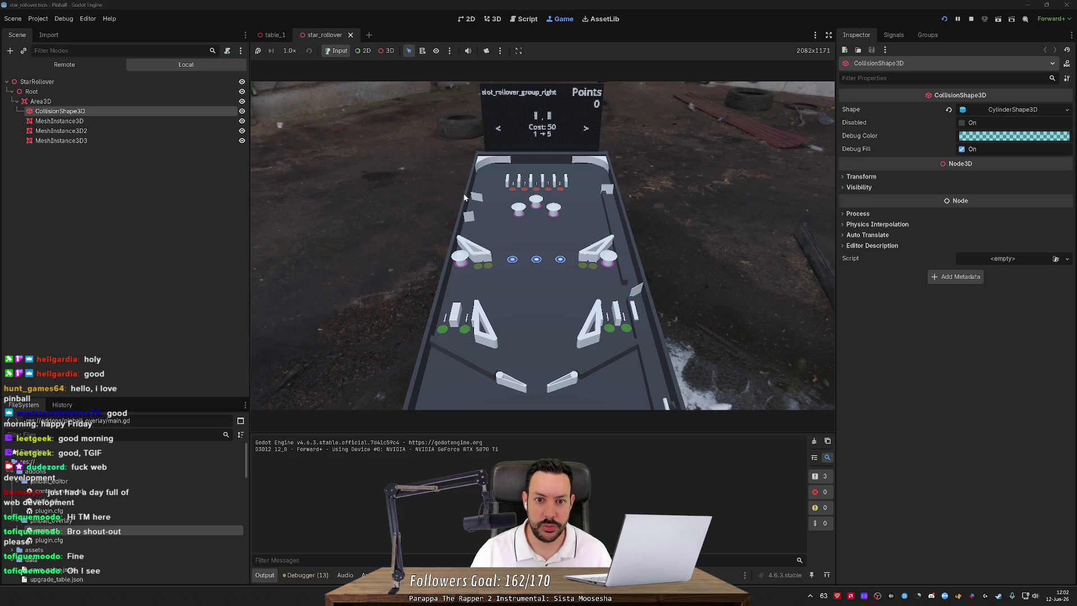
{"action": "key", "text": "Left"}
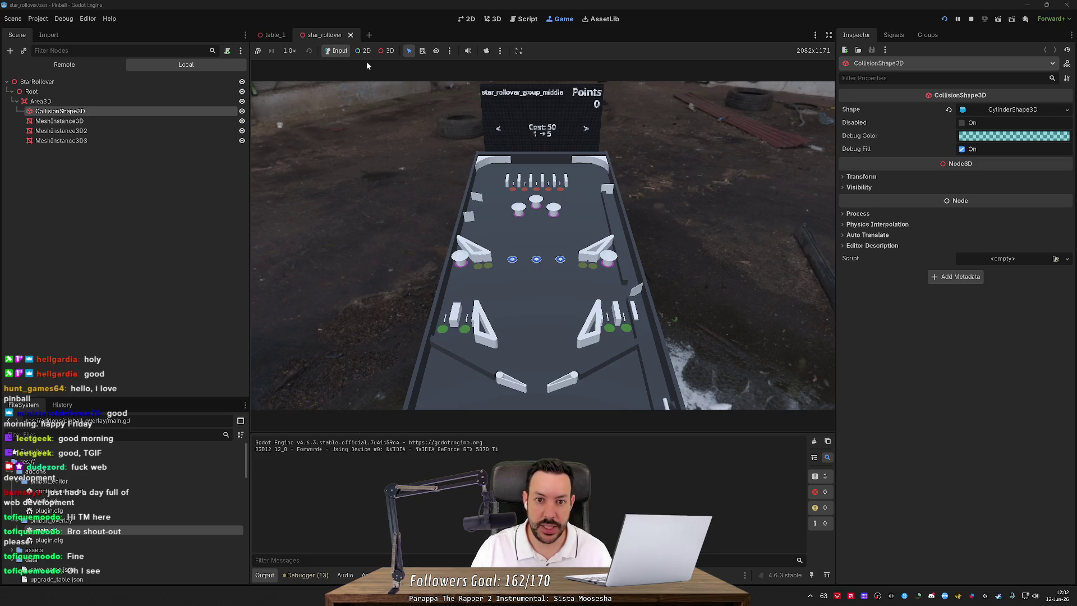
Enable the 3D camera override and zoom and orbit in close to the star rollover.
{"action": "left_click", "coordinate": [436, 51]}
{"action": "left_click", "coordinate": [486, 50]}
{"action": "left_click", "coordinate": [389, 51]}
{"action": "scroll", "coordinate": [543, 246], "scroll_direction": "up", "scroll_amount": 10}
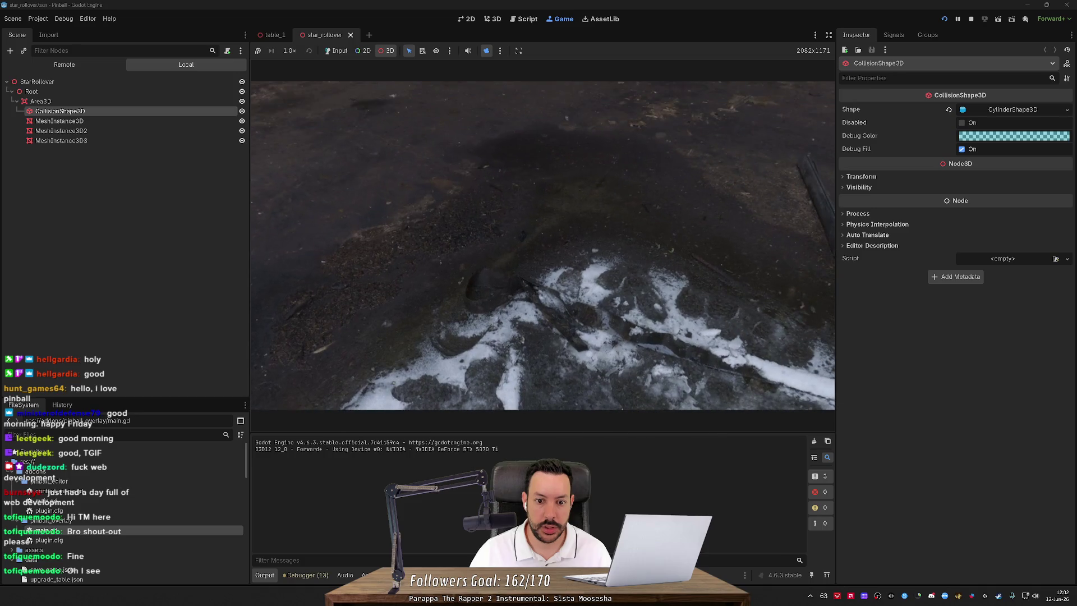
{"action": "scroll", "coordinate": [543, 246], "scroll_direction": "up", "scroll_amount": 5}
{"action": "scroll", "coordinate": [542, 245], "scroll_direction": "down", "scroll_amount": 15}
{"action": "left_click_drag", "start_coordinate": [542, 246], "coordinate": [543, 315]}
{"action": "scroll", "coordinate": [542, 246], "scroll_direction": "up", "scroll_amount": 8}
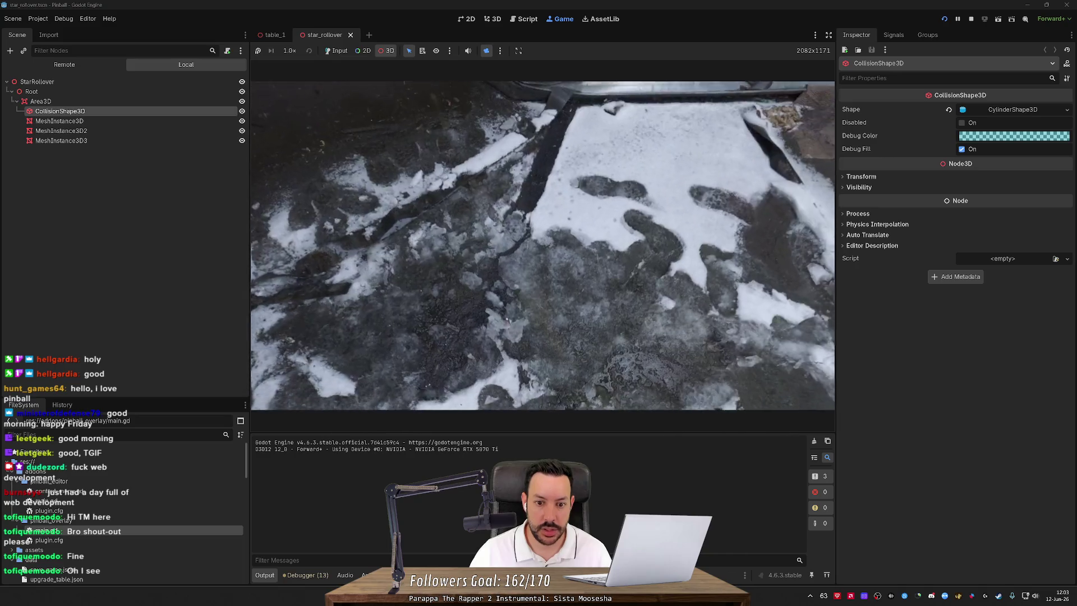
{"action": "scroll", "coordinate": [542, 246], "scroll_direction": "up", "scroll_amount": 3}
{"action": "scroll", "coordinate": [543, 245], "scroll_direction": "down", "scroll_amount": 4}
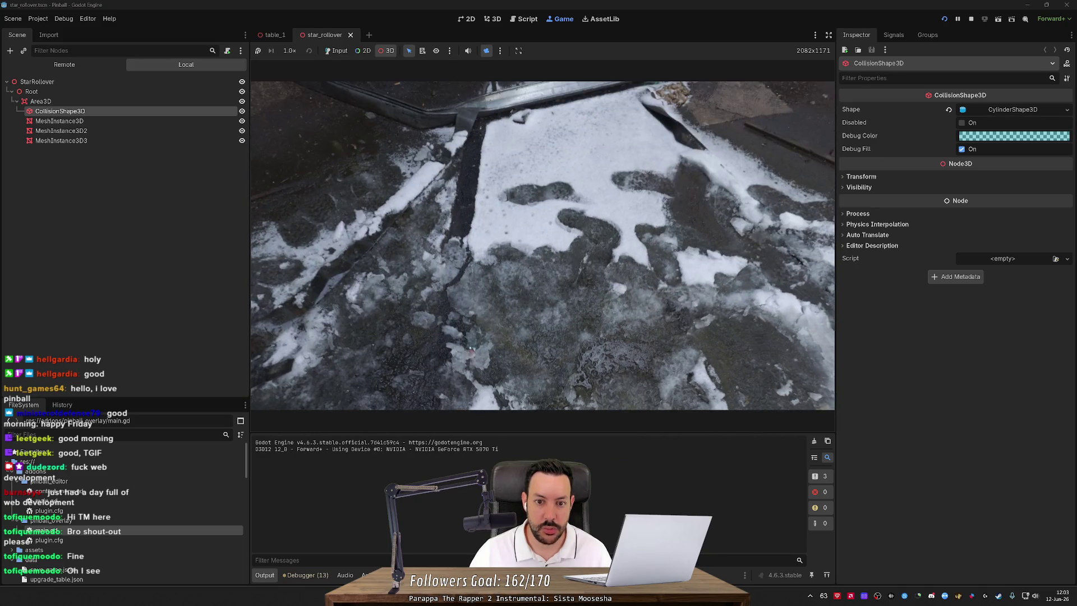
{"action": "scroll", "coordinate": [469, 350], "scroll_direction": "down", "scroll_amount": 10}
{"action": "scroll", "coordinate": [443, 303], "scroll_direction": "up", "scroll_amount": 5}
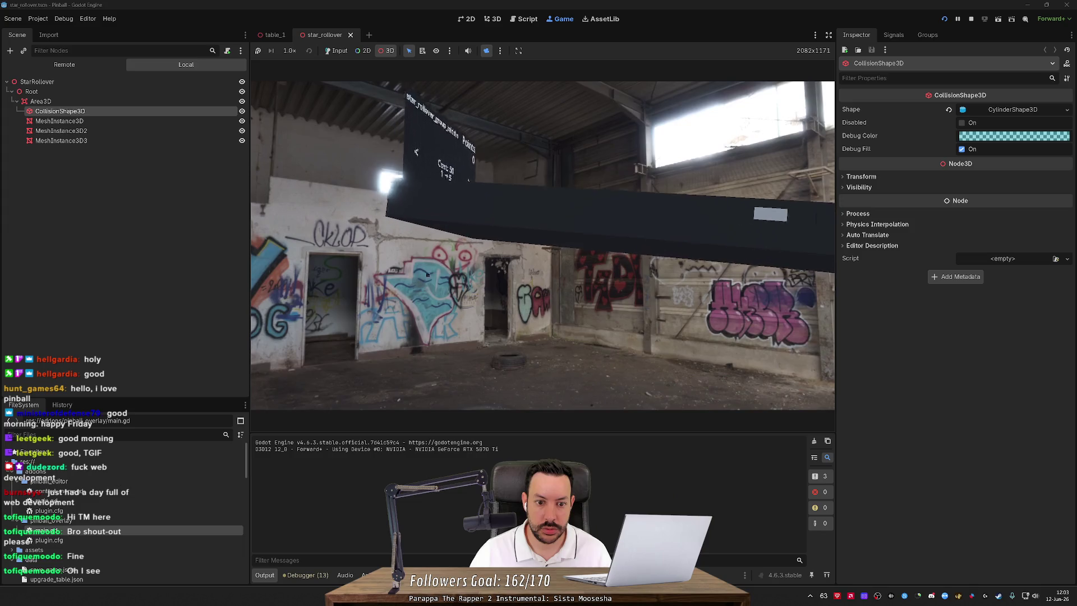
{"action": "scroll", "coordinate": [428, 274], "scroll_direction": "down", "scroll_amount": 10}
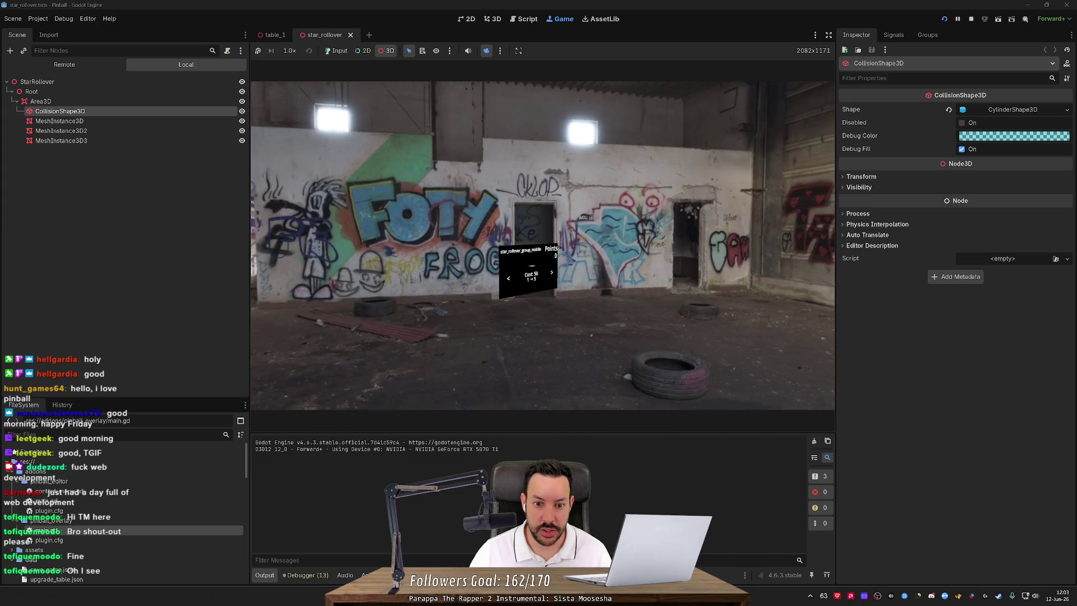
{"action": "scroll", "coordinate": [543, 246], "scroll_direction": "up", "scroll_amount": 5}
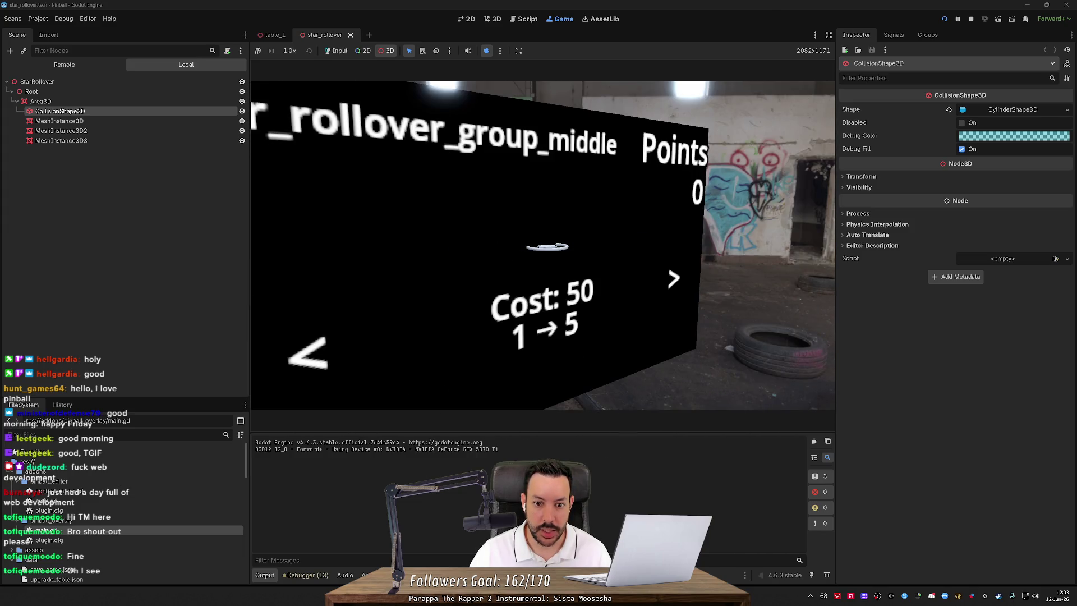
{"action": "scroll", "coordinate": [497, 153], "scroll_direction": "down", "scroll_amount": 5}
{"action": "scroll", "coordinate": [497, 154], "scroll_direction": "up", "scroll_amount": 6}
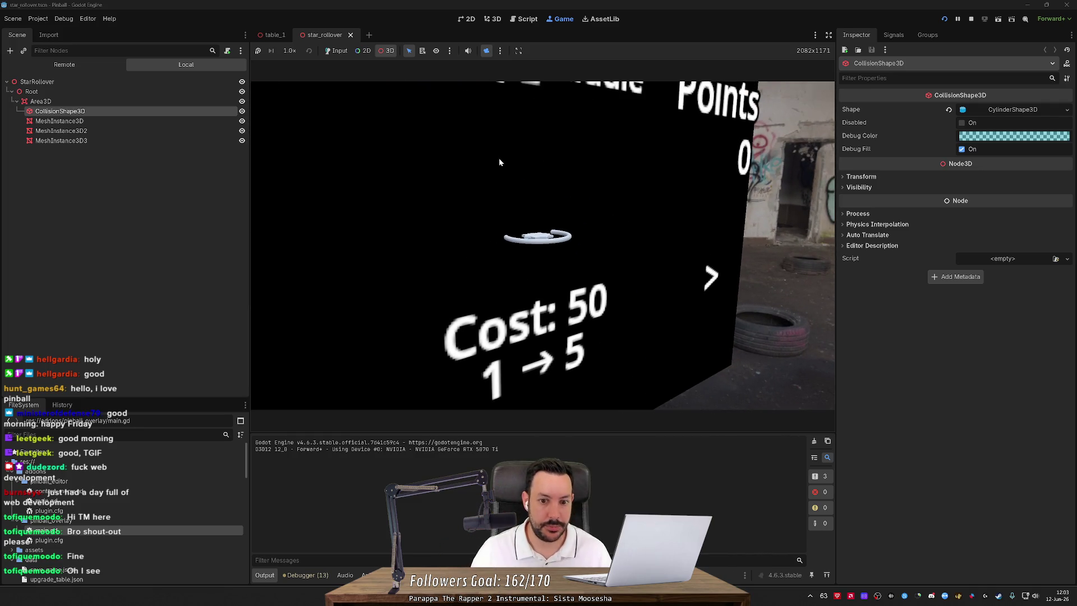
{"action": "scroll", "coordinate": [499, 162], "scroll_direction": "down", "scroll_amount": 5}
{"action": "scroll", "coordinate": [499, 162], "scroll_direction": "up", "scroll_amount": 6}
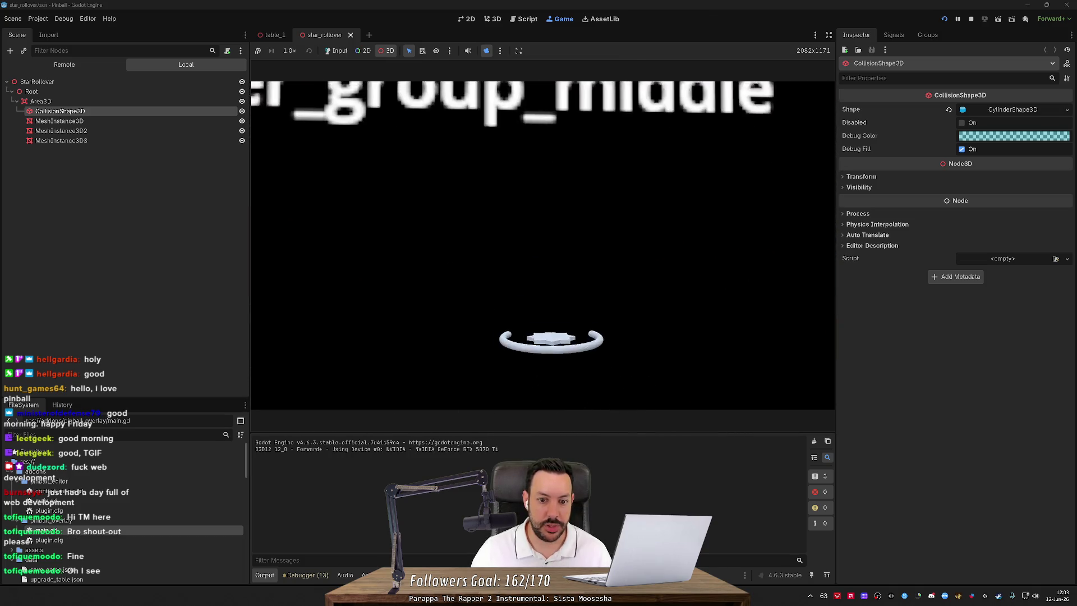
Stop the game and set the Root node's X rotation to 90 degrees.
{"action": "left_click", "coordinate": [972, 19]}
{"action": "left_click", "coordinate": [163, 77]}
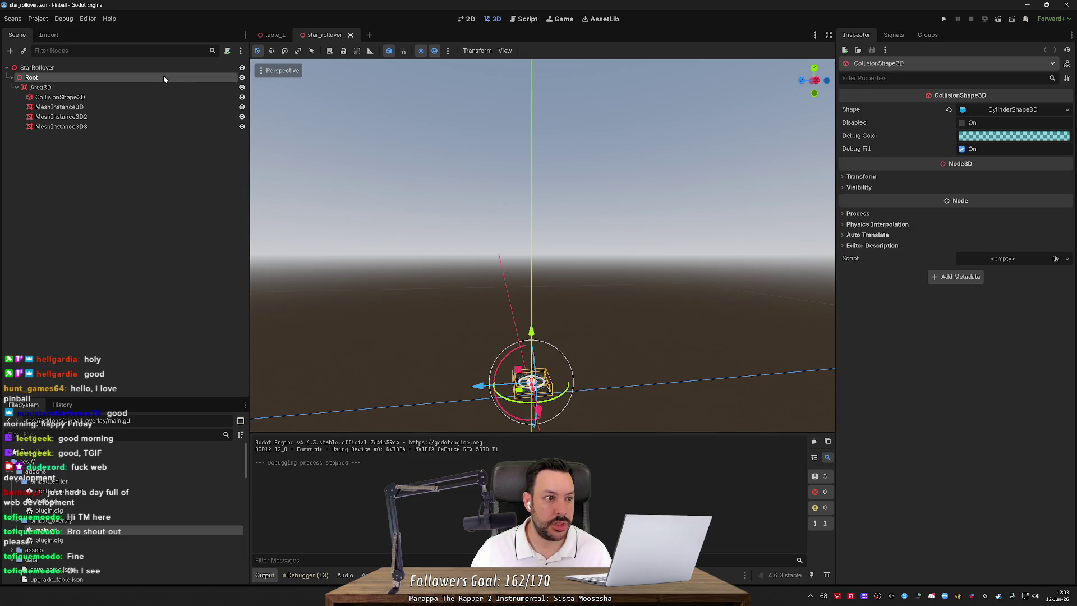
{"action": "left_click", "coordinate": [853, 108]}
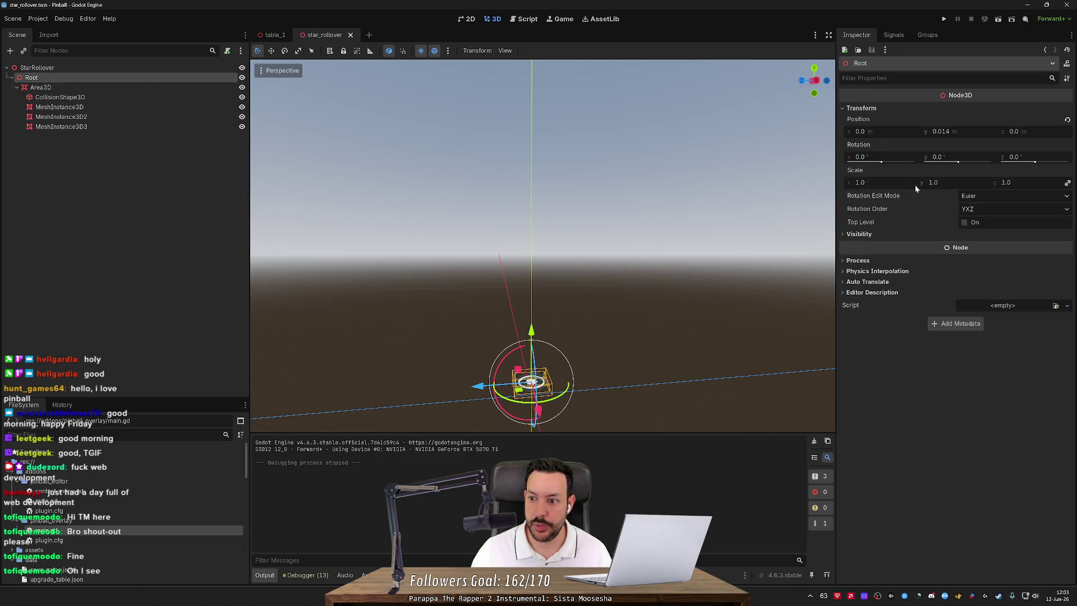
{"action": "left_click", "coordinate": [881, 158]}
{"action": "type", "text": "90"}
{"action": "key", "text": "Return"}
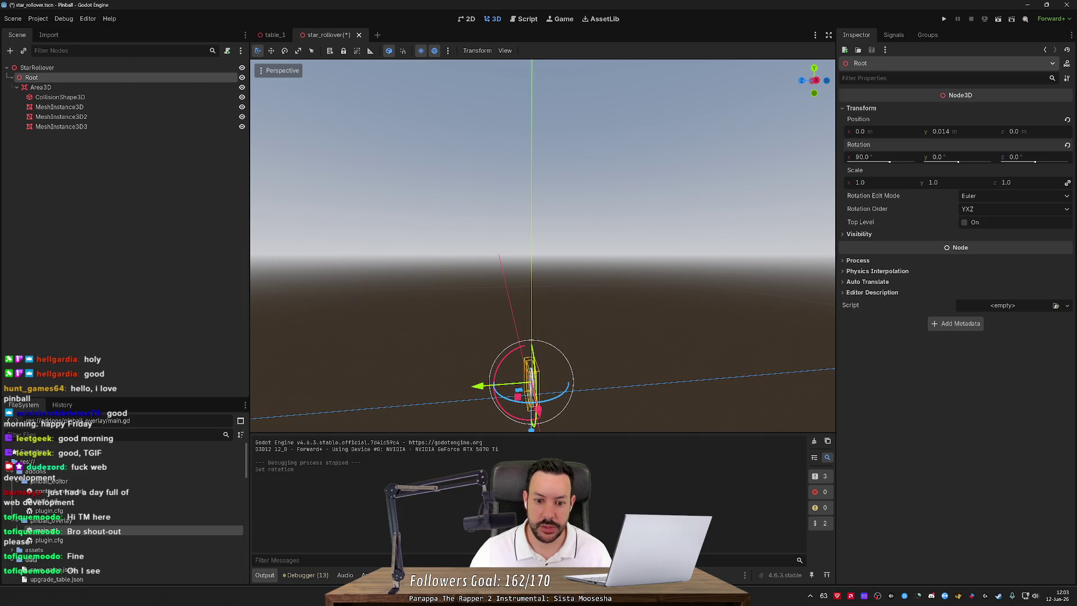
Relaunch the game, pick the playfield collision polygon, then stop and restart it.
{"action": "key", "text": "F5"}
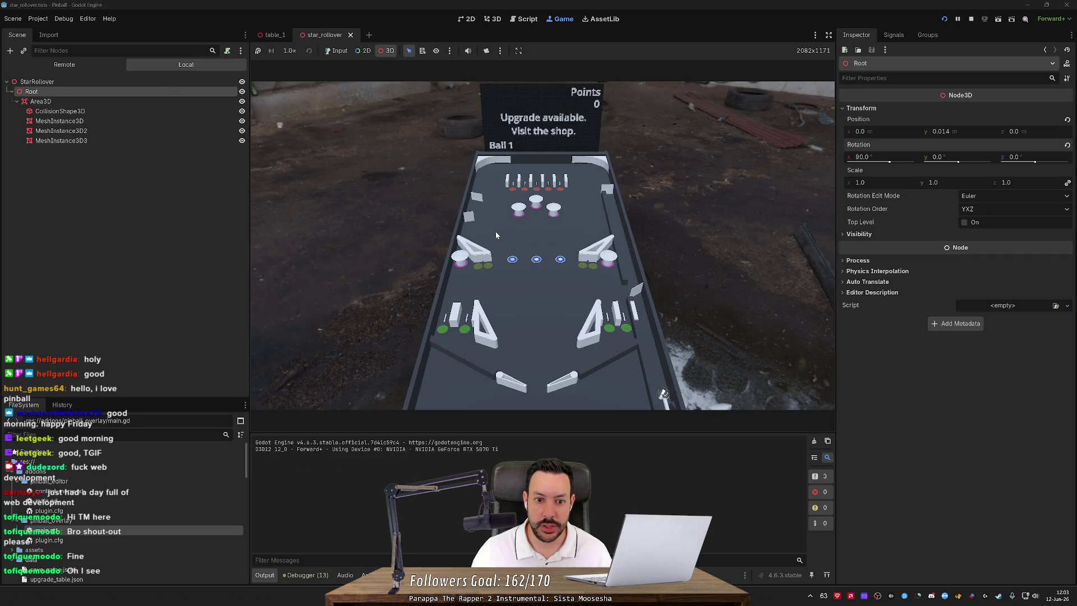
{"action": "left_click", "coordinate": [473, 210]}
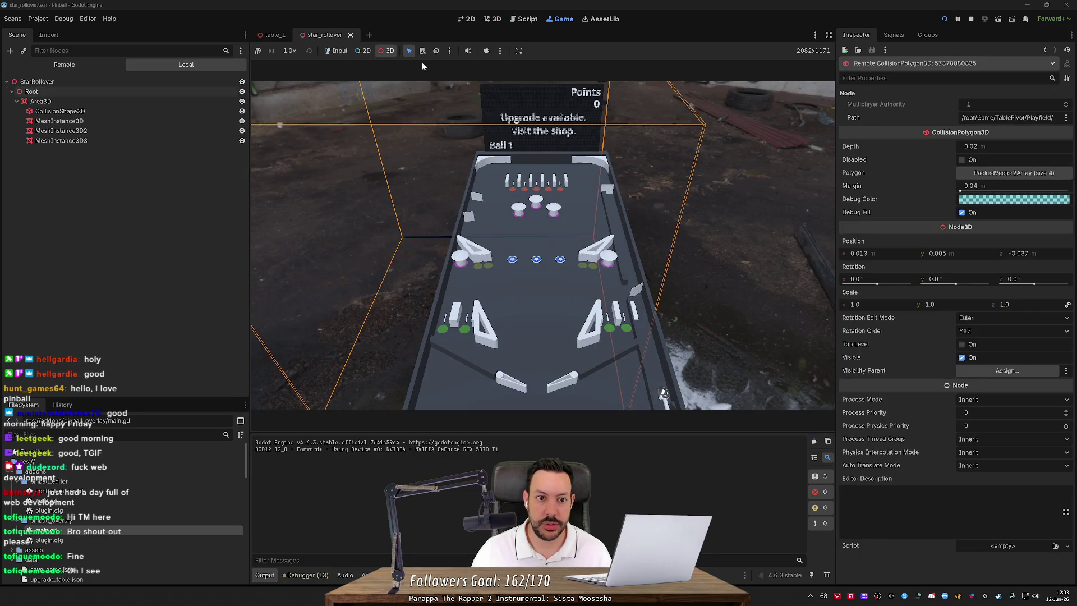
{"action": "left_click", "coordinate": [971, 19]}
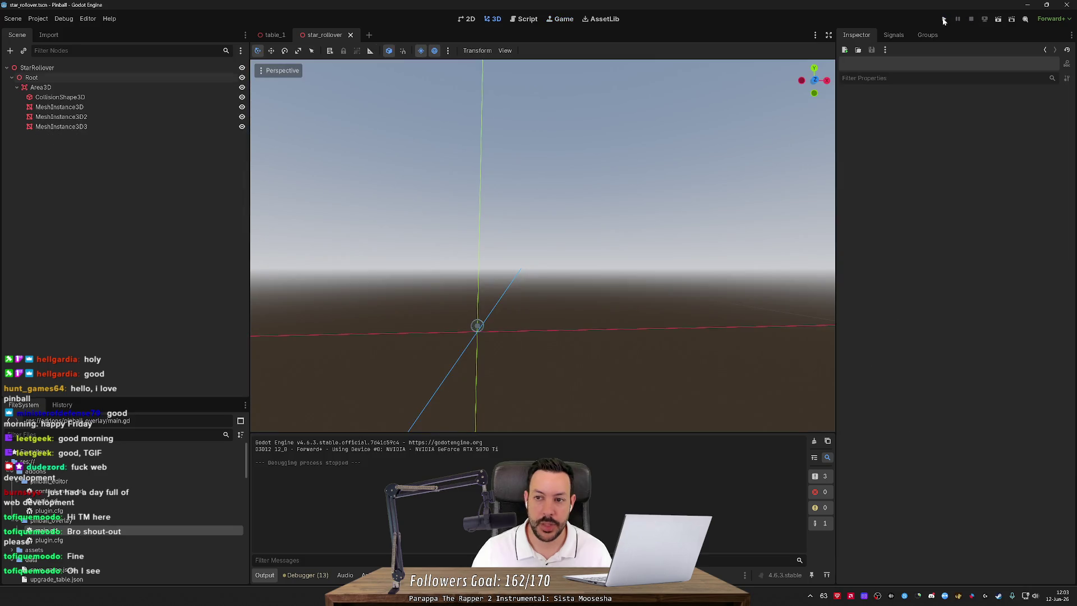
{"action": "left_click", "coordinate": [944, 20]}
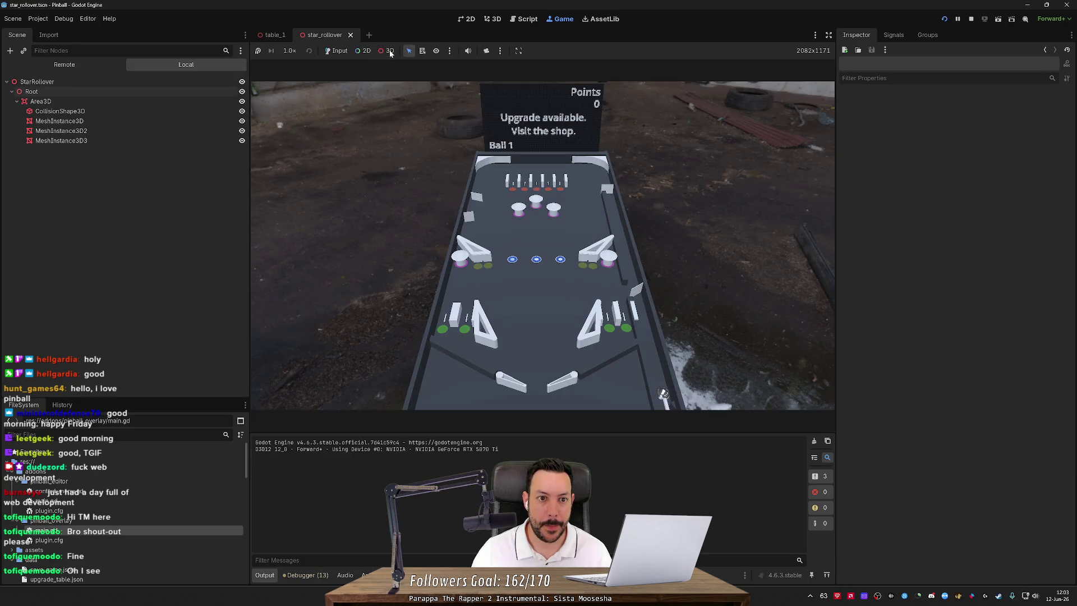
{"action": "left_click", "coordinate": [337, 50]}
{"action": "left_click", "coordinate": [408, 52]}
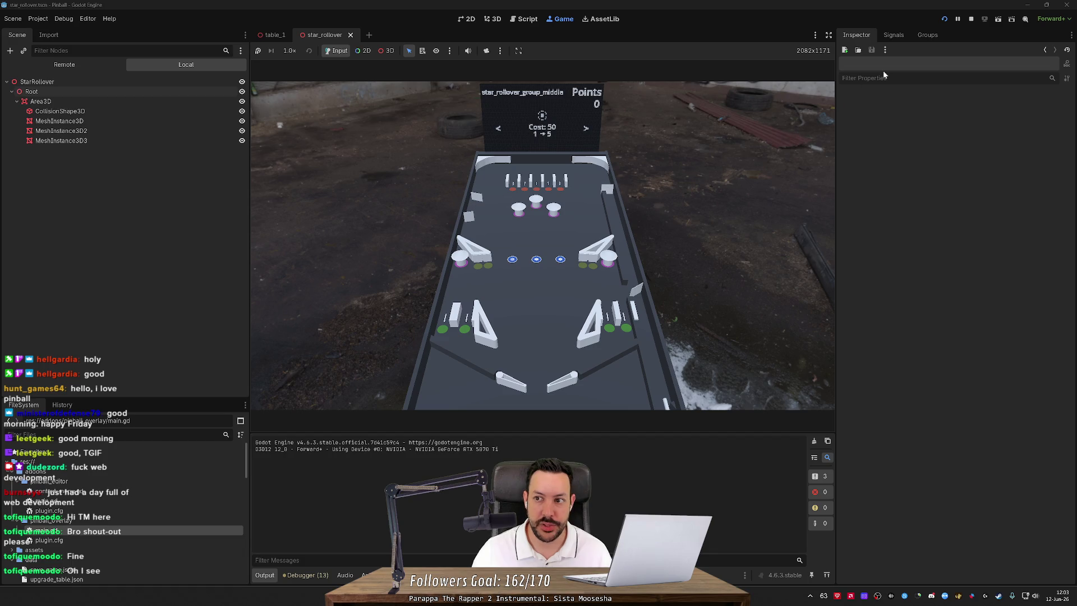
{"action": "left_click", "coordinate": [958, 18]}
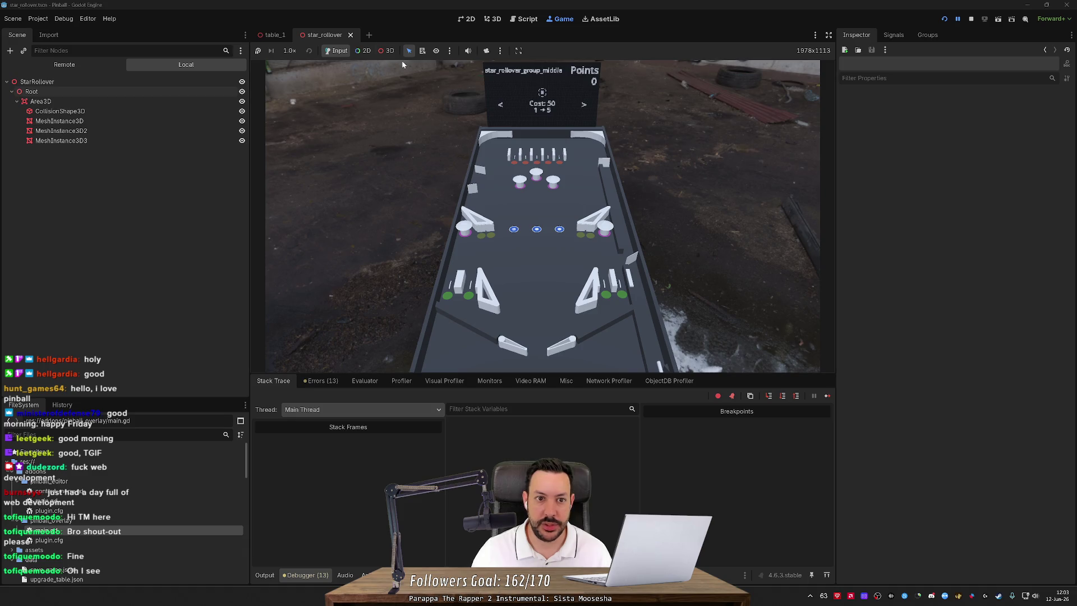
{"action": "left_click", "coordinate": [386, 51]}
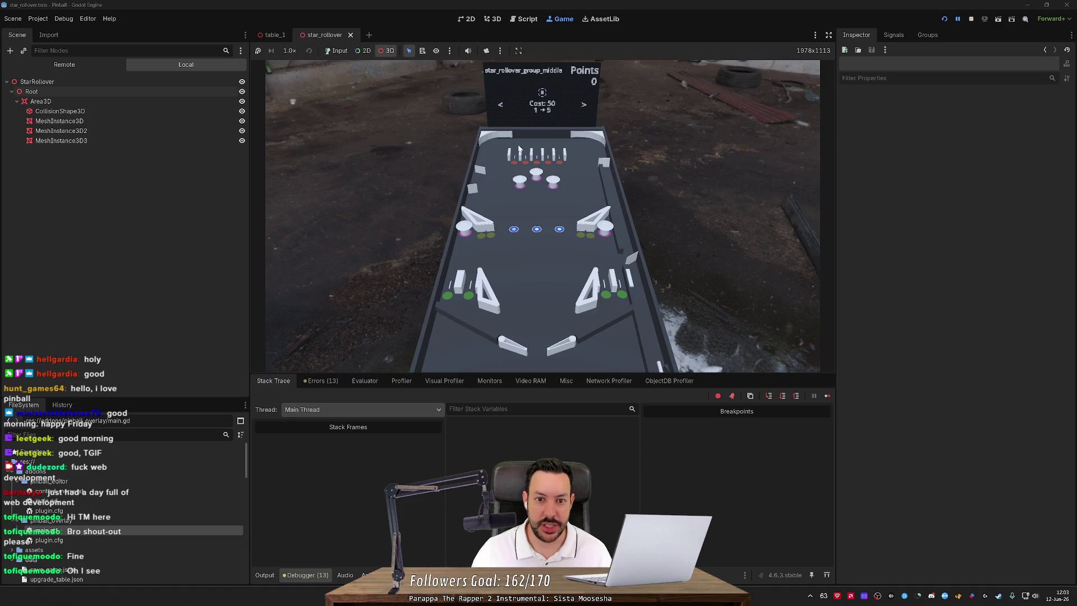
{"action": "left_click", "coordinate": [486, 50]}
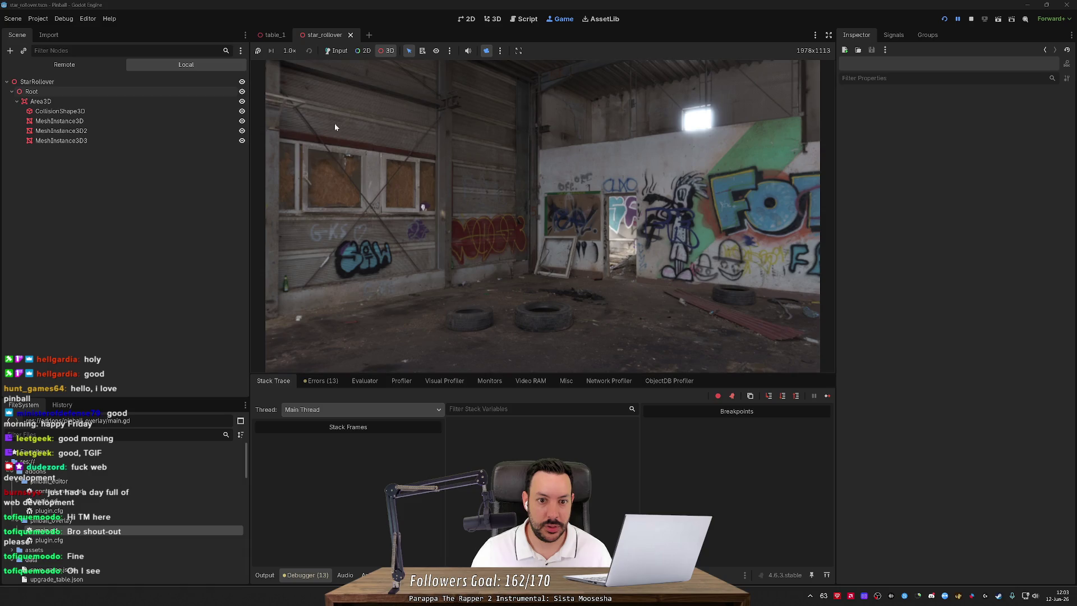
{"action": "left_click", "coordinate": [944, 18]}
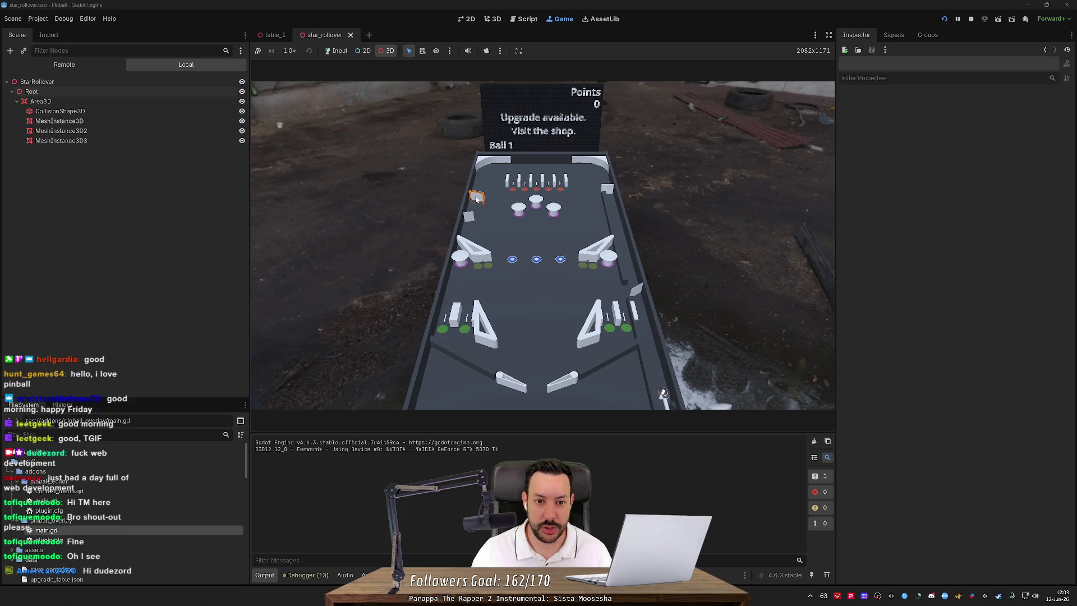
{"action": "left_click", "coordinate": [476, 197]}
{"action": "left_click", "coordinate": [944, 19]}
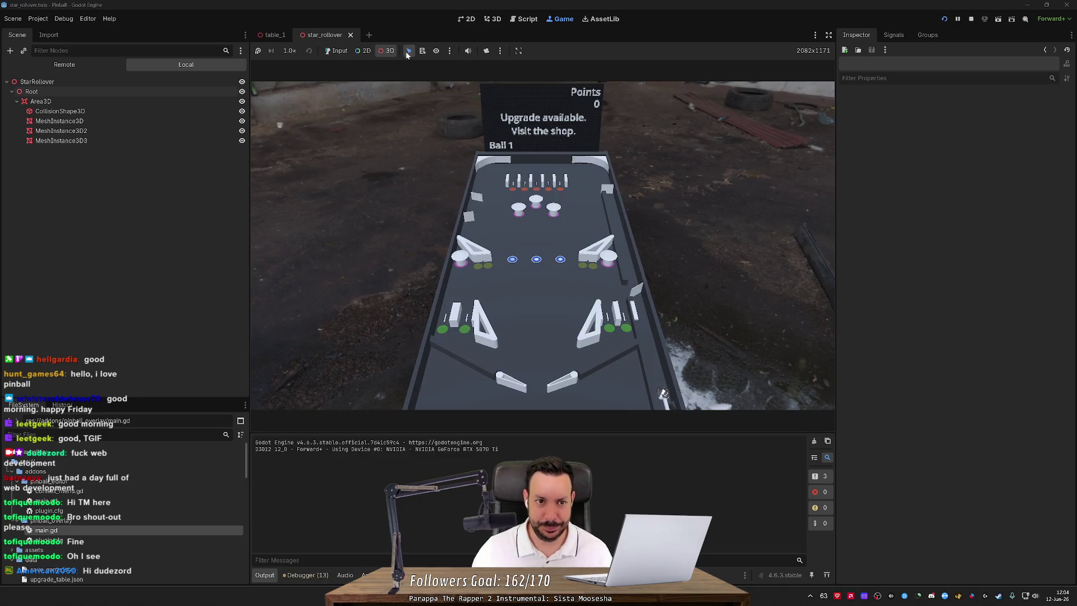
{"action": "left_click", "coordinate": [337, 51]}
{"action": "left_click", "coordinate": [473, 203]}
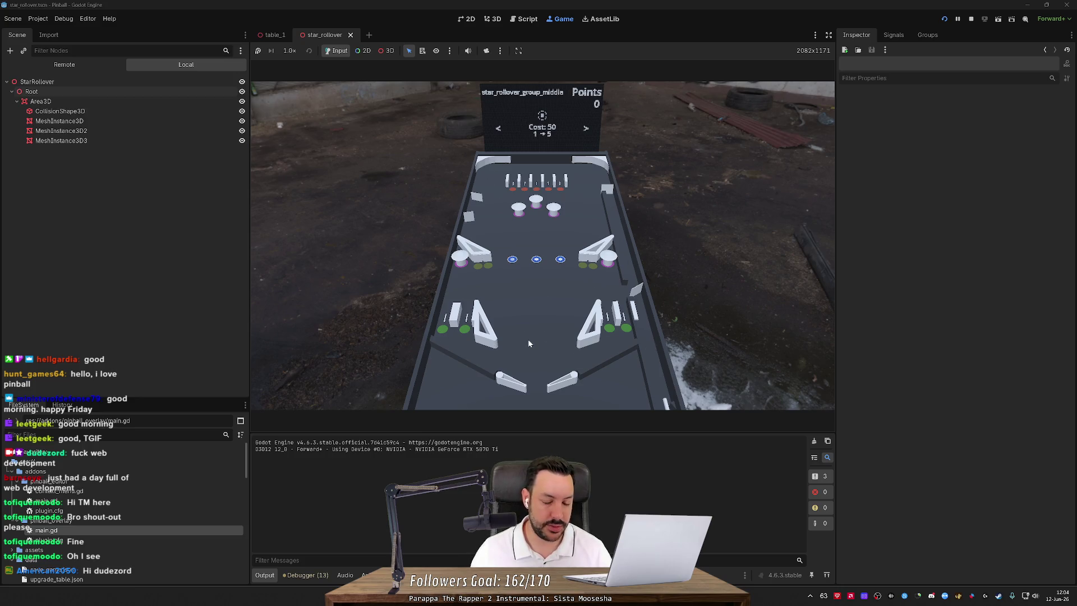
Browse the shop groups with the left and right flipper keys.
{"action": "key", "text": "Left"}
{"action": "key", "text": "Left"}
{"action": "key", "text": "Left"}
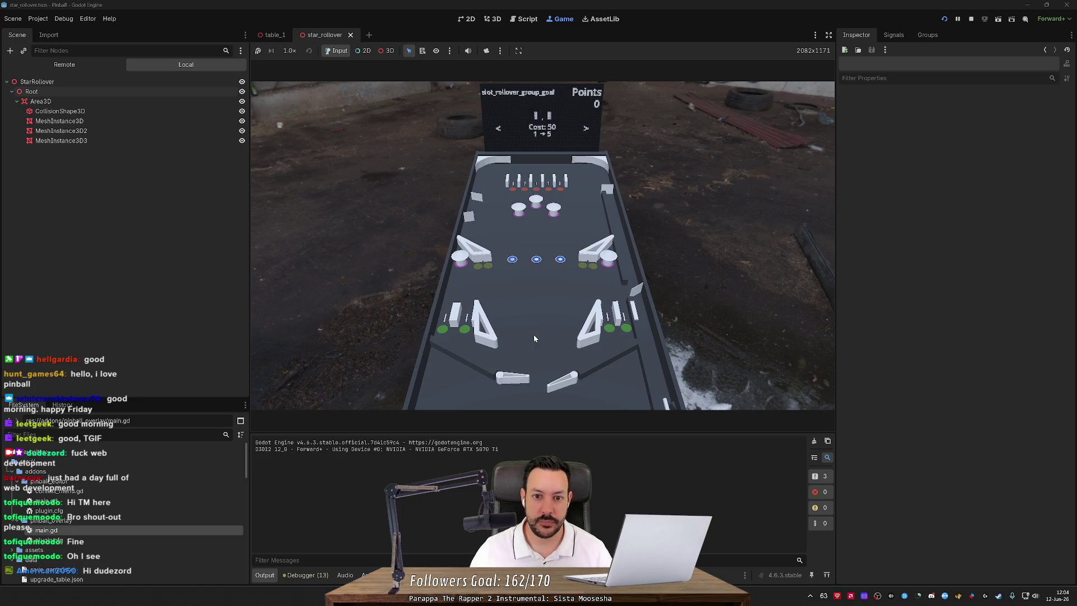
{"action": "key", "text": "Left"}
{"action": "key", "text": "Left"}
{"action": "key", "text": "Left"}
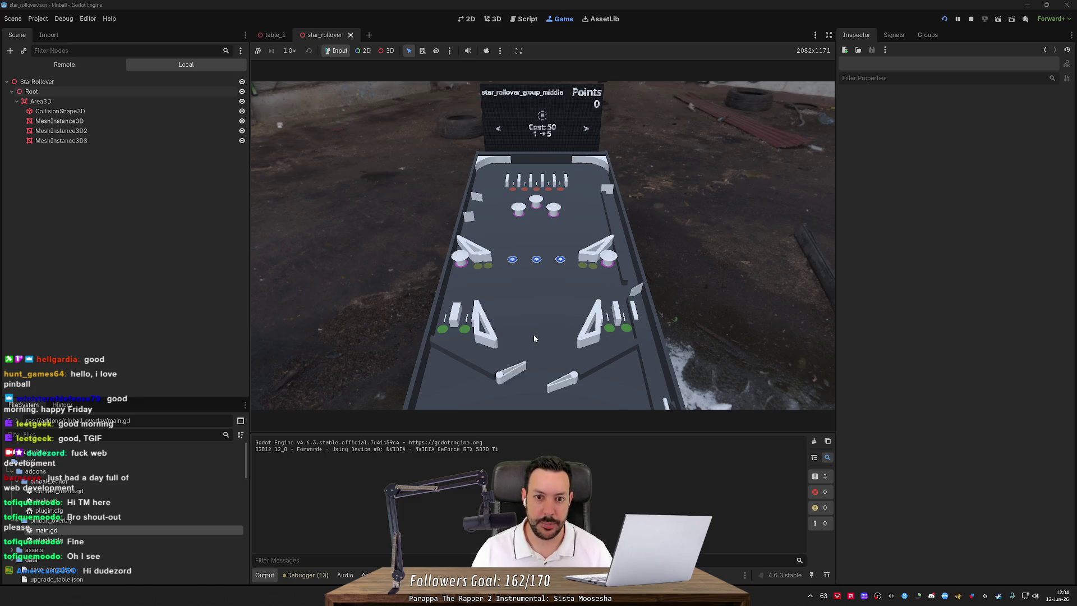
{"action": "key", "text": "Right"}
{"action": "key", "text": "Right"}
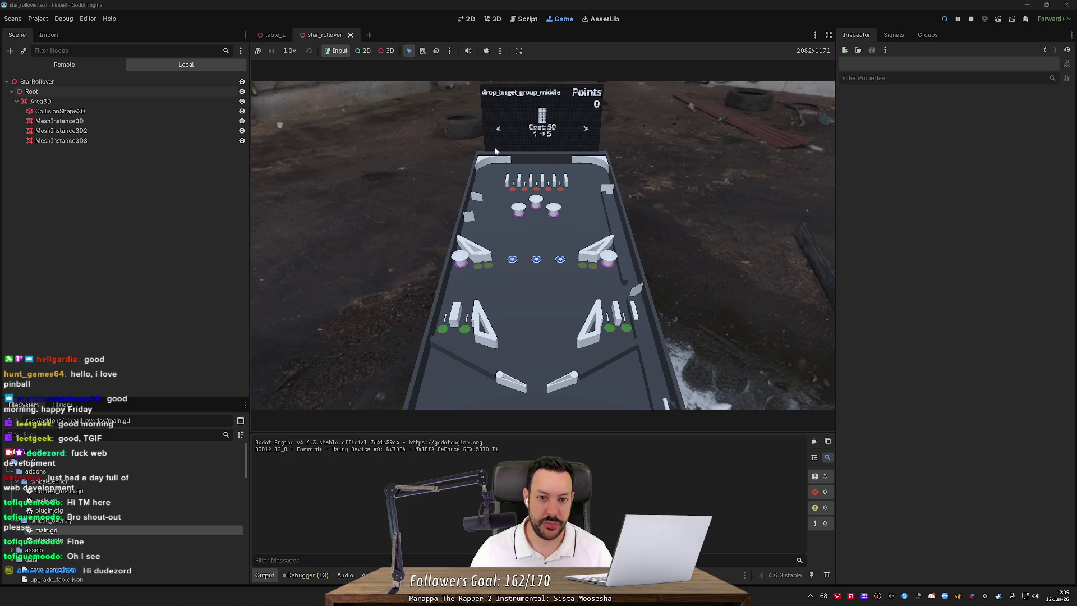
Drop test balls onto the rollovers and both the left and right lane guides.
{"action": "left_click", "coordinate": [485, 265]}
{"action": "left_click", "coordinate": [588, 264]}
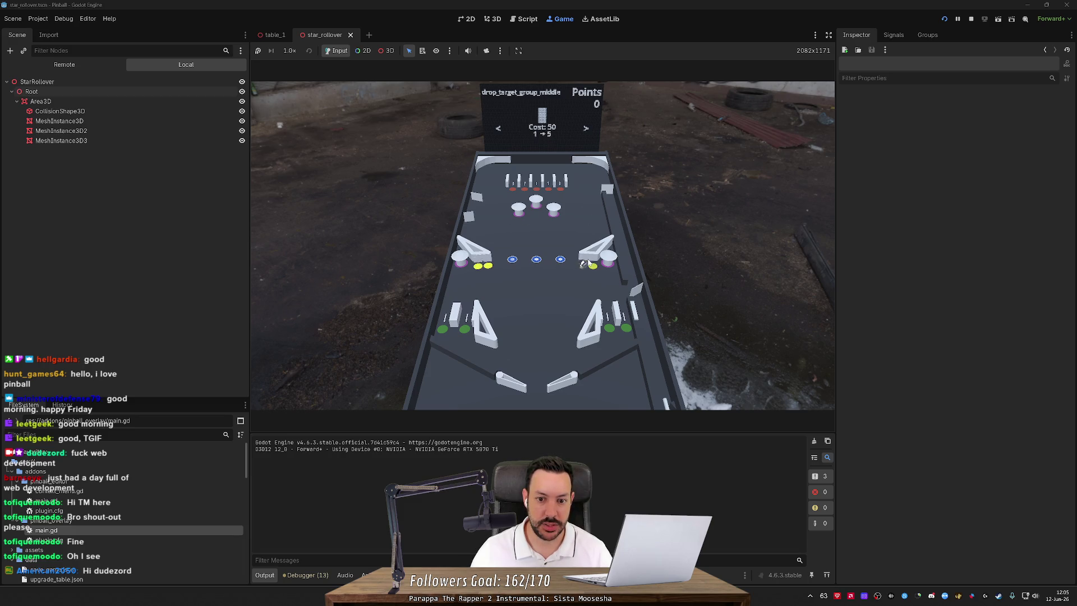
{"action": "left_click", "coordinate": [604, 289]}
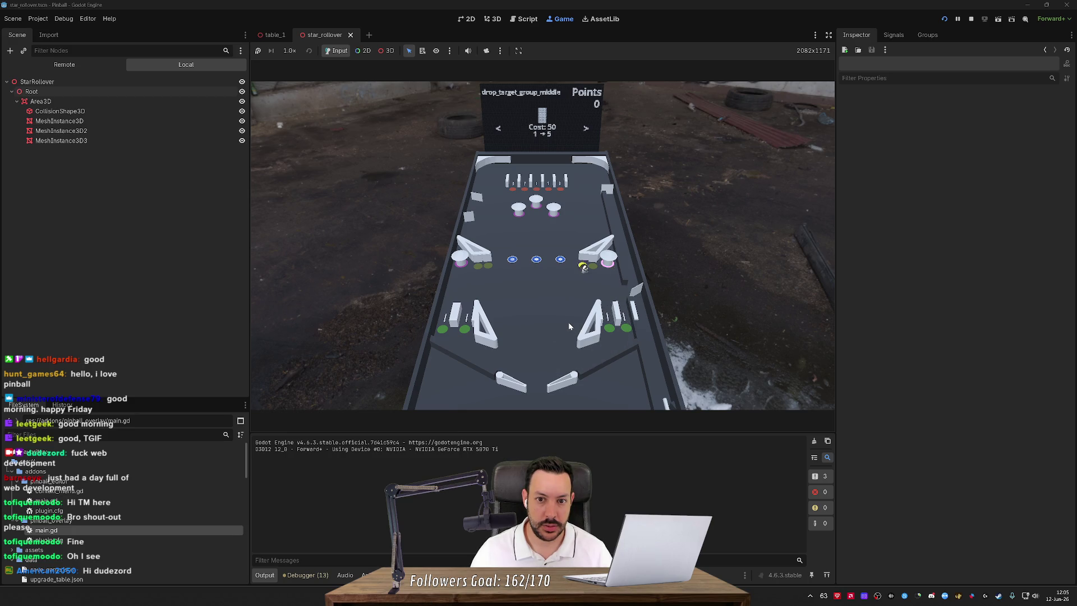
{"action": "left_click", "coordinate": [614, 300]}
{"action": "left_click", "coordinate": [611, 301]}
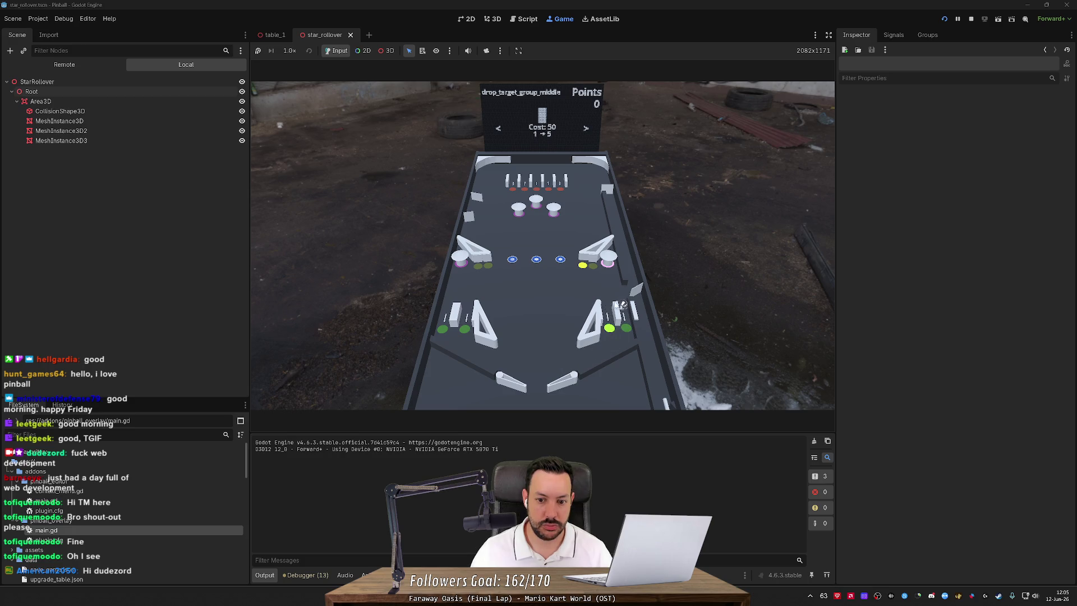
{"action": "left_click", "coordinate": [473, 297]}
{"action": "left_click", "coordinate": [452, 301]}
{"action": "left_click", "coordinate": [452, 303]}
{"action": "left_click", "coordinate": [611, 302]}
{"action": "left_click", "coordinate": [621, 297]}
{"action": "left_click", "coordinate": [469, 293]}
{"action": "left_click", "coordinate": [449, 301]}
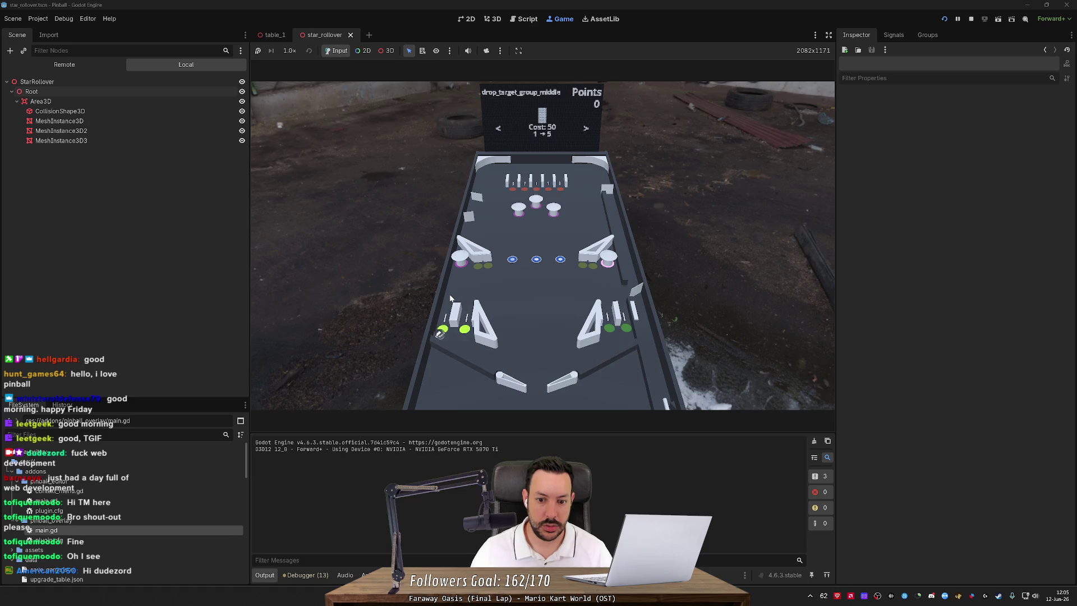
{"action": "left_click", "coordinate": [449, 296]}
{"action": "left_click", "coordinate": [469, 297]}
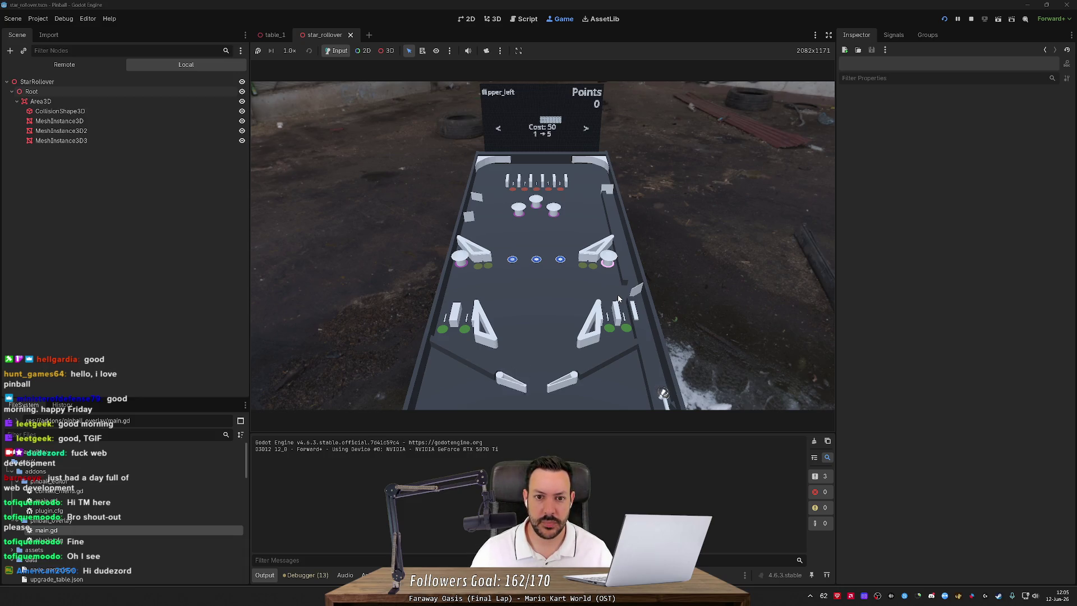
Cycle the shop back to the star_rollover_group_middle upgrade with the flipper keys.
{"action": "key", "text": "Left"}
{"action": "key", "text": "Left"}
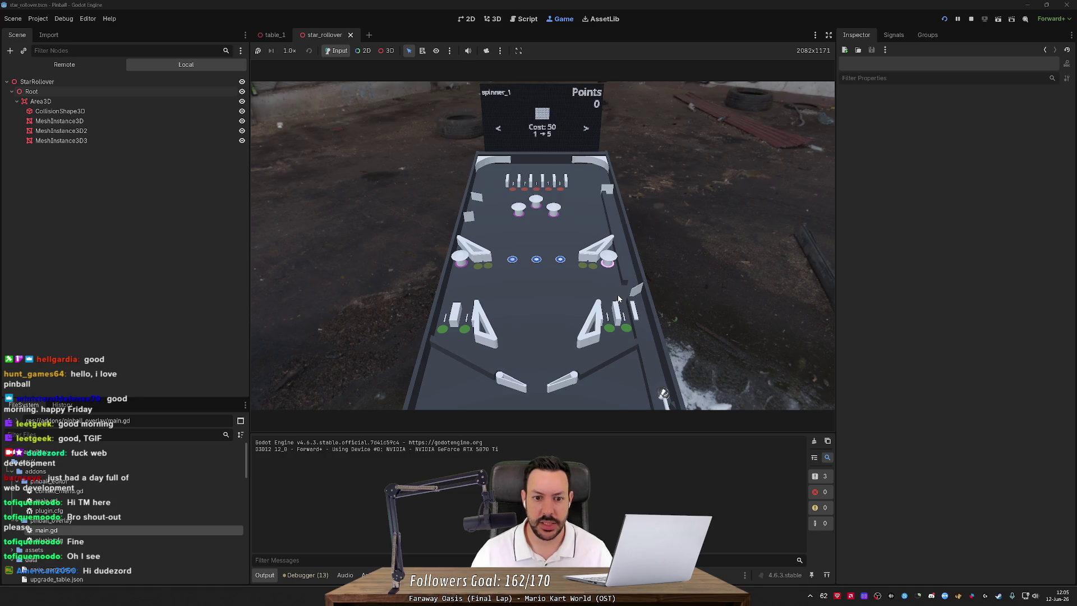
{"action": "key", "text": "Right"}
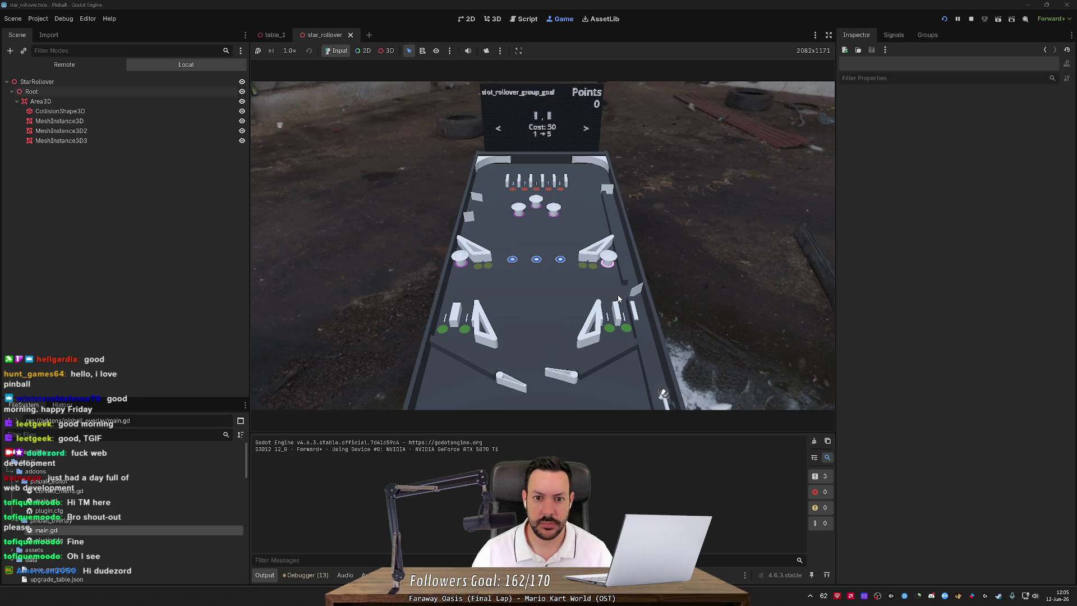
{"action": "key", "text": "Right"}
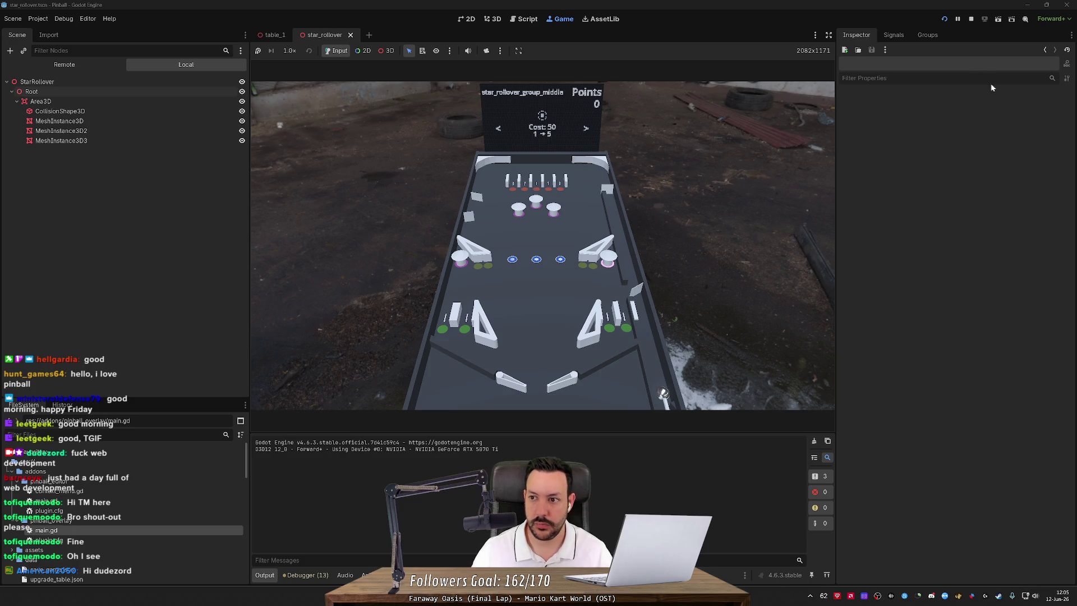
Pause and resume the game, then select the star rollover's Root node.
{"action": "left_click", "coordinate": [958, 20]}
{"action": "left_click", "coordinate": [959, 20]}
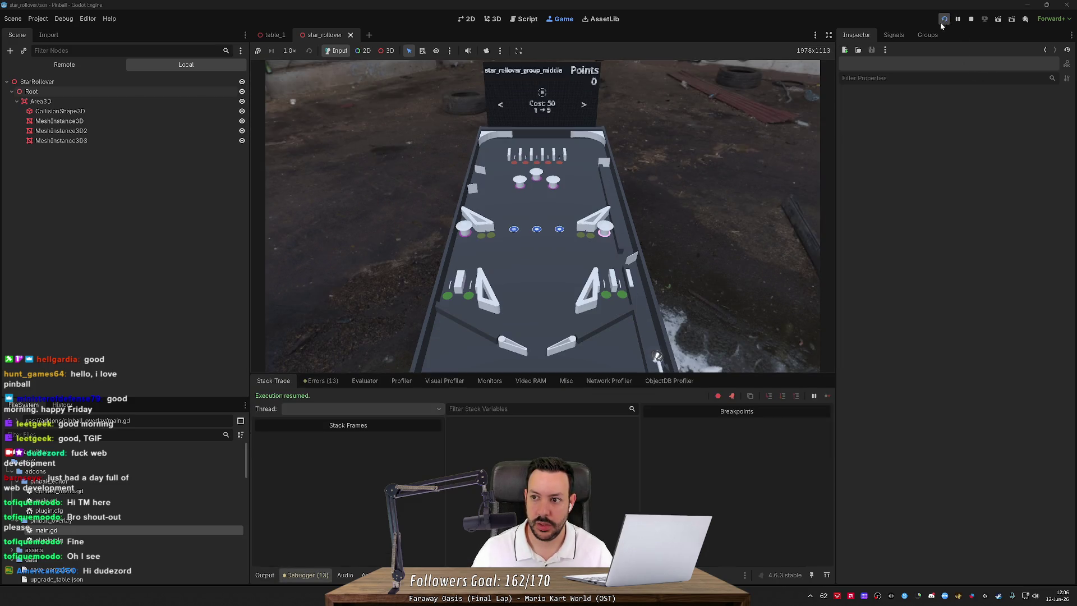
{"action": "left_click", "coordinate": [132, 79]}
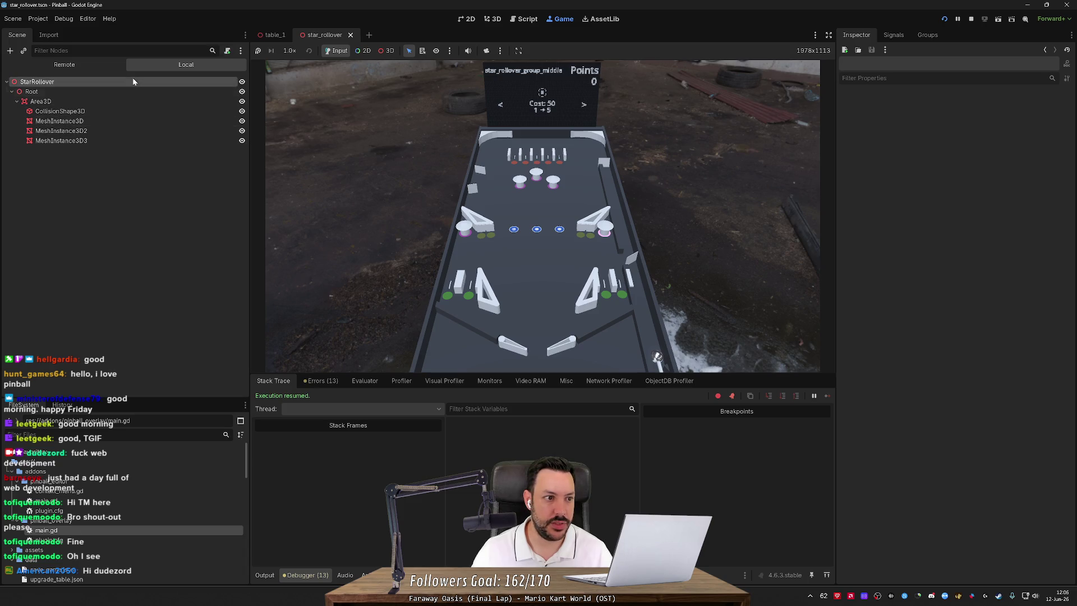
{"action": "key", "text": "Down"}
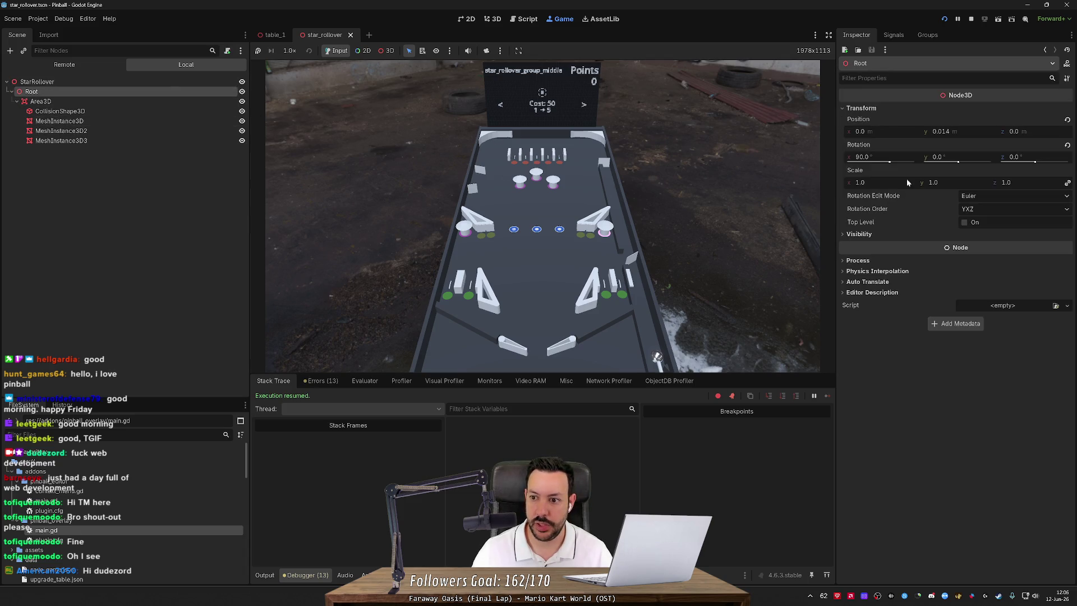
Set Root's scale to 2 on all three axes and relaunch the game.
{"action": "left_click_drag", "start_coordinate": [871, 184], "coordinate": [917, 184]}
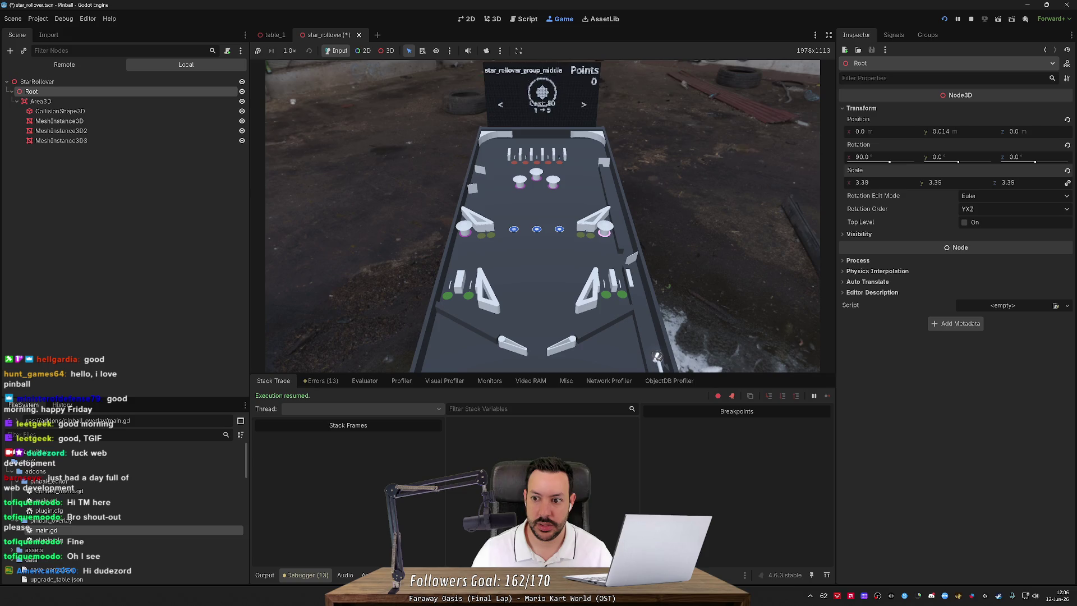
{"action": "left_click", "coordinate": [872, 185]}
{"action": "type", "text": "3"}
{"action": "key", "text": "Return"}
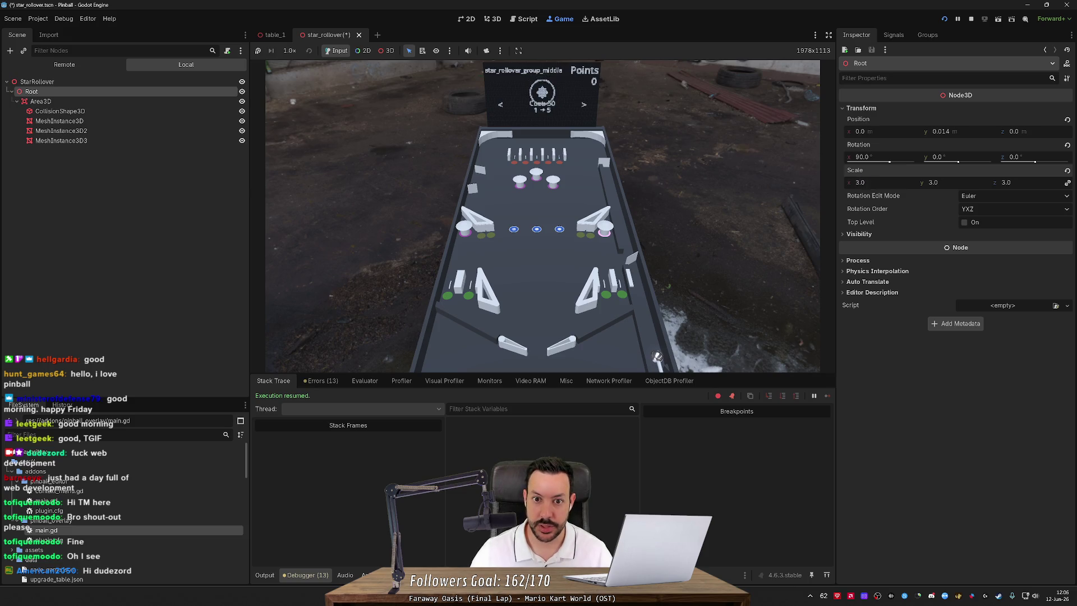
{"action": "type", "text": "2"}
{"action": "key", "text": "Return"}
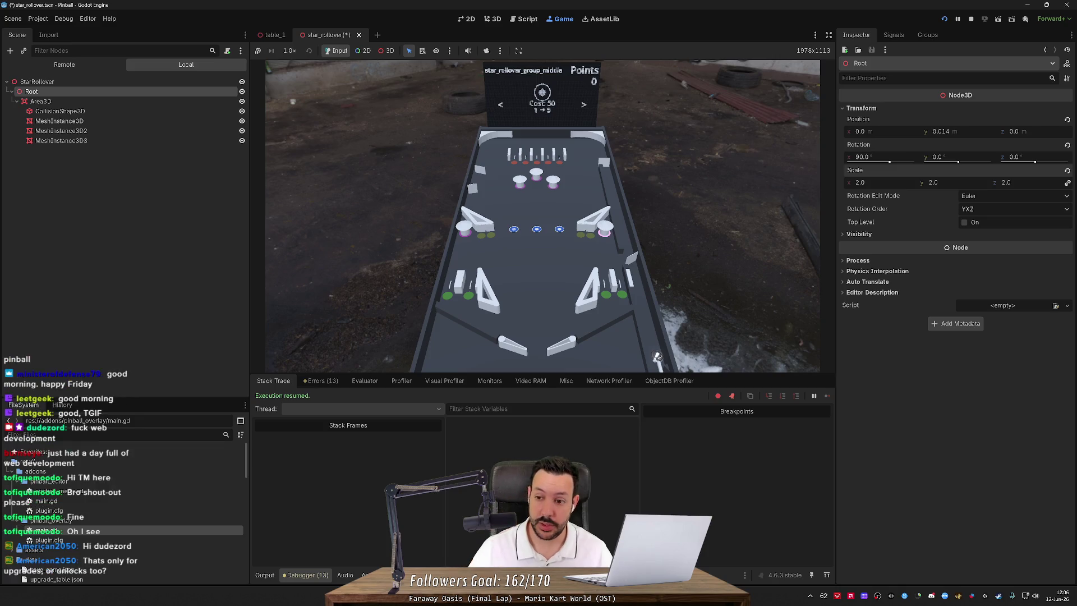
{"action": "type", "text": "1"}
{"action": "key", "text": "Return"}
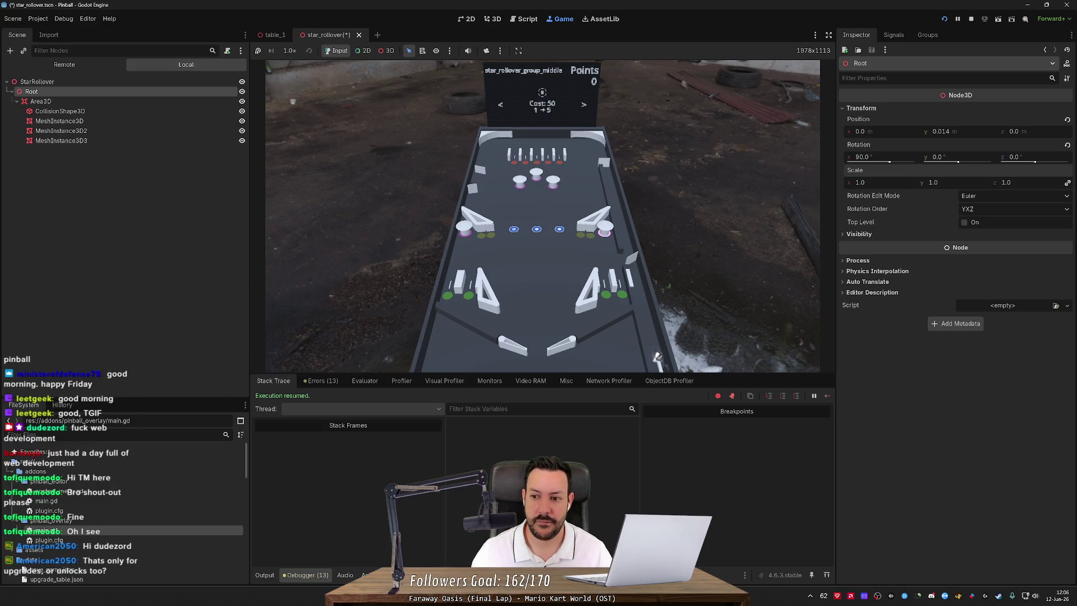
{"action": "type", "text": "2"}
{"action": "key", "text": "Return"}
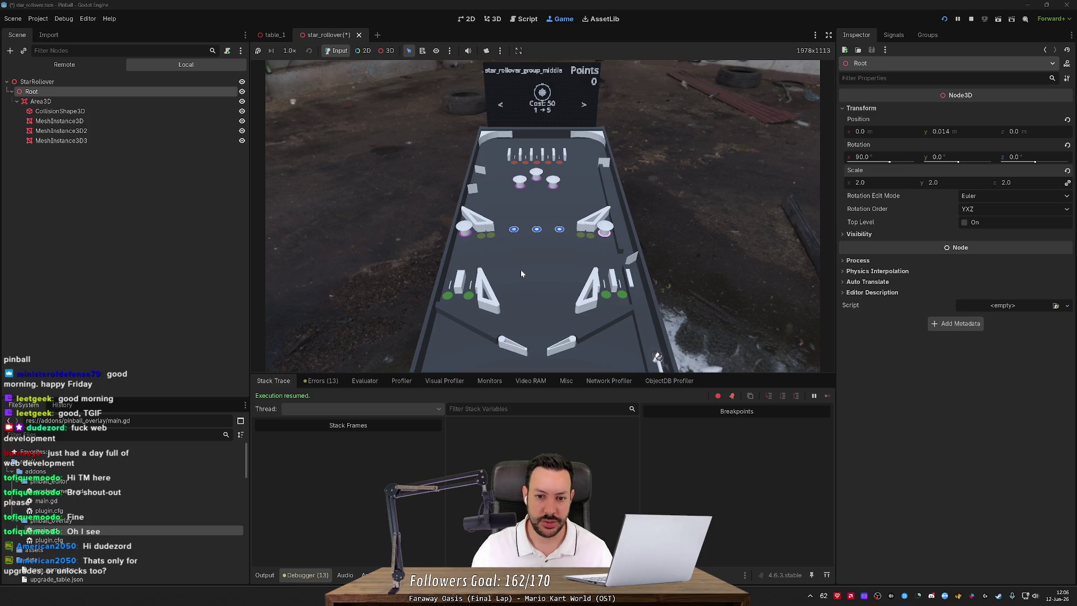
{"action": "left_click", "coordinate": [945, 19]}
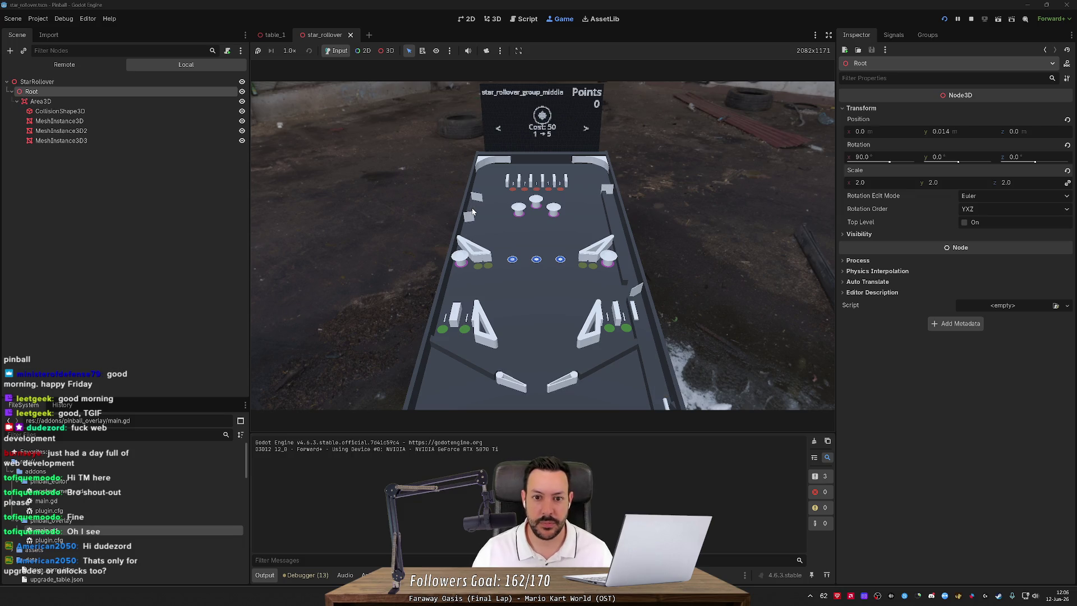
Cycle the shop items through flipper_left and pop_bumper_group_top to star_rollover_group_middle.
{"action": "key", "text": "Right"}
{"action": "key", "text": "Right"}
{"action": "key", "text": "Right"}
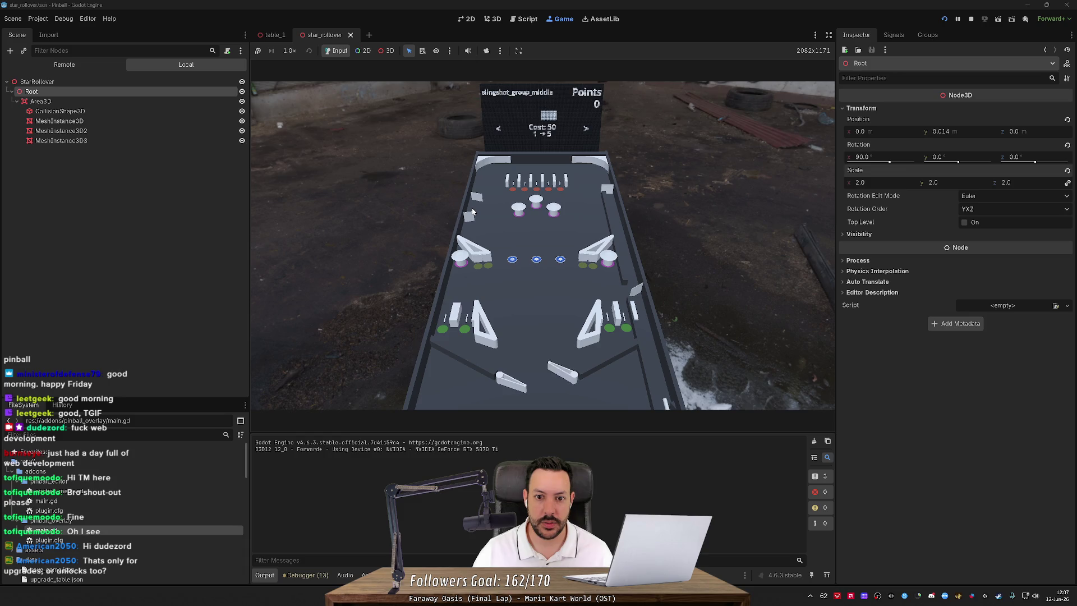
{"action": "key", "text": "Right"}
{"action": "key", "text": "Right"}
{"action": "key", "text": "Right"}
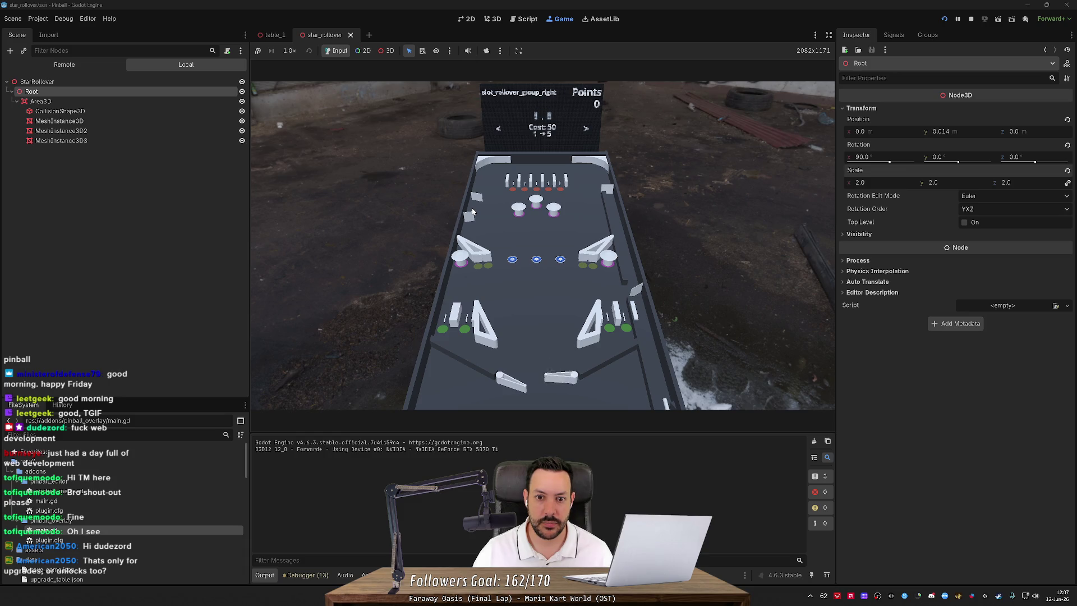
{"action": "key", "text": "Right"}
{"action": "key", "text": "Right"}
{"action": "key", "text": "Right"}
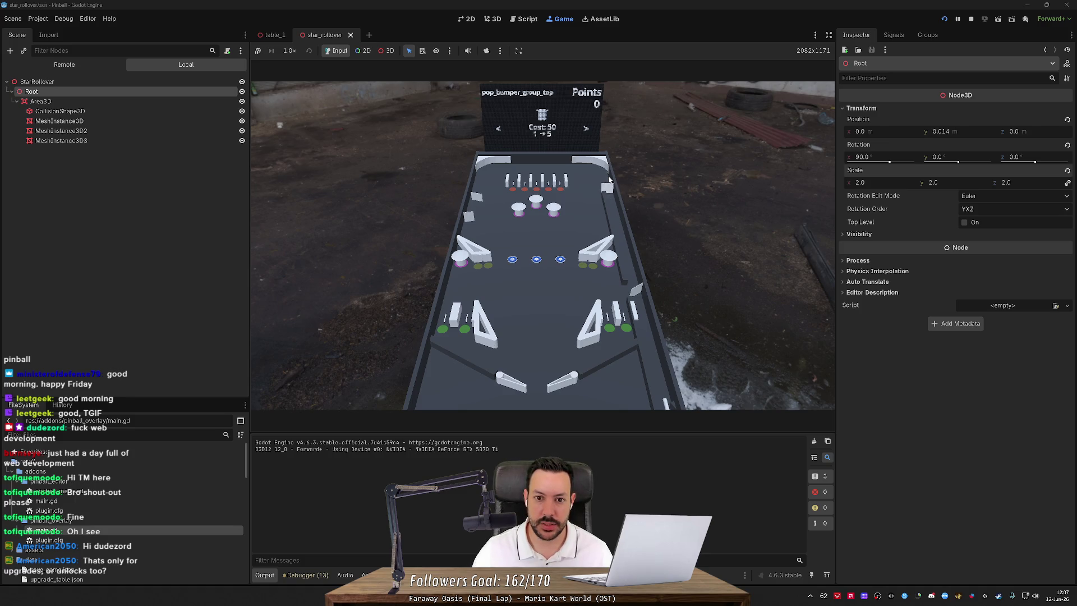
{"action": "key", "text": "Right"}
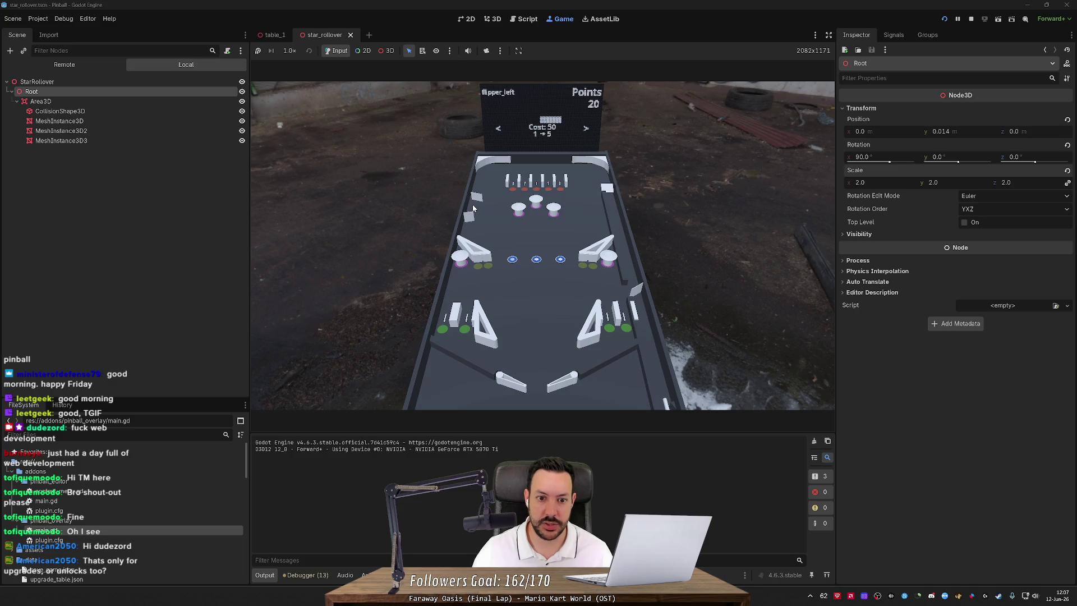
{"action": "key", "text": "Right"}
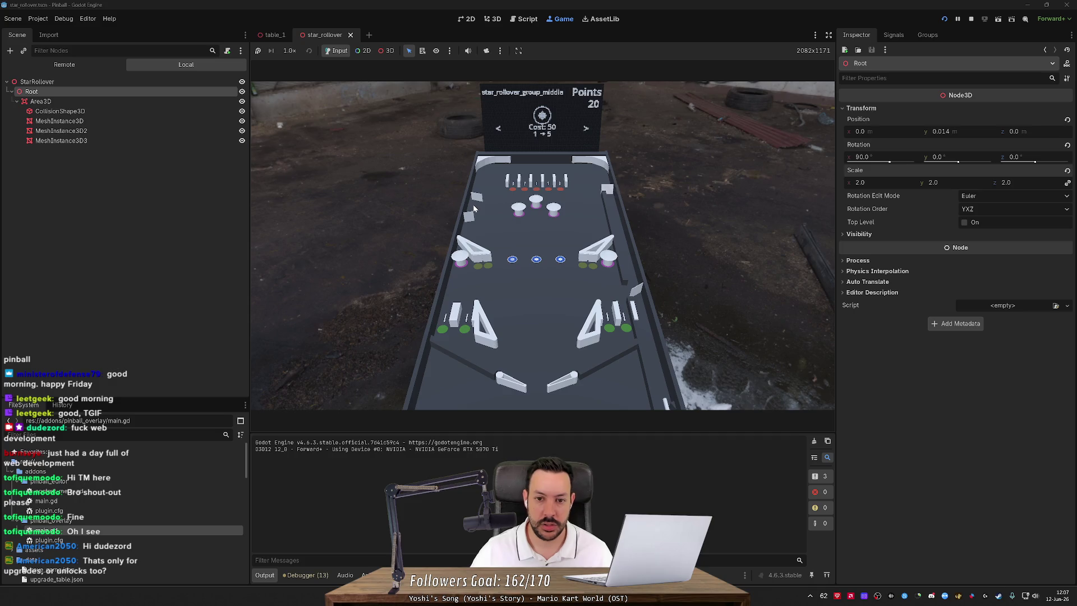
Leave the shop, launch a ball onto the table, then stop the game.
{"action": "key", "text": "Escape"}
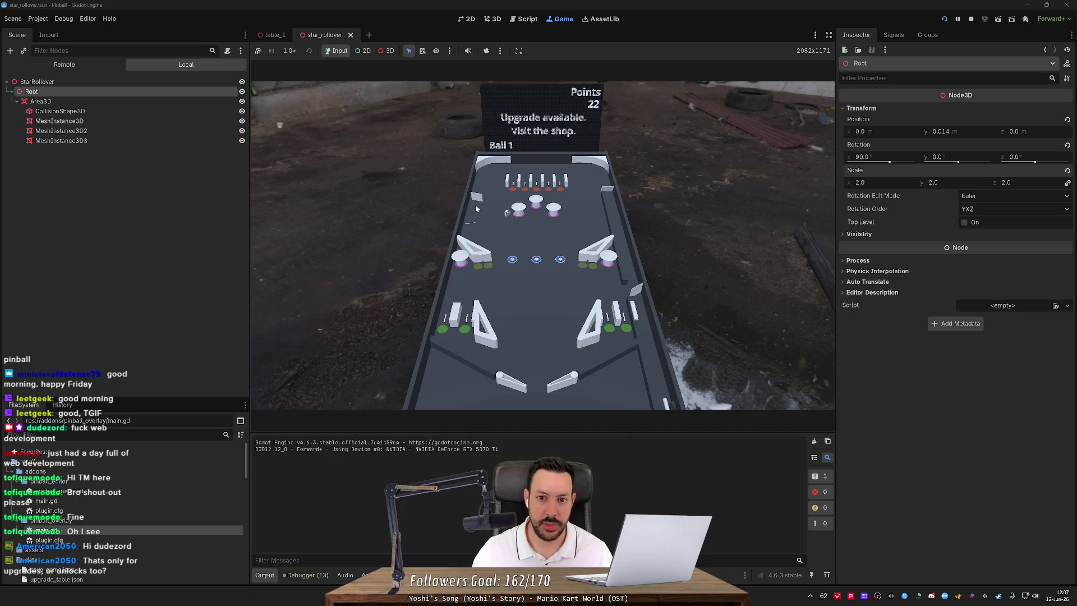
{"action": "key", "text": "Escape"}
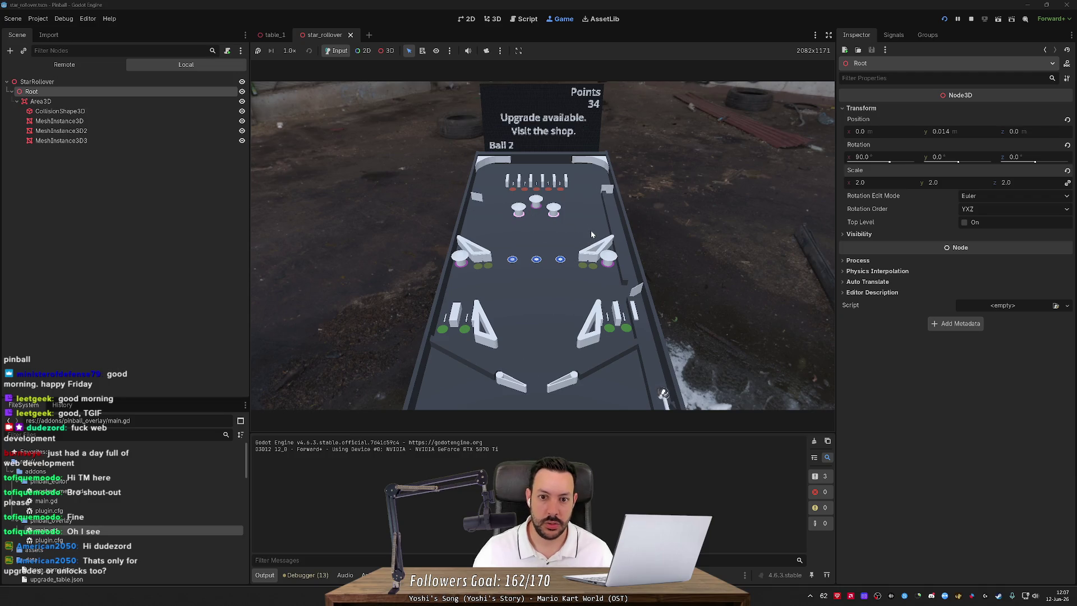
{"action": "key", "text": "space"}
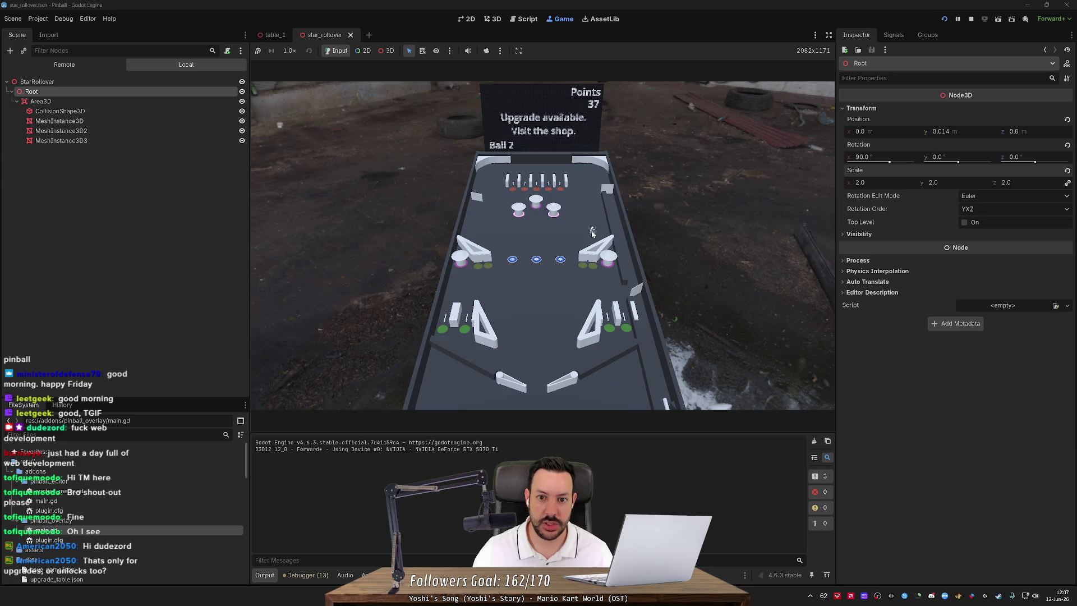
{"action": "left_click", "coordinate": [971, 18]}
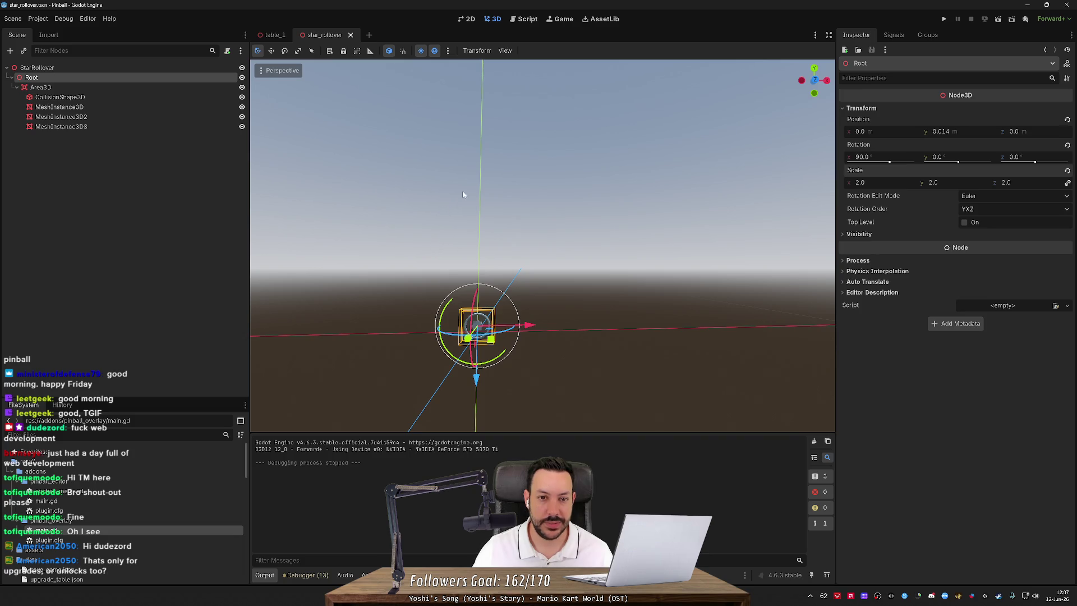
{"action": "left_click", "coordinate": [350, 35]}
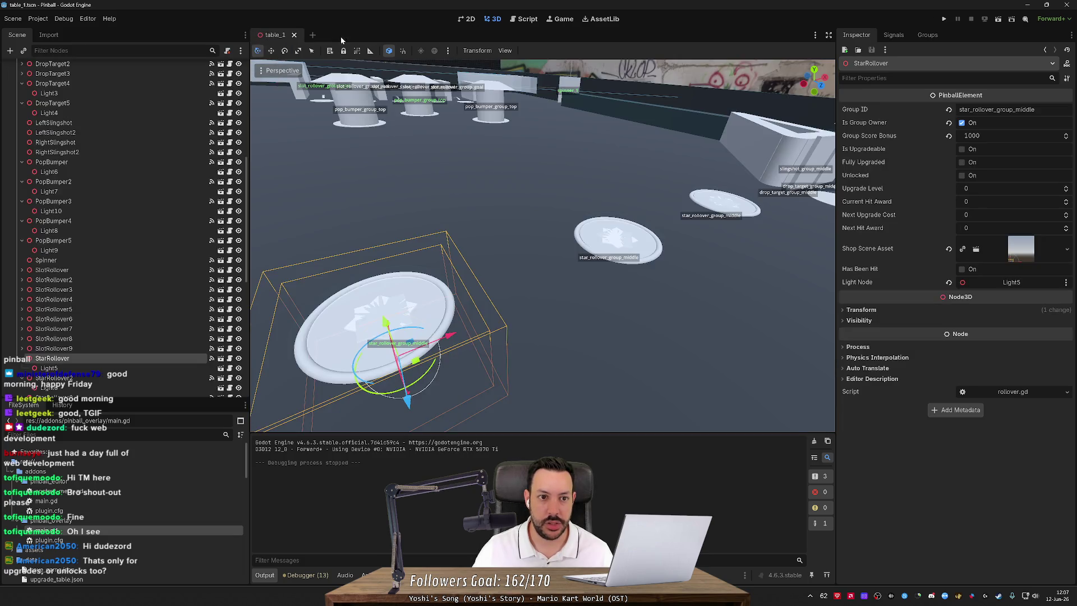
{"action": "key", "text": "s"}
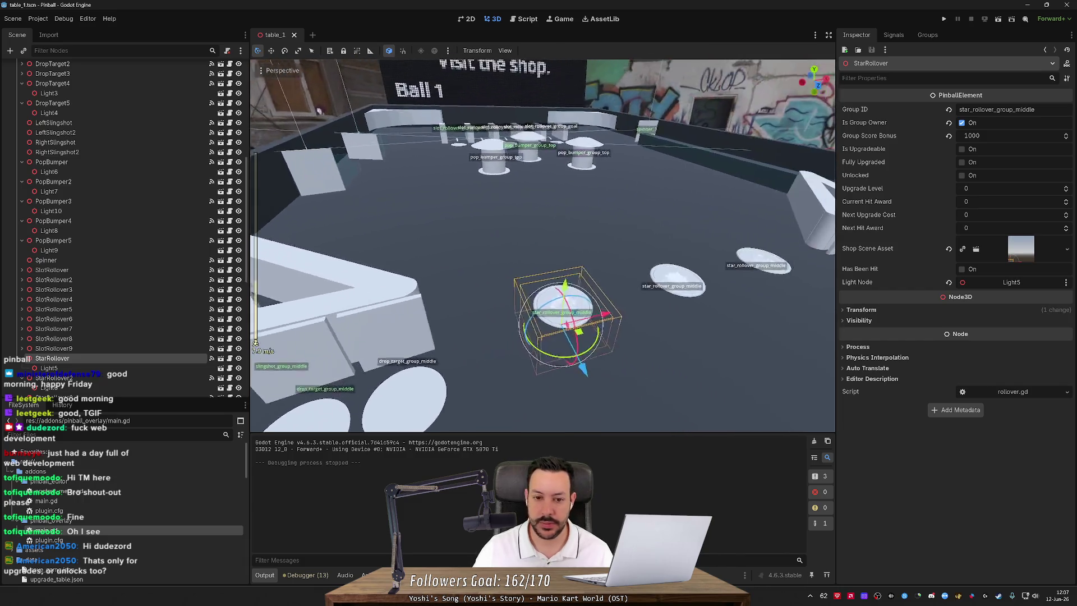
{"action": "scroll", "coordinate": [543, 245], "scroll_direction": "up", "scroll_amount": 2}
{"action": "key", "text": "w"}
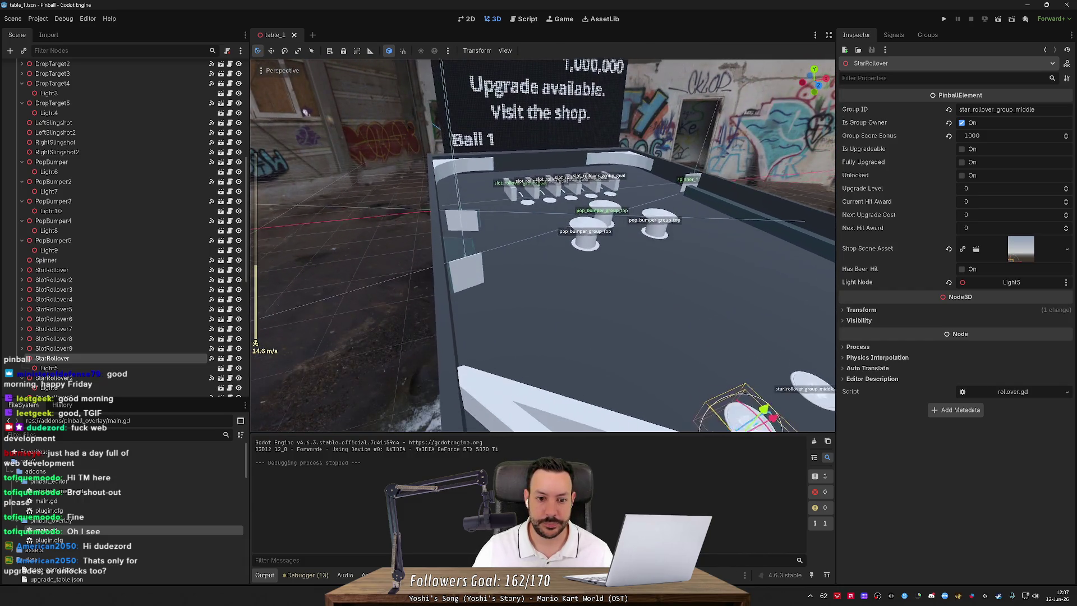
{"action": "key", "text": "a"}
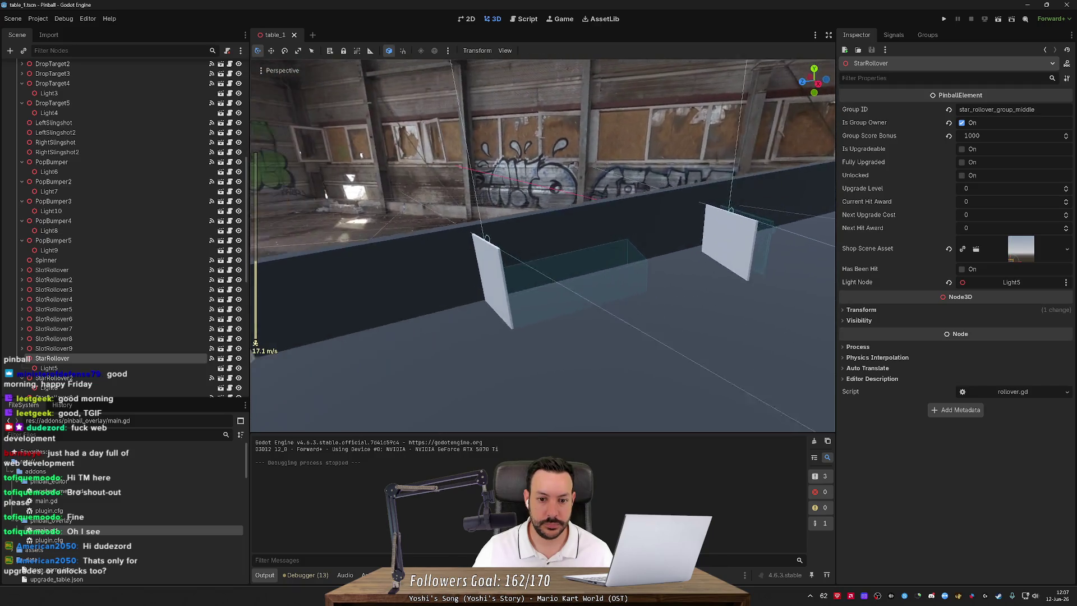
{"action": "key", "text": "s"}
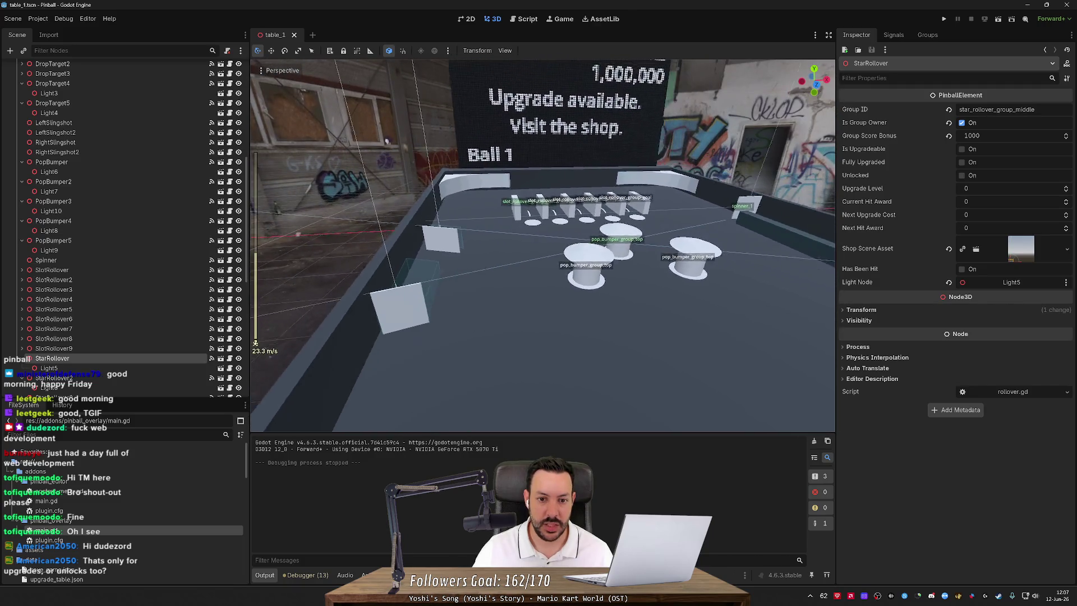
{"action": "scroll", "coordinate": [543, 245], "scroll_direction": "up", "scroll_amount": 6}
{"action": "key", "text": "s"}
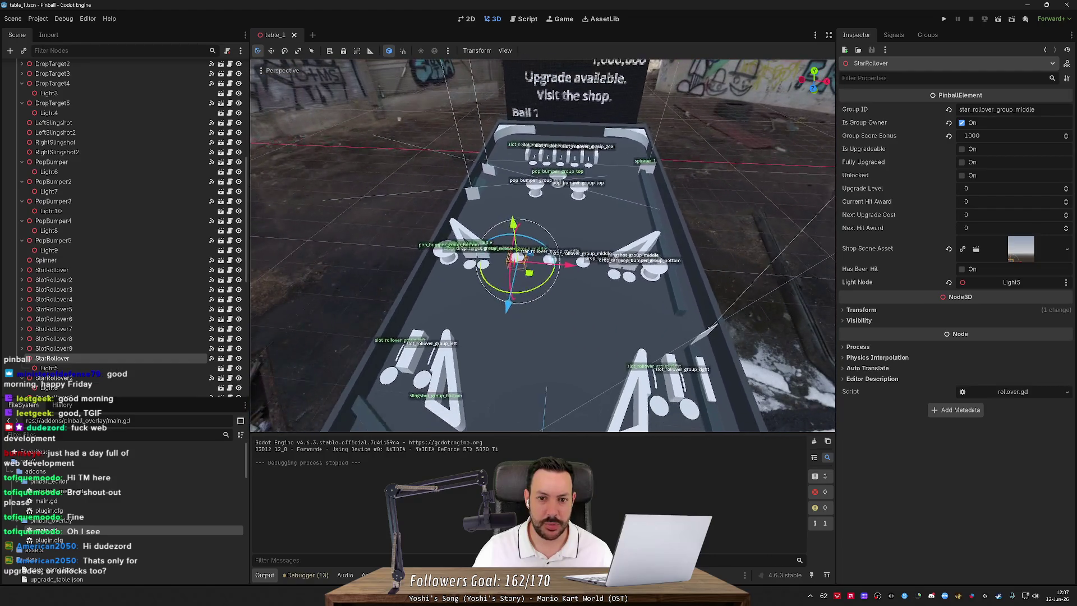
{"action": "key", "text": "w"}
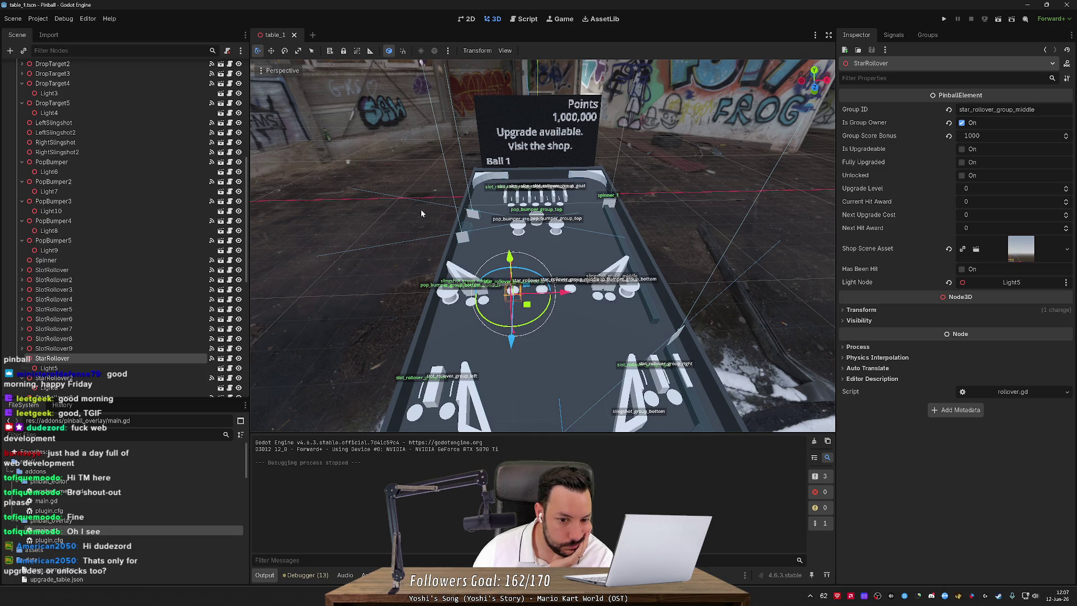
{"action": "left_click_drag", "start_coordinate": [435, 317], "coordinate": [448, 292]}
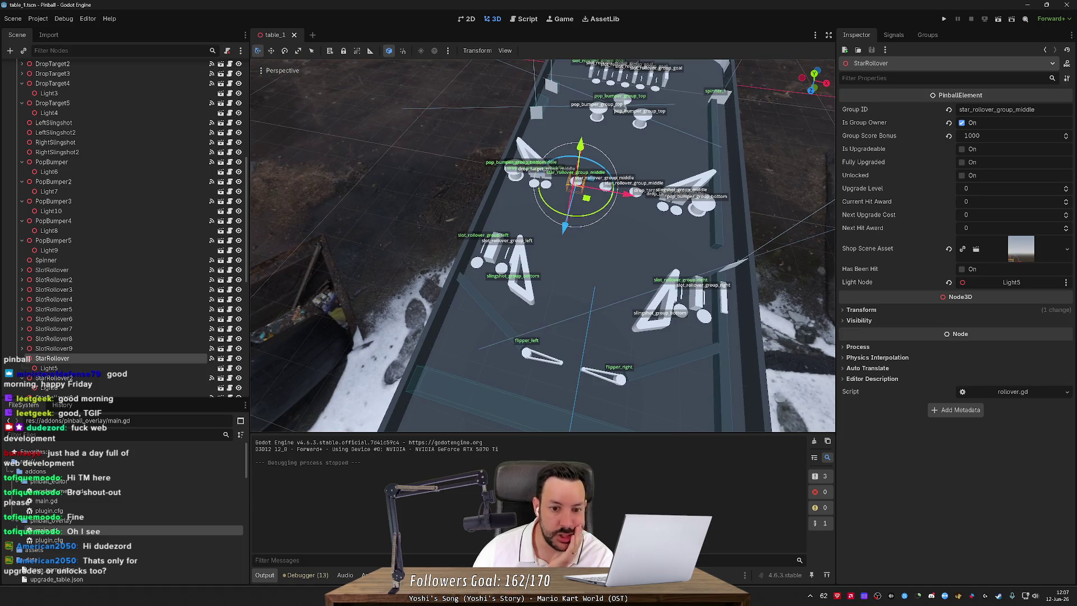
{"action": "left_click_drag", "start_coordinate": [542, 246], "coordinate": [542, 337]}
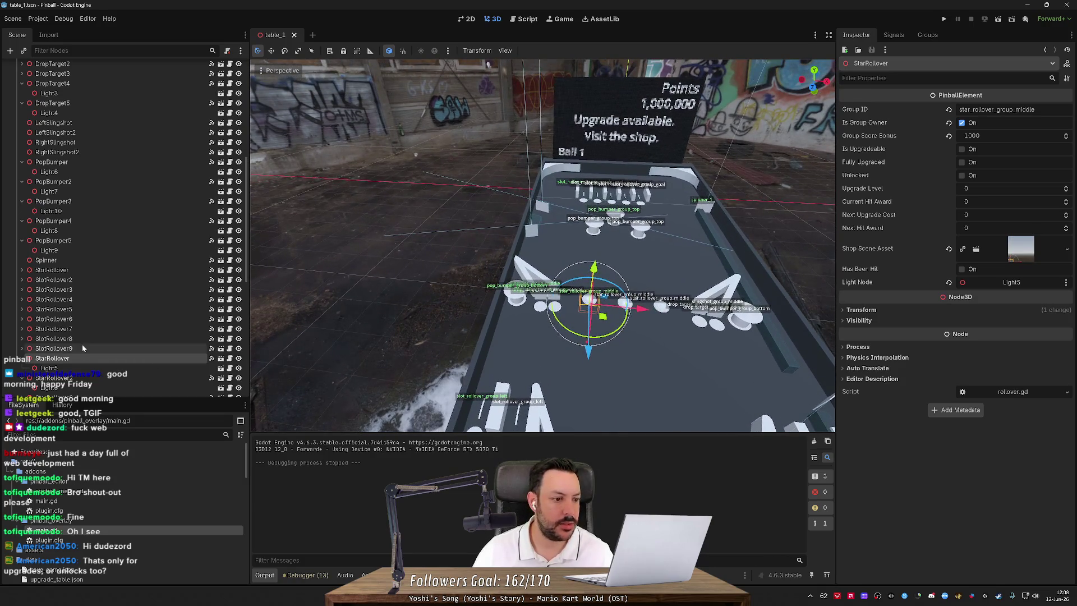
{"action": "scroll", "coordinate": [77, 345], "scroll_direction": "down", "scroll_amount": 3}
Select StoreHolder and orbit the view across the table, accidentally shifting StoreHolder.
{"action": "scroll", "coordinate": [79, 287], "scroll_direction": "down", "scroll_amount": 2}
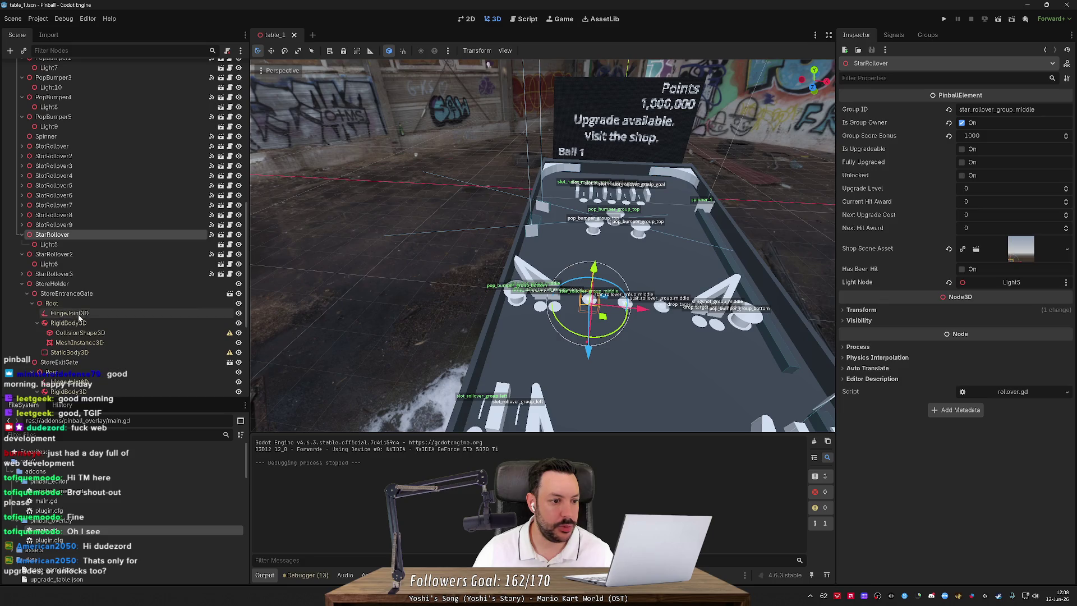
{"action": "left_click", "coordinate": [93, 285]}
{"action": "mouse_move", "coordinate": [356, 282]}
{"action": "left_mouse_down"}
{"action": "mouse_move", "coordinate": [297, 286]}
{"action": "mouse_move", "coordinate": [410, 292]}
{"action": "left_mouse_up"}
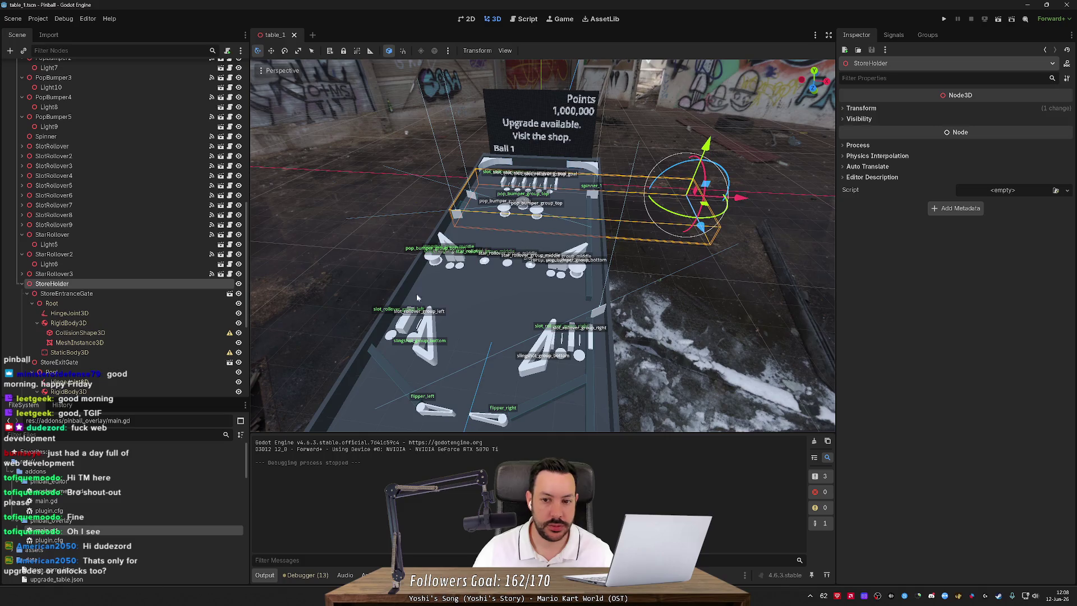
{"action": "mouse_move", "coordinate": [702, 204]}
{"action": "left_mouse_down"}
{"action": "mouse_move", "coordinate": [710, 393]}
{"action": "mouse_move", "coordinate": [787, 333]}
{"action": "mouse_move", "coordinate": [754, 308]}
{"action": "mouse_move", "coordinate": [761, 328]}
{"action": "mouse_move", "coordinate": [768, 317]}
{"action": "left_mouse_up"}
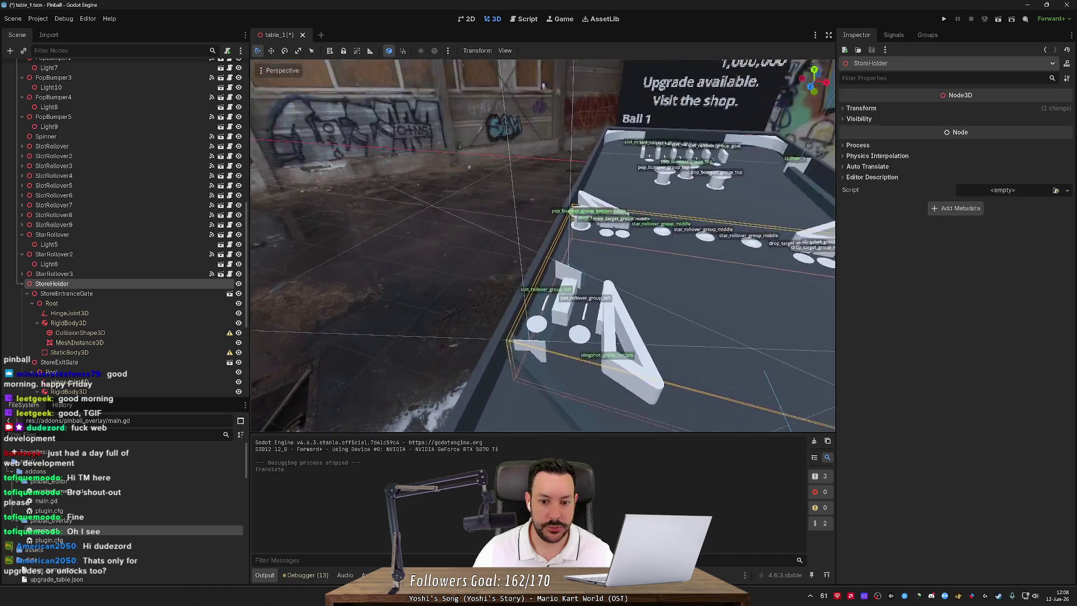
{"action": "scroll", "coordinate": [543, 86], "scroll_direction": "up", "scroll_amount": 5}
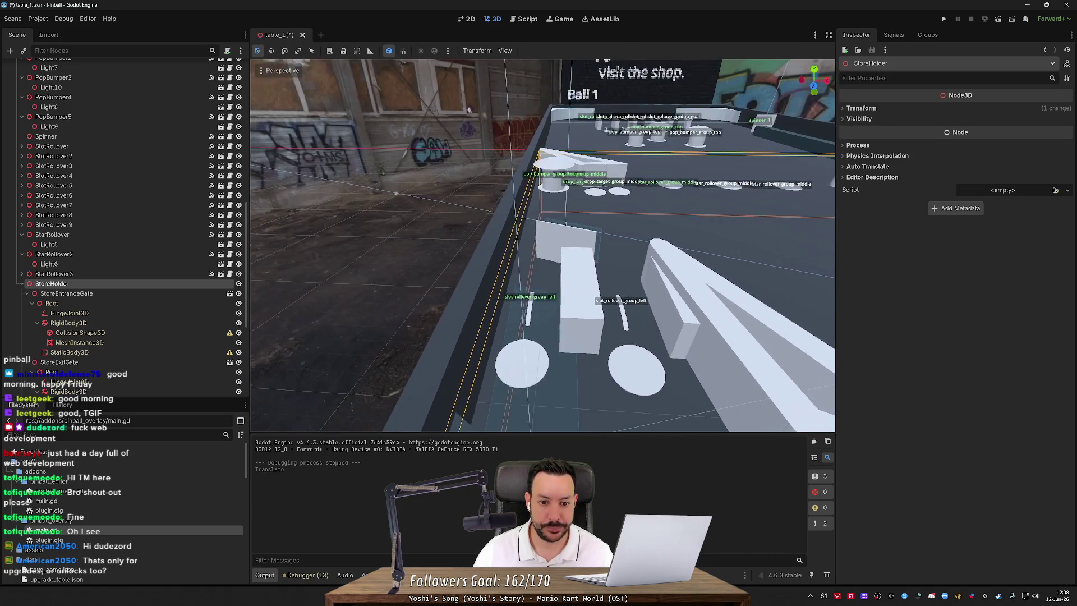
{"action": "left_click_drag", "start_coordinate": [469, 110], "coordinate": [480, 74]}
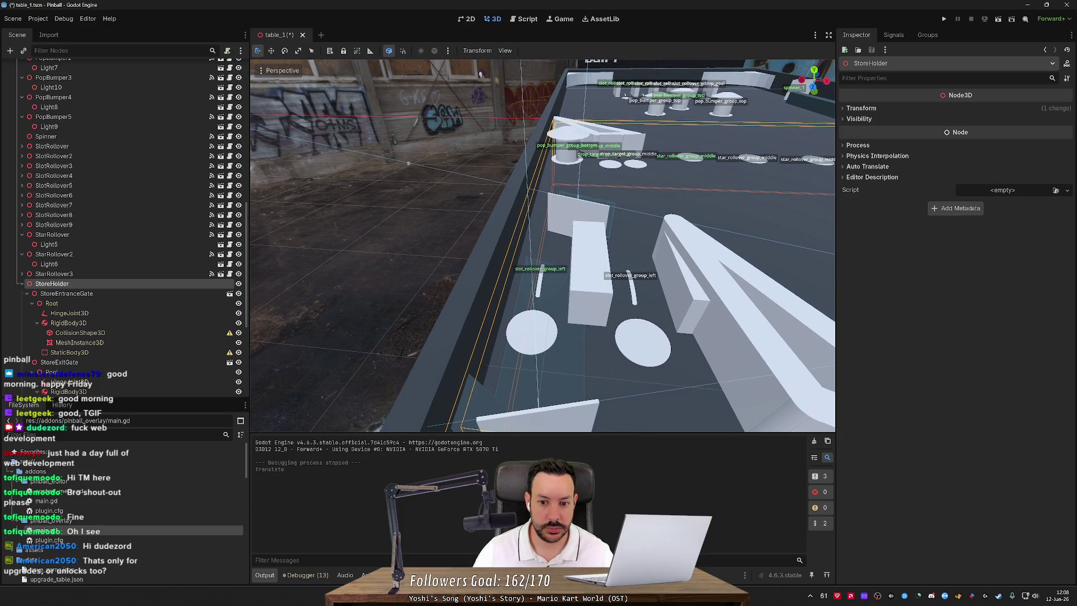
{"action": "mouse_move", "coordinate": [481, 74]}
{"action": "left_mouse_down"}
{"action": "mouse_move", "coordinate": [500, 67]}
{"action": "mouse_move", "coordinate": [415, 94]}
{"action": "left_mouse_up"}
{"action": "scroll", "coordinate": [415, 94], "scroll_direction": "up", "scroll_amount": 3}
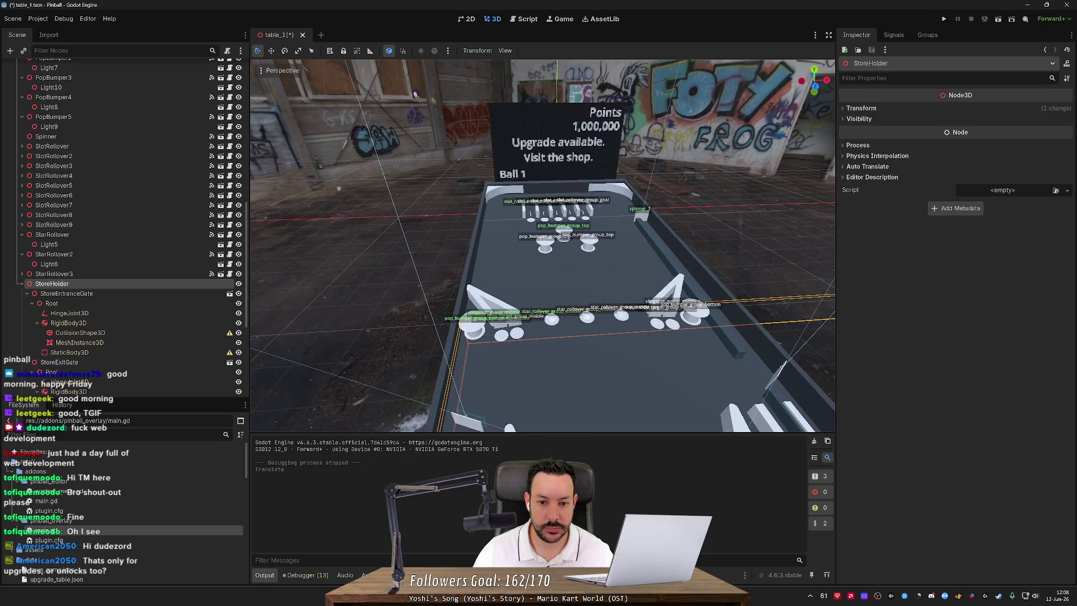
{"action": "left_click_drag", "start_coordinate": [415, 94], "coordinate": [391, 117]}
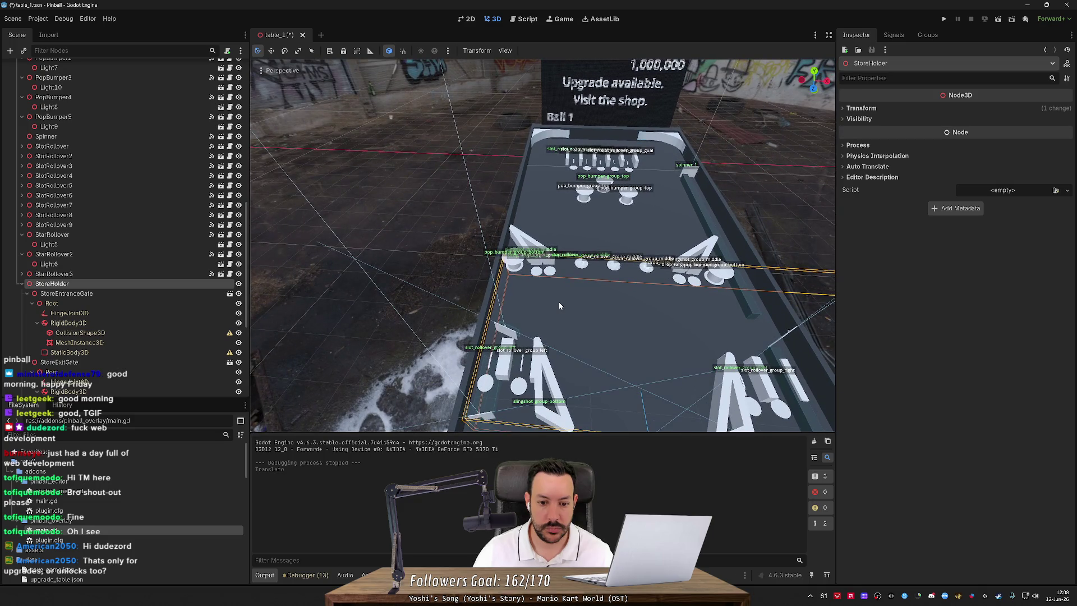
Undo StoreHolder's accidental move and fly the camera close to the store walls.
{"action": "key", "text": "ctrl+z"}
{"action": "scroll", "coordinate": [559, 306], "scroll_direction": "up", "scroll_amount": 2}
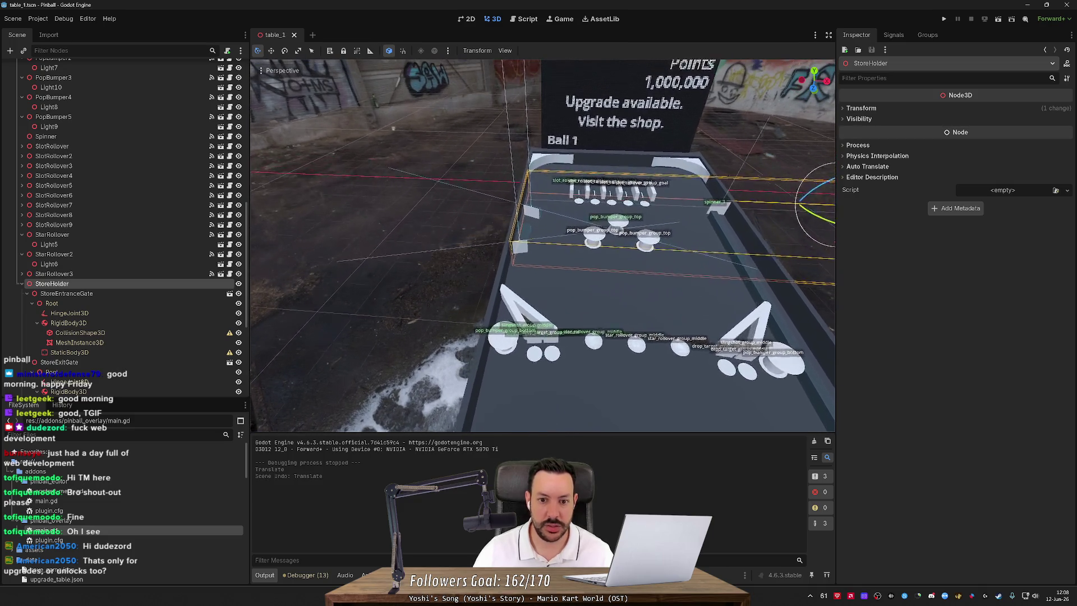
{"action": "key", "text": "w"}
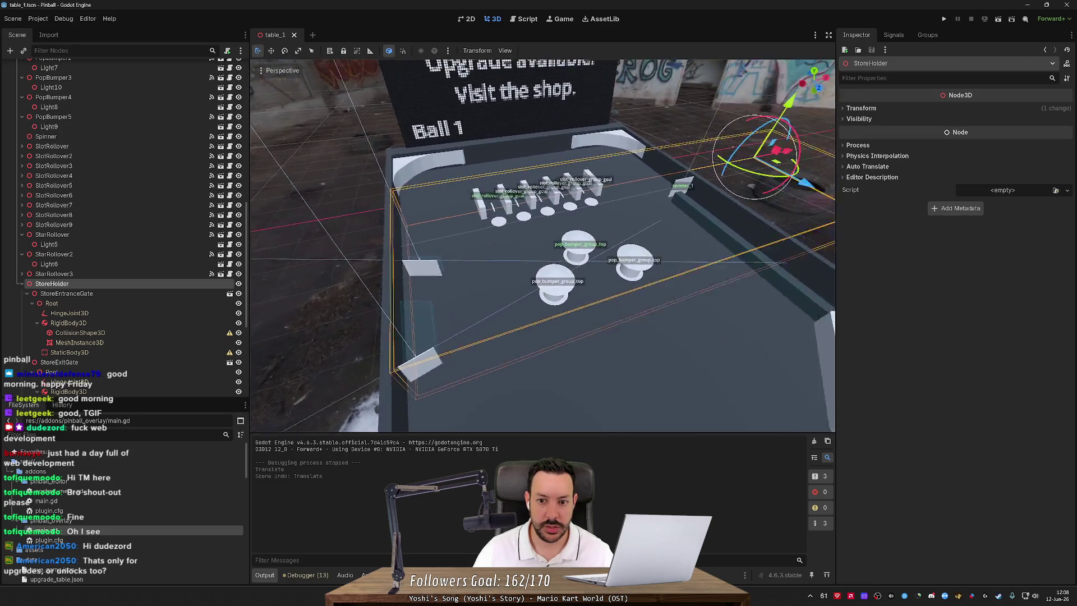
{"action": "key", "text": "w"}
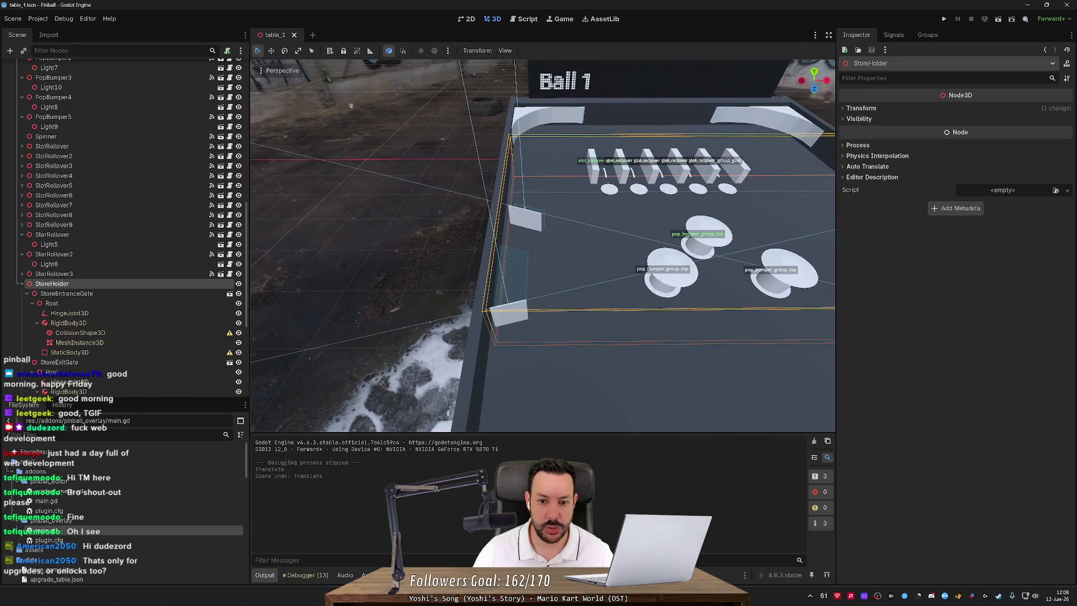
{"action": "key", "text": "w"}
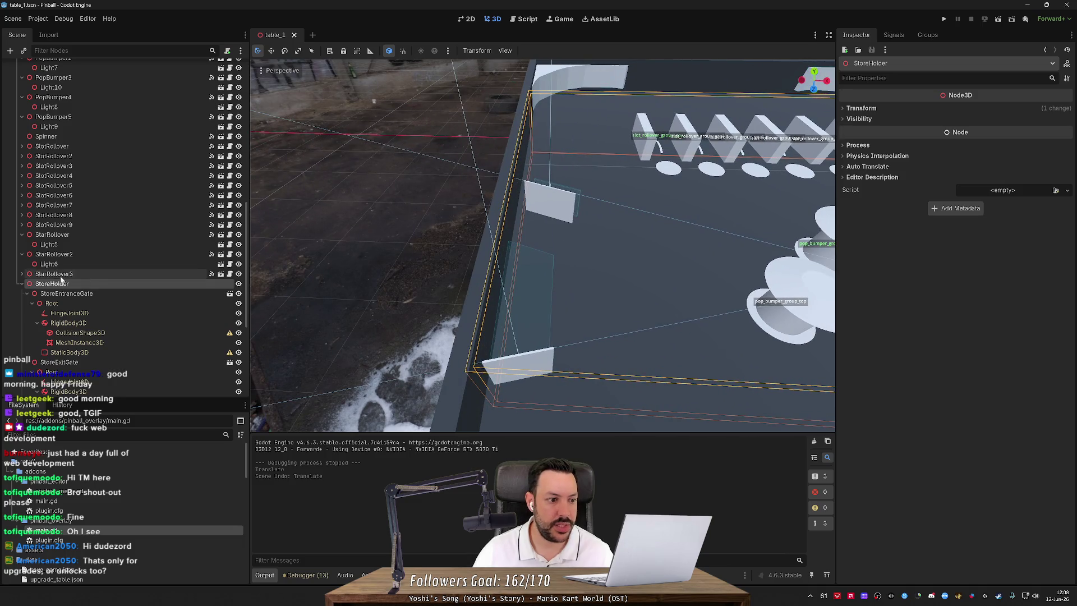
{"action": "left_click", "coordinate": [27, 294]}
Collapse the gate branches, select StoreEntranceGate, and orbit around the entrance gate.
{"action": "left_click", "coordinate": [27, 303]}
{"action": "left_click", "coordinate": [43, 315]}
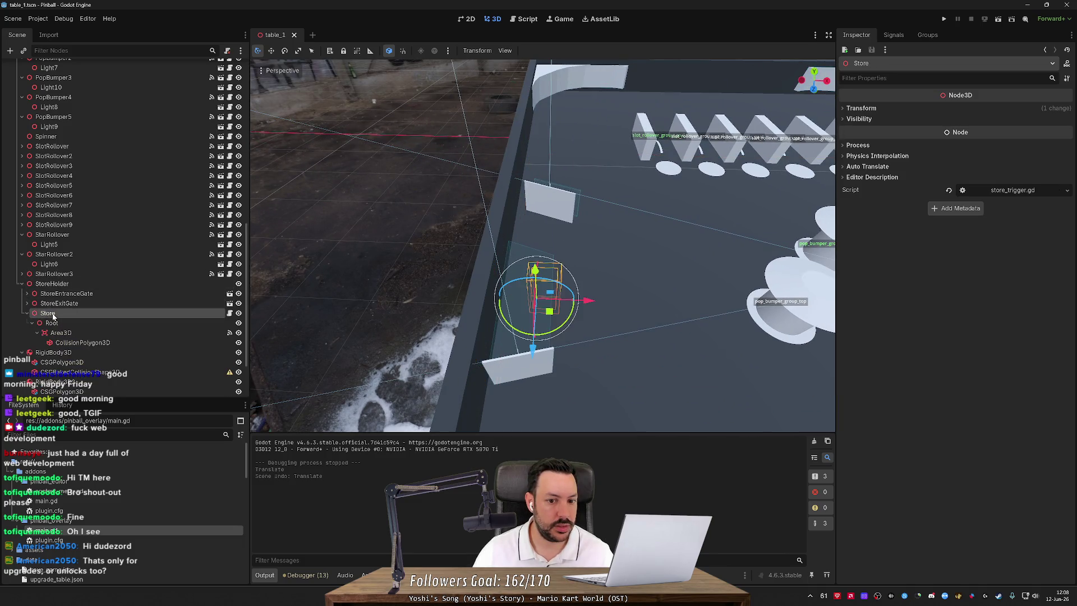
{"action": "mouse_move", "coordinate": [560, 262]}
{"action": "left_mouse_down"}
{"action": "mouse_move", "coordinate": [527, 315]}
{"action": "mouse_move", "coordinate": [544, 305]}
{"action": "mouse_move", "coordinate": [532, 331]}
{"action": "mouse_move", "coordinate": [507, 297]}
{"action": "mouse_move", "coordinate": [525, 319]}
{"action": "mouse_move", "coordinate": [533, 306]}
{"action": "left_mouse_up"}
{"action": "left_click", "coordinate": [181, 291]}
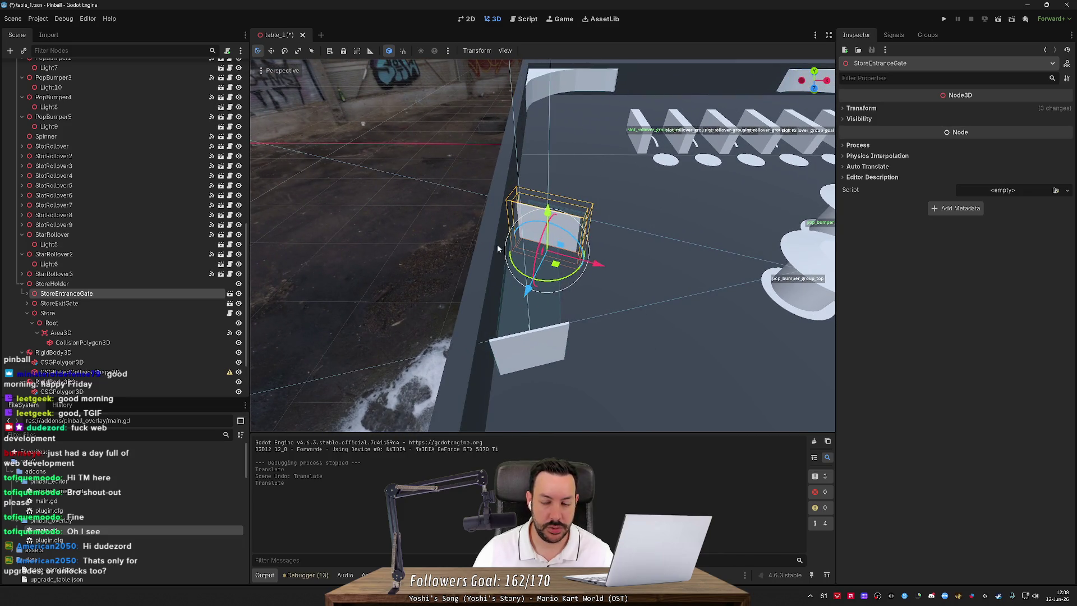
{"action": "left_click_drag", "start_coordinate": [497, 248], "coordinate": [537, 262]}
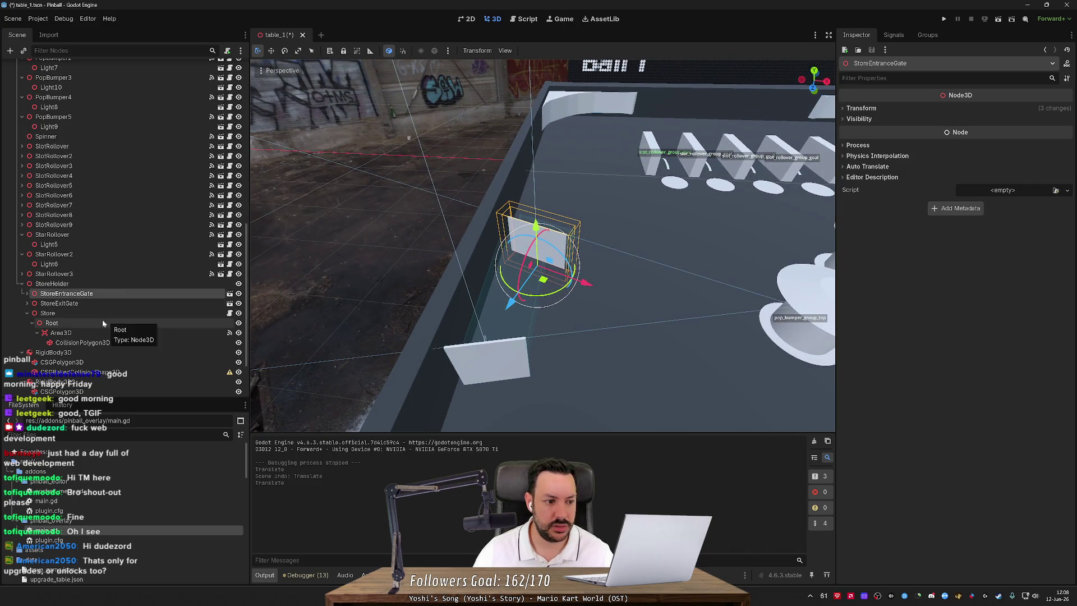
Select StoreExitGate for renaming, then bring up StoreHolder's node actions.
{"action": "left_click", "coordinate": [26, 312]}
{"action": "double_click", "coordinate": [38, 305]}
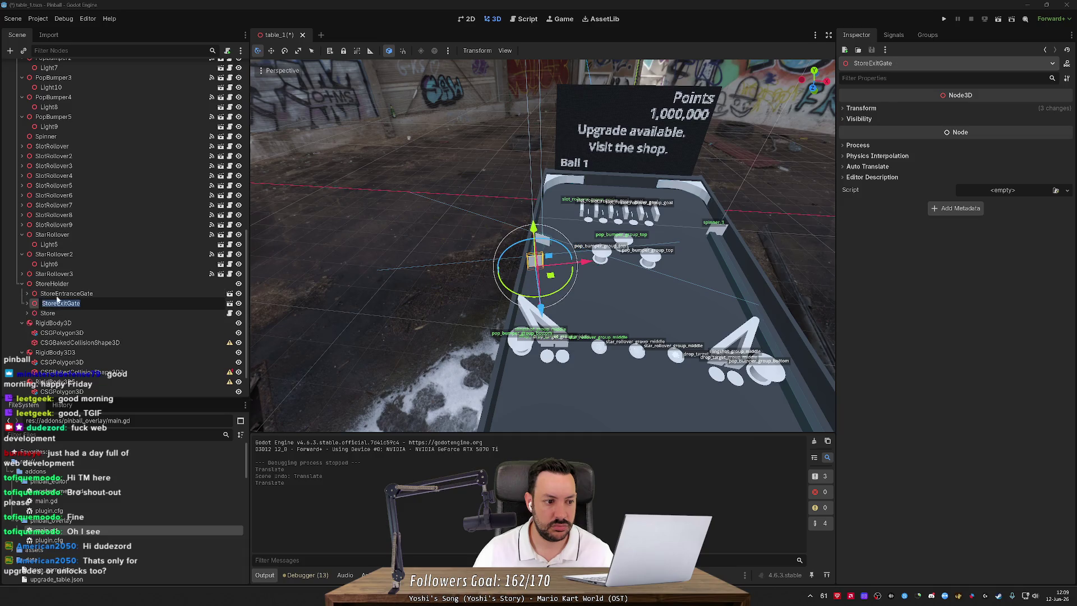
{"action": "left_click", "coordinate": [53, 284]}
{"action": "right_click", "coordinate": [65, 285]}
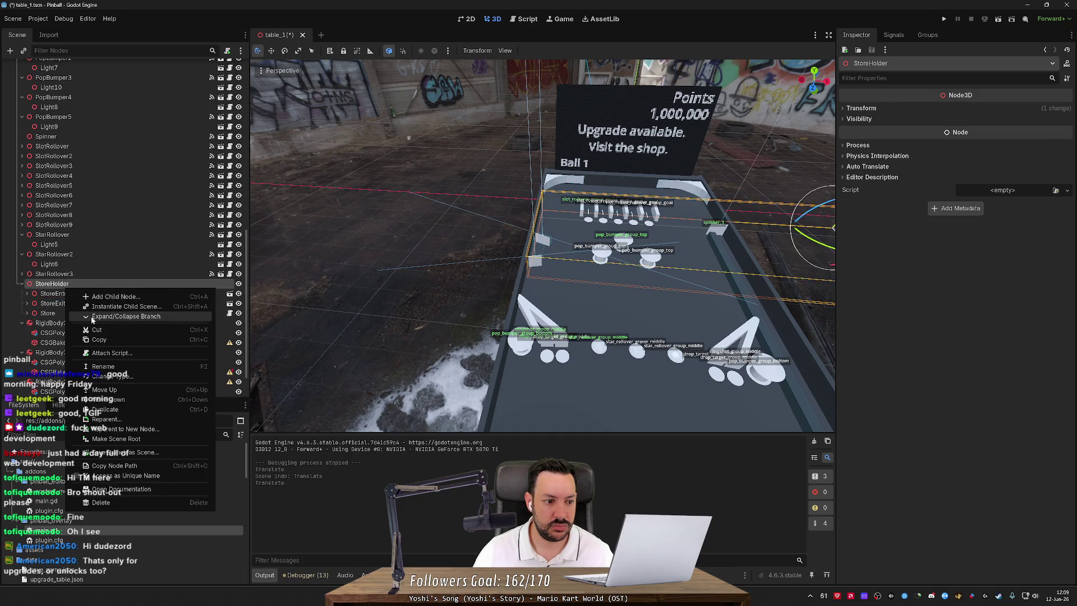
Add a StaticBody3D child under StoreHolder.
{"action": "left_click", "coordinate": [106, 297]}
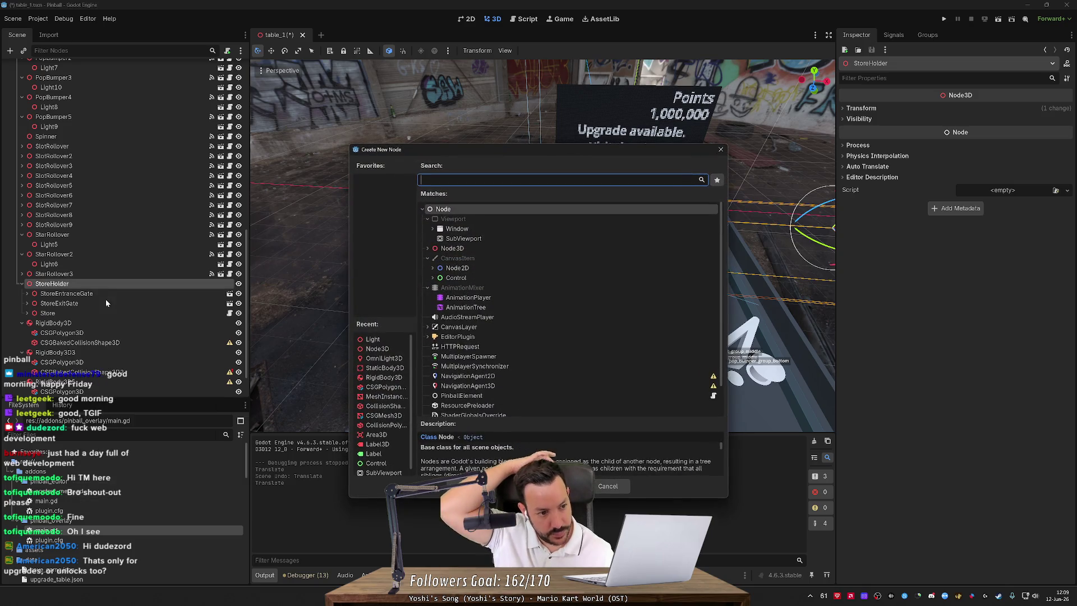
{"action": "key", "text": "Escape"}
{"action": "left_click", "coordinate": [27, 313]}
{"action": "left_click", "coordinate": [27, 313]}
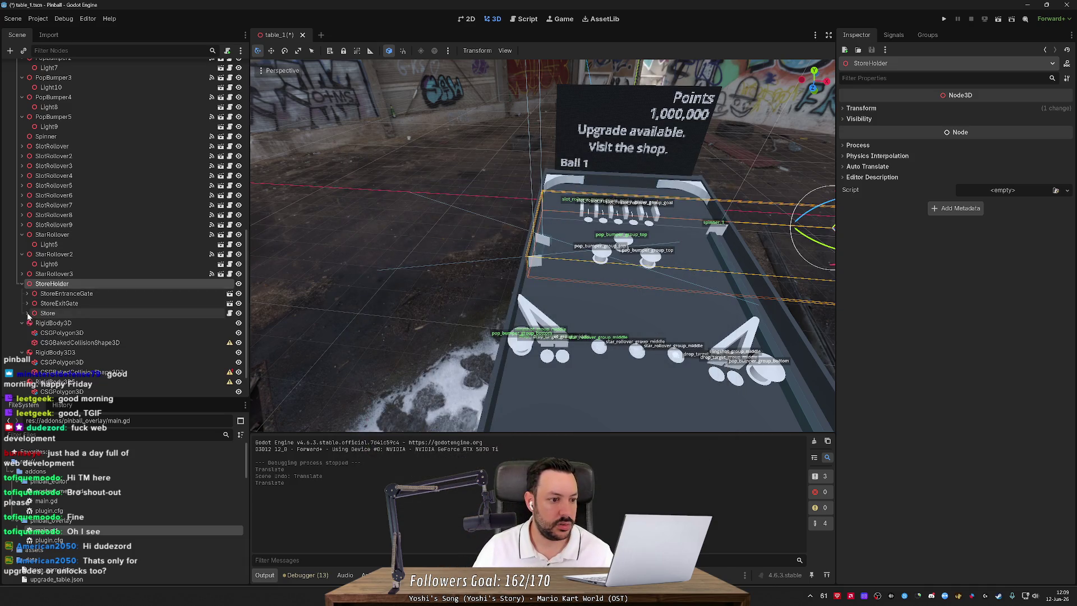
{"action": "right_click", "coordinate": [58, 285]}
{"action": "left_click", "coordinate": [108, 293]}
Give the StaticBody3D a CollisionShape3D child with a BoxShape3D shape.
{"action": "key", "text": "Return"}
{"action": "key", "text": "ctrl+a"}
{"action": "type", "text": "coll"}
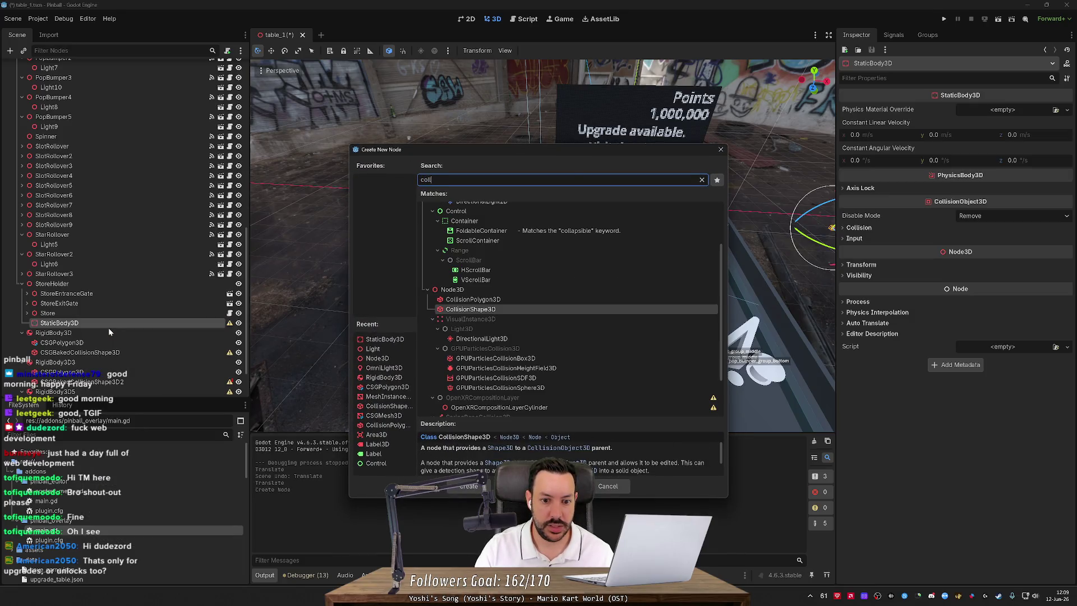
{"action": "key", "text": "Return"}
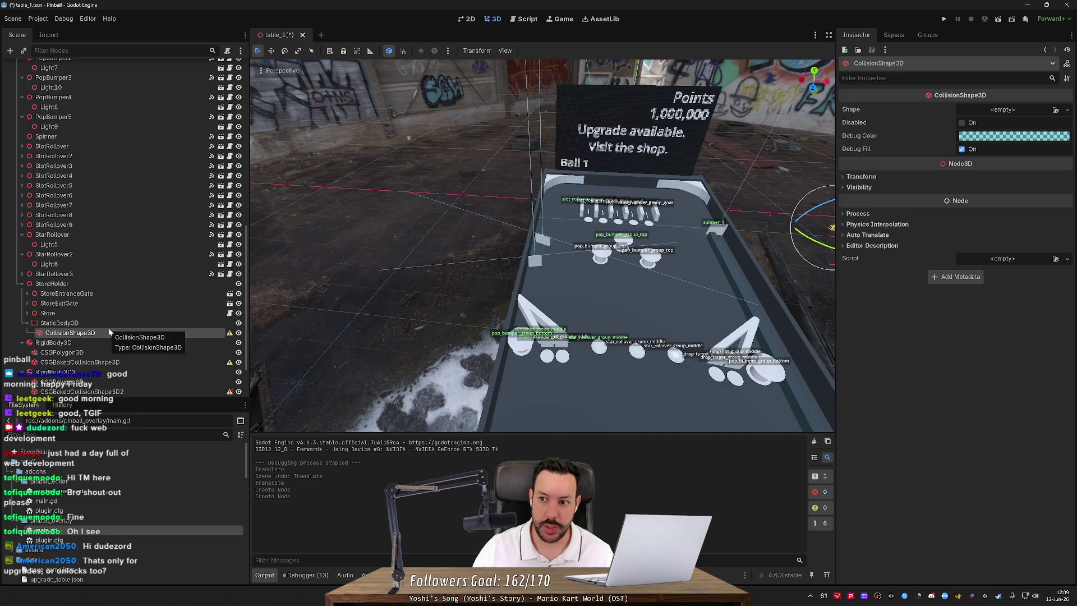
{"action": "left_click", "coordinate": [998, 109]}
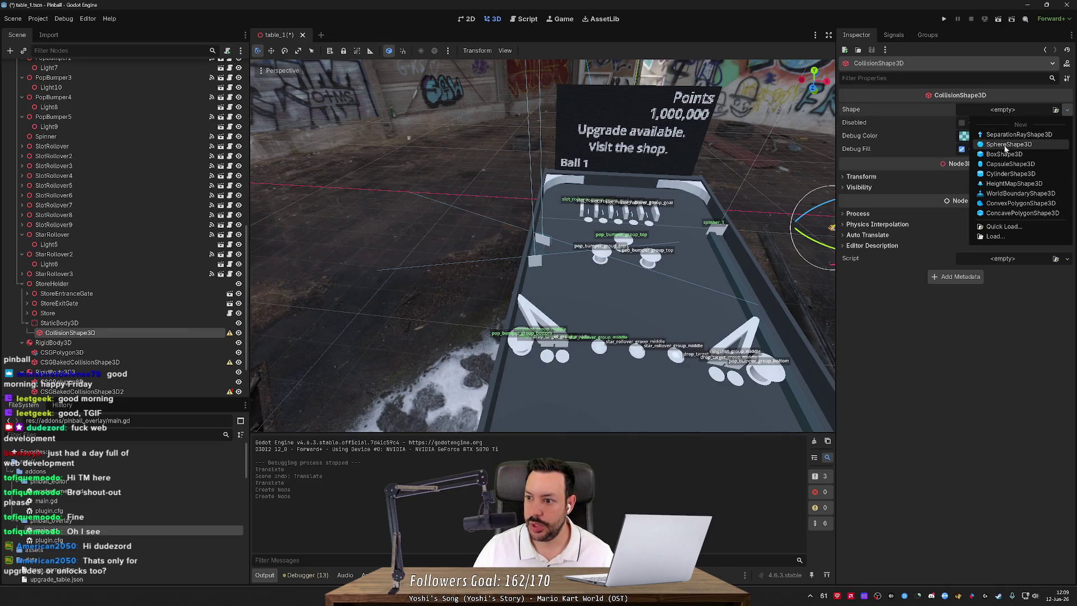
{"action": "left_click", "coordinate": [1007, 147]}
Make the collision box thin along X, shorter in height, and resize its depth.
{"action": "key", "text": "f"}
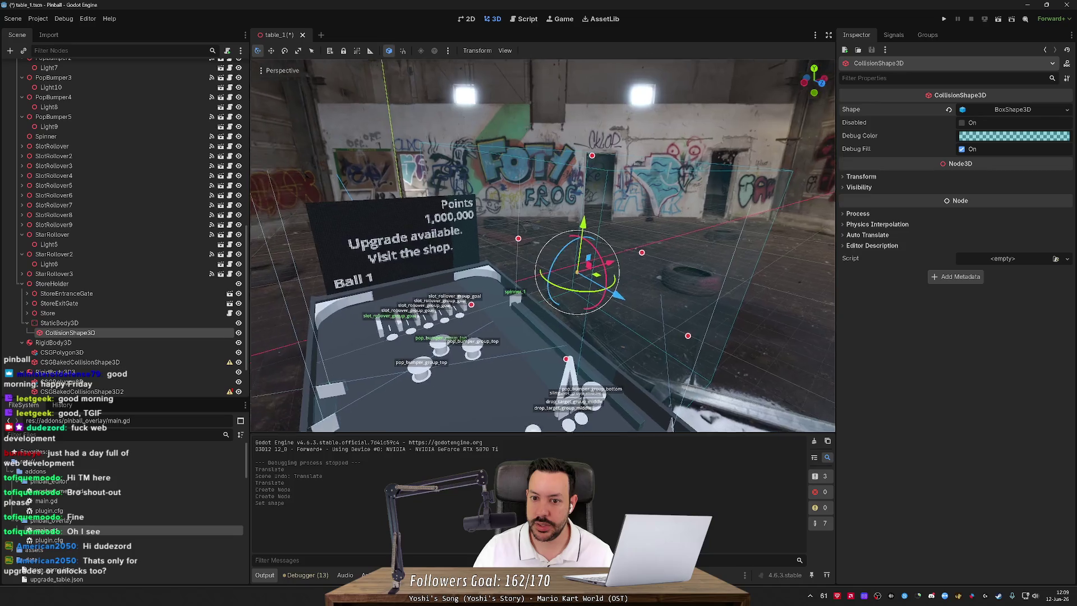
{"action": "mouse_move", "coordinate": [704, 245]}
{"action": "left_mouse_down"}
{"action": "mouse_move", "coordinate": [538, 263]}
{"action": "mouse_move", "coordinate": [515, 277]}
{"action": "left_mouse_up"}
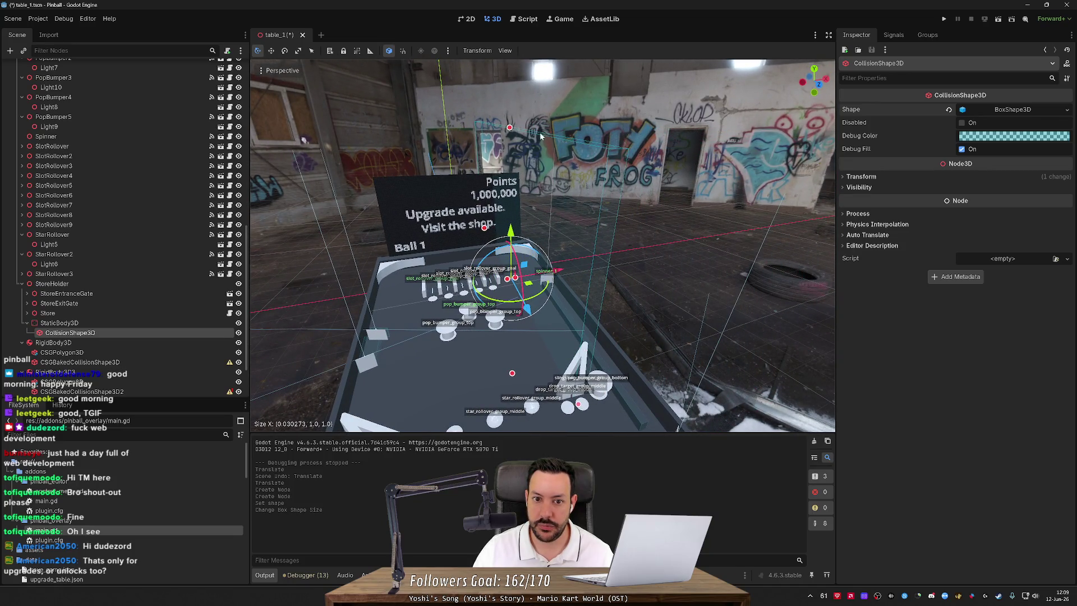
{"action": "left_click_drag", "start_coordinate": [509, 127], "coordinate": [496, 275]}
{"action": "left_click_drag", "start_coordinate": [512, 375], "coordinate": [535, 274]}
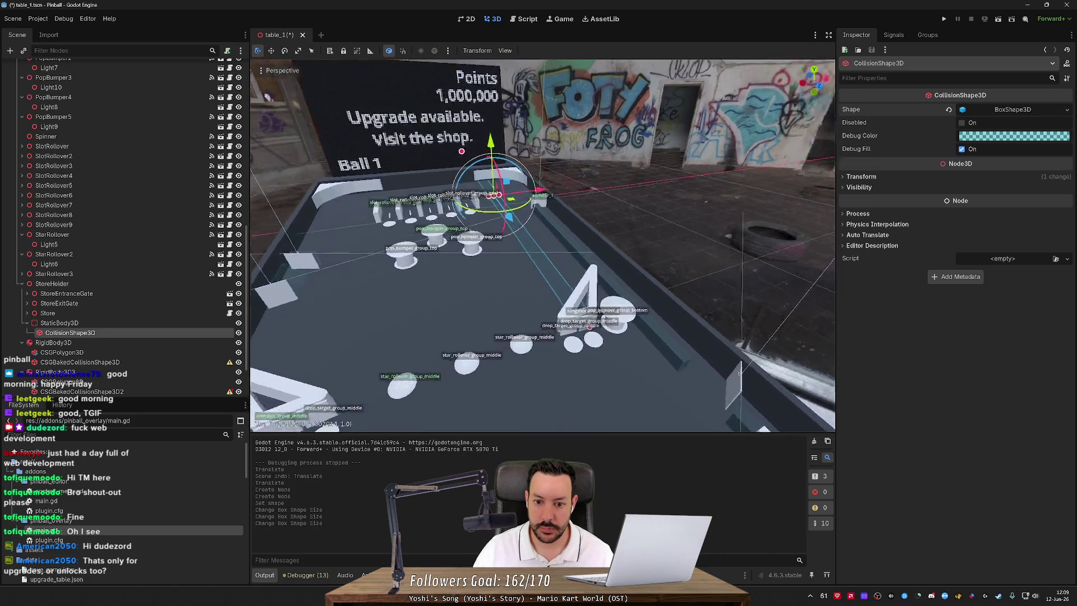
{"action": "key", "text": "f"}
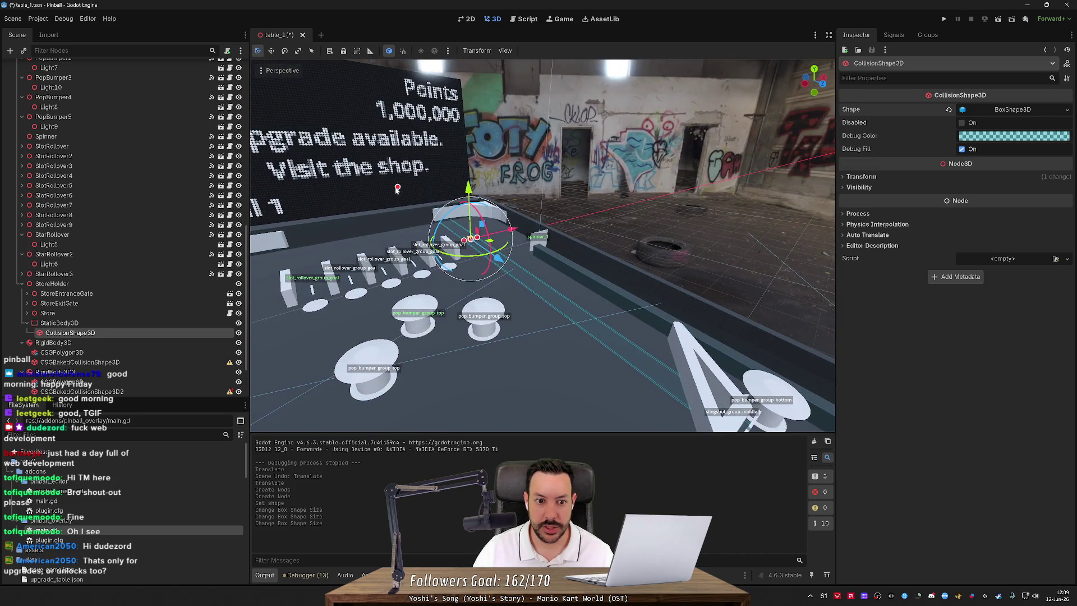
{"action": "left_click_drag", "start_coordinate": [398, 188], "coordinate": [505, 263]}
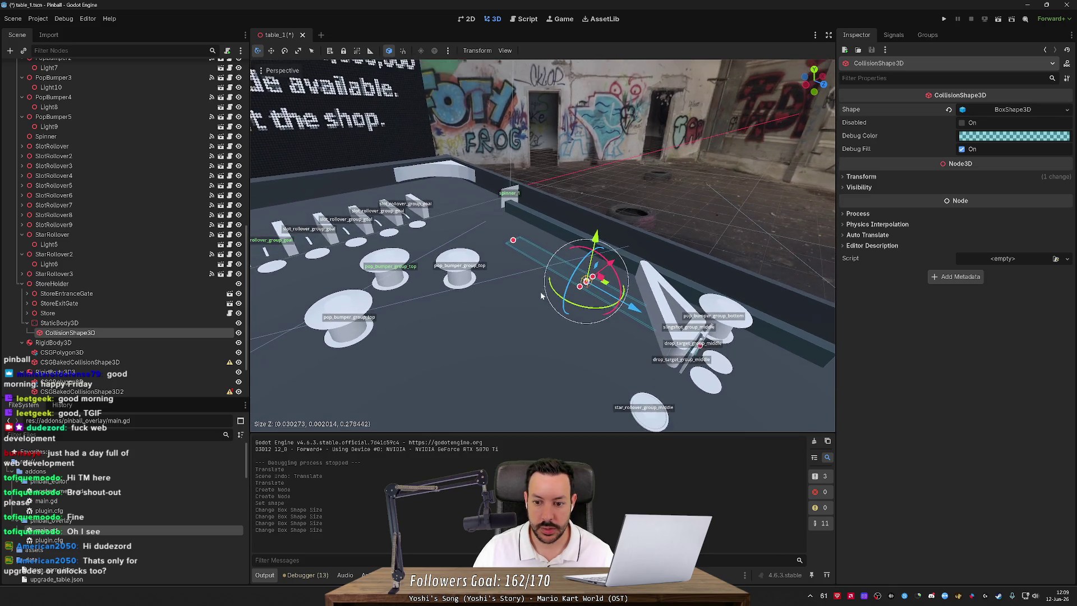
Resize and slide the collision box along X to fit between the wall panels.
{"action": "mouse_move", "coordinate": [703, 348]}
{"action": "left_mouse_down"}
{"action": "mouse_move", "coordinate": [568, 288]}
{"action": "mouse_move", "coordinate": [532, 250]}
{"action": "mouse_move", "coordinate": [556, 237]}
{"action": "left_mouse_up"}
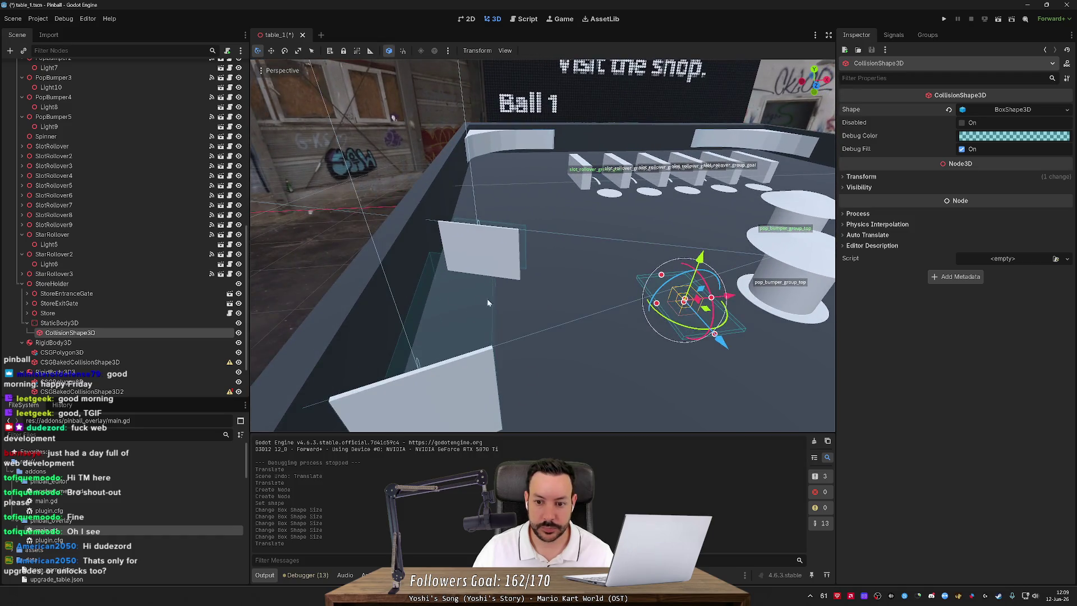
{"action": "mouse_move", "coordinate": [688, 302]}
{"action": "left_mouse_down"}
{"action": "mouse_move", "coordinate": [709, 295]}
{"action": "mouse_move", "coordinate": [519, 305]}
{"action": "mouse_move", "coordinate": [513, 269]}
{"action": "left_mouse_up"}
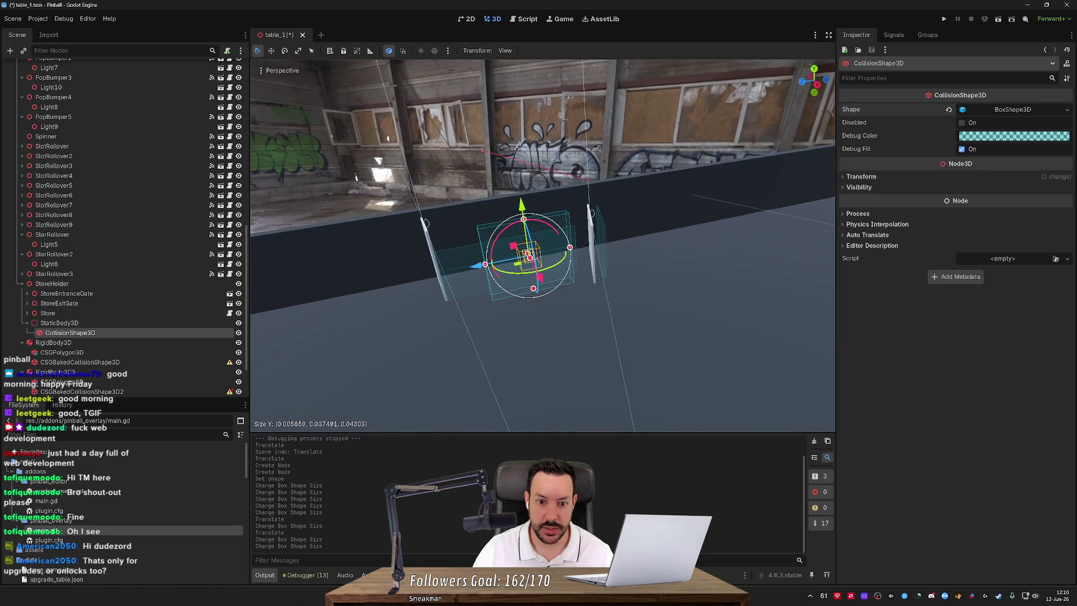
{"action": "mouse_move", "coordinate": [569, 247]}
{"action": "left_mouse_down"}
{"action": "mouse_move", "coordinate": [579, 245]}
{"action": "mouse_move", "coordinate": [517, 256]}
{"action": "left_mouse_up"}
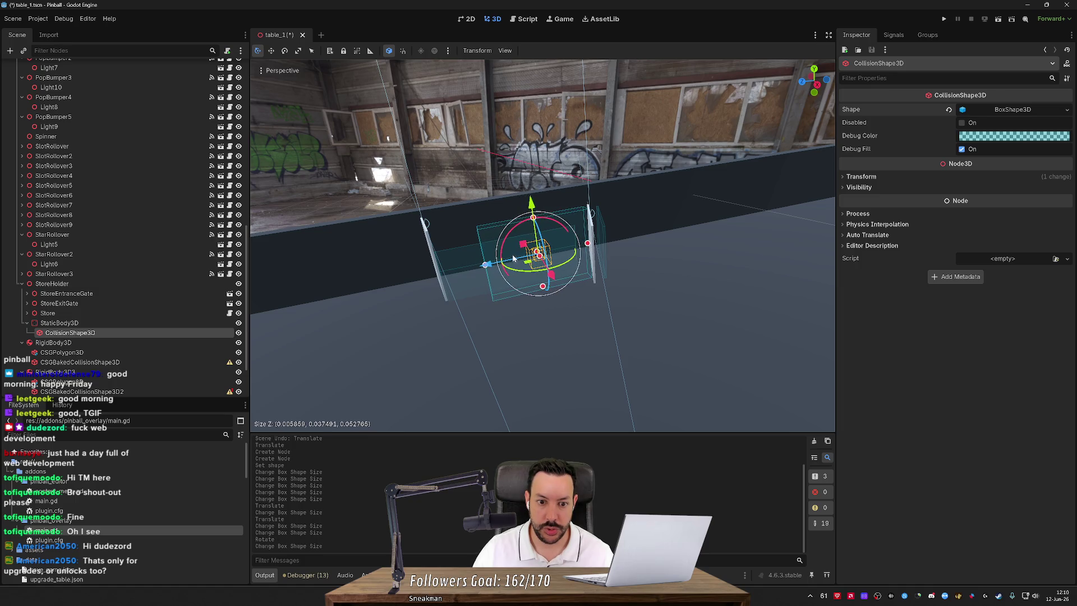
{"action": "scroll", "coordinate": [532, 278], "scroll_direction": "up", "scroll_amount": 2}
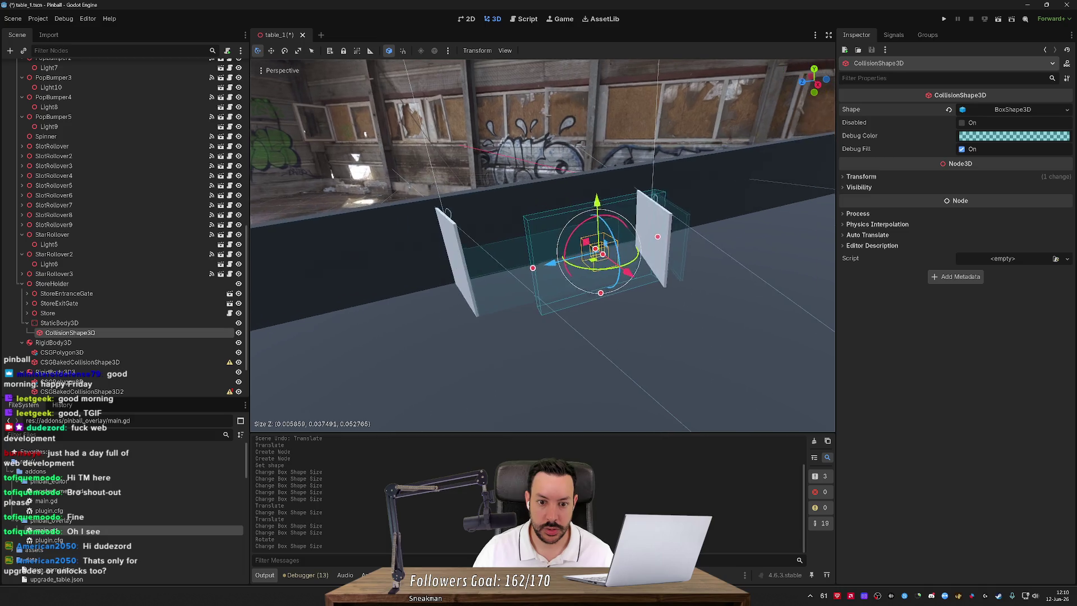
{"action": "mouse_move", "coordinate": [474, 285]}
{"action": "left_mouse_down"}
{"action": "mouse_move", "coordinate": [498, 290]}
{"action": "mouse_move", "coordinate": [517, 270]}
{"action": "left_mouse_up"}
{"action": "left_click_drag", "start_coordinate": [624, 277], "coordinate": [650, 278]}
Tilt the collision box slightly with the rotate gizmo and inspect it up close.
{"action": "key", "text": "e"}
{"action": "key", "text": "w"}
{"action": "key", "text": "q"}
{"action": "key", "text": "w"}
{"action": "key", "text": "q"}
{"action": "mouse_move", "coordinate": [626, 306]}
{"action": "left_mouse_down"}
{"action": "mouse_move", "coordinate": [629, 287]}
{"action": "mouse_move", "coordinate": [607, 293]}
{"action": "left_mouse_up"}
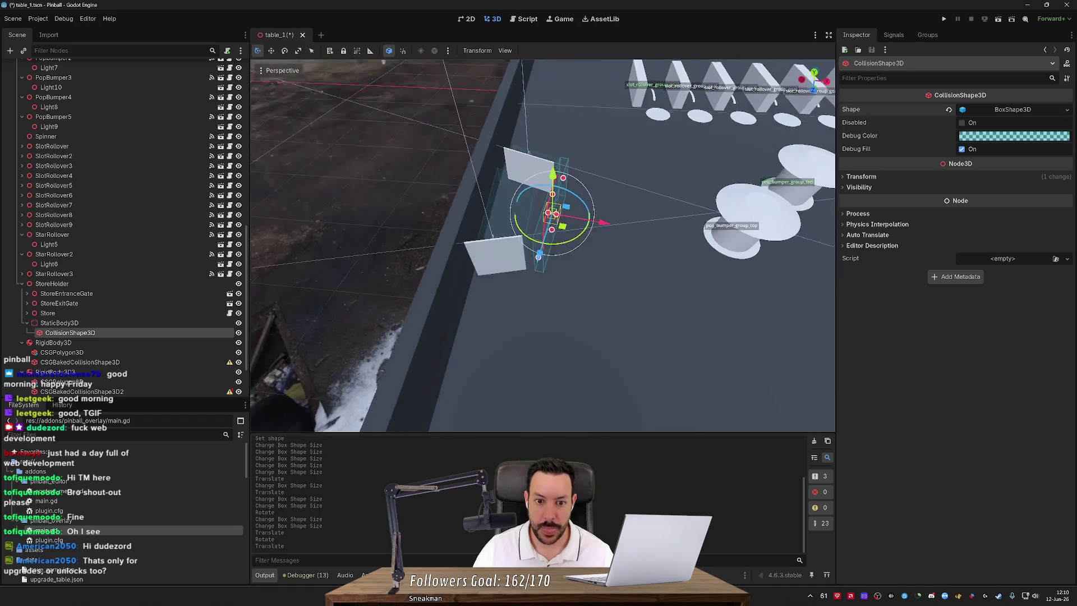
{"action": "key", "text": "w"}
{"action": "key", "text": "s"}
Save the table scene and look through the viewport's transform options.
{"action": "key", "text": "ctrl+s"}
{"action": "left_click", "coordinate": [505, 51]}
{"action": "left_click", "coordinate": [475, 51]}
{"action": "left_click", "coordinate": [473, 52]}
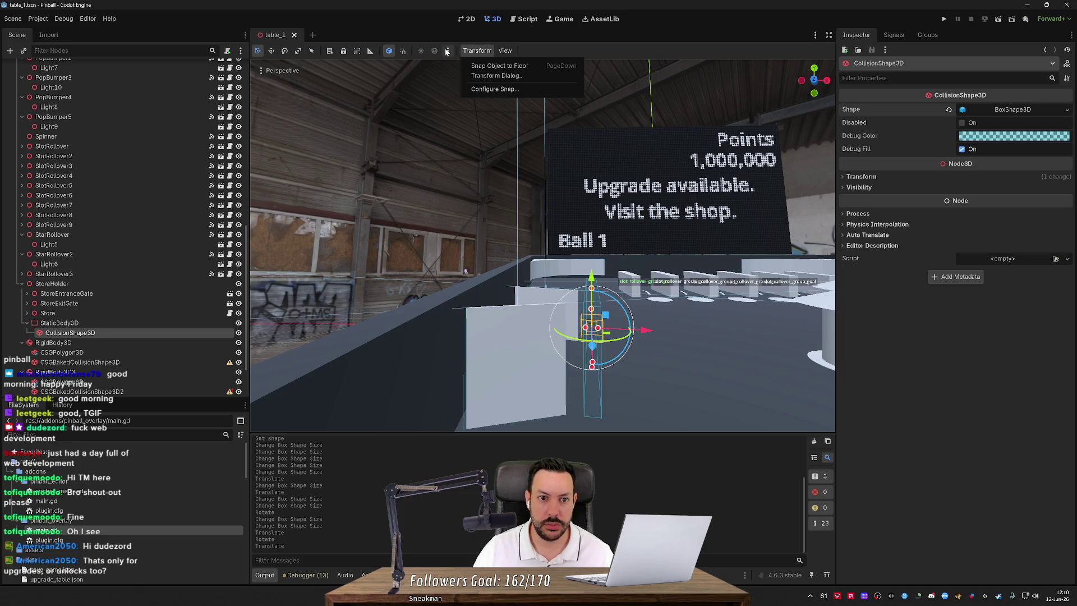
{"action": "left_click", "coordinate": [136, 322]}
Read the collision shape's transform and give the StaticBody3D an X position of -0.852.
{"action": "right_click", "coordinate": [138, 324]}
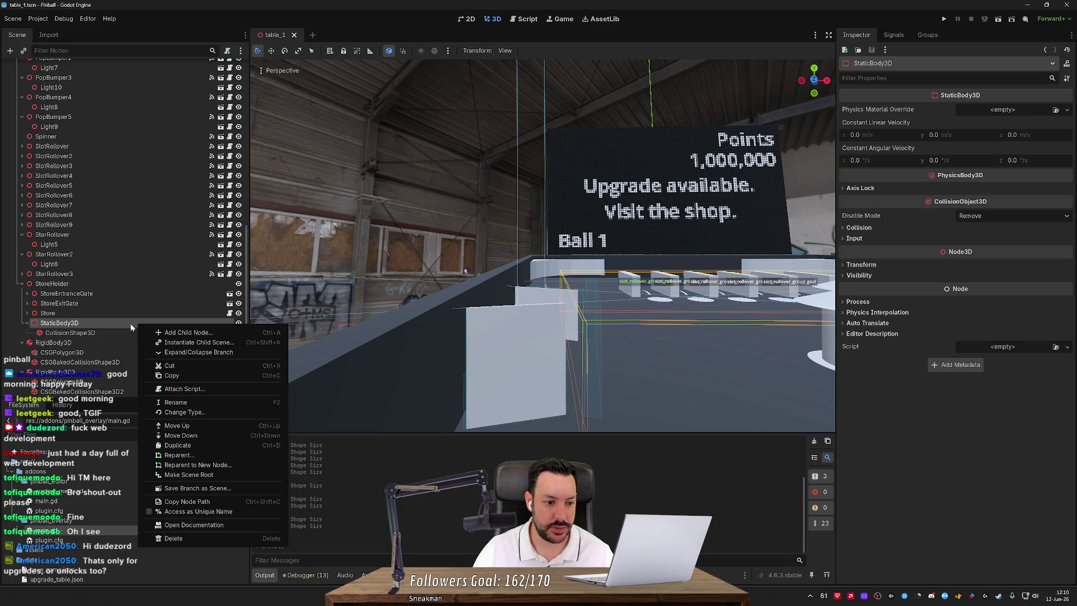
{"action": "left_click", "coordinate": [116, 332]}
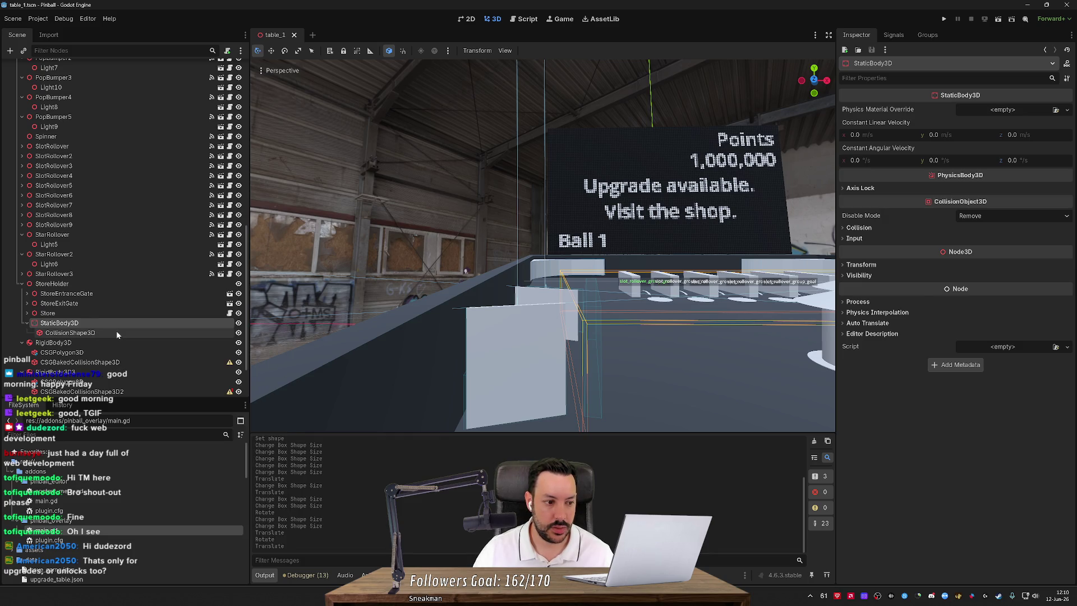
{"action": "left_click", "coordinate": [860, 177]}
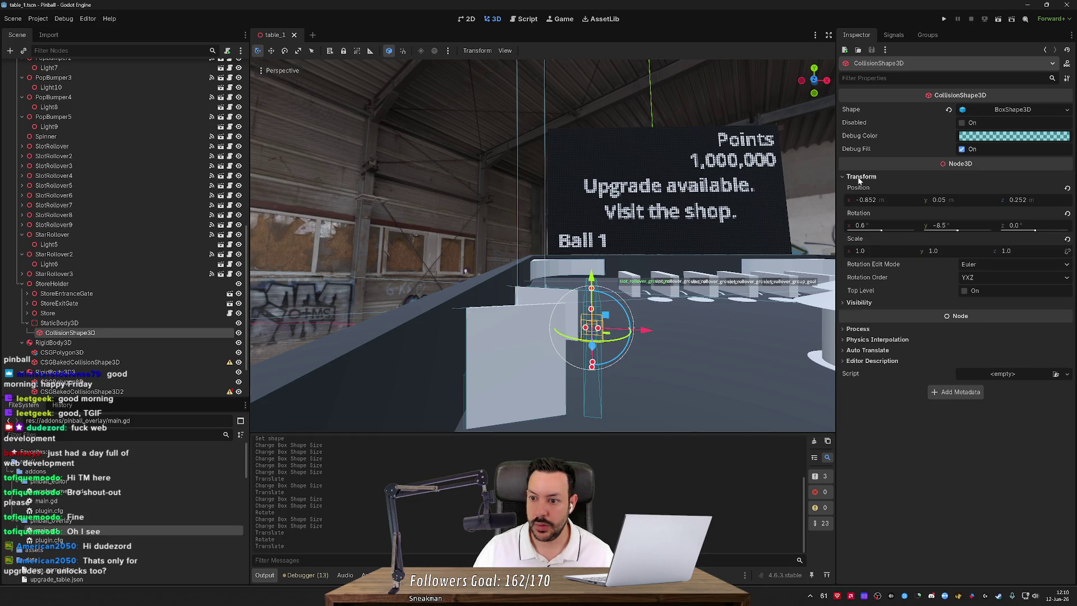
{"action": "left_click", "coordinate": [176, 322]}
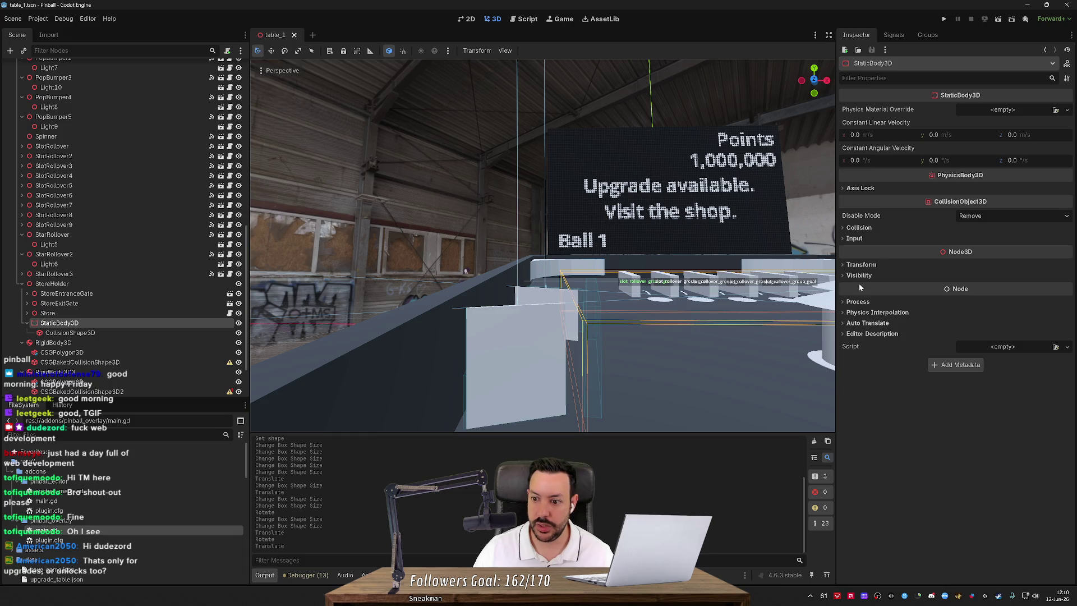
{"action": "left_click", "coordinate": [861, 264]}
{"action": "left_click", "coordinate": [887, 292]}
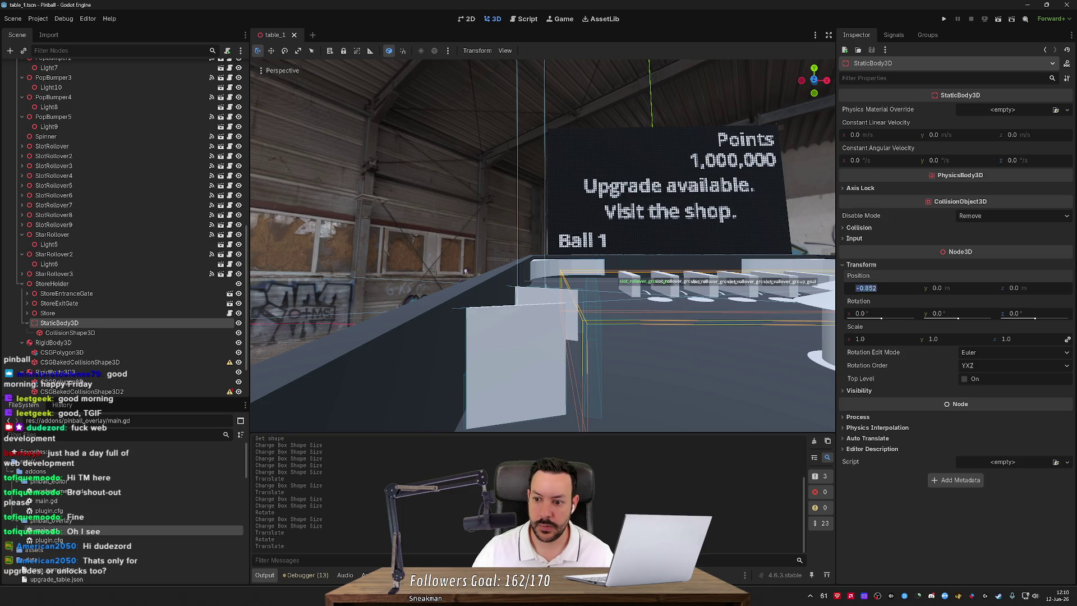
{"action": "key", "text": "Return"}
Zero the collision shape's X and Y position and set the body's Y position to 0.05.
{"action": "left_click", "coordinate": [157, 332]}
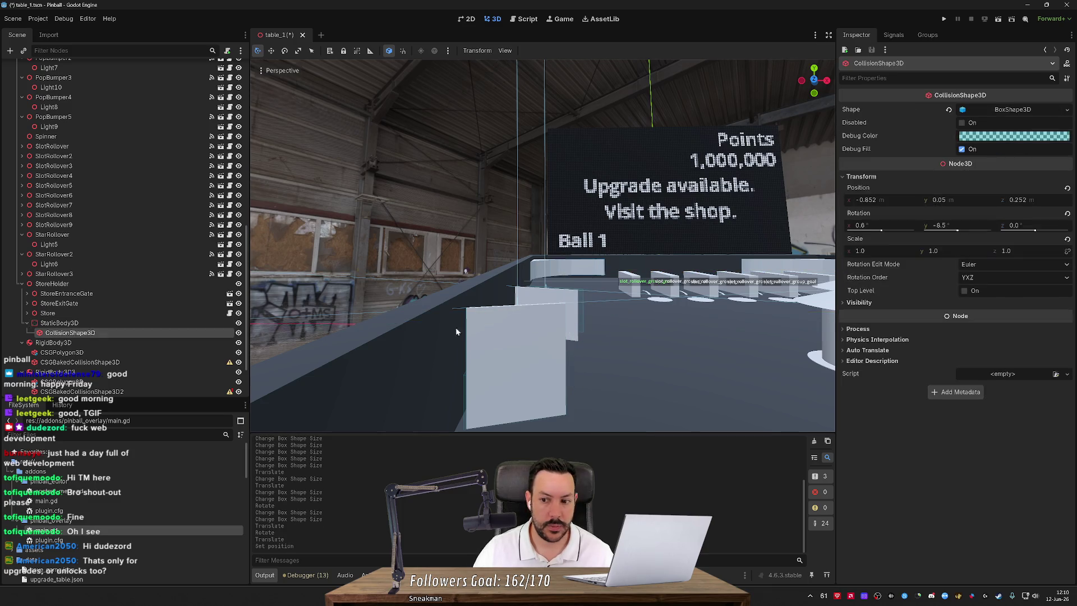
{"action": "left_click", "coordinate": [963, 202]}
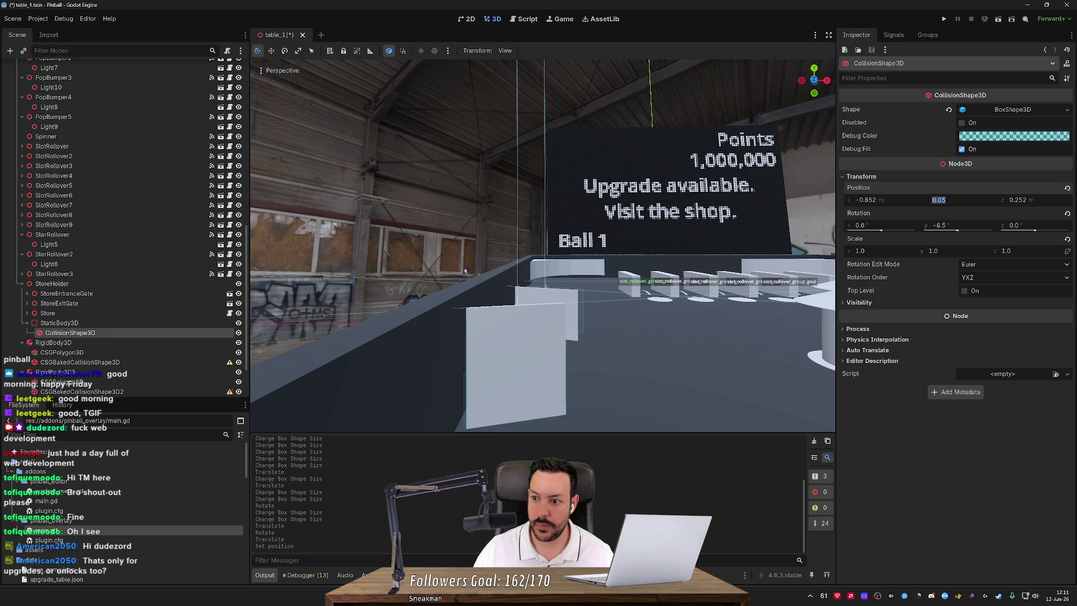
{"action": "type", "text": "0"}
{"action": "key", "text": "Tab"}
{"action": "type", "text": "0"}
{"action": "key", "text": "Return"}
{"action": "left_click", "coordinate": [147, 323]}
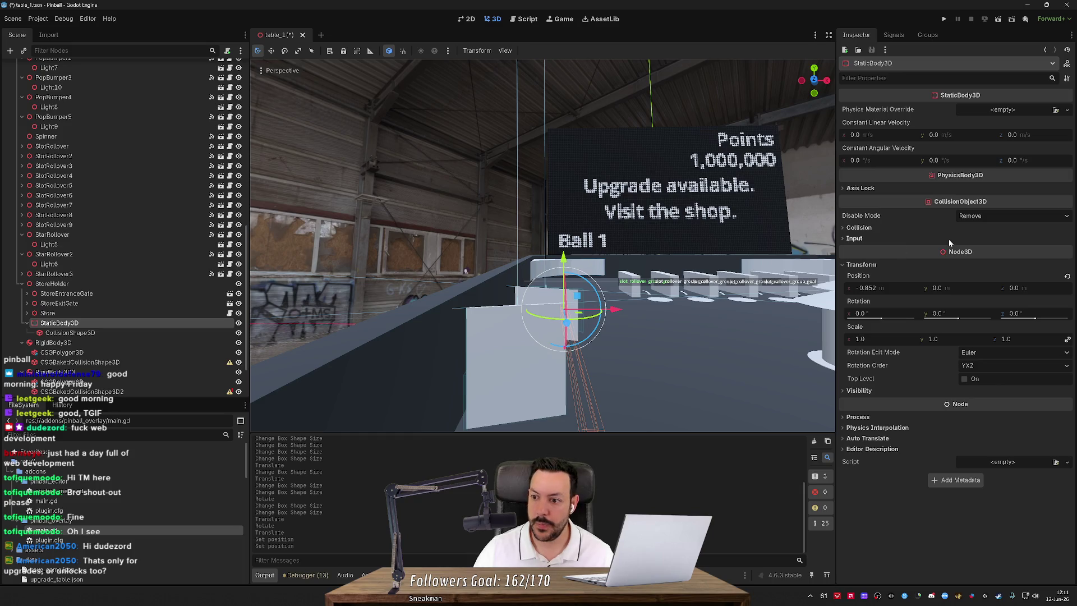
{"action": "left_click_drag", "start_coordinate": [952, 290], "coordinate": [937, 294]}
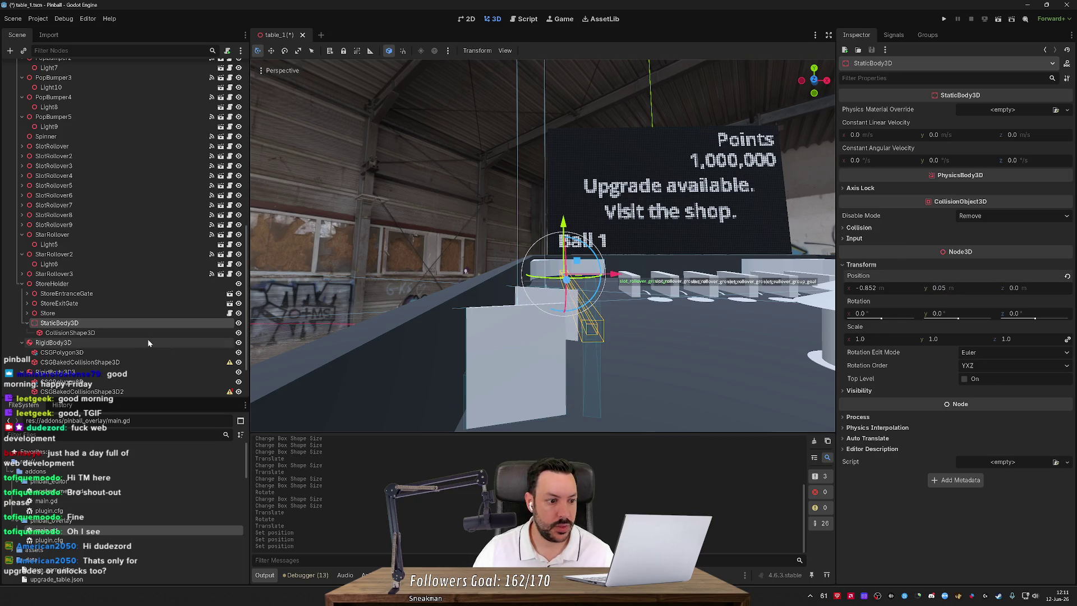
Zero the collision shape's Z position and set the body's Z position to 0.252.
{"action": "left_click", "coordinate": [181, 332]}
{"action": "left_click", "coordinate": [1043, 201]}
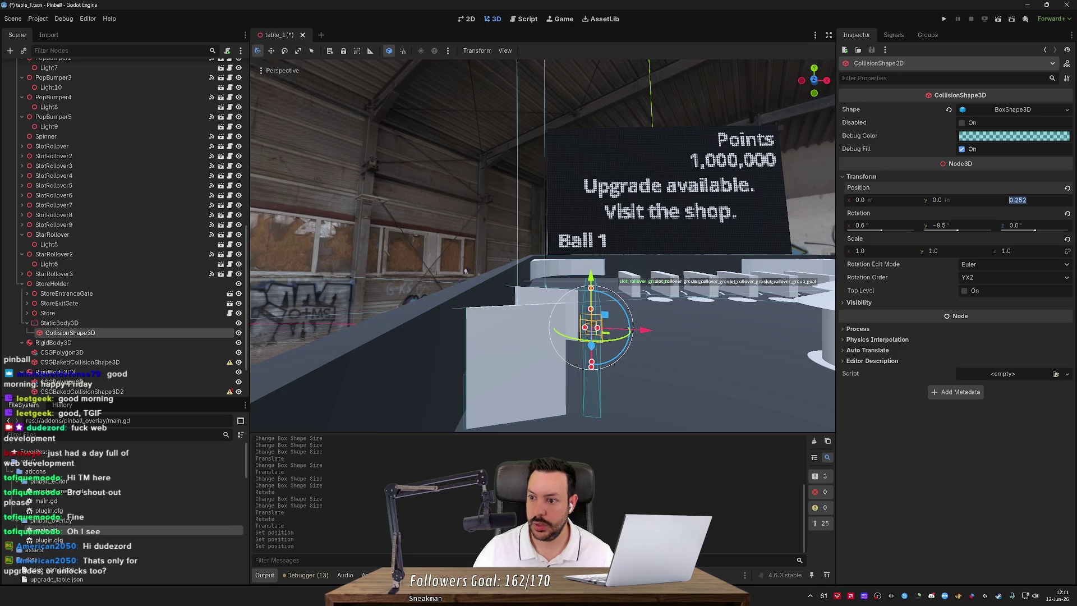
{"action": "type", "text": "0"}
{"action": "key", "text": "Return"}
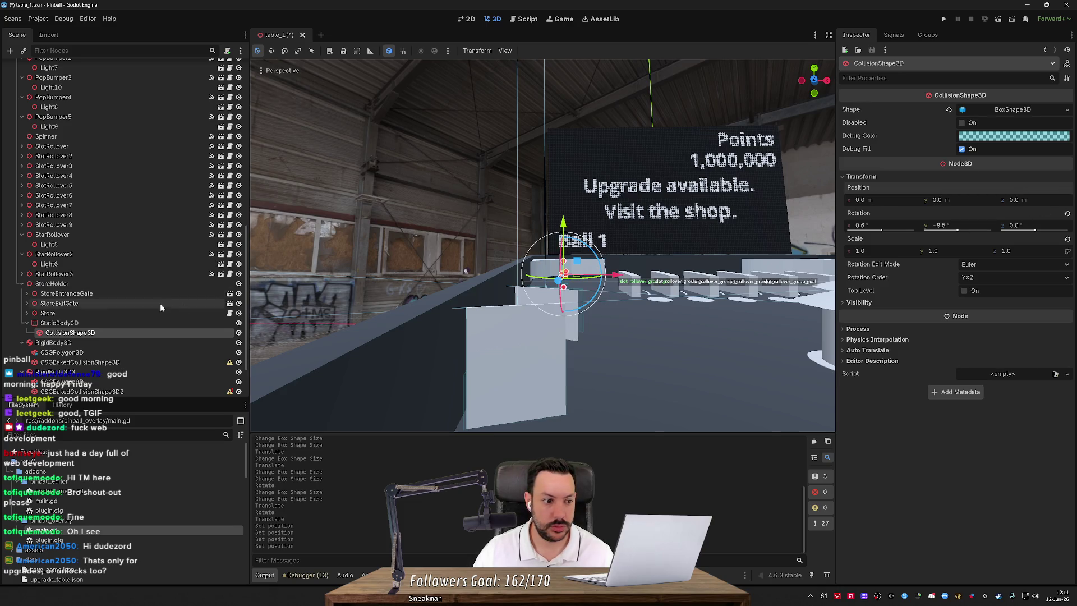
{"action": "left_click", "coordinate": [157, 323]}
{"action": "left_click", "coordinate": [1010, 288]}
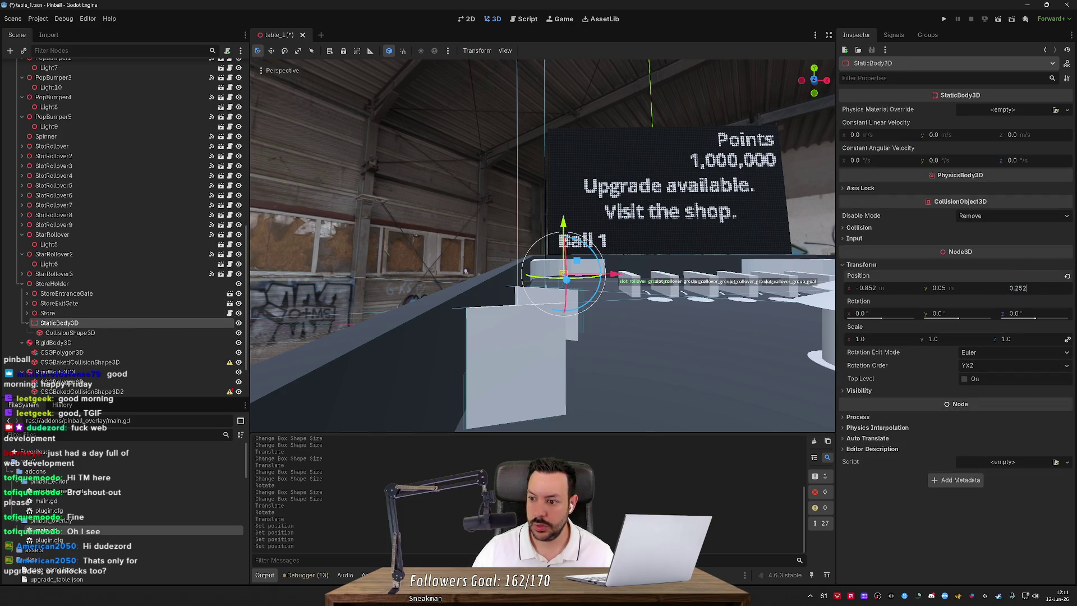
{"action": "key", "text": "Return"}
Reset the collision shape's X and Y rotation to 0 and give the body -8.5° Y rotation.
{"action": "left_click", "coordinate": [138, 332]}
{"action": "left_click", "coordinate": [939, 225]}
{"action": "type", "text": "0"}
{"action": "key", "text": "Return"}
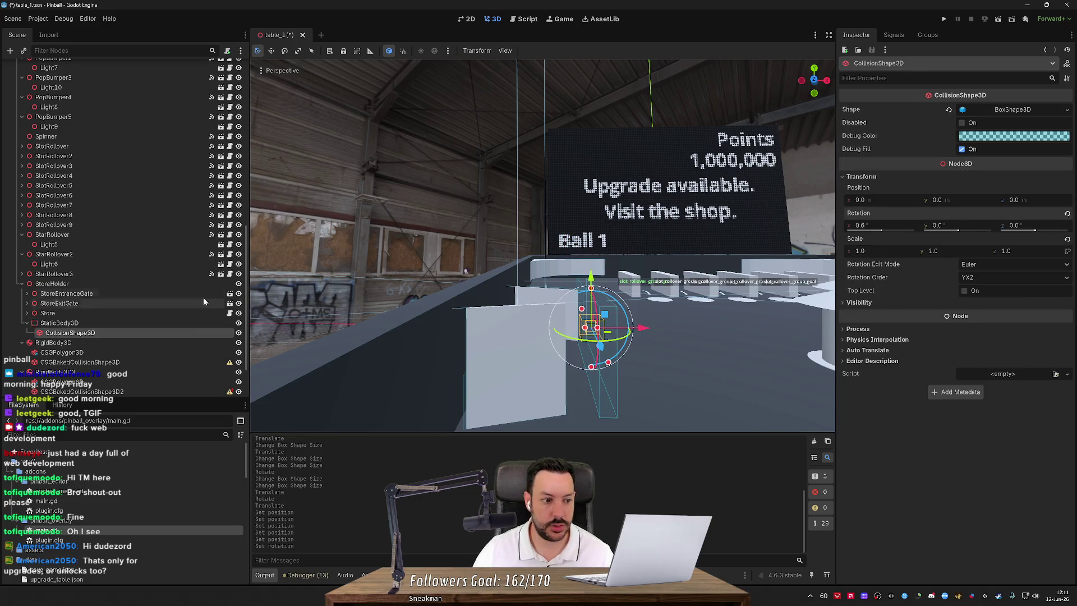
{"action": "left_click", "coordinate": [888, 224]}
{"action": "key", "text": "Return"}
{"action": "left_click", "coordinate": [159, 322]}
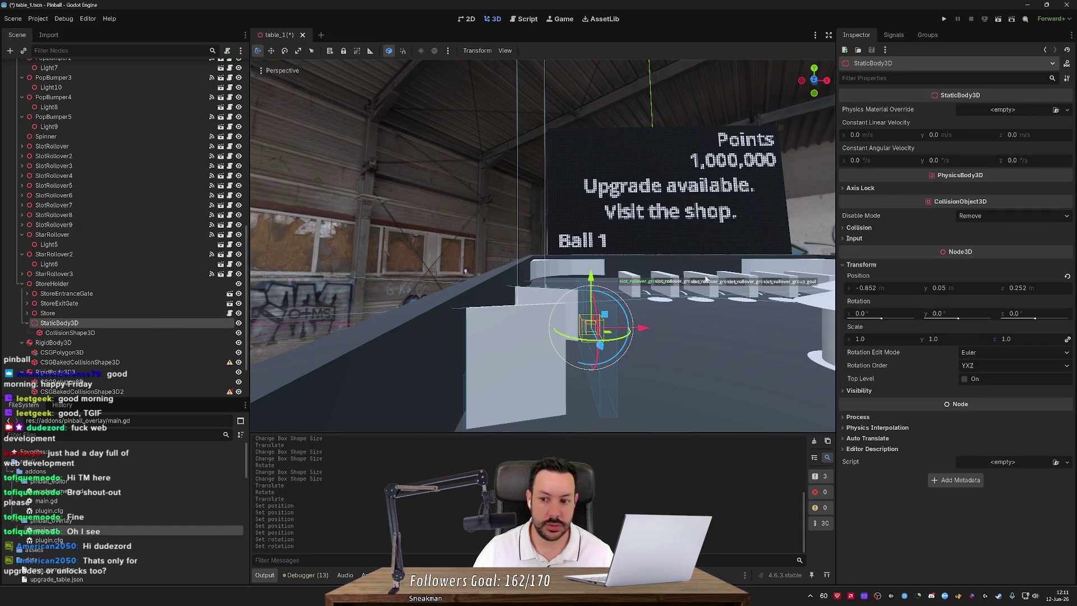
{"action": "key", "text": "Return"}
Frame the static body in the viewport and save the table scene.
{"action": "key", "text": "f"}
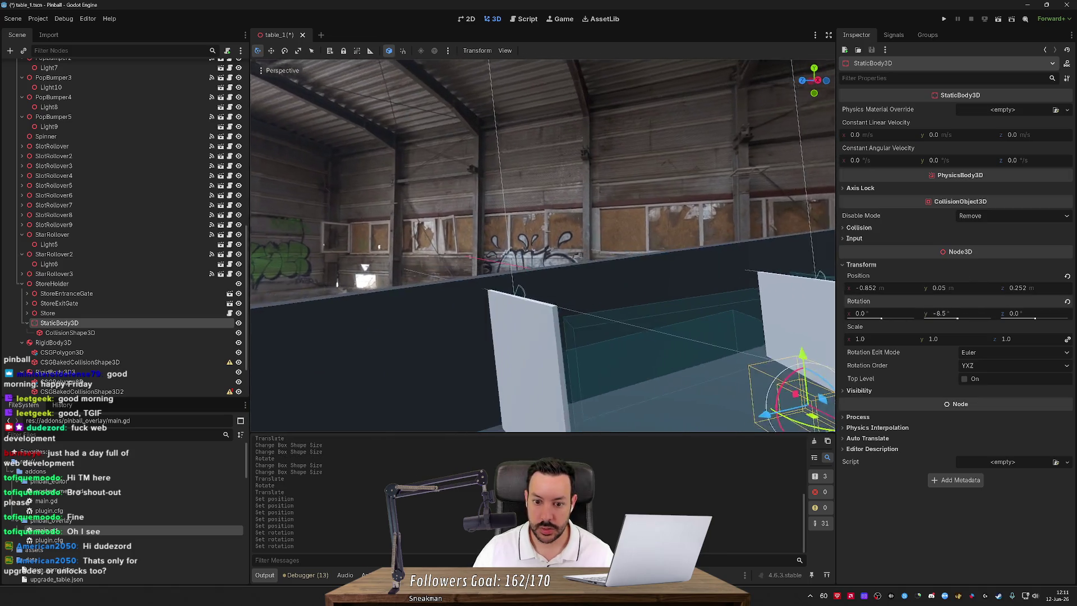
{"action": "scroll", "coordinate": [685, 323], "scroll_direction": "down", "scroll_amount": 5}
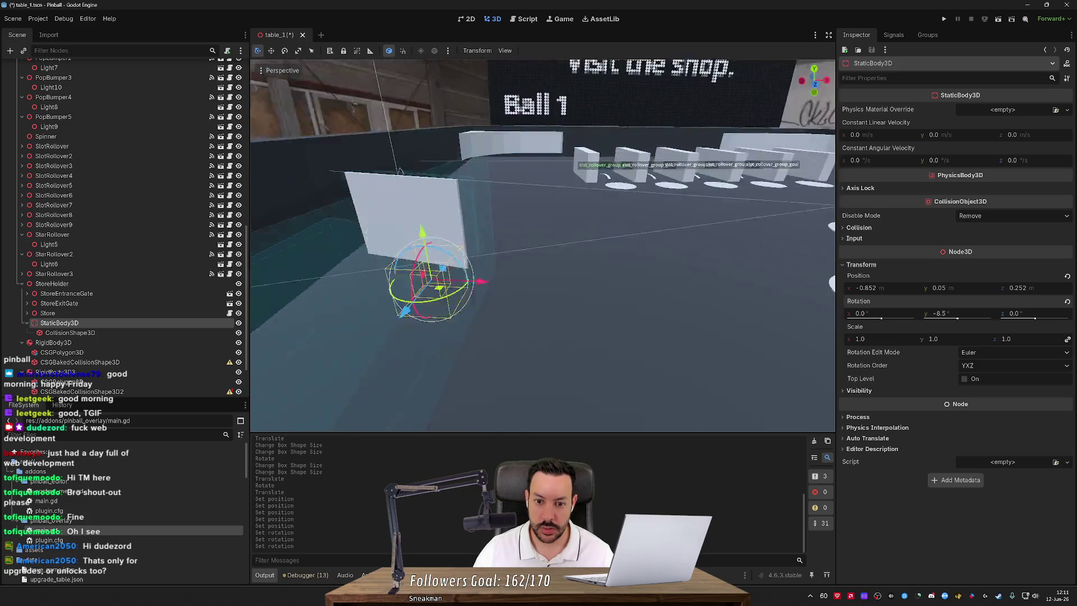
{"action": "key", "text": "ctrl+s"}
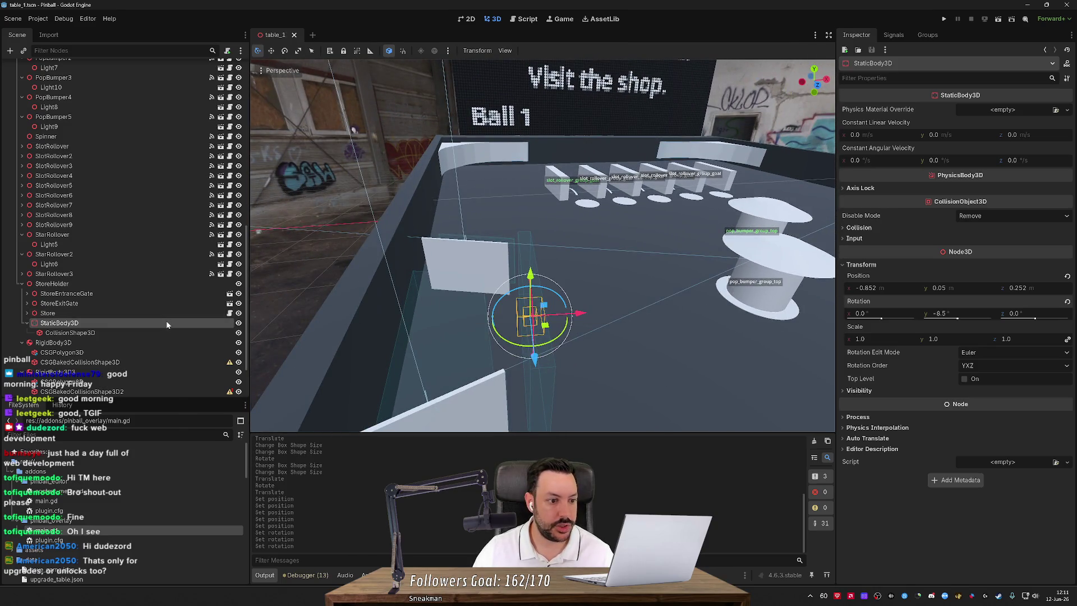
Add a MeshInstance3D under the StaticBody3D and give it a new box mesh.
{"action": "right_click", "coordinate": [167, 322]}
{"action": "left_click", "coordinate": [231, 334]}
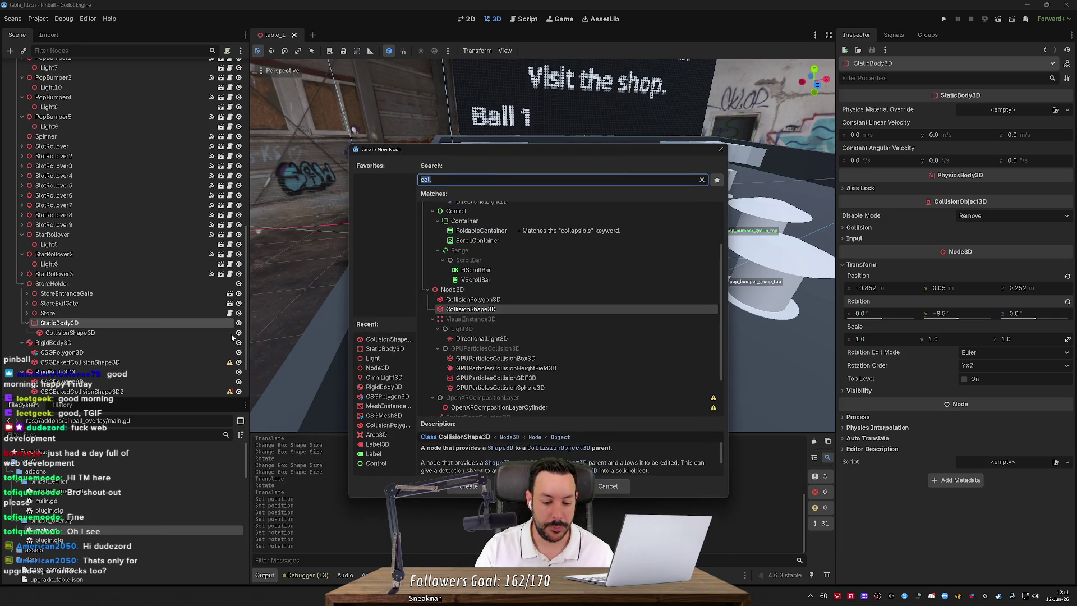
{"action": "type", "text": "mesh"}
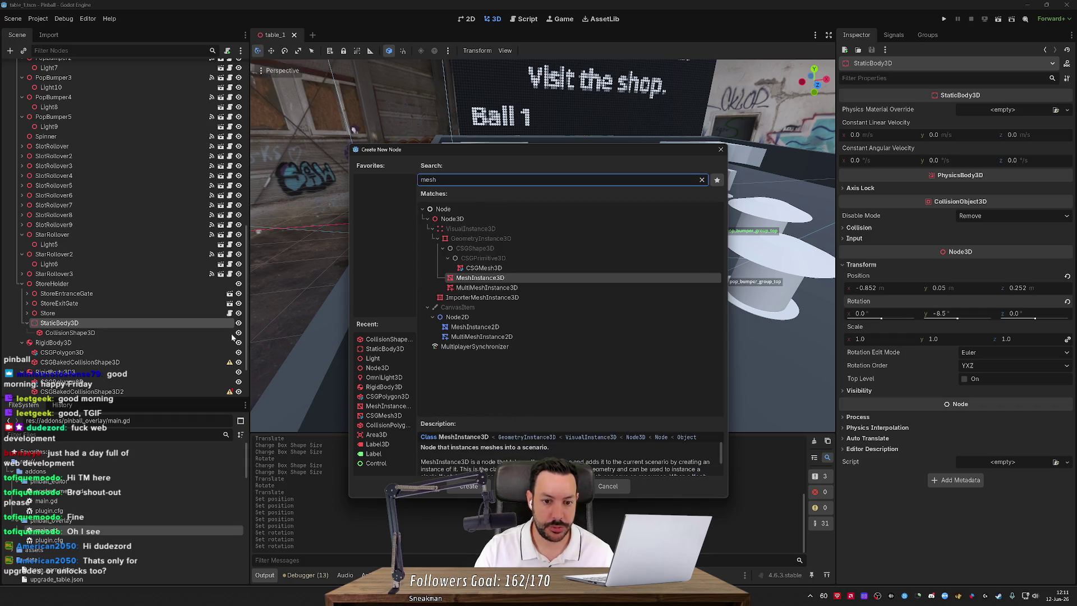
{"action": "key", "text": "Return"}
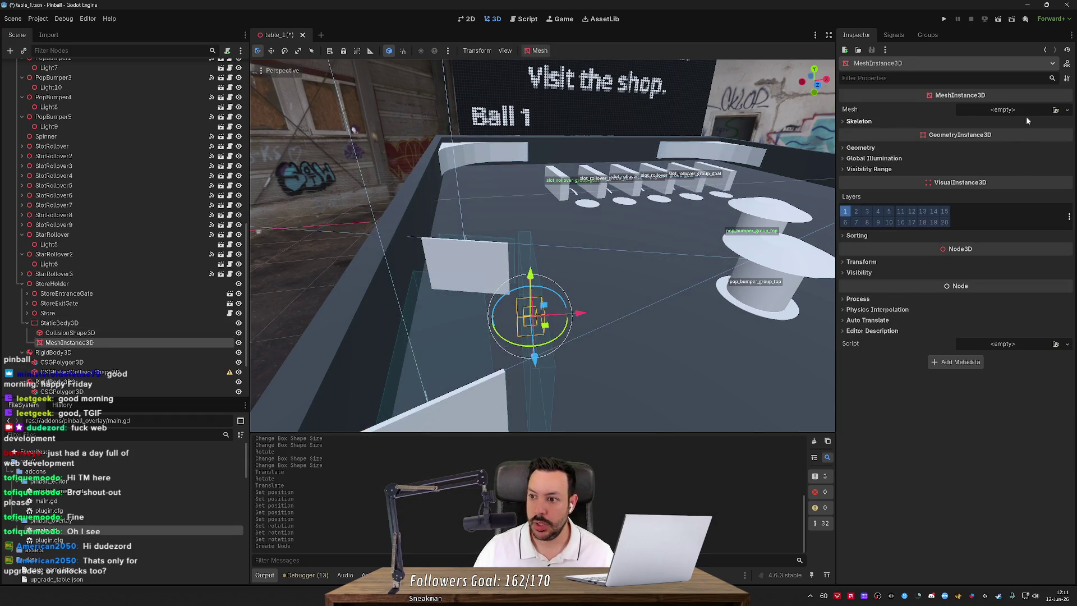
{"action": "left_click", "coordinate": [1028, 109]}
{"action": "left_click", "coordinate": [1028, 157]}
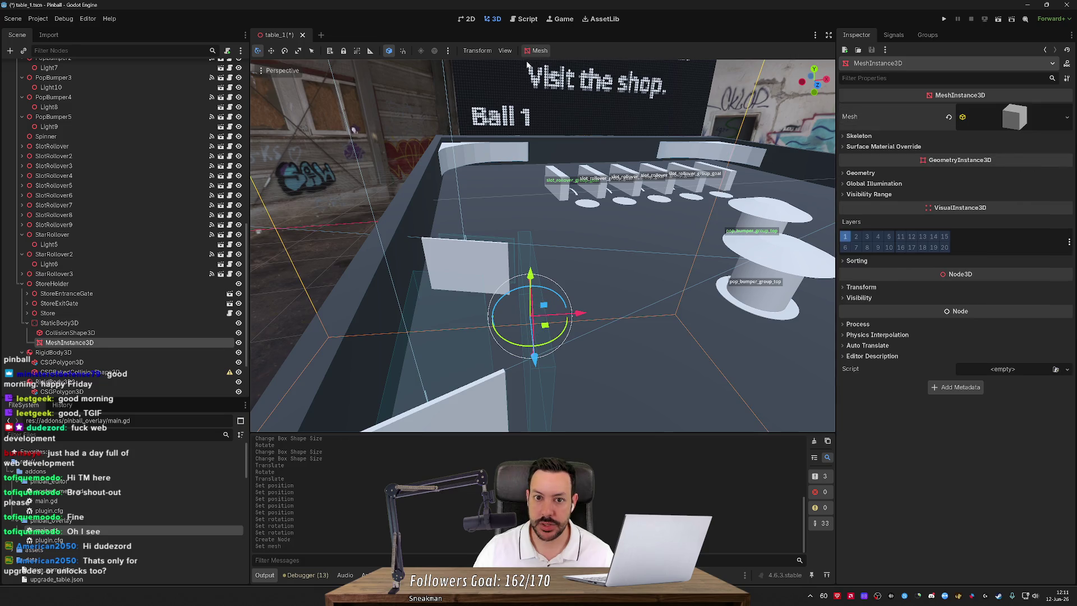
Compare with the collision box's size and make the box mesh 0.006 wide.
{"action": "left_click", "coordinate": [503, 51]}
{"action": "mouse_move", "coordinate": [475, 52]}
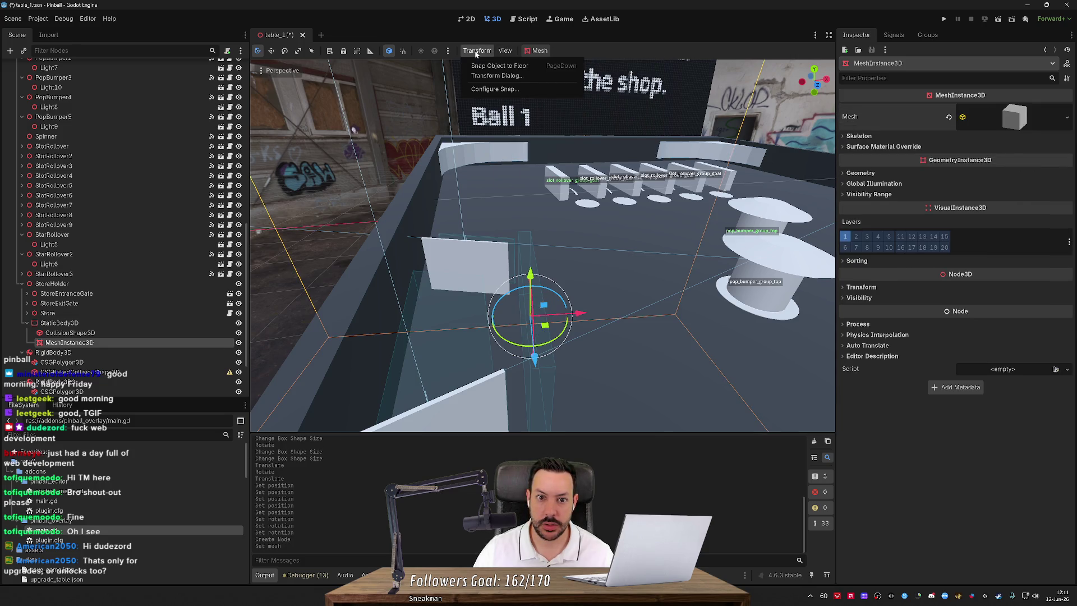
{"action": "left_click", "coordinate": [546, 51]}
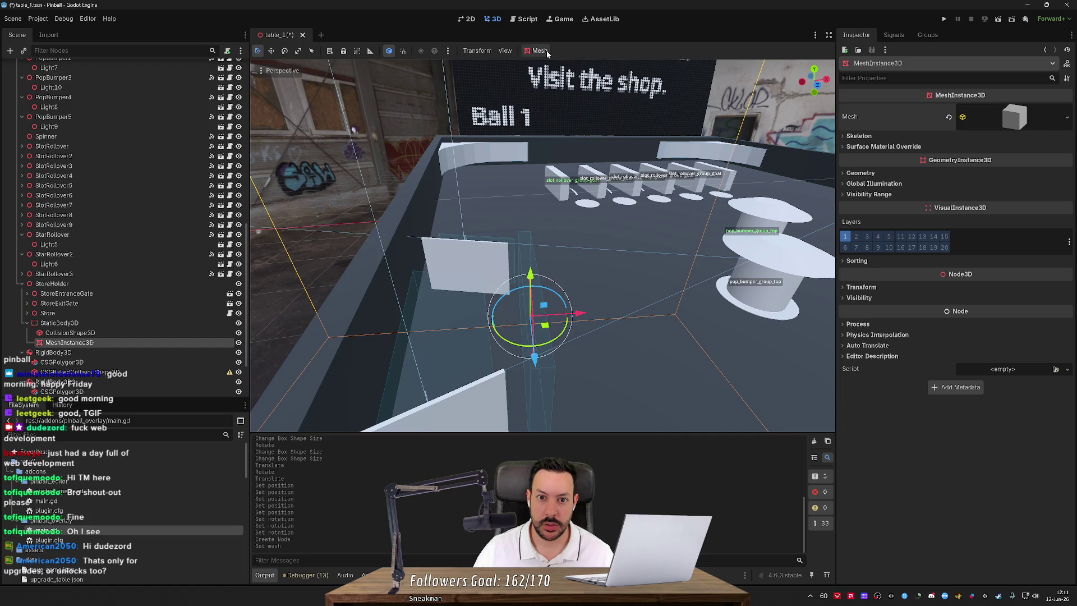
{"action": "left_click", "coordinate": [546, 50]}
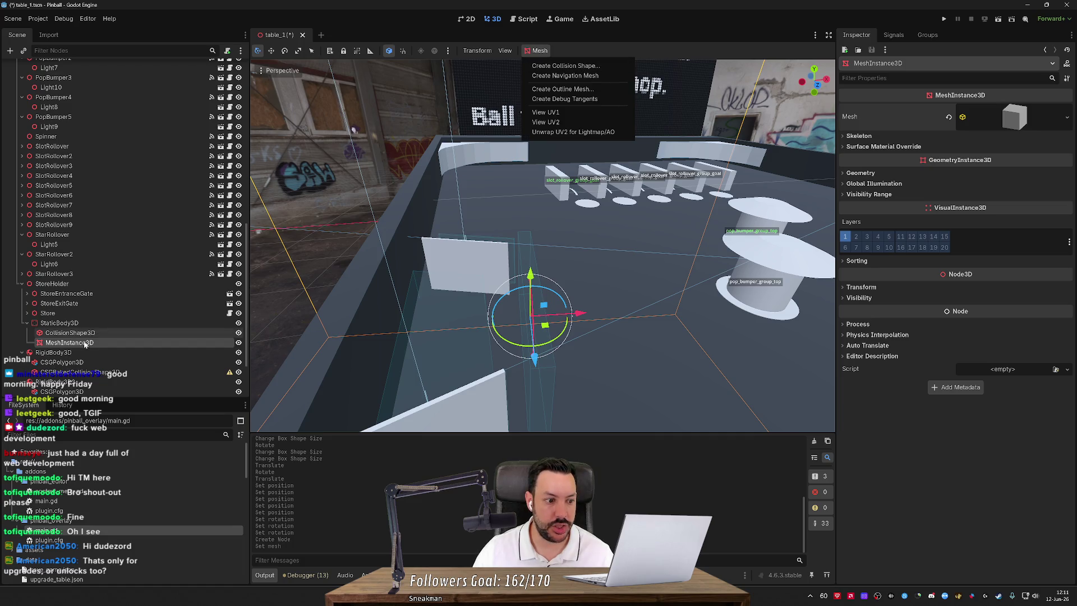
{"action": "left_click", "coordinate": [579, 67]}
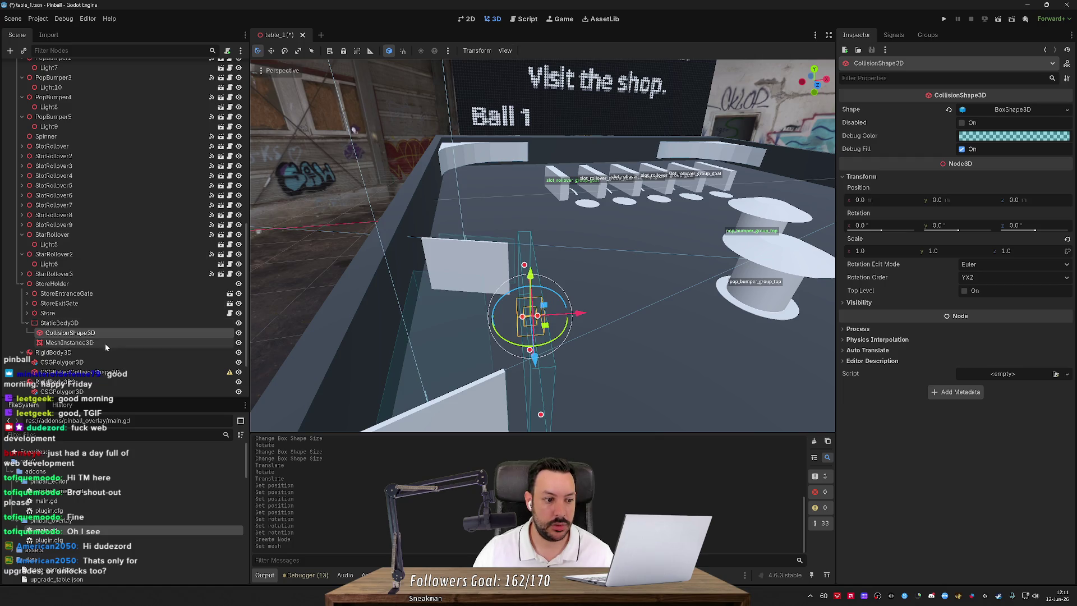
{"action": "left_click", "coordinate": [106, 342]}
{"action": "left_click", "coordinate": [117, 332]}
{"action": "left_click", "coordinate": [1012, 110]}
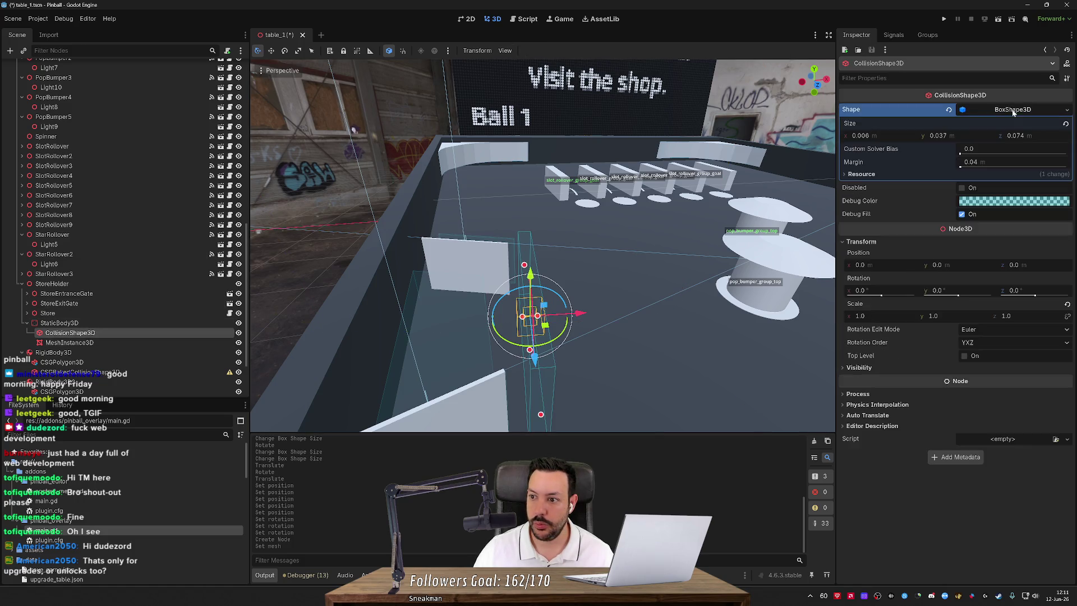
{"action": "left_click", "coordinate": [117, 342]}
{"action": "left_click", "coordinate": [1013, 116]}
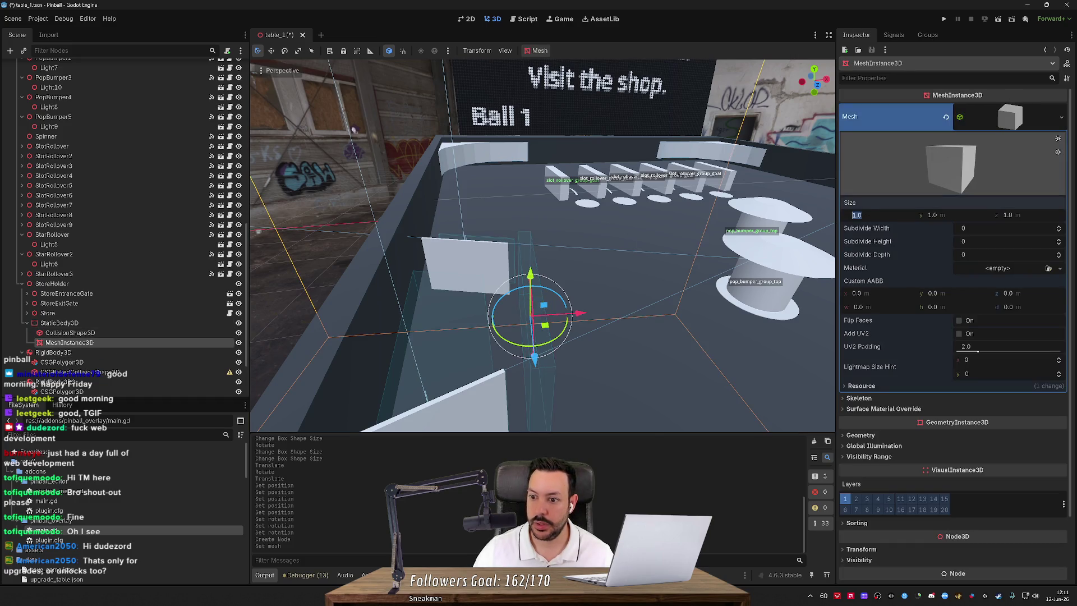
{"action": "left_click_drag", "start_coordinate": [864, 215], "coordinate": [841, 215]}
Copy the collision box's Y size, 0.037, into the mesh's Y size.
{"action": "left_click", "coordinate": [161, 334]}
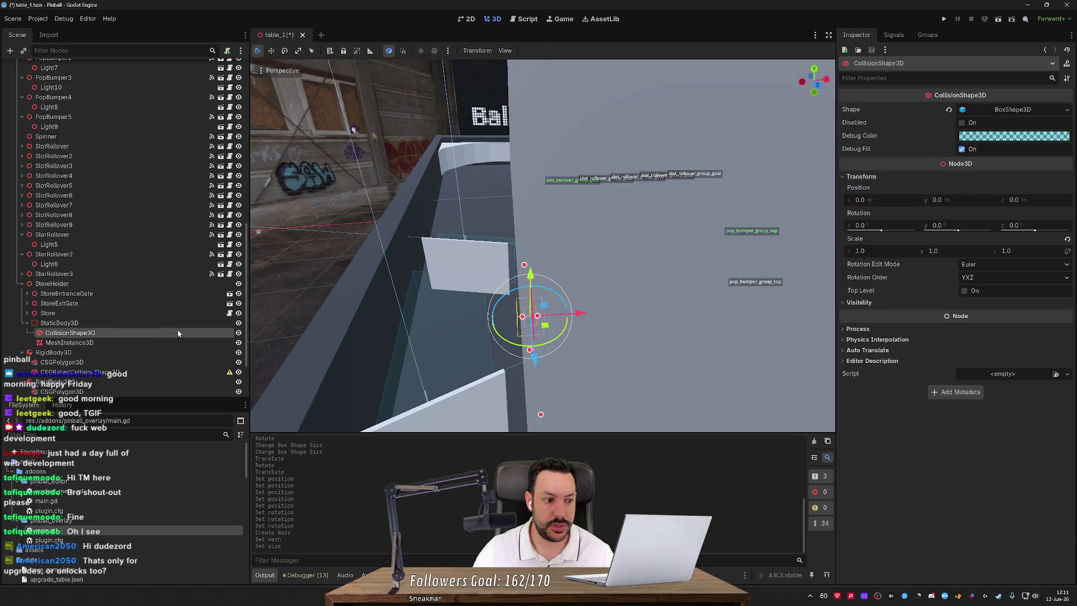
{"action": "left_click", "coordinate": [1012, 109]}
{"action": "left_click", "coordinate": [937, 135]}
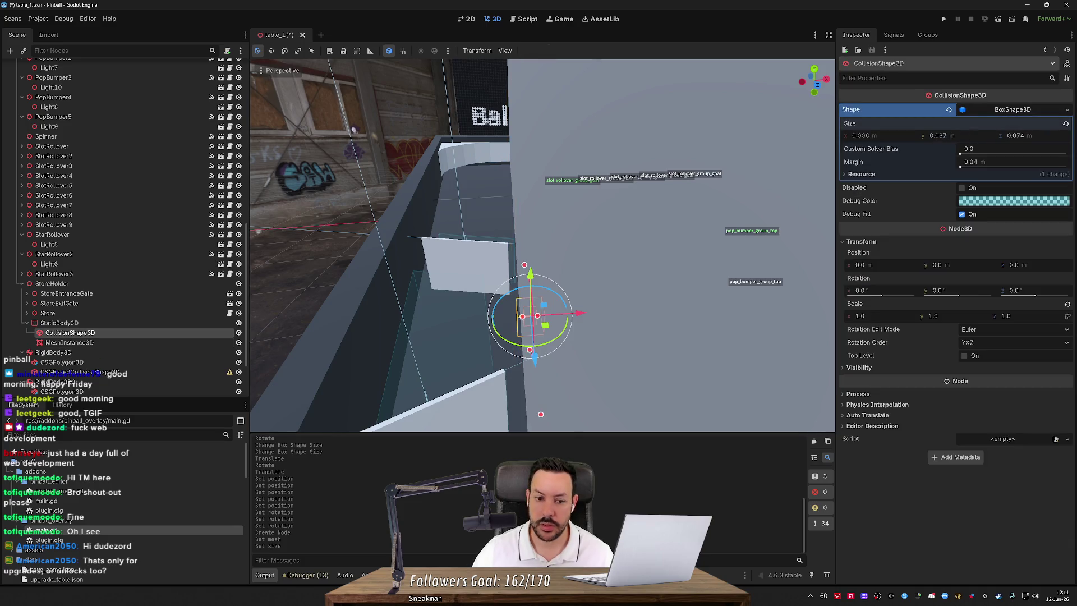
{"action": "left_click", "coordinate": [146, 342]}
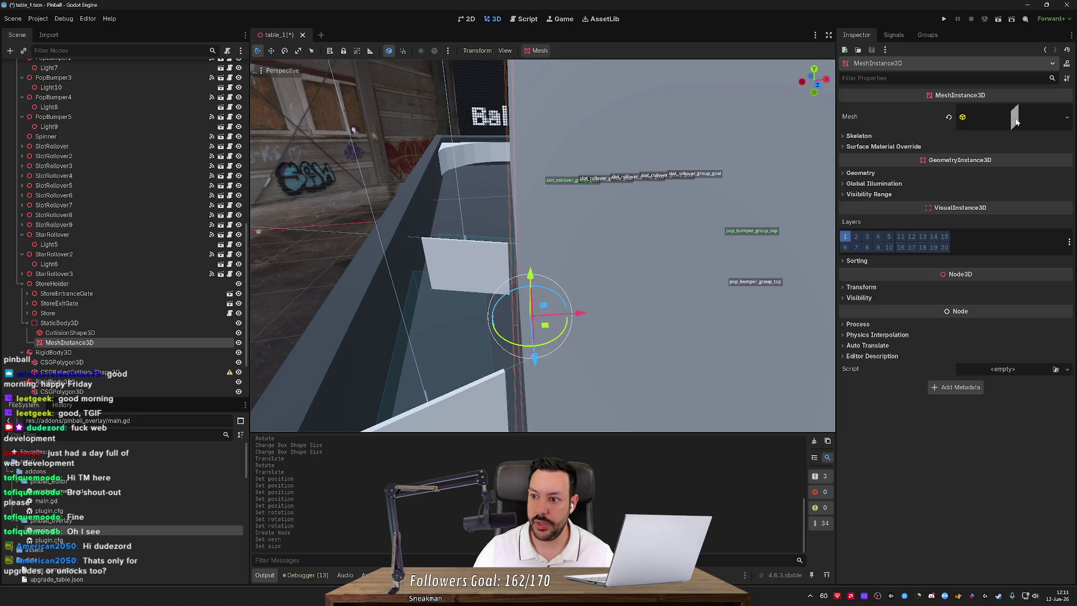
{"action": "left_click", "coordinate": [998, 115]}
{"action": "type", "text": "0.037"}
{"action": "key", "text": "Return"}
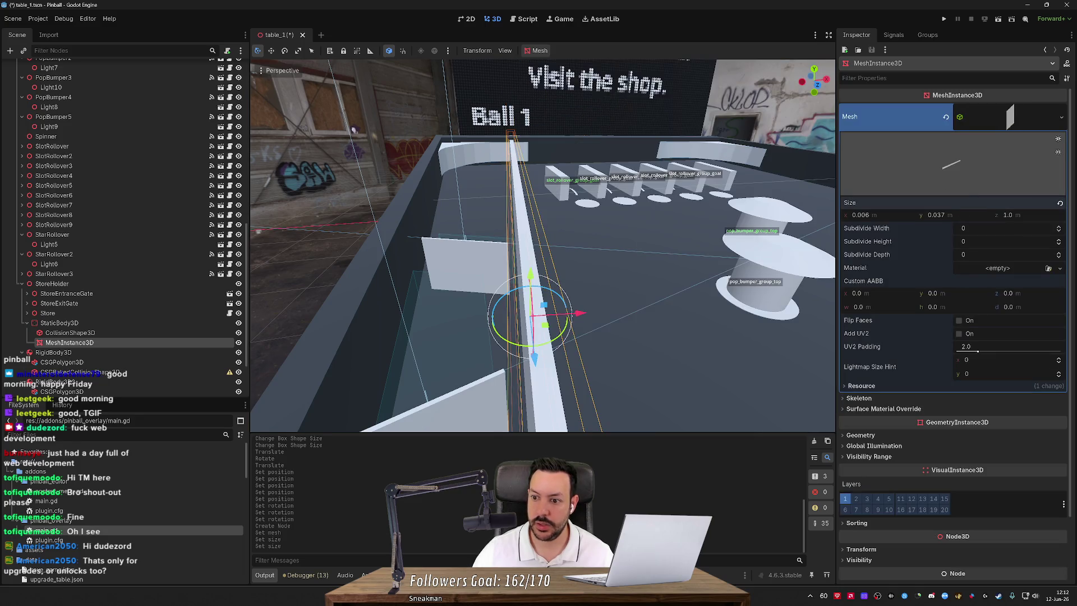
Set the mesh's Z size to 0.074 to match the collision box.
{"action": "left_click", "coordinate": [68, 332]}
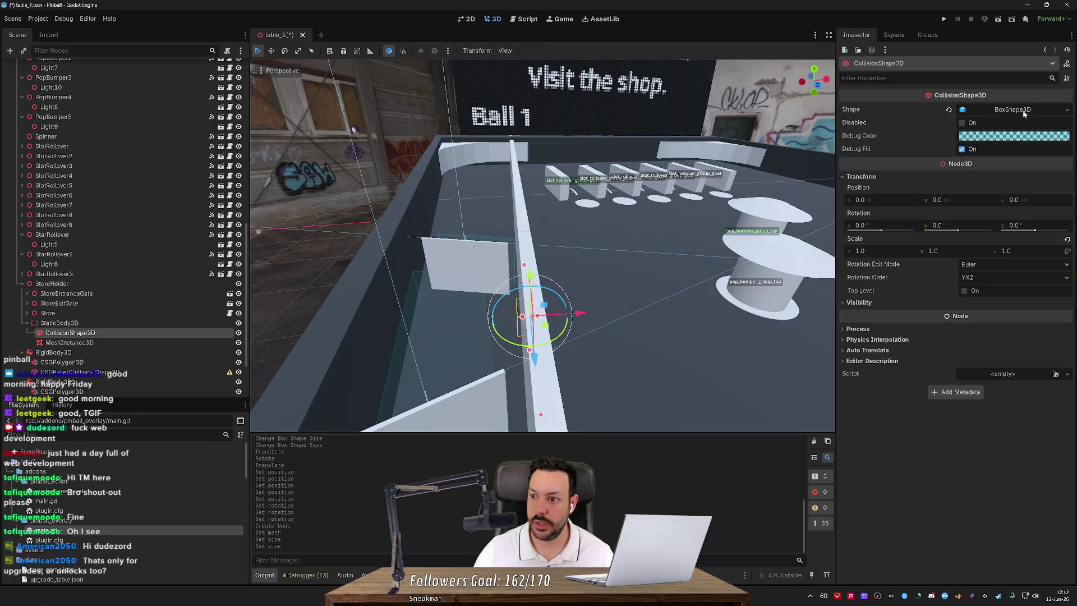
{"action": "left_click", "coordinate": [1021, 112]}
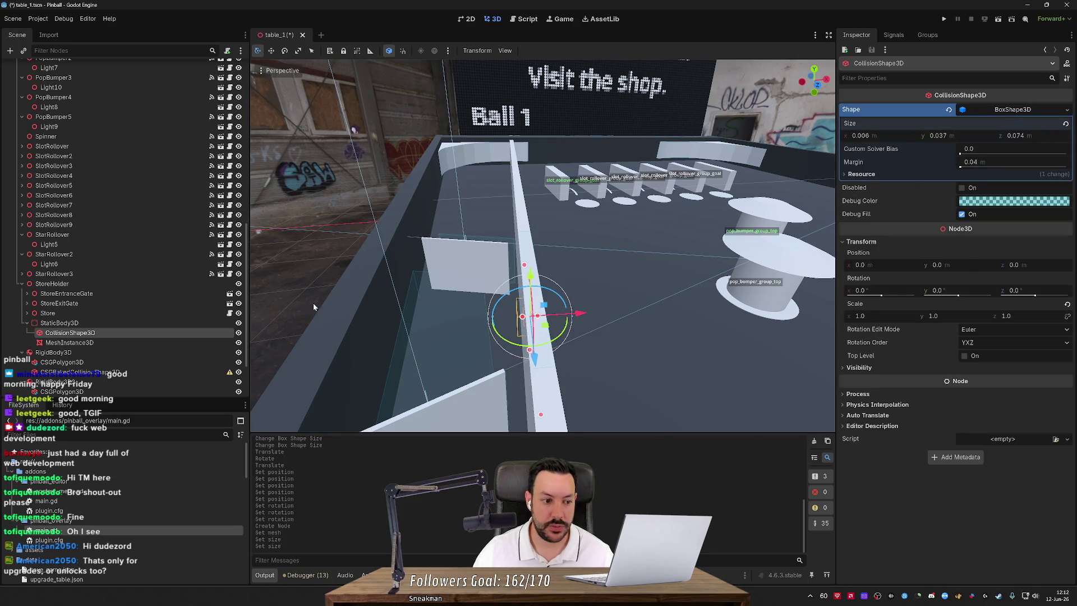
{"action": "left_click", "coordinate": [70, 342]}
{"action": "left_click", "coordinate": [1019, 117]}
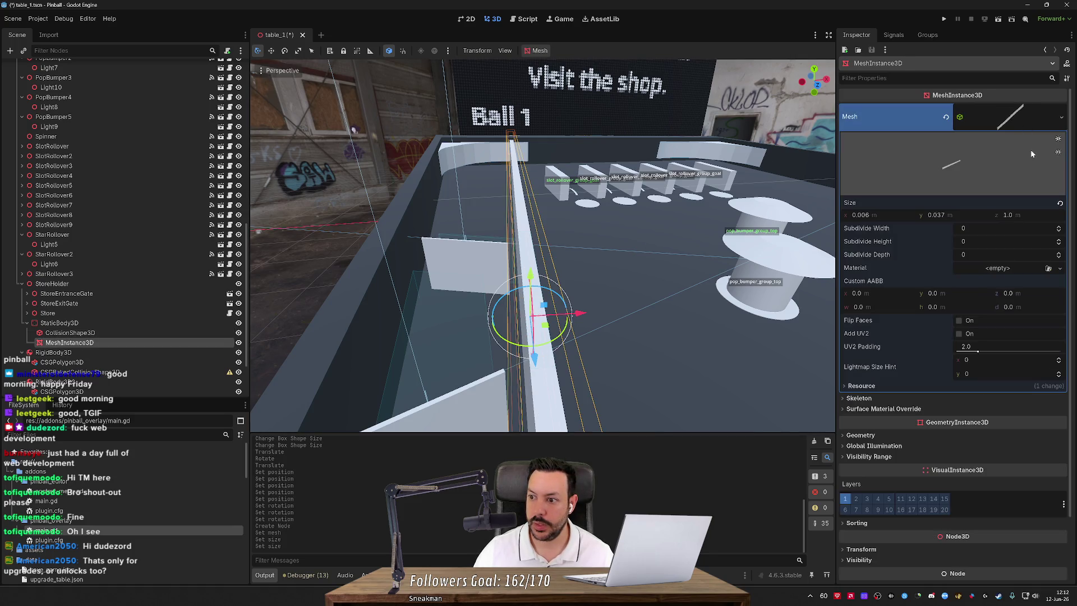
{"action": "left_click", "coordinate": [1010, 214]}
{"action": "type", "text": "0.074"}
{"action": "key", "text": "Return"}
Delete the old CollisionShape3D from the wall's static body.
{"action": "mouse_move", "coordinate": [813, 219]}
{"action": "left_mouse_down"}
{"action": "mouse_move", "coordinate": [373, 214]}
{"action": "mouse_move", "coordinate": [413, 195]}
{"action": "left_mouse_up"}
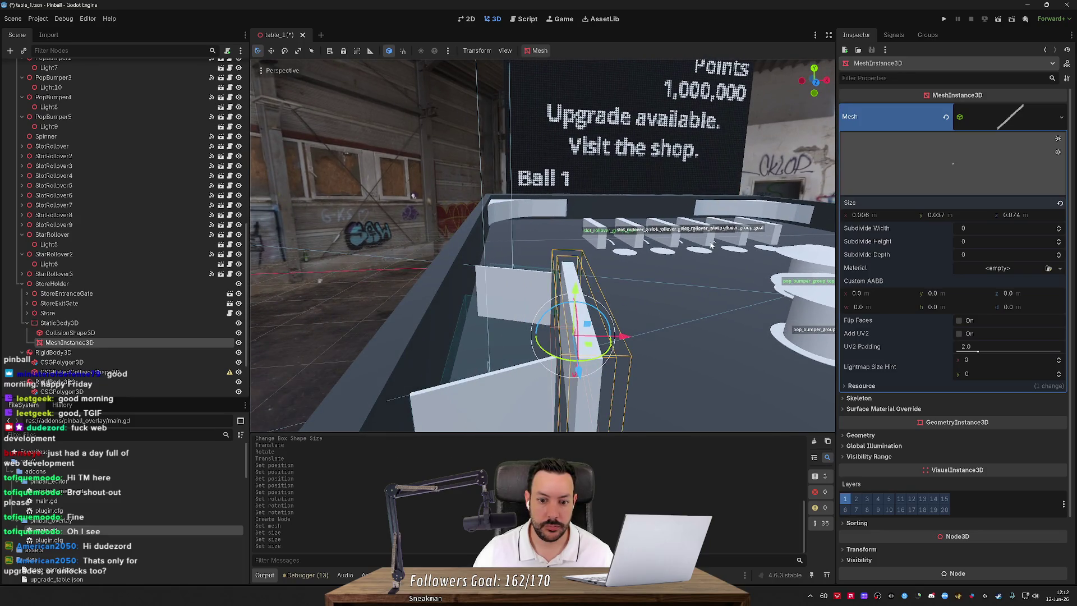
{"action": "scroll", "coordinate": [711, 245], "scroll_direction": "up", "scroll_amount": 2}
{"action": "key", "text": "e"}
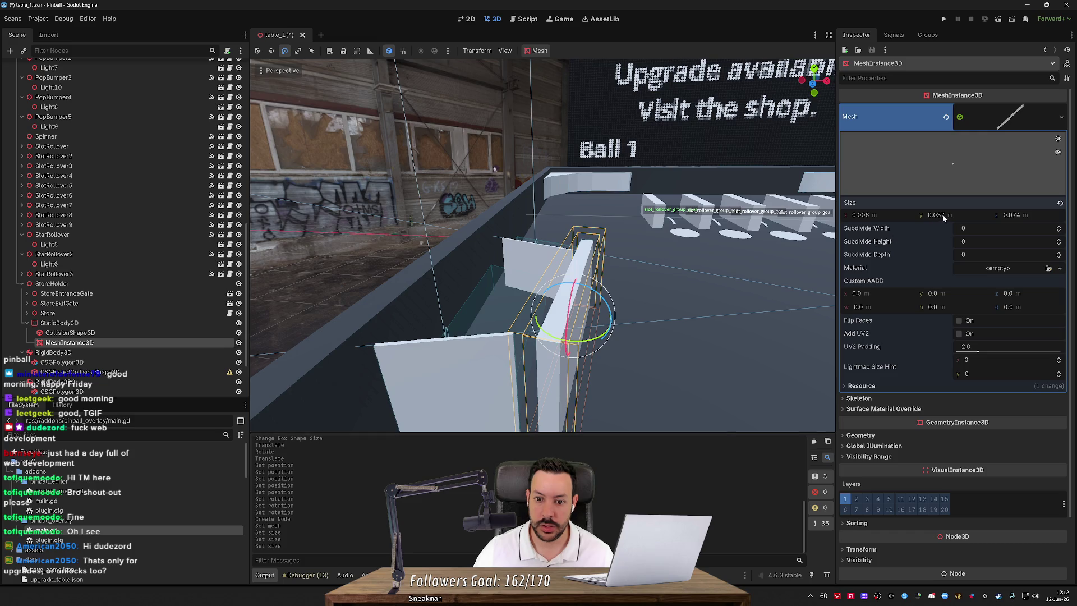
{"action": "left_click", "coordinate": [136, 323]}
{"action": "left_click", "coordinate": [139, 333]}
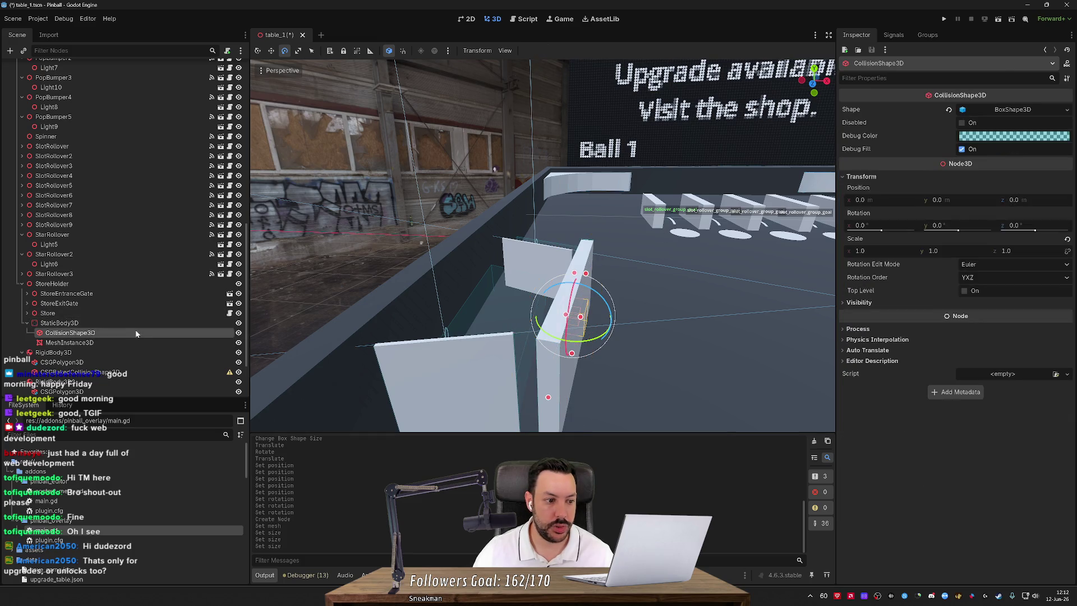
{"action": "key", "text": "Delete"}
{"action": "key", "text": "Return"}
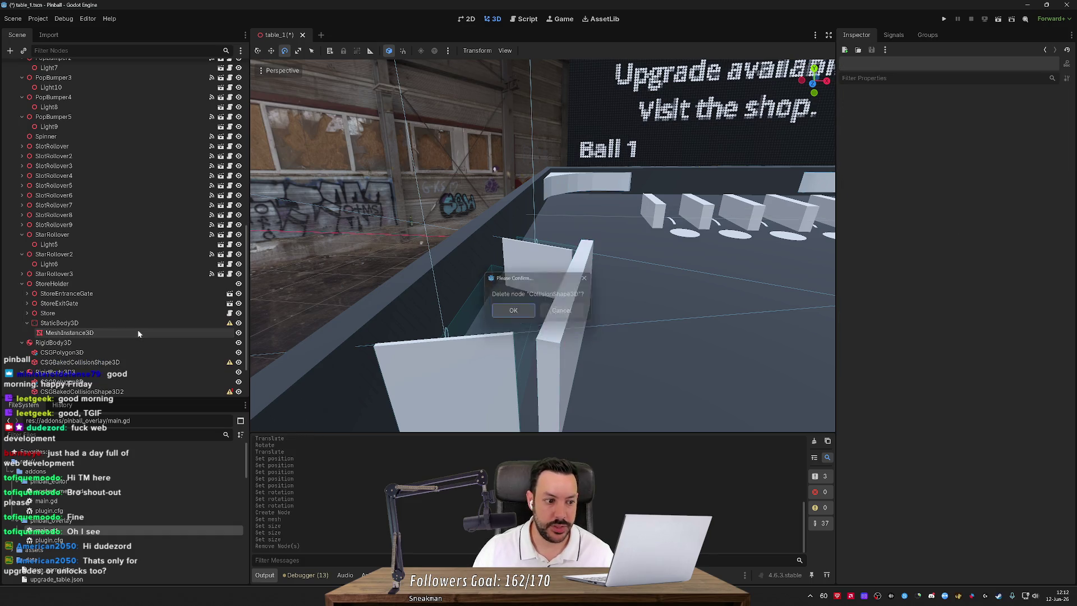
Generate a Trimesh collision shape from the mesh, placed as its sibling.
{"action": "left_click", "coordinate": [535, 51]}
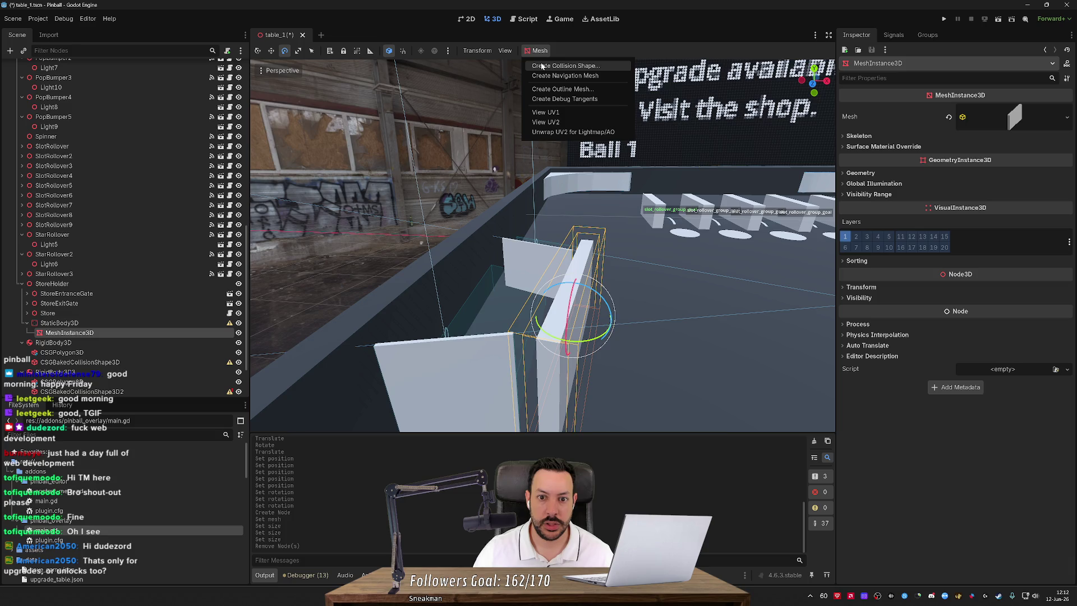
{"action": "left_click", "coordinate": [542, 66]}
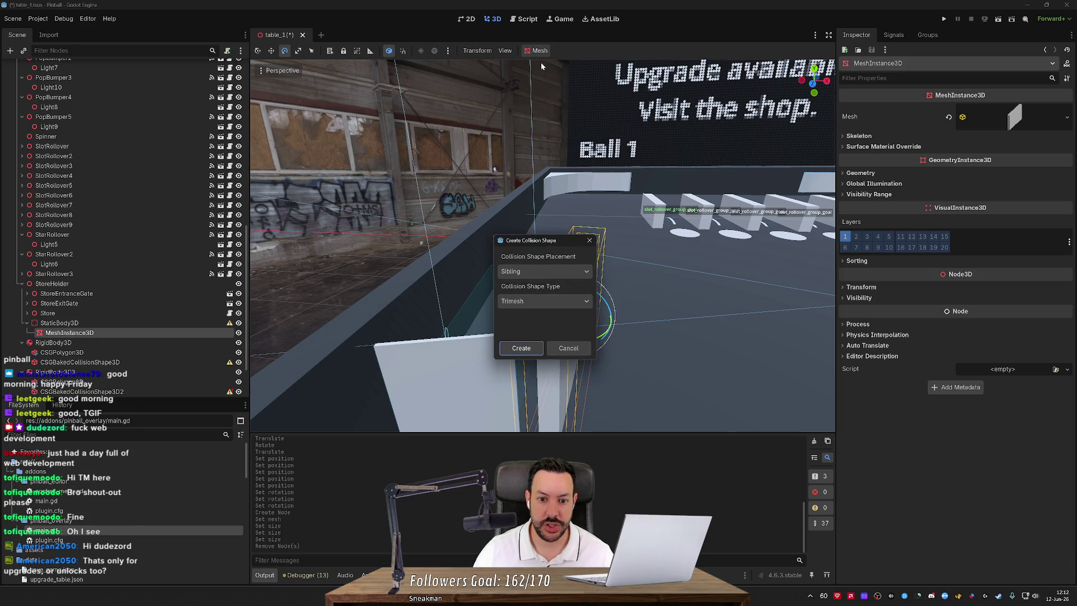
{"action": "left_click", "coordinate": [553, 272]}
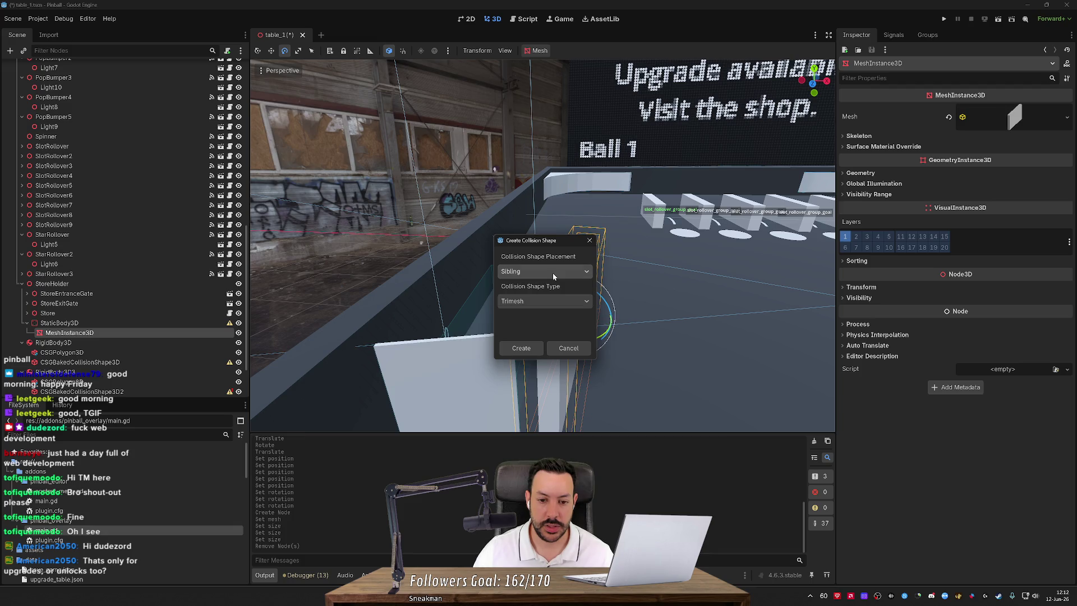
{"action": "left_click", "coordinate": [549, 287]}
{"action": "left_click", "coordinate": [548, 301]}
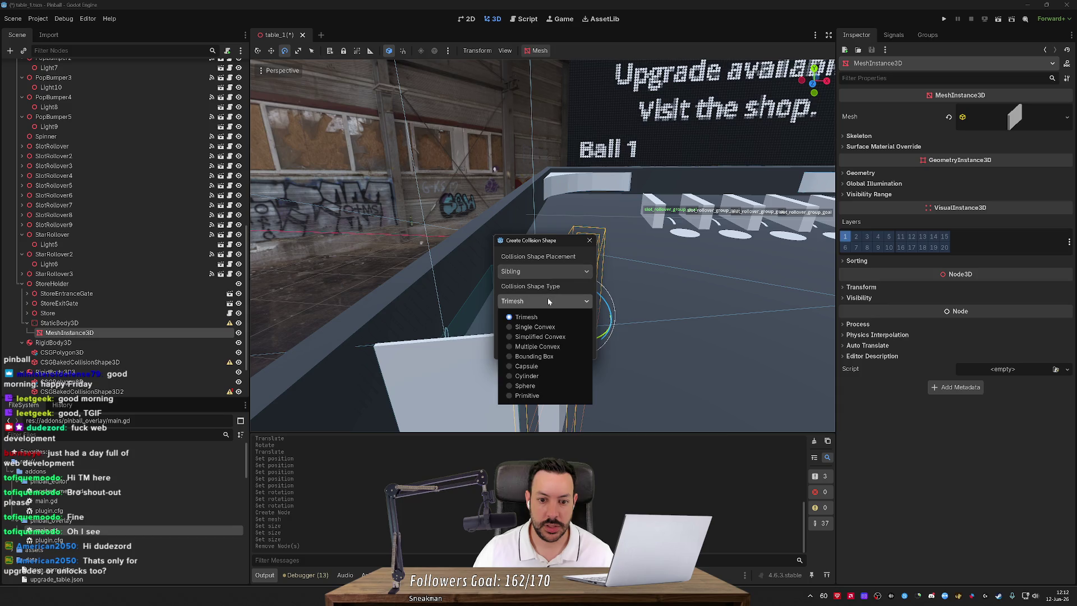
{"action": "left_click", "coordinate": [548, 301]}
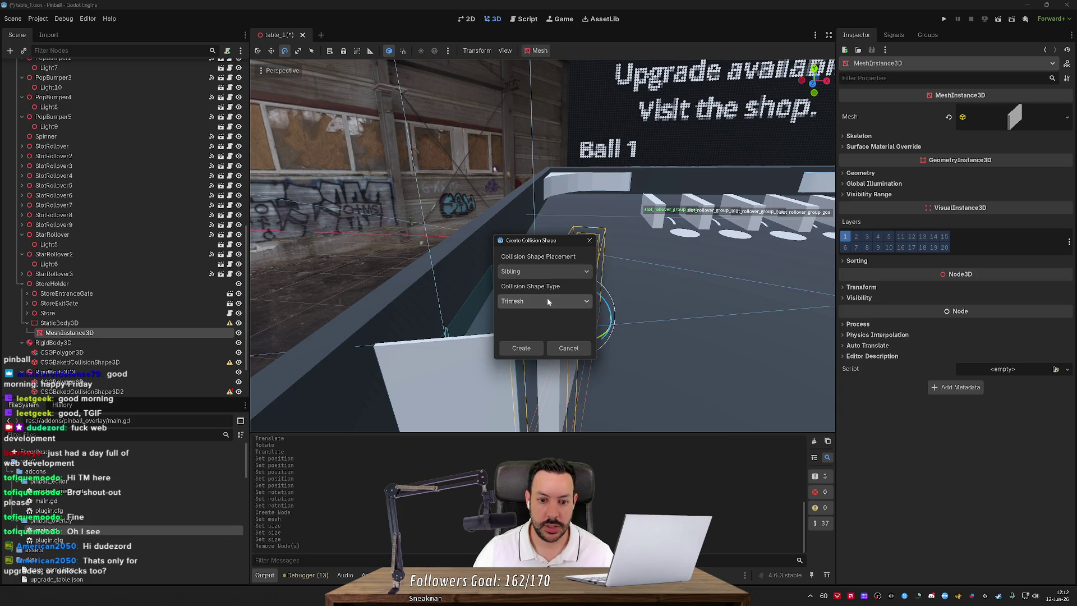
{"action": "left_click", "coordinate": [522, 348]}
Inspect the new ConcavePolygonShape3D collision shape and view it around the table.
{"action": "left_click", "coordinate": [70, 342]}
{"action": "left_click_drag", "start_coordinate": [327, 333], "coordinate": [616, 303]}
{"action": "left_click", "coordinate": [1001, 112]}
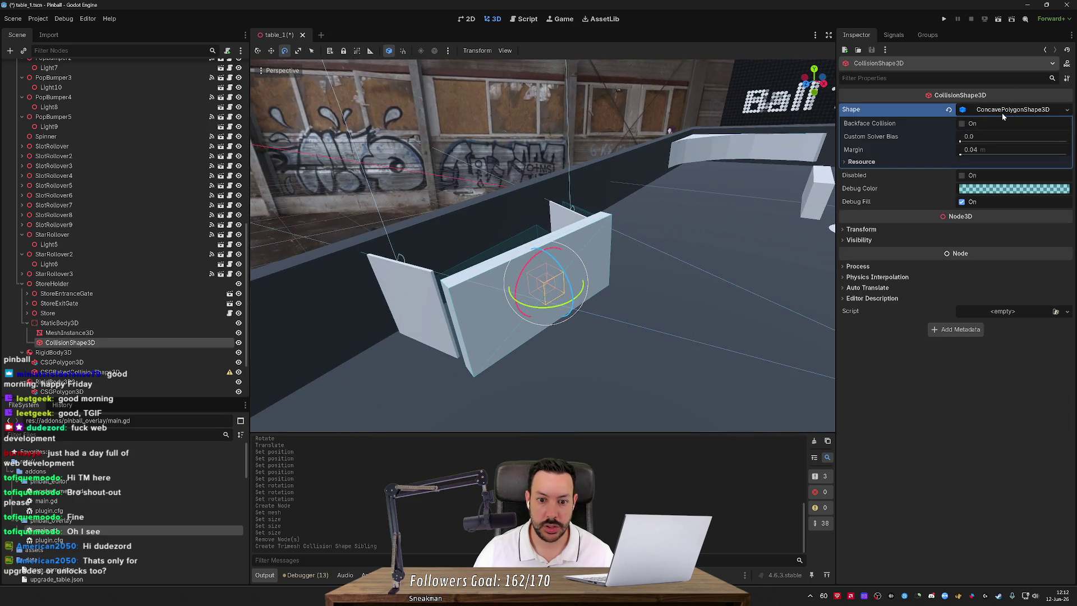
{"action": "mouse_move", "coordinate": [757, 169]}
{"action": "left_mouse_down"}
{"action": "mouse_move", "coordinate": [791, 162]}
{"action": "mouse_move", "coordinate": [796, 190]}
{"action": "mouse_move", "coordinate": [796, 168]}
{"action": "mouse_move", "coordinate": [334, 123]}
{"action": "left_mouse_up"}
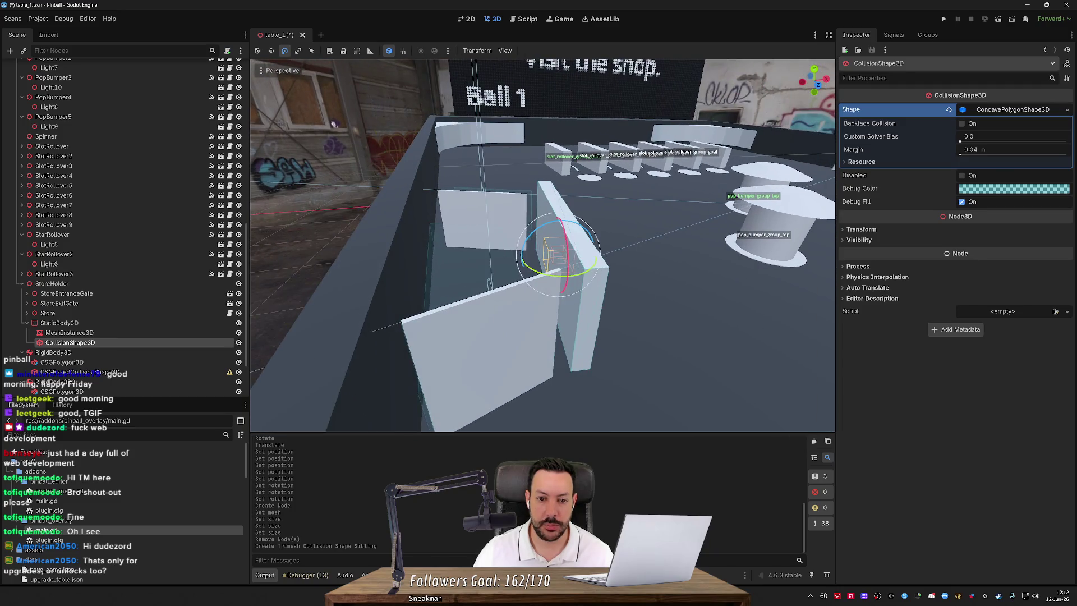
Scale the wall mesh up with the scale gizmo to stretch it.
{"action": "left_click_drag", "start_coordinate": [316, 228], "coordinate": [359, 207]}
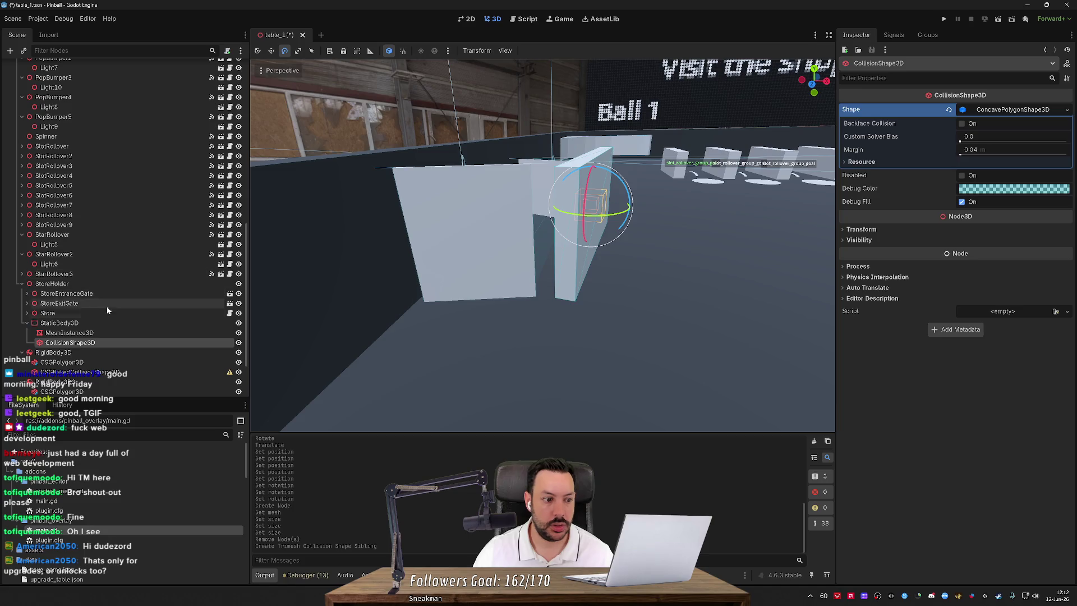
{"action": "left_click", "coordinate": [101, 333]}
{"action": "key", "text": "w"}
{"action": "key", "text": "e"}
{"action": "key", "text": "r"}
{"action": "mouse_move", "coordinate": [594, 157]}
{"action": "left_mouse_down"}
{"action": "mouse_move", "coordinate": [591, 424]}
{"action": "mouse_move", "coordinate": [516, 407]}
{"action": "left_mouse_up"}
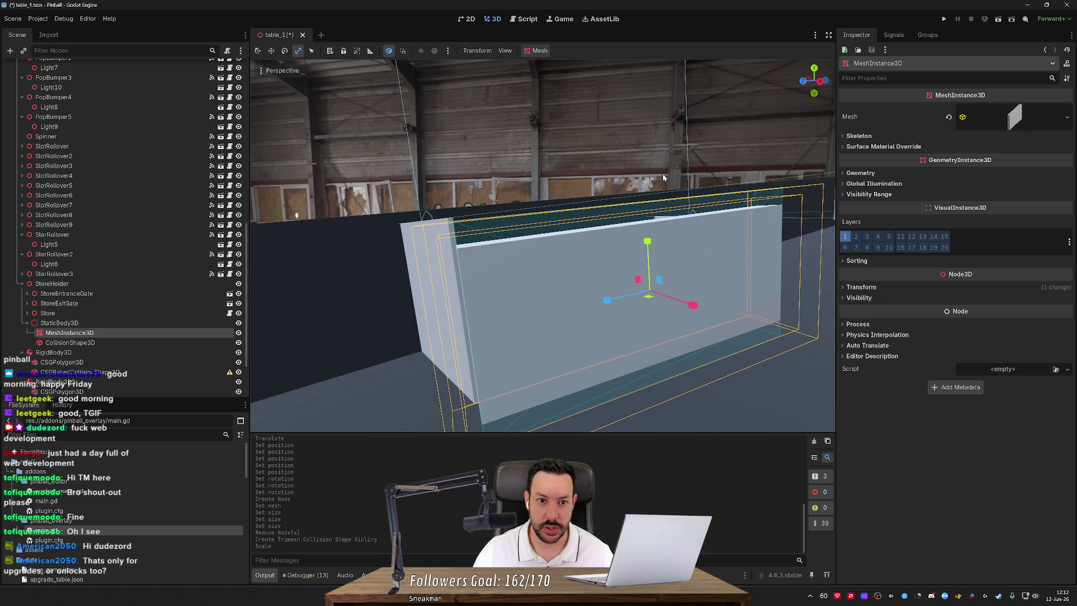
Regenerate the trimesh collision shape, delete the old one, and save table_1.
{"action": "left_click", "coordinate": [540, 50]}
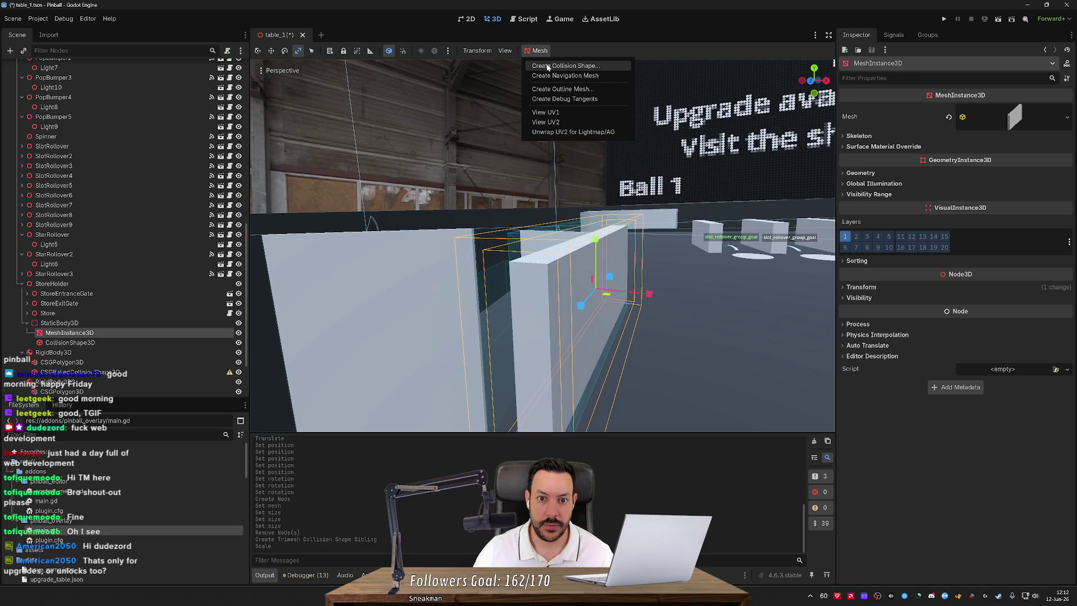
{"action": "left_click", "coordinate": [565, 65]}
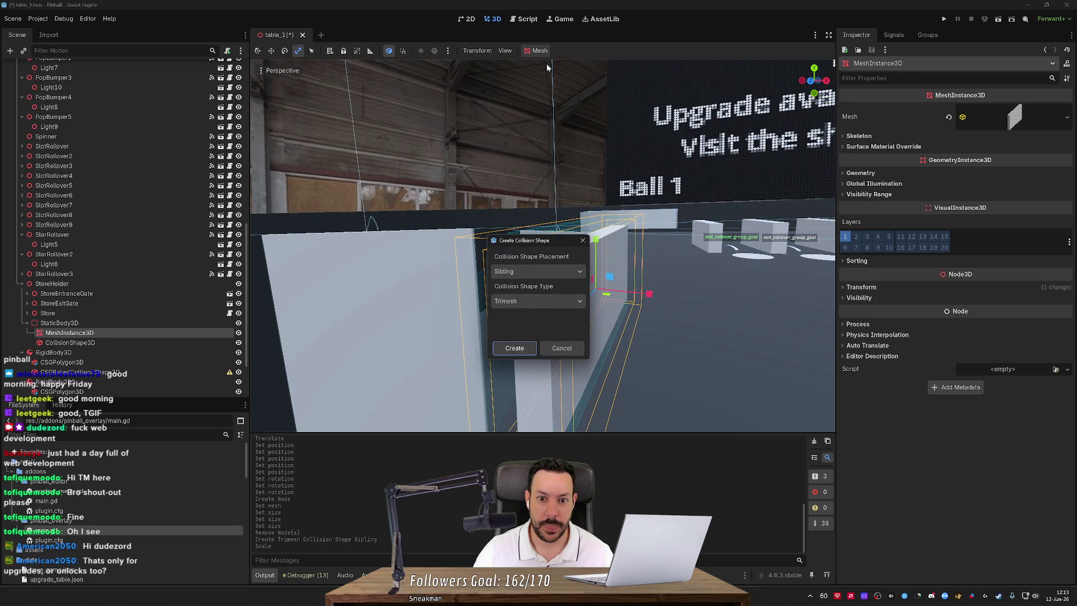
{"action": "left_click", "coordinate": [514, 349]}
{"action": "left_click", "coordinate": [166, 351]}
{"action": "key", "text": "Delete"}
{"action": "key", "text": "Return"}
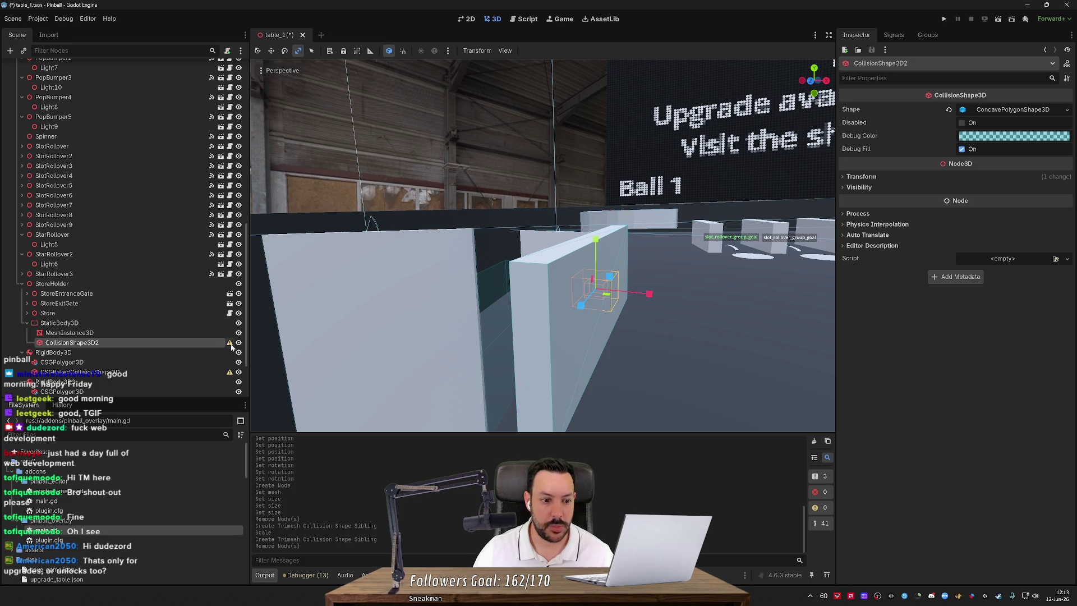
{"action": "mouse_move", "coordinate": [231, 345]}
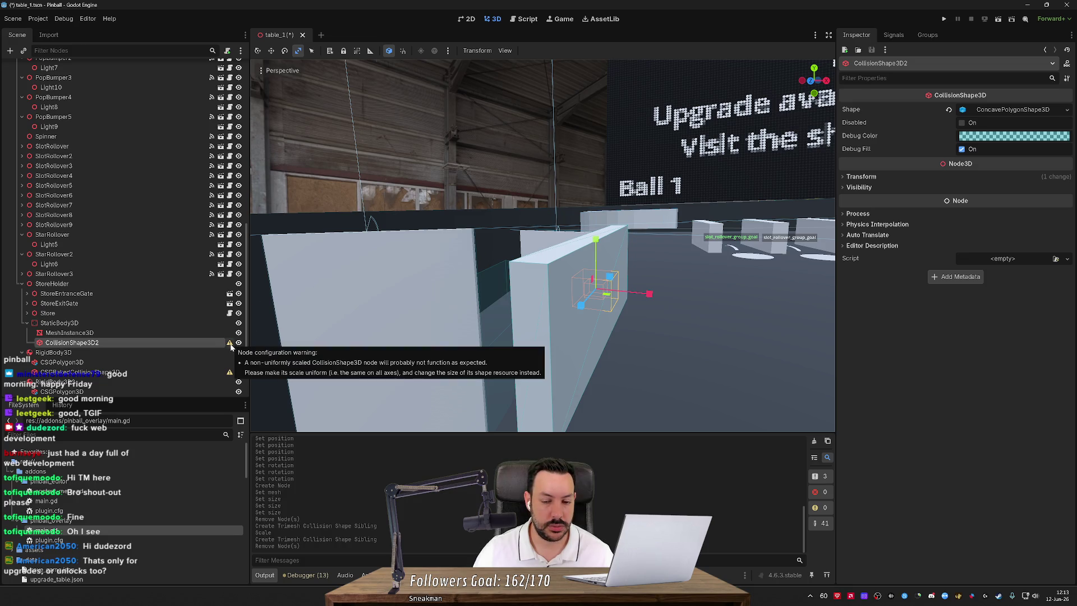
{"action": "key", "text": "f"}
{"action": "key", "text": "ctrl+s"}
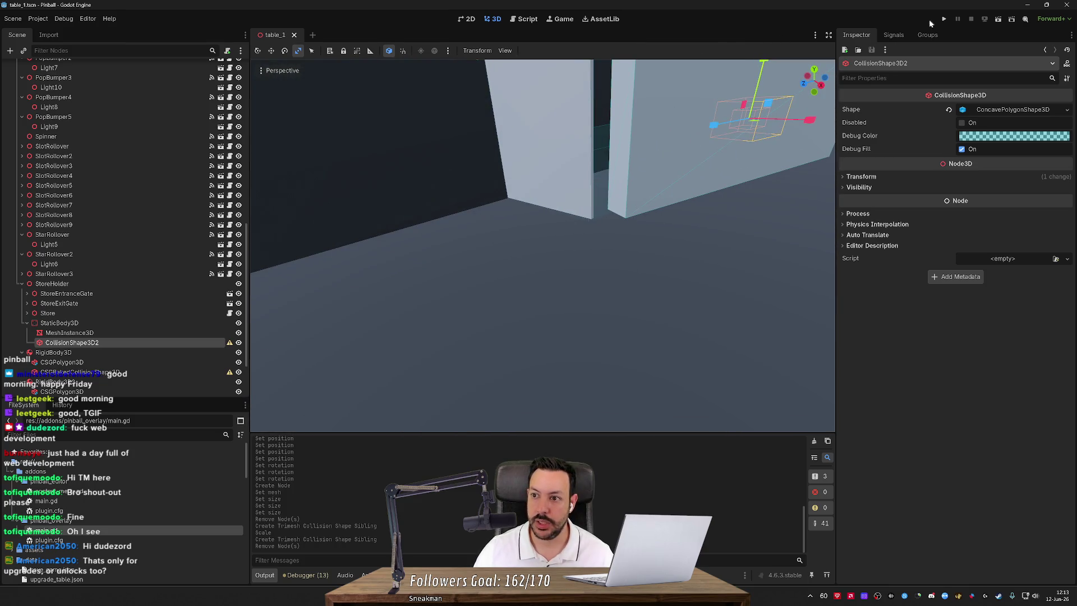
After a test run, move the wall's StaticBody3D to collision layer 4 only, save, and rerun.
{"action": "left_click", "coordinate": [946, 19]}
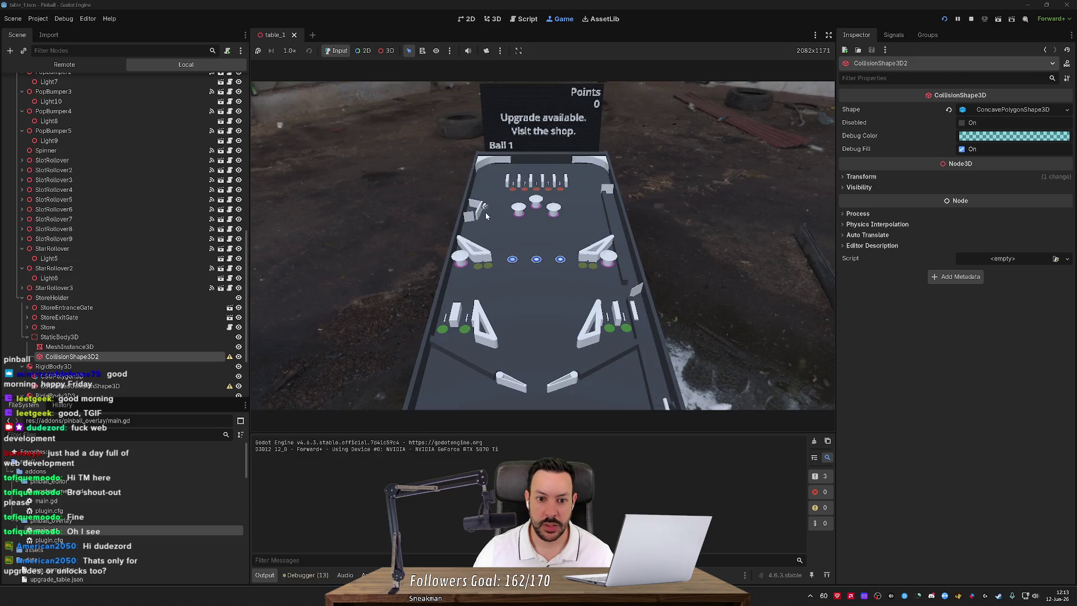
{"action": "left_click", "coordinate": [971, 18]}
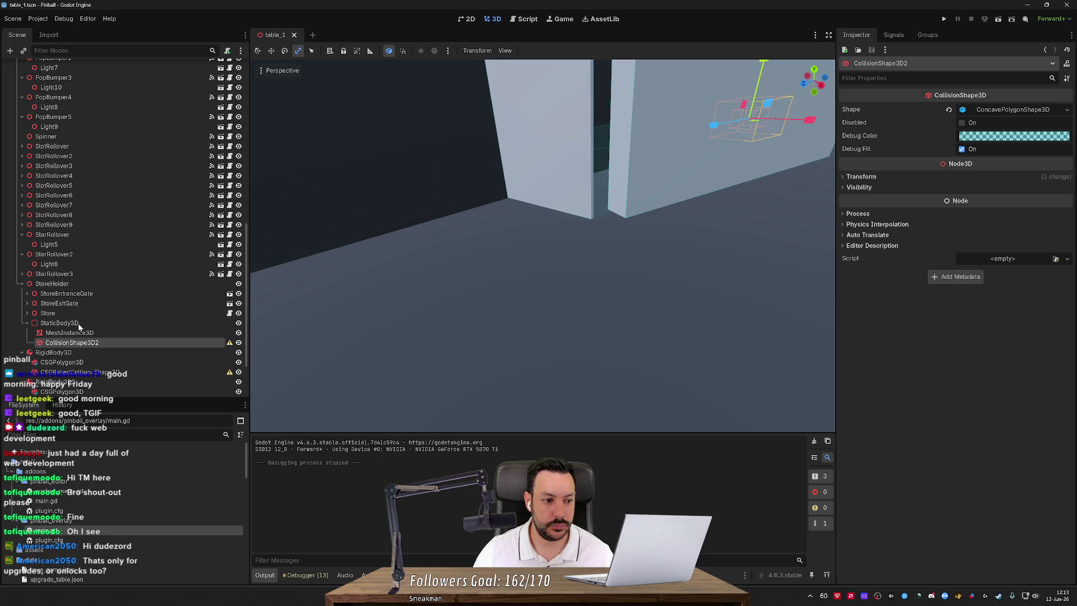
{"action": "left_click", "coordinate": [78, 323]}
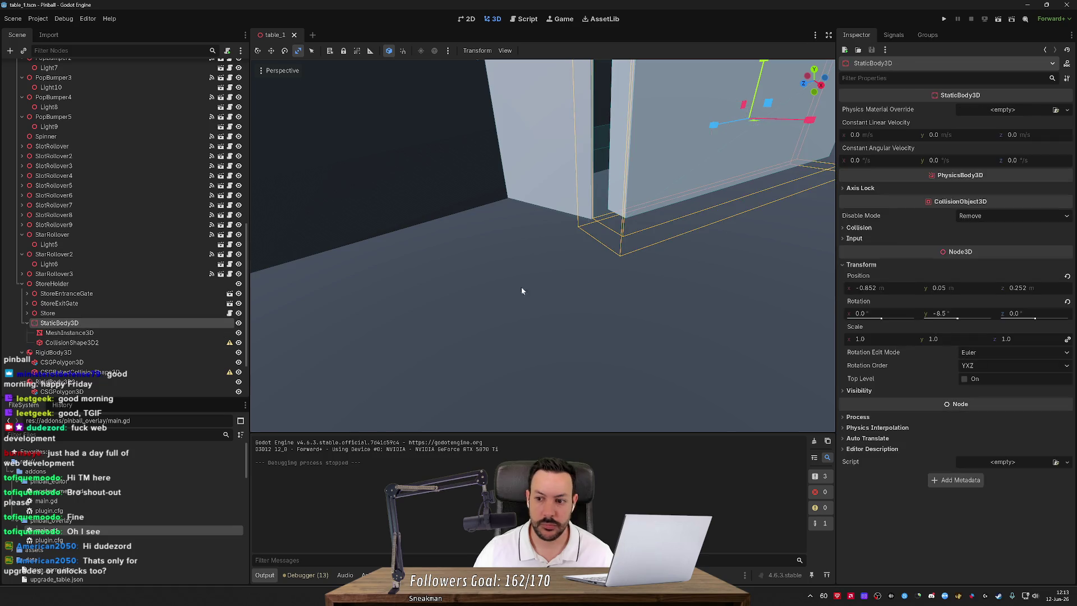
{"action": "left_click", "coordinate": [858, 227]}
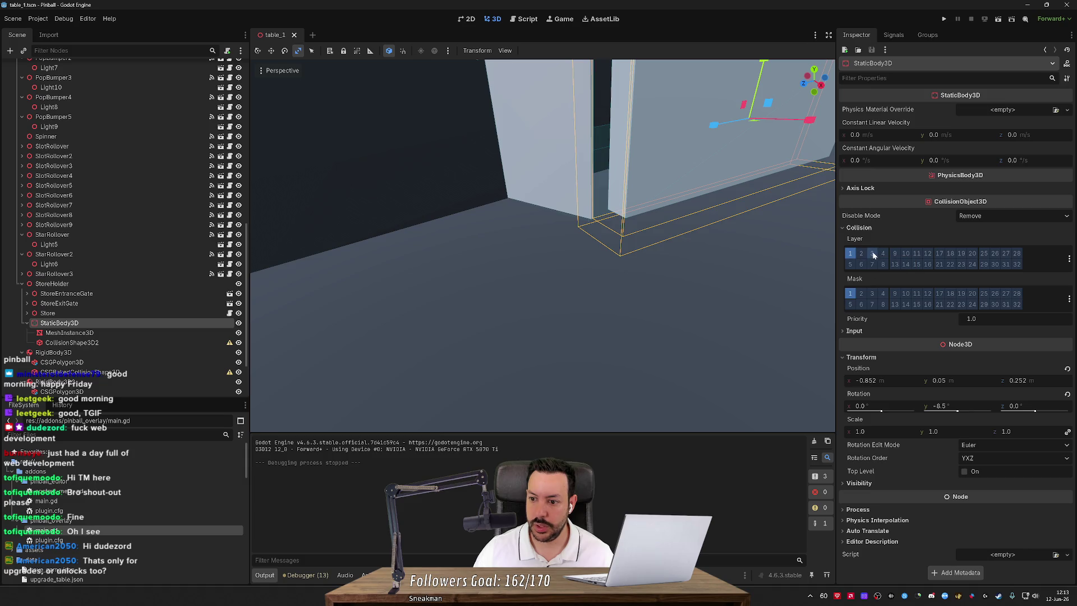
{"action": "left_click", "coordinate": [882, 253]}
{"action": "left_click", "coordinate": [850, 254]}
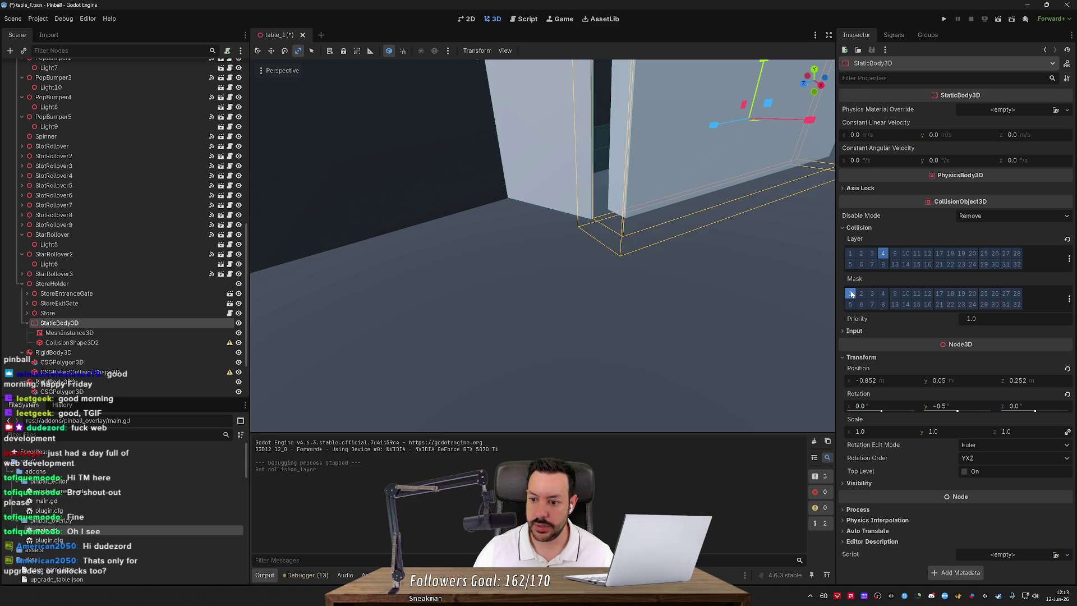
{"action": "key", "text": "ctrl+s"}
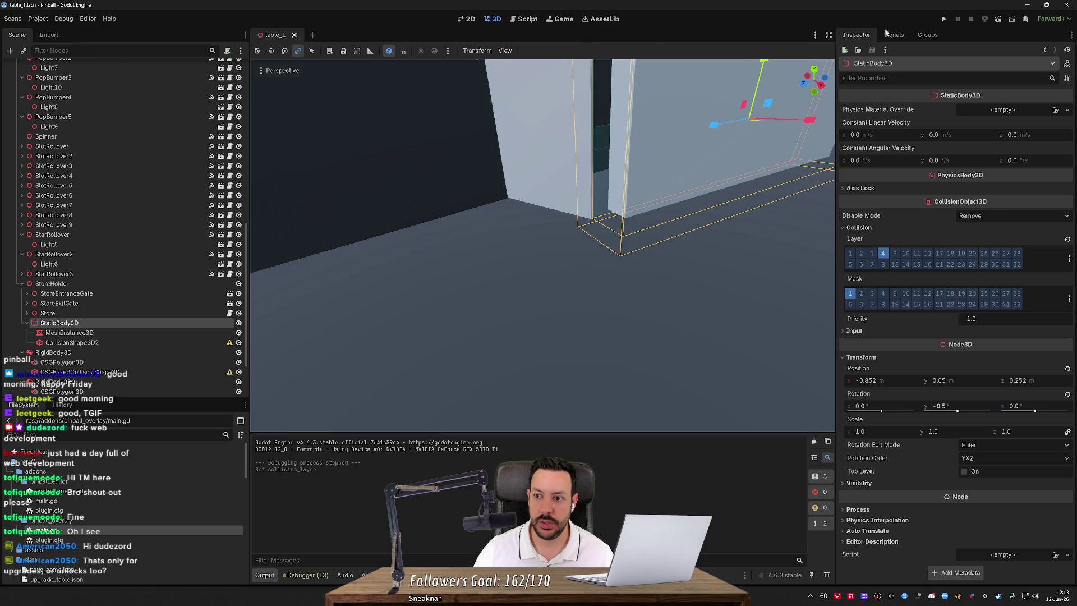
{"action": "left_click", "coordinate": [945, 19]}
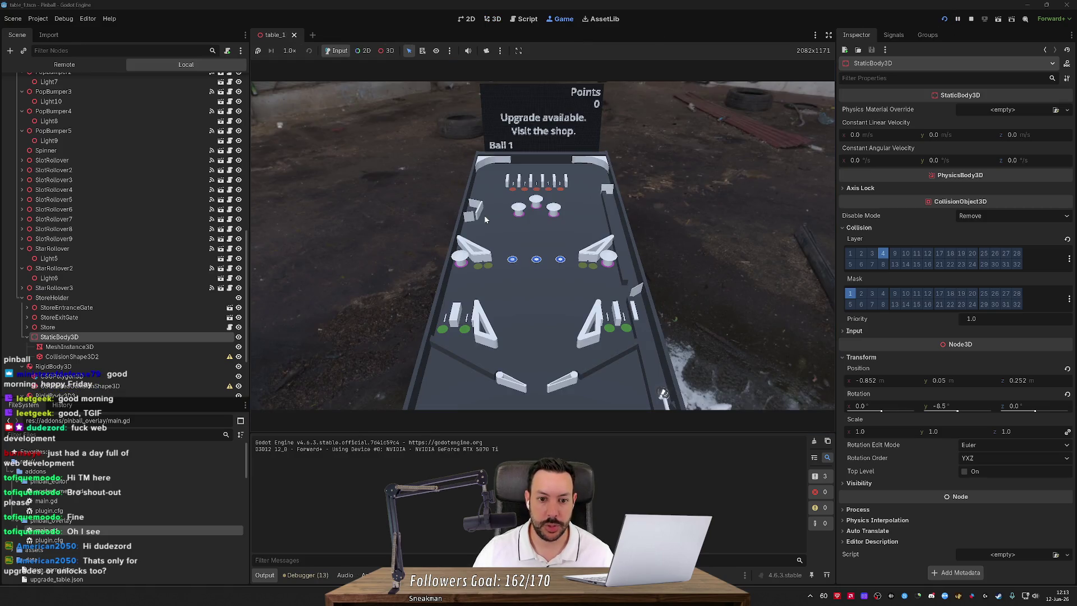
Play the table with the left and right flippers, reaching 1027 points.
{"action": "key", "text": "Left"}
{"action": "key", "text": "Left"}
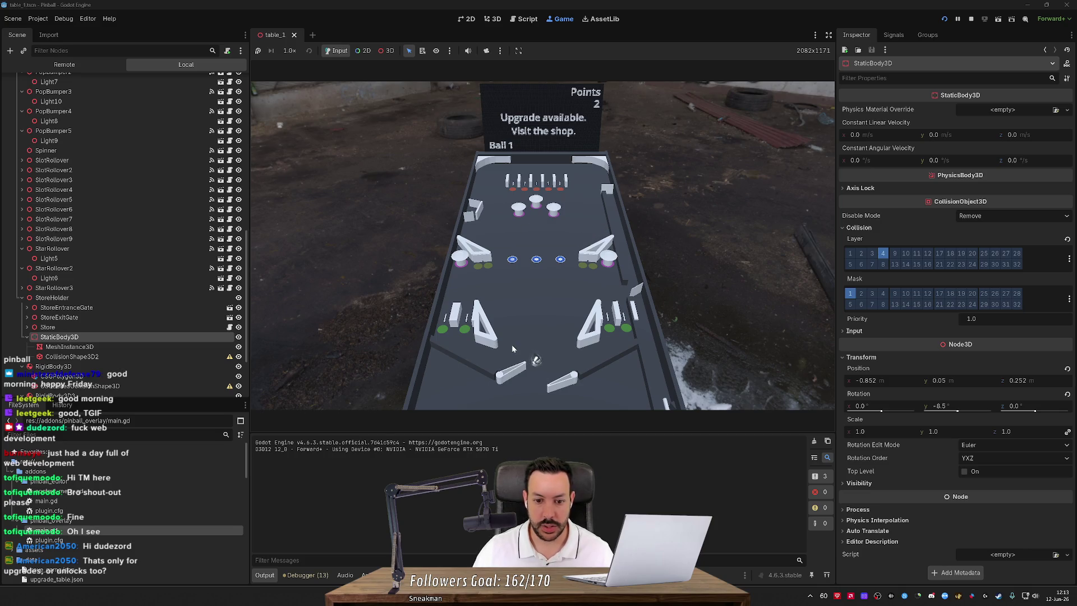
{"action": "key", "text": "Left"}
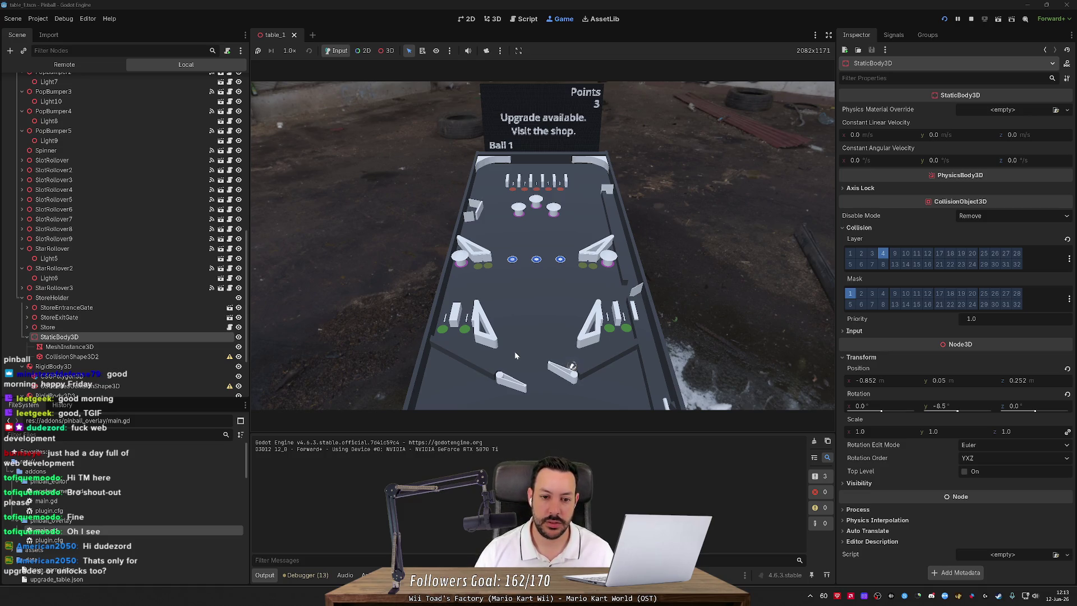
{"action": "key", "text": "Left"}
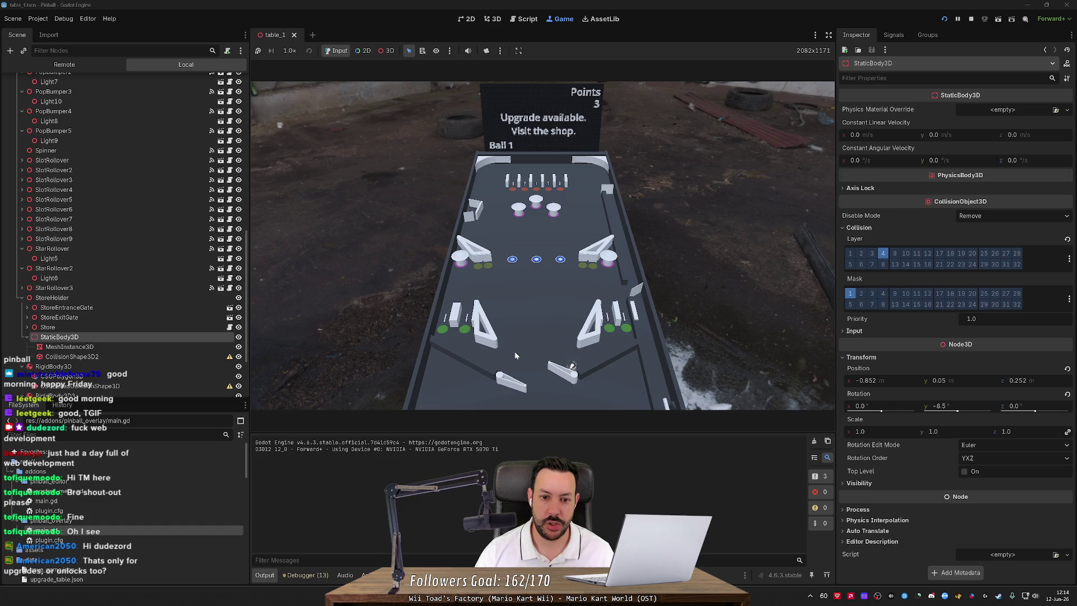
{"action": "key", "text": "Left"}
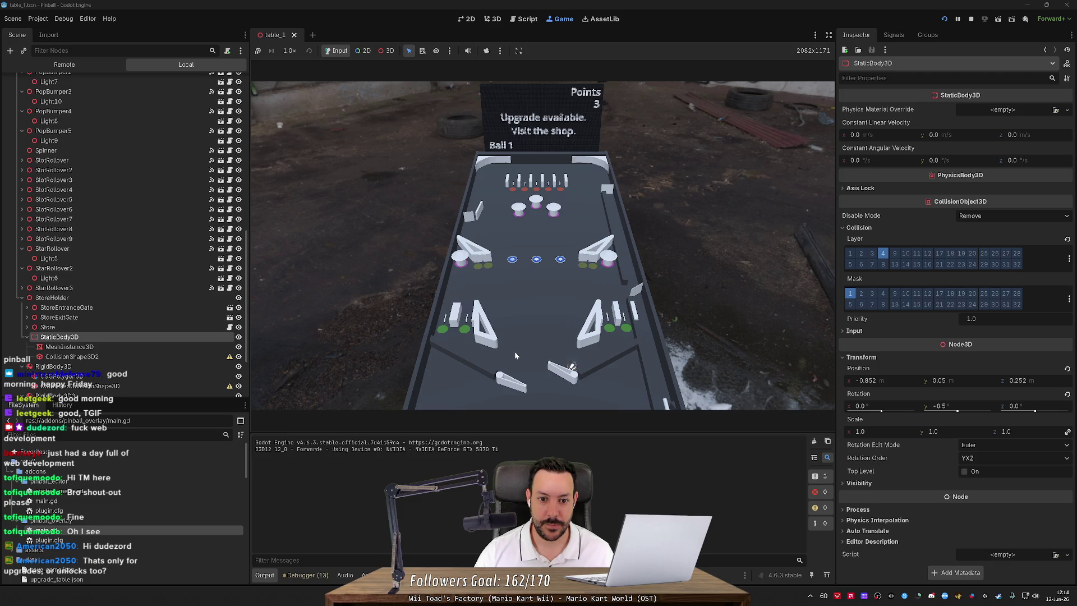
{"action": "key", "text": "Left"}
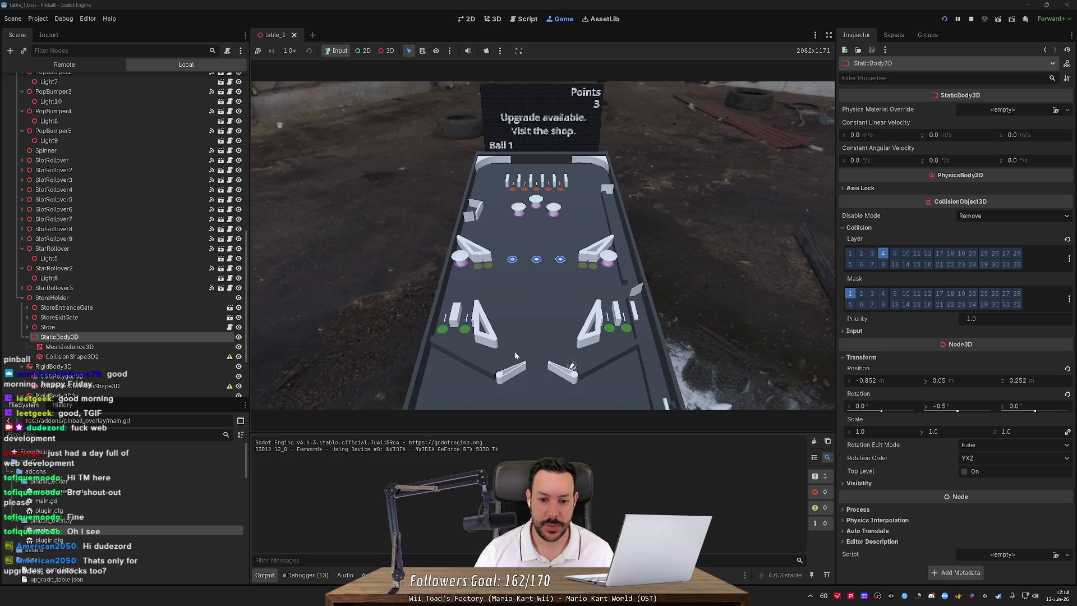
{"action": "key", "text": "Right"}
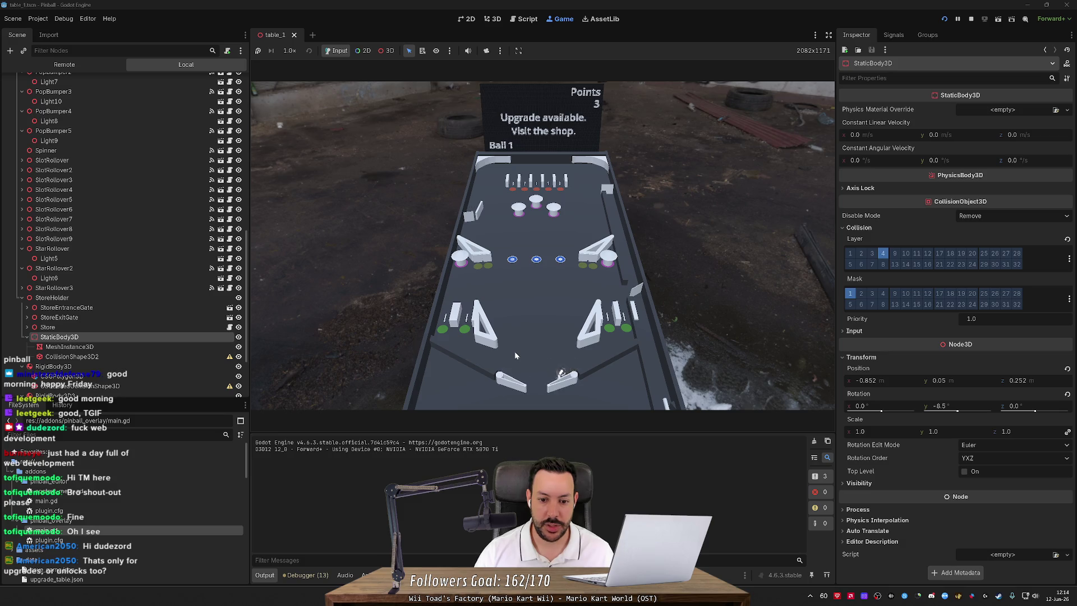
{"action": "key", "text": "Right"}
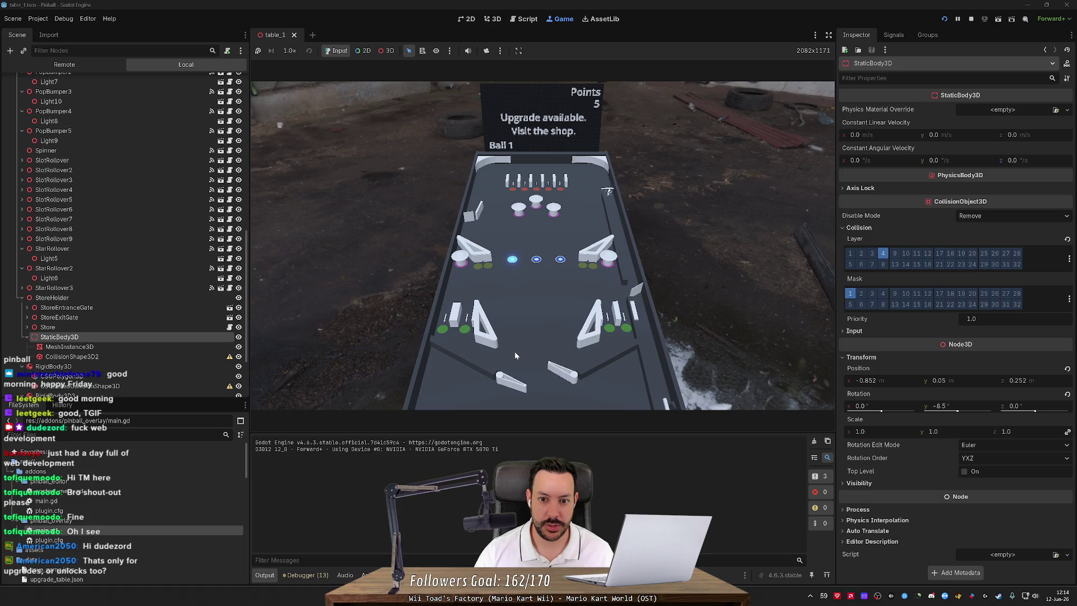
{"action": "key", "text": "Left"}
{"action": "key", "text": "Right"}
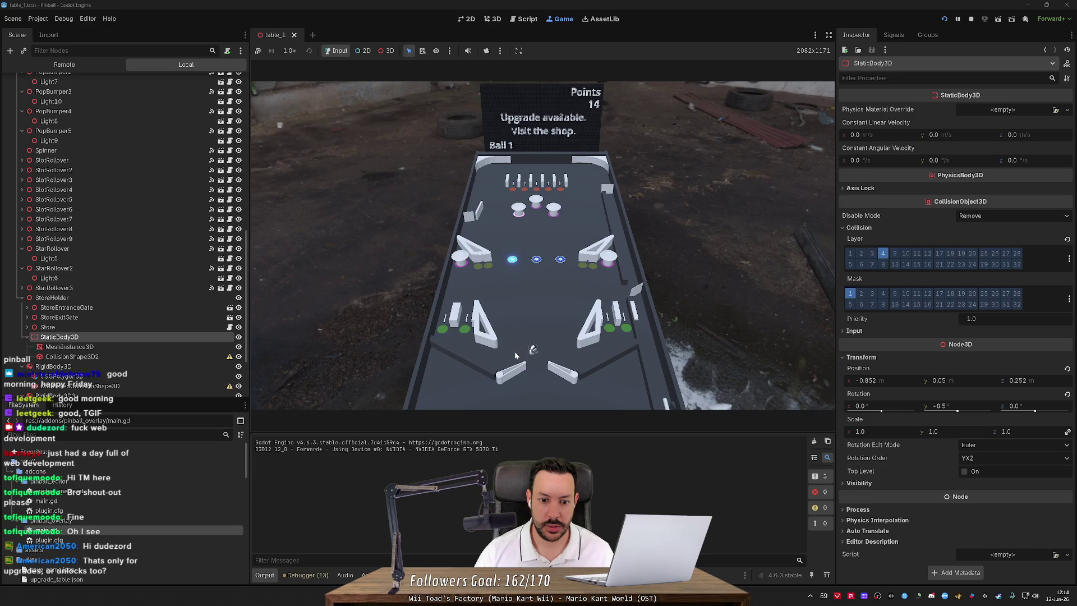
{"action": "key", "text": "Right"}
{"action": "key", "text": "Left"}
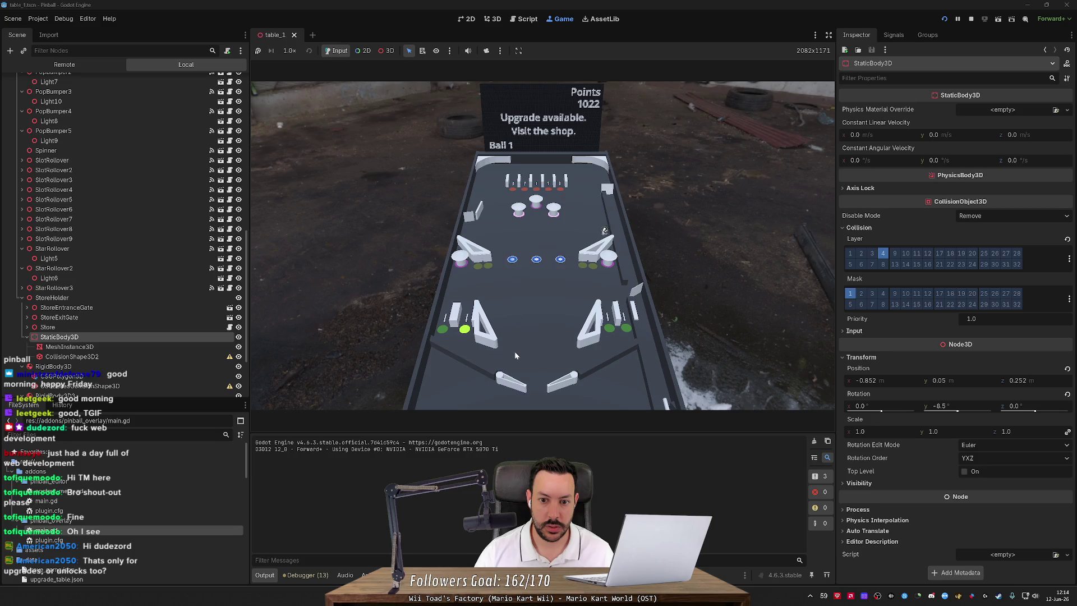
{"action": "key", "text": "Left"}
{"action": "key", "text": "Left"}
{"action": "key", "text": "Right"}
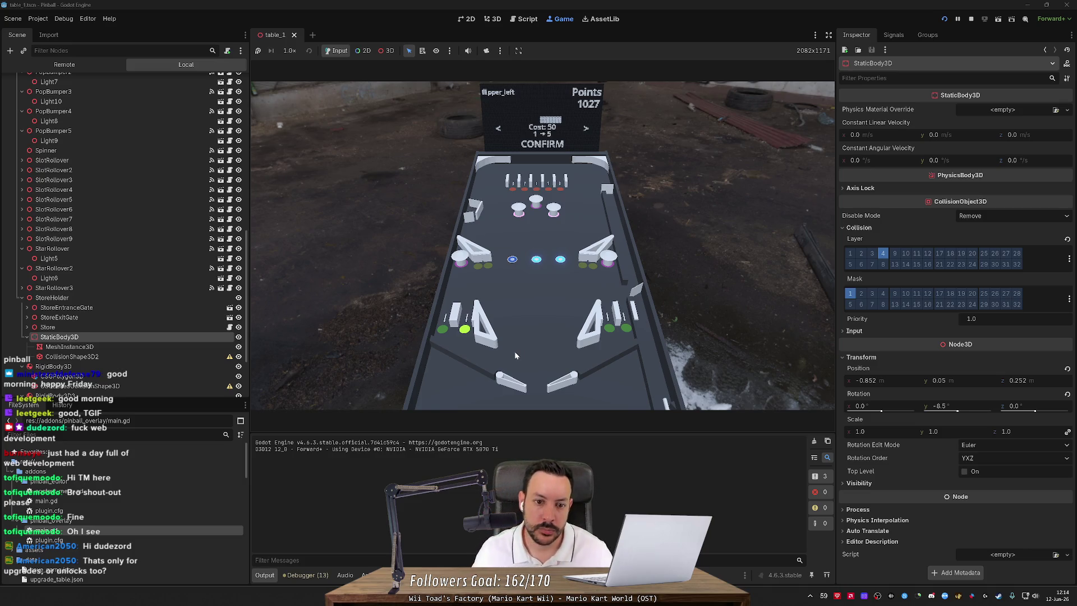
Cycle the shop to star_rollover_group_middle and try to buy it, hitting the _elements error.
{"action": "key", "text": "Left"}
{"action": "key", "text": "Left"}
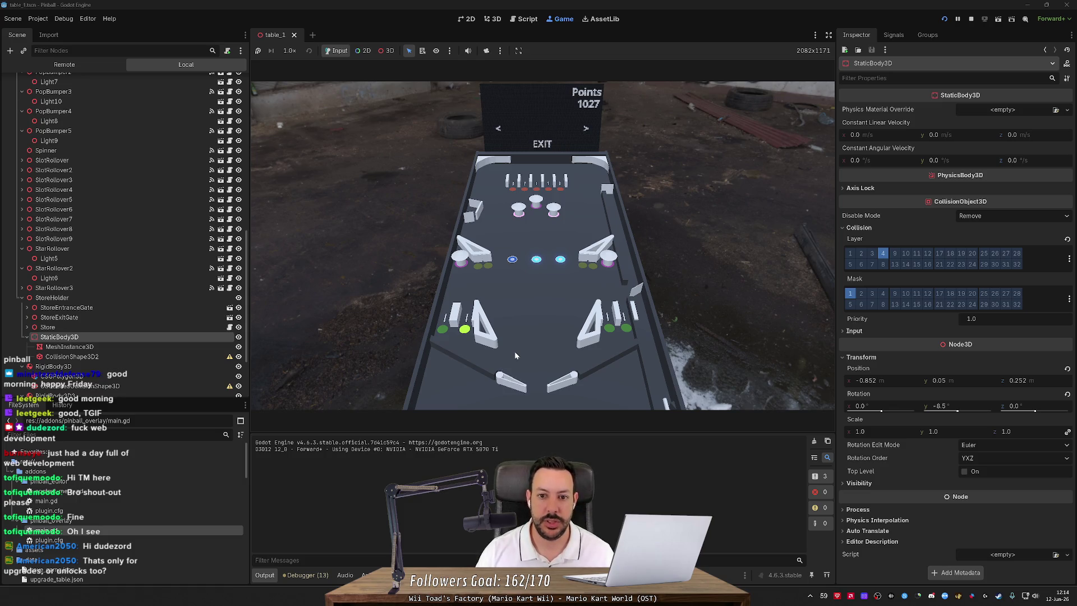
{"action": "key", "text": "Right"}
{"action": "key", "text": "Right"}
{"action": "key", "text": "Right"}
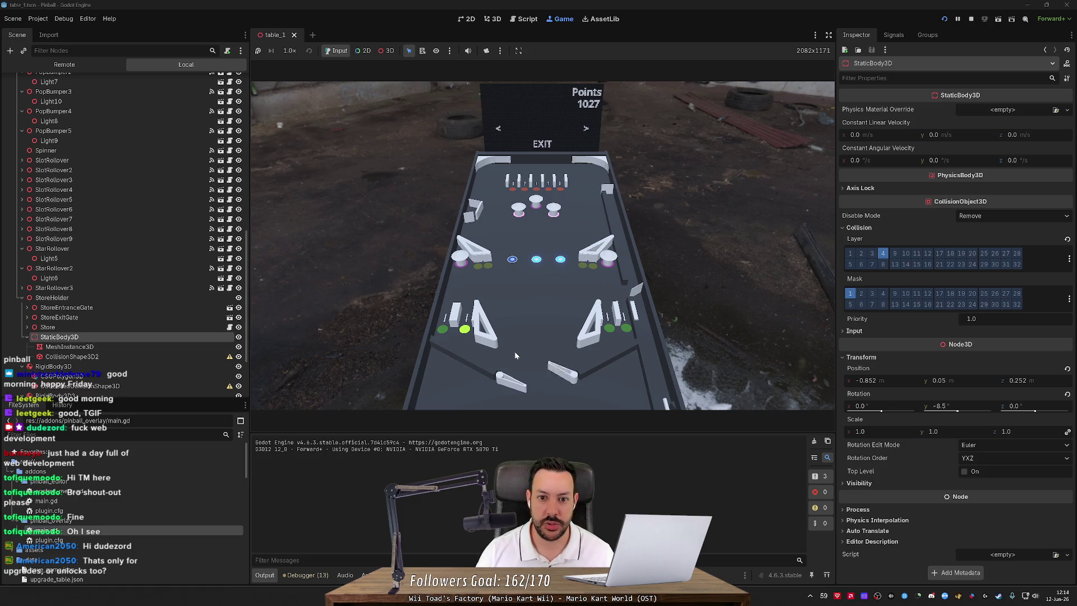
{"action": "key", "text": "Right"}
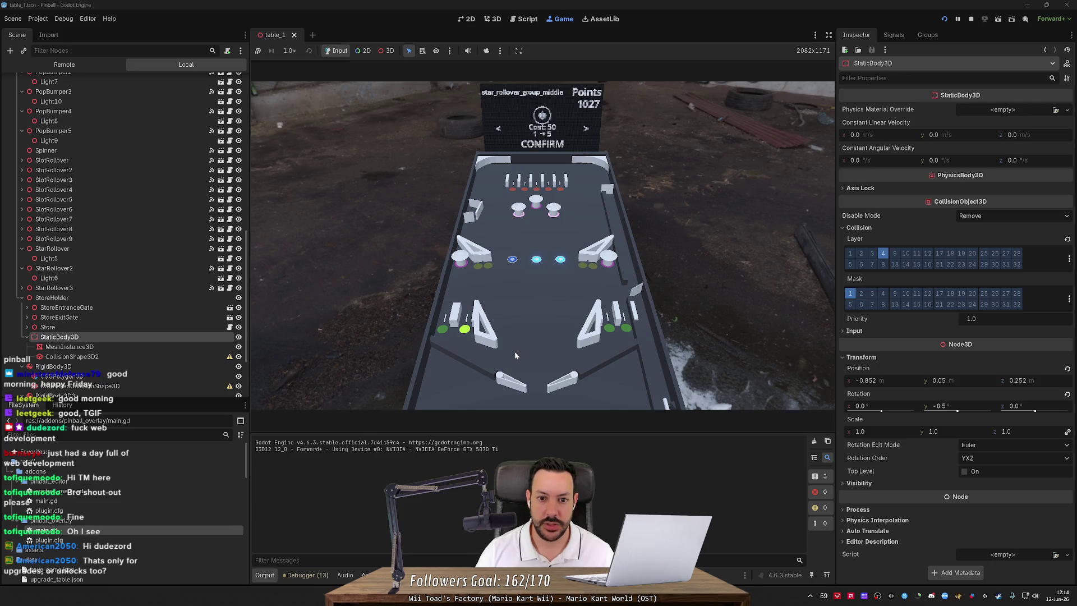
{"action": "key", "text": "Return"}
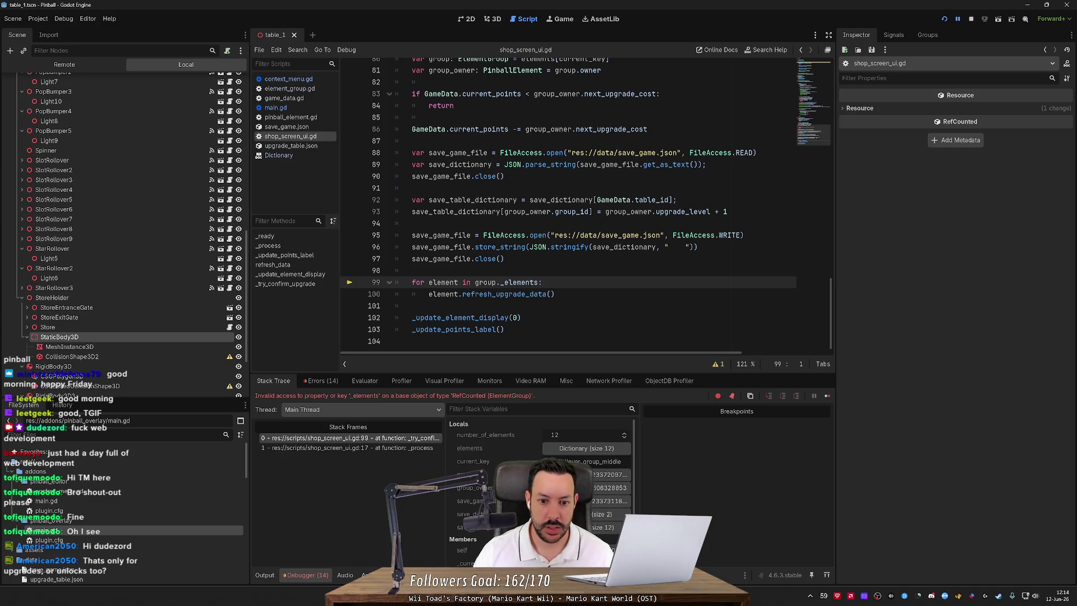
Search the project for _elements, finding the single match on line 99.
{"action": "double_click", "coordinate": [501, 282]}
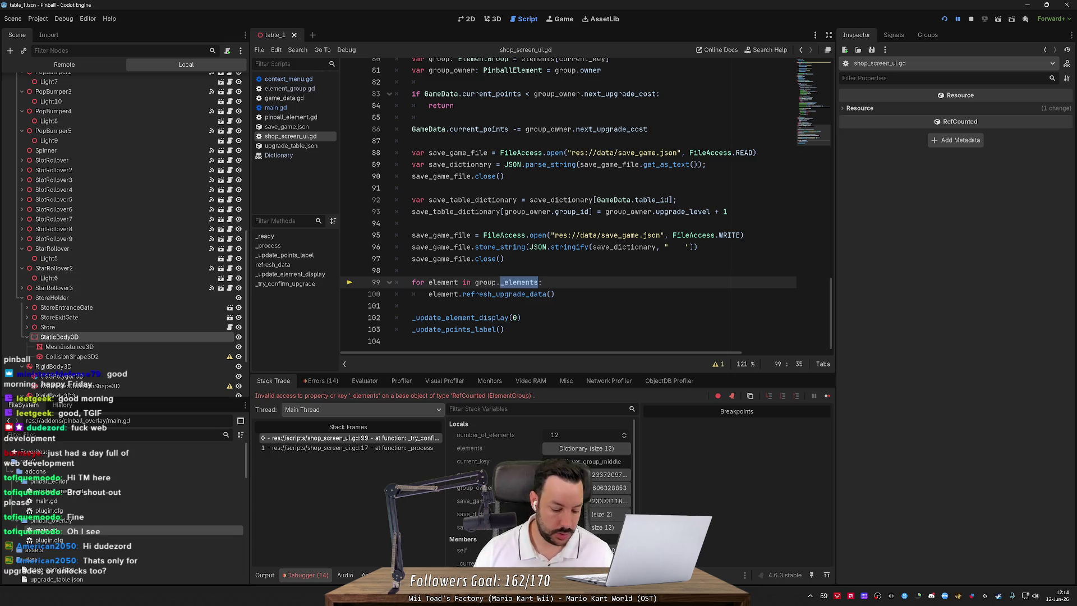
{"action": "key", "text": "ctrl+shift+f"}
{"action": "key", "text": "Return"}
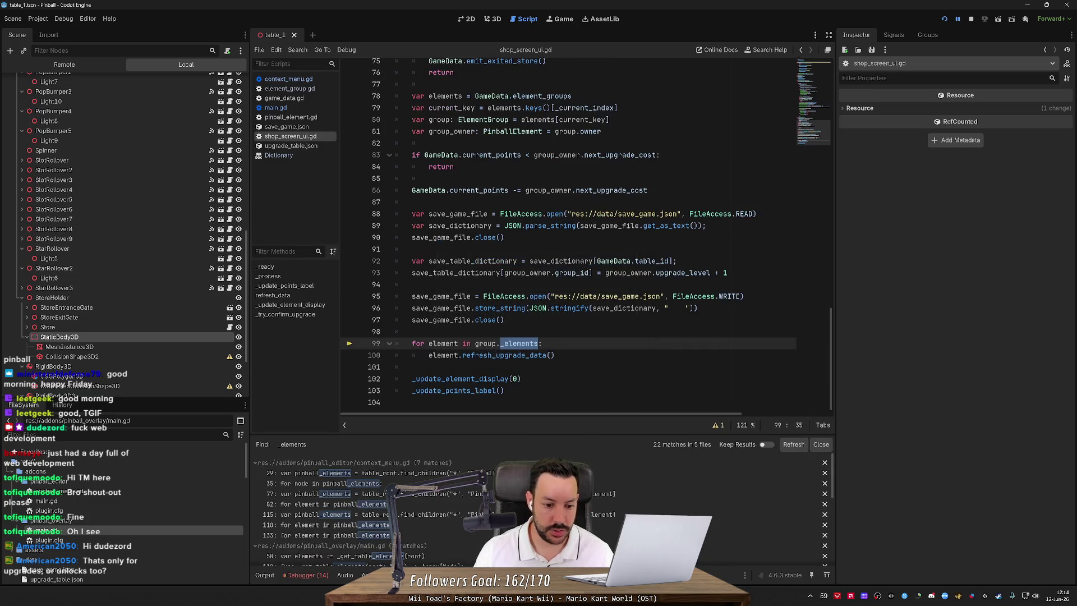
{"action": "scroll", "coordinate": [496, 483], "scroll_direction": "down", "scroll_amount": 2}
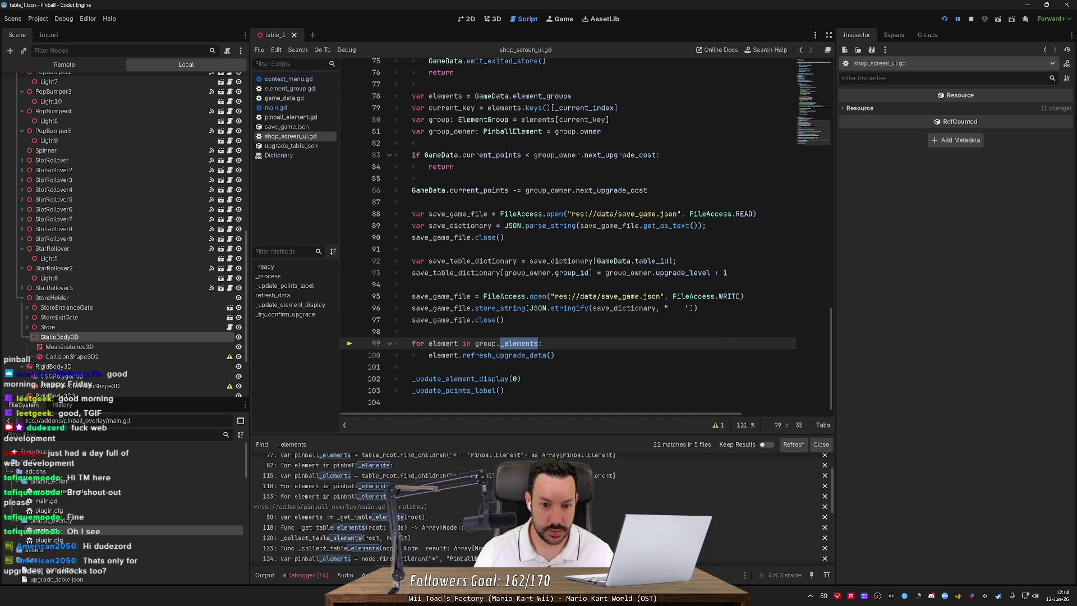
{"action": "left_click", "coordinate": [497, 343]}
{"action": "key", "text": "ctrl+shift+Right"}
{"action": "key", "text": "ctrl+shift+f"}
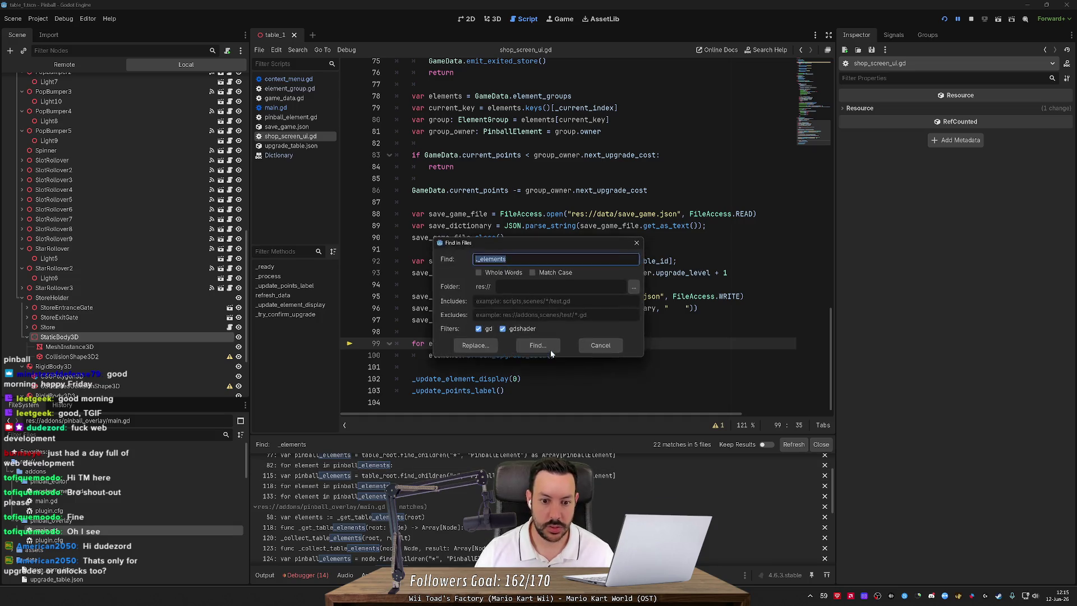
{"action": "key", "text": "Return"}
Change group._elements to group.elements on line 99 and confirm no matches remain.
{"action": "left_click", "coordinate": [497, 343]}
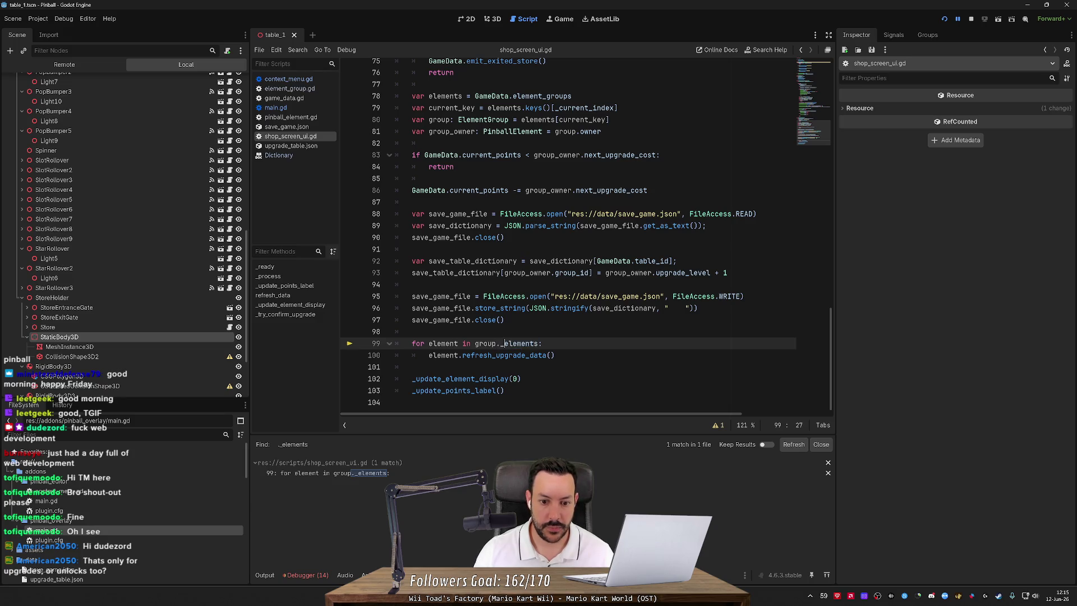
{"action": "key", "text": "BackSpace"}
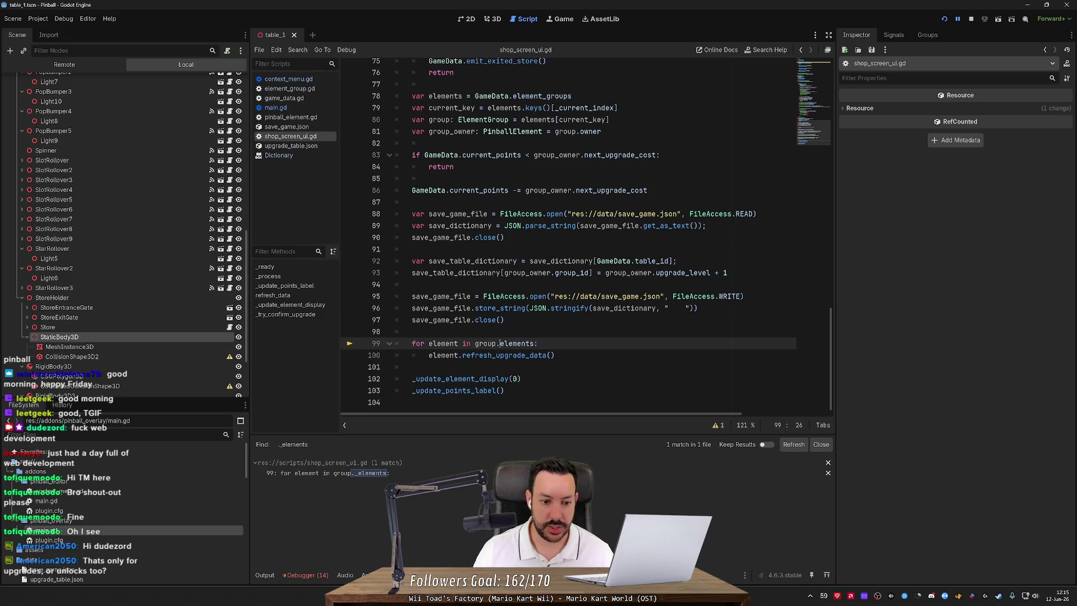
{"action": "left_click", "coordinate": [794, 444]}
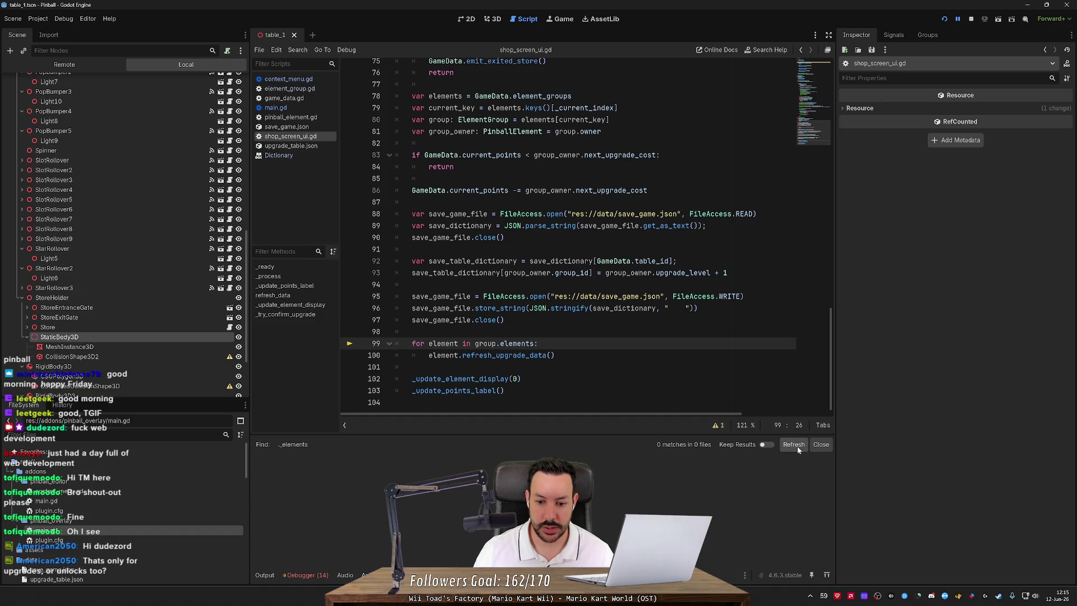
{"action": "left_click", "coordinate": [820, 445]}
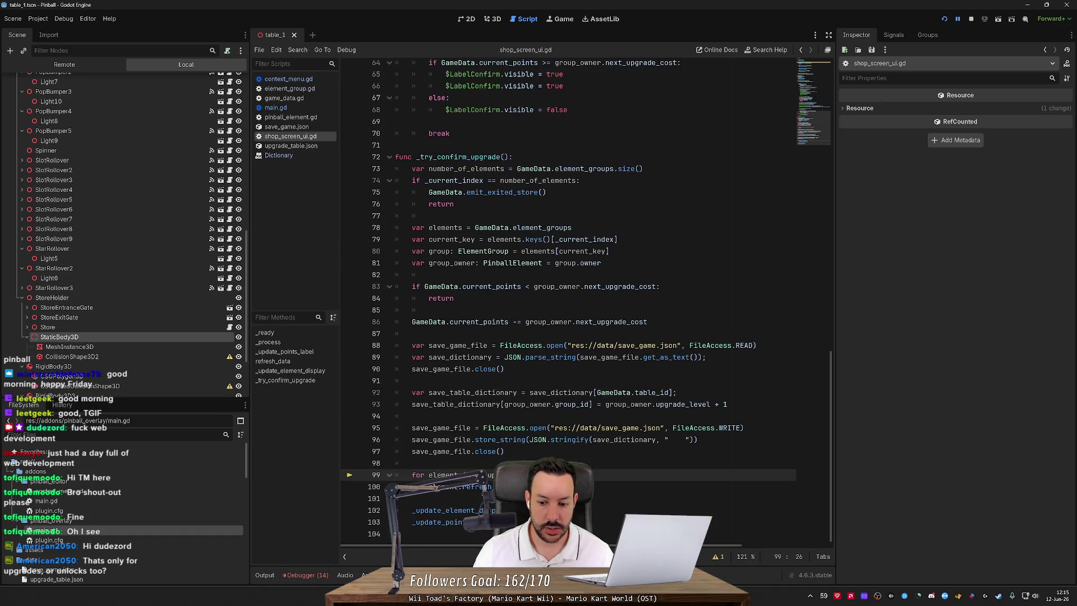
{"action": "left_click", "coordinate": [296, 574]}
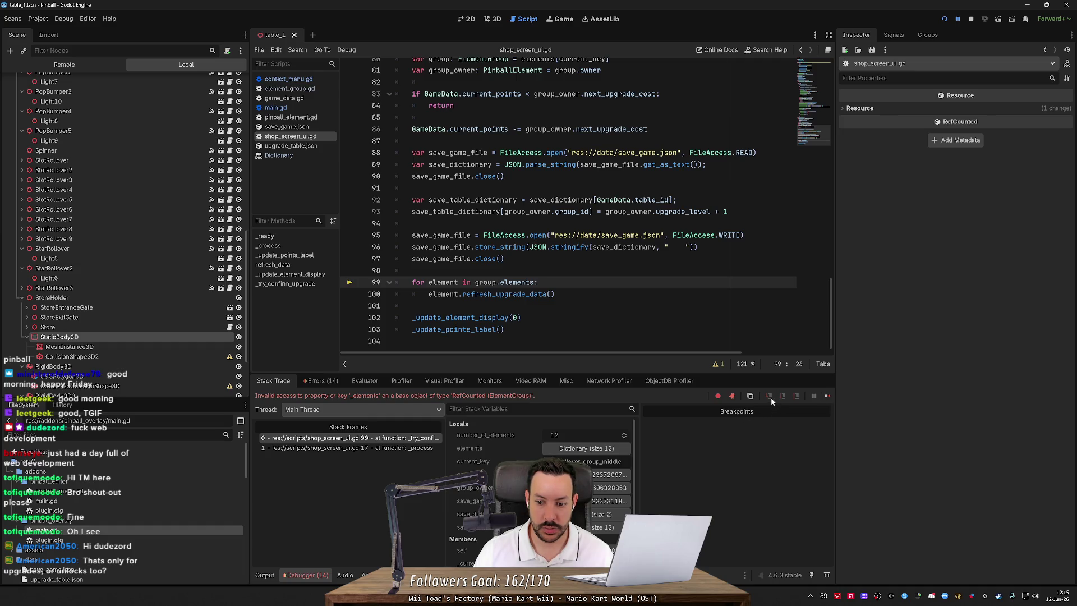
Resume the game, buy the star_rollover_group_middle upgrade, then relaunch the game.
{"action": "left_click", "coordinate": [827, 396]}
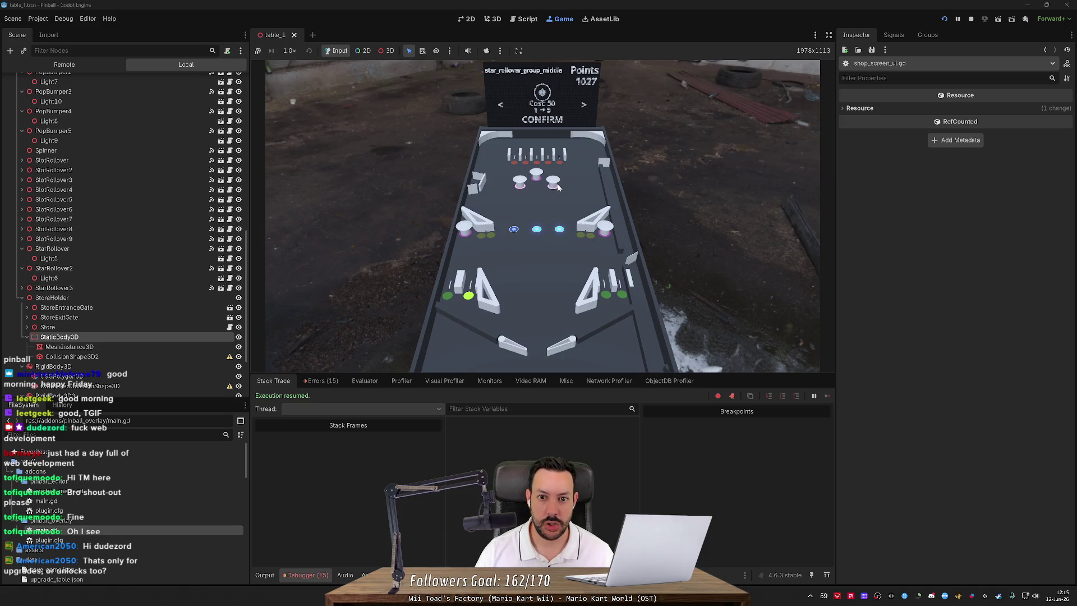
{"action": "key", "text": "Return"}
{"action": "key", "text": "Return"}
{"action": "key", "text": "Return"}
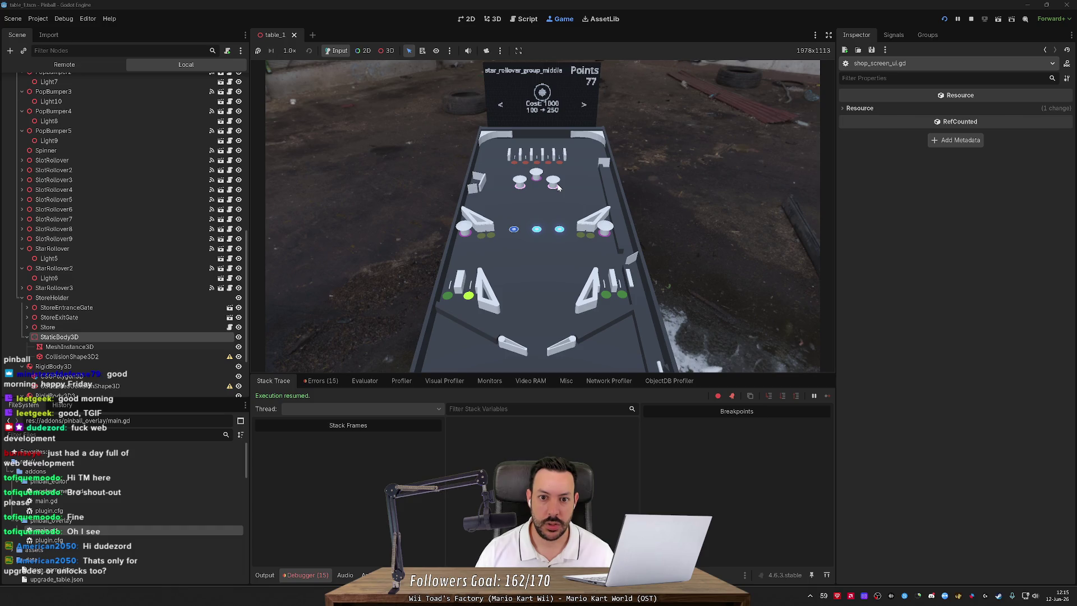
{"action": "left_click", "coordinate": [536, 212]}
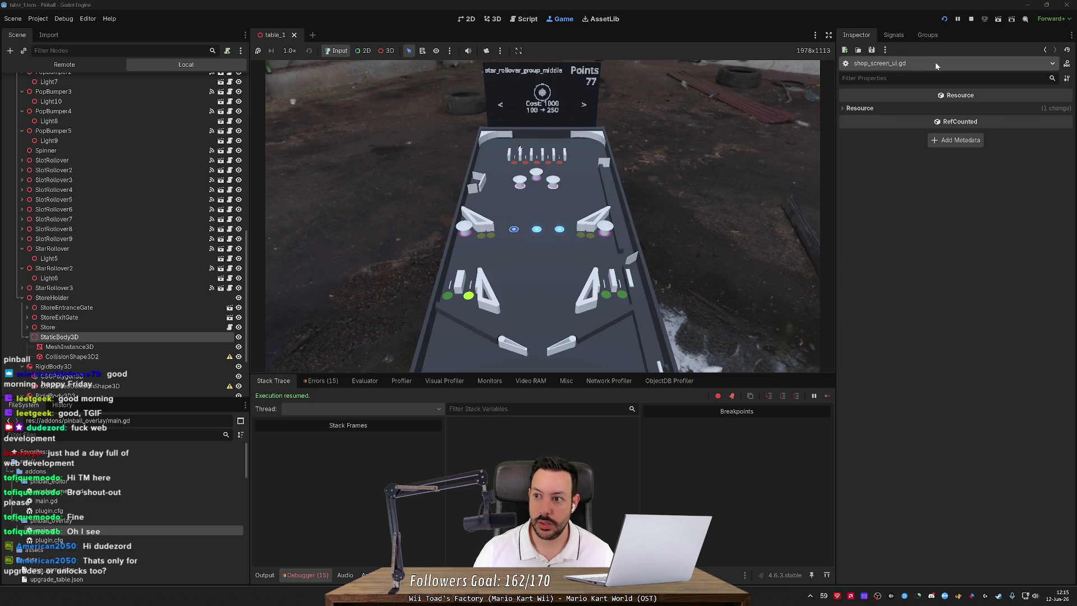
{"action": "left_click", "coordinate": [944, 18]}
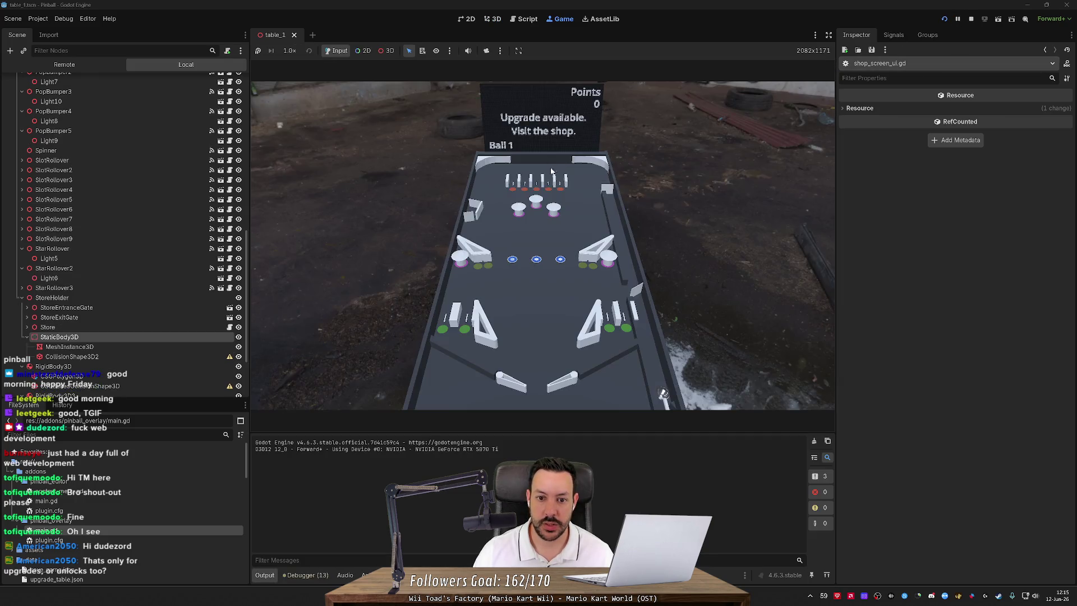
Launch a new ball with the plunger to score 2600 points, then stop the running game.
{"action": "key", "text": "space"}
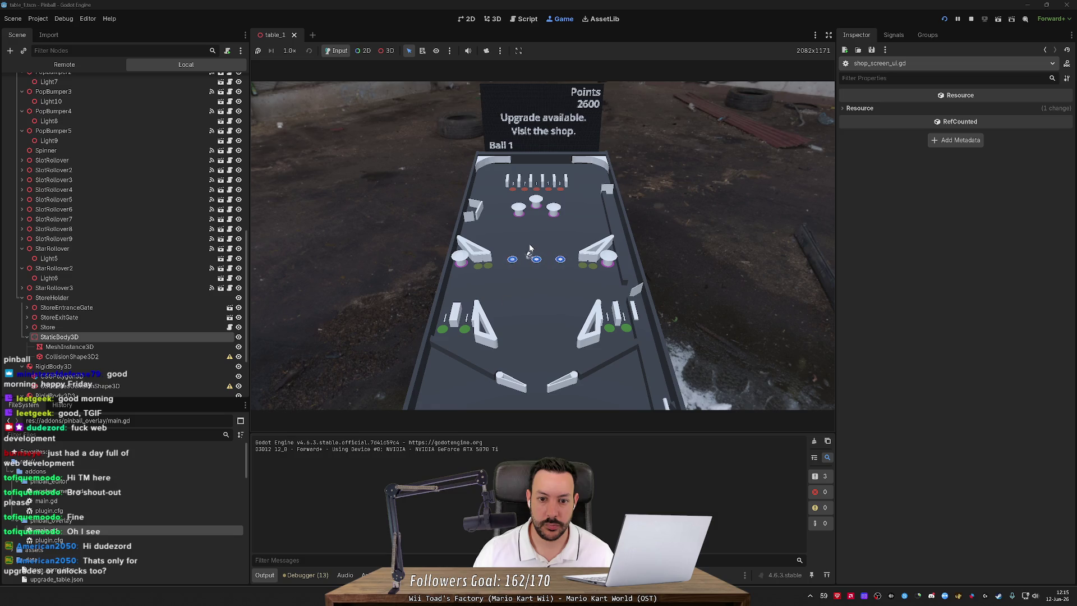
{"action": "left_click", "coordinate": [974, 18]}
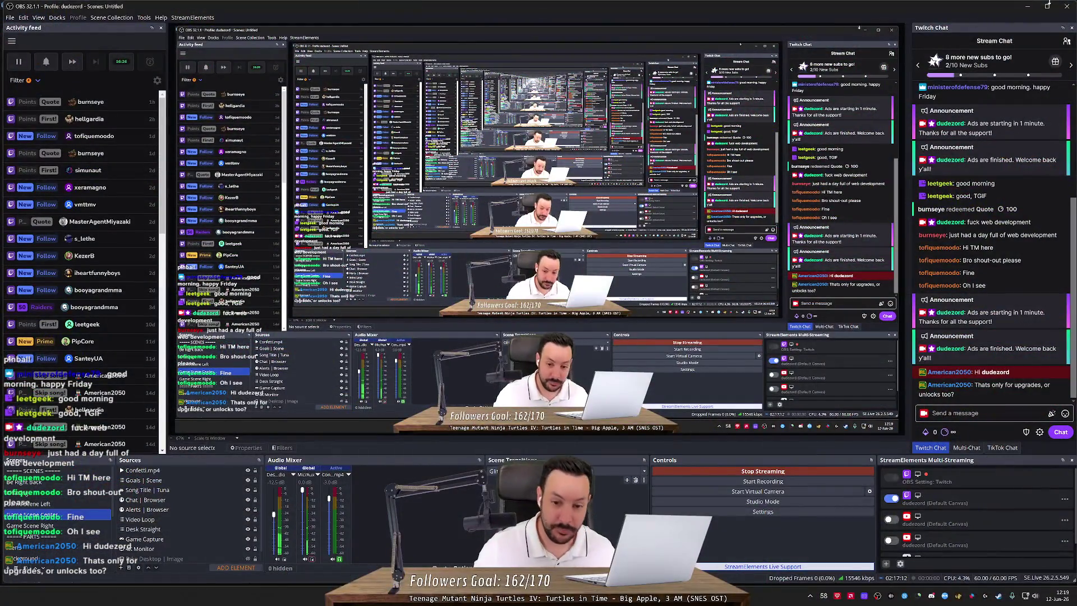
Minimize OBS Studio to reveal the Godot editor's 3D view of table_1.
{"action": "left_click", "coordinate": [1027, 7]}
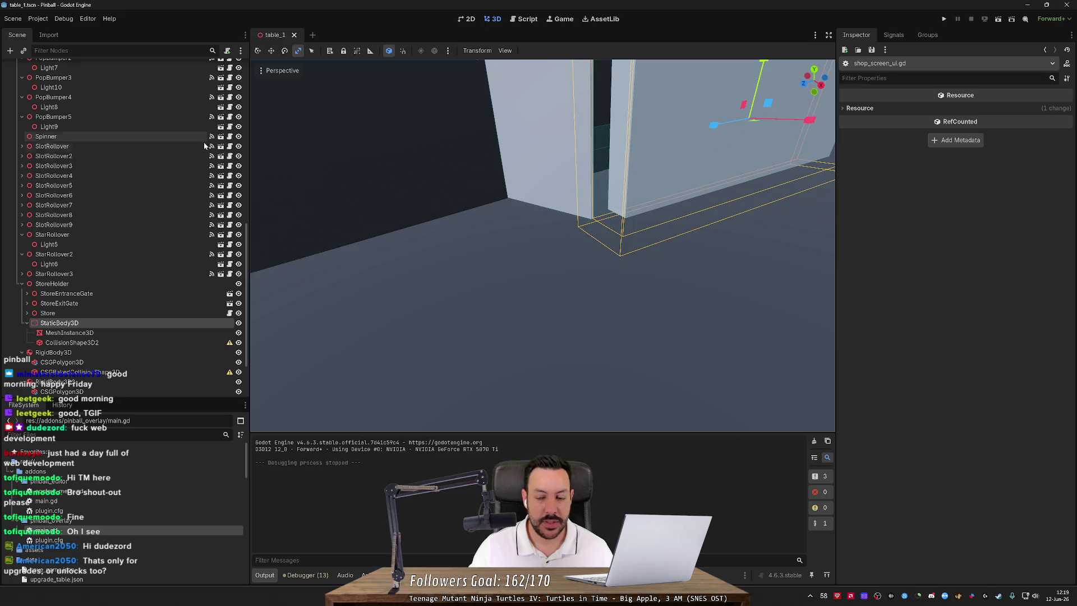
Frame the store-area static body and wall, then run the pinball game and test the flippers.
{"action": "key", "text": "f"}
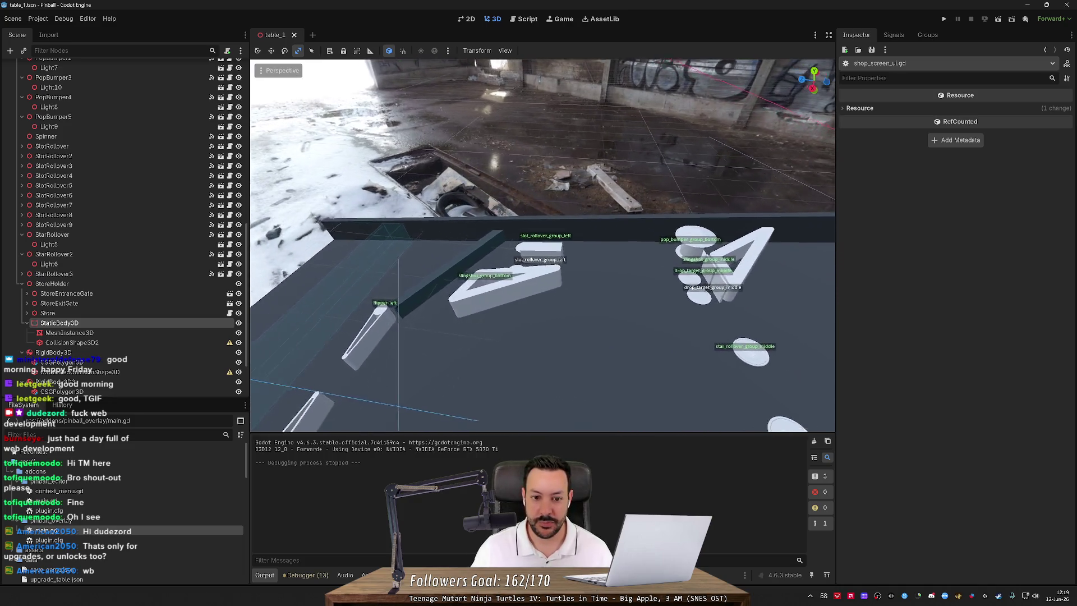
{"action": "key", "text": "w"}
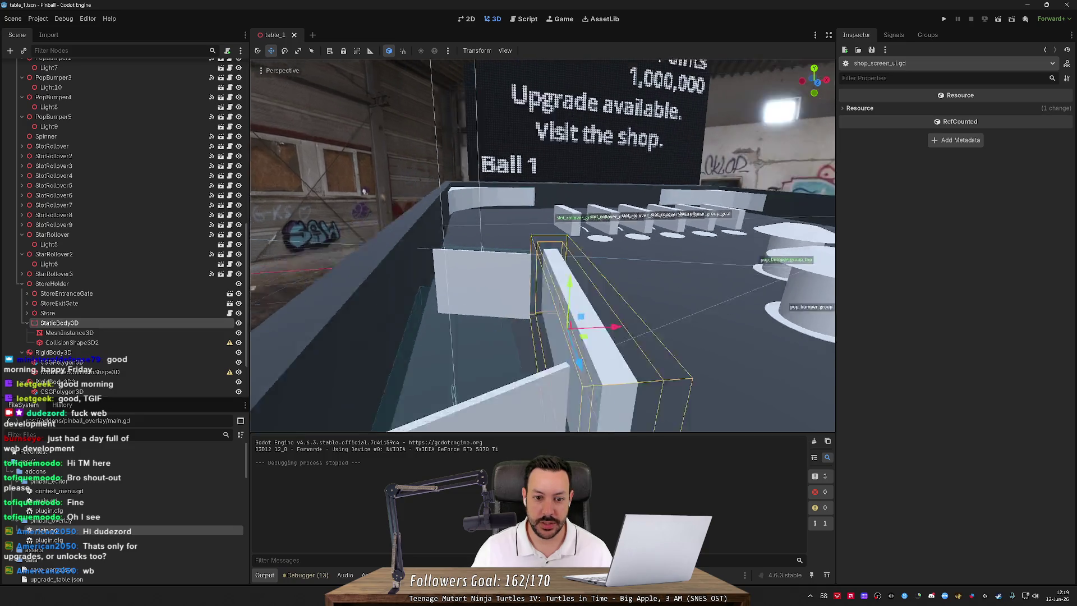
{"action": "left_click", "coordinate": [944, 19]}
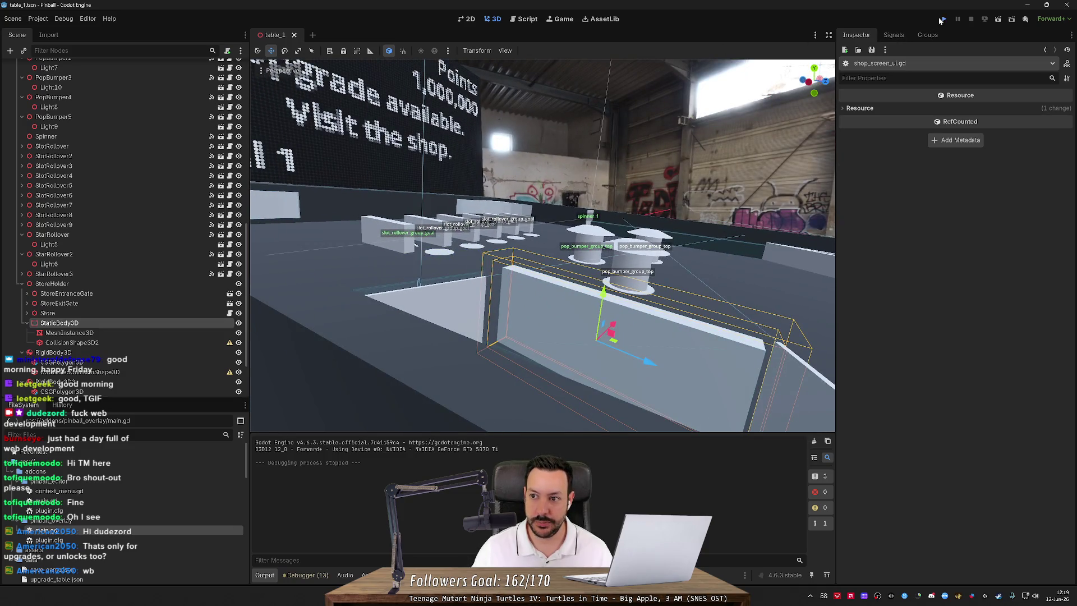
{"action": "key", "text": "Left"}
{"action": "key", "text": "Left"}
{"action": "key", "text": "Right"}
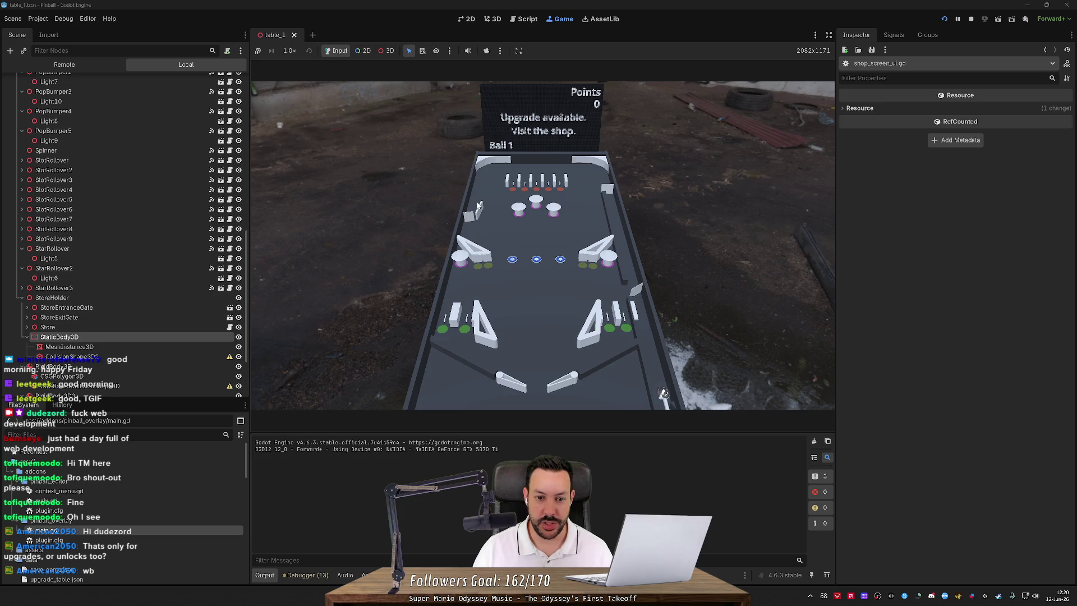
Flip both flippers, then override the game camera with a free 3D camera.
{"action": "key", "text": "Left"}
{"action": "key", "text": "Right"}
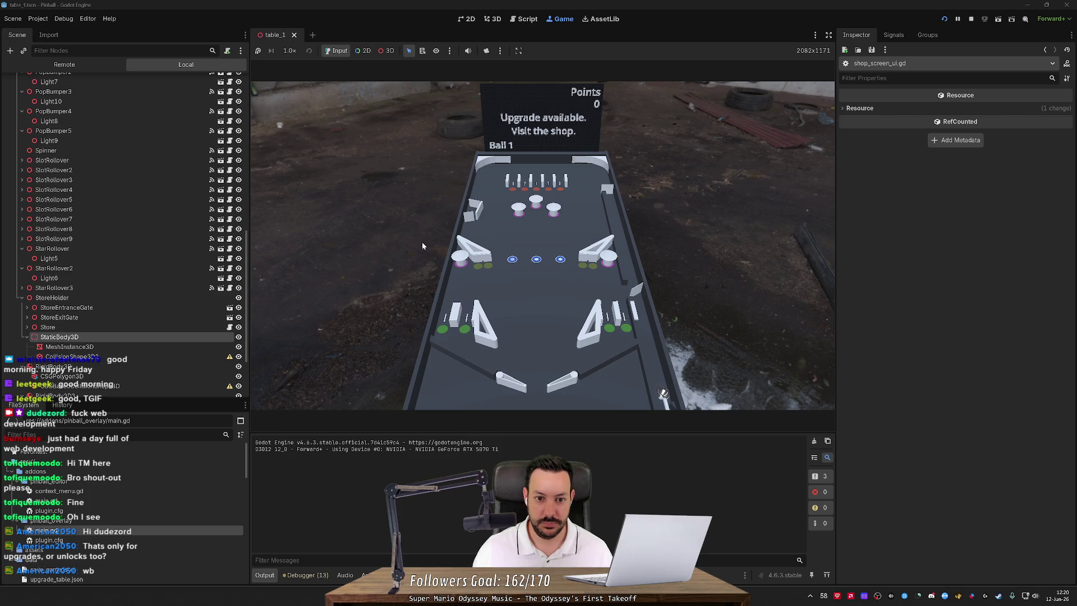
{"action": "left_click", "coordinate": [483, 52]}
{"action": "left_click", "coordinate": [386, 52]}
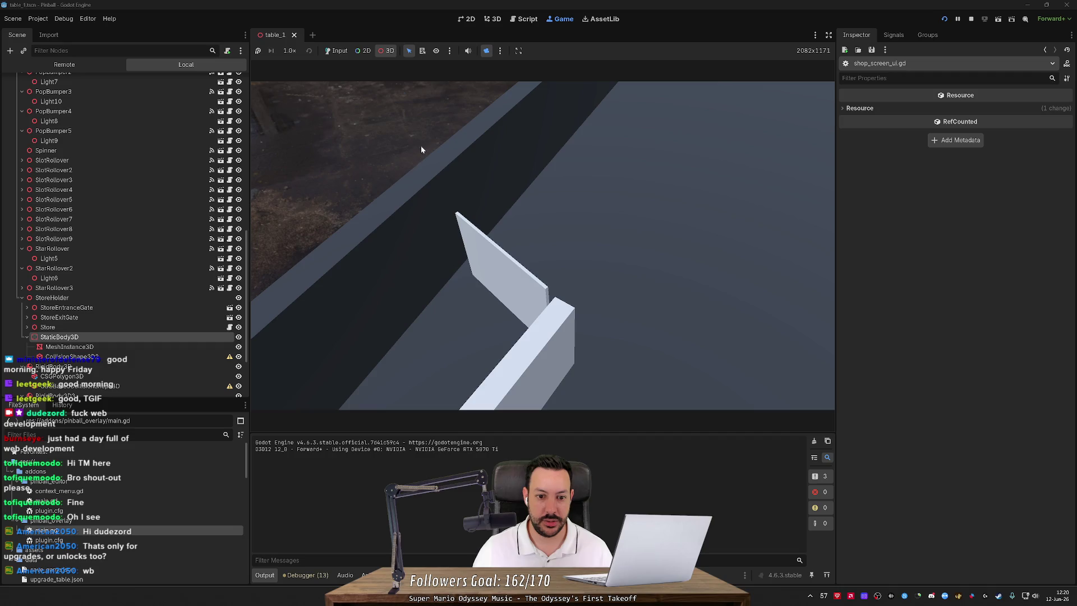
Re-enable the free camera override, pause the running game and select StoreEntranceGate.
{"action": "left_click", "coordinate": [488, 51]}
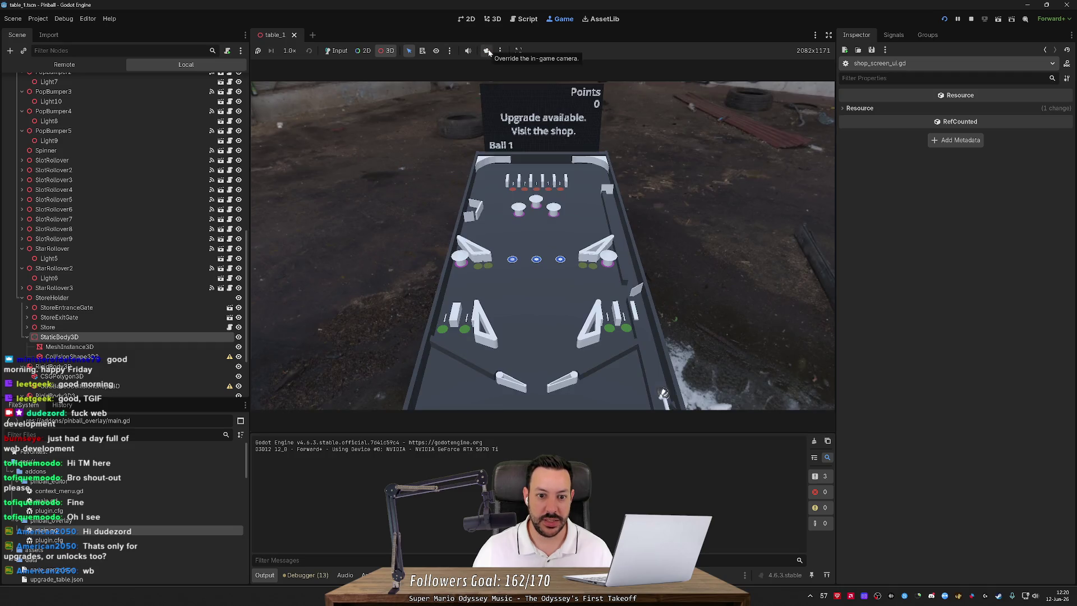
{"action": "left_click", "coordinate": [489, 52]}
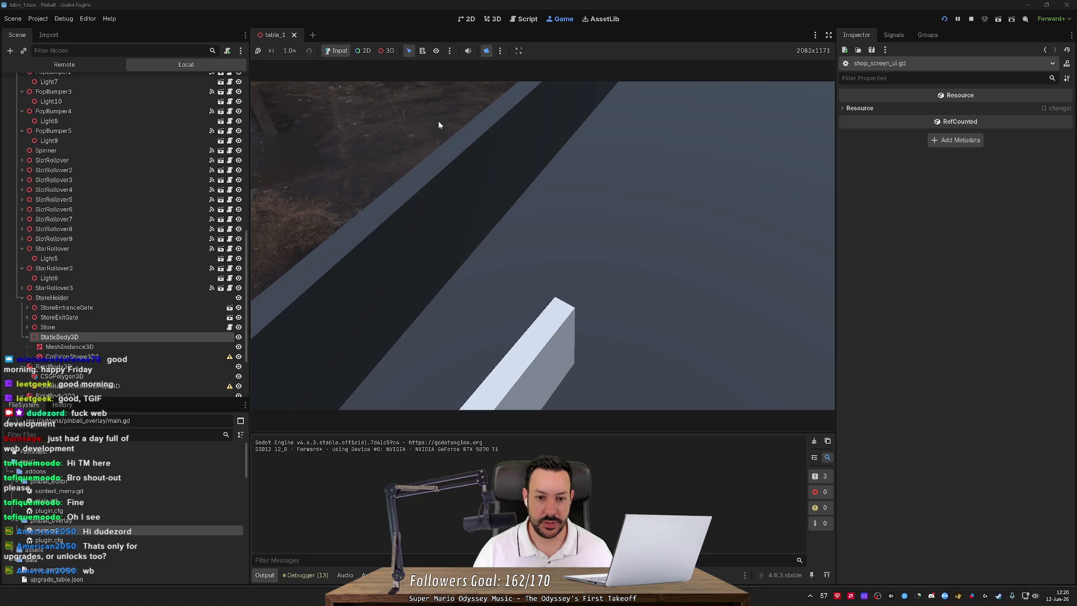
{"action": "left_click", "coordinate": [957, 20]}
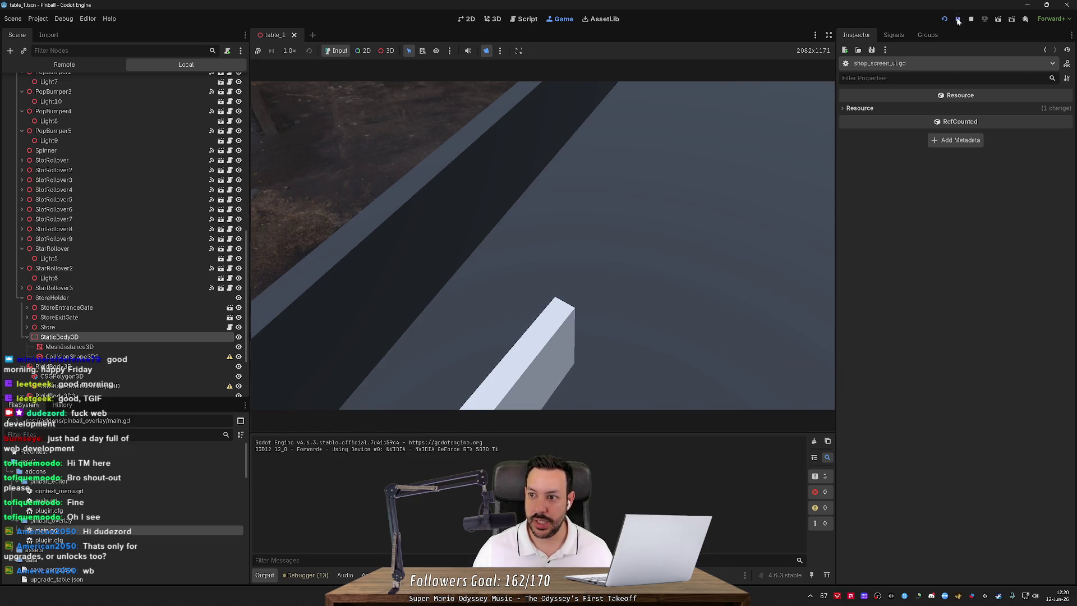
{"action": "left_click", "coordinate": [93, 308]}
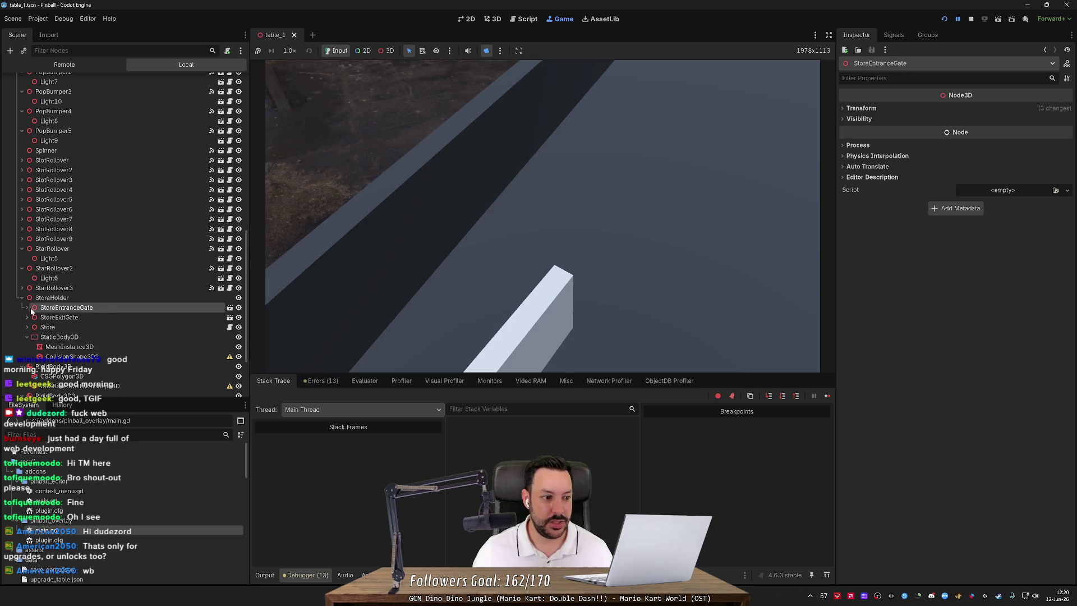
Show the running game's Remote scene tree and expand Game down through TablePivot to Playfield.
{"action": "left_click", "coordinate": [50, 65]}
{"action": "left_click", "coordinate": [13, 102]}
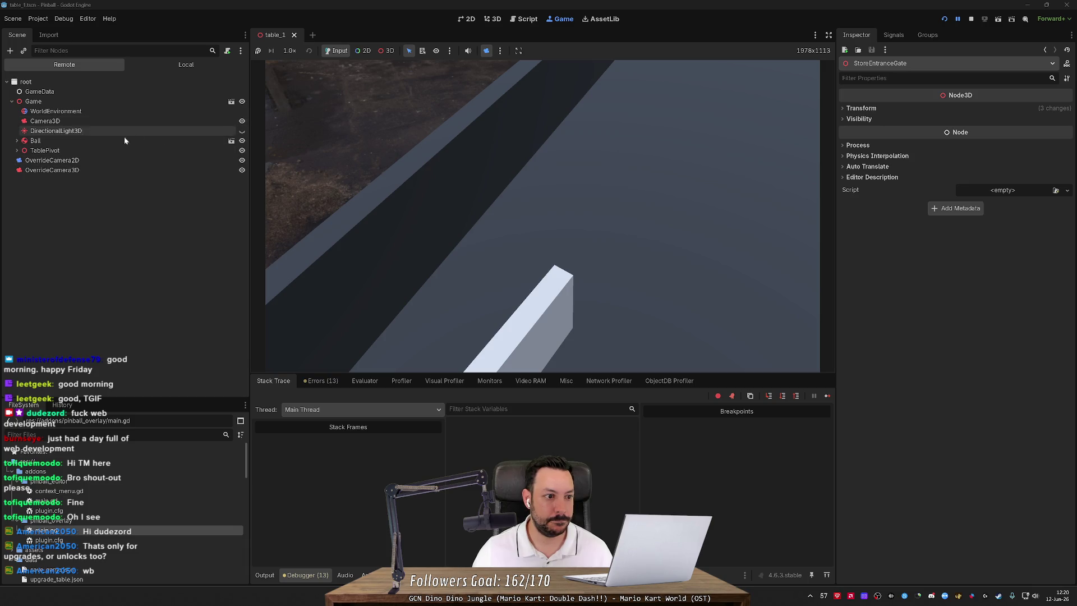
{"action": "left_click", "coordinate": [17, 151]}
{"action": "left_click", "coordinate": [17, 150]}
{"action": "left_click", "coordinate": [17, 140]}
{"action": "left_click", "coordinate": [16, 140]}
{"action": "left_click", "coordinate": [17, 151]}
{"action": "double_click", "coordinate": [25, 159]}
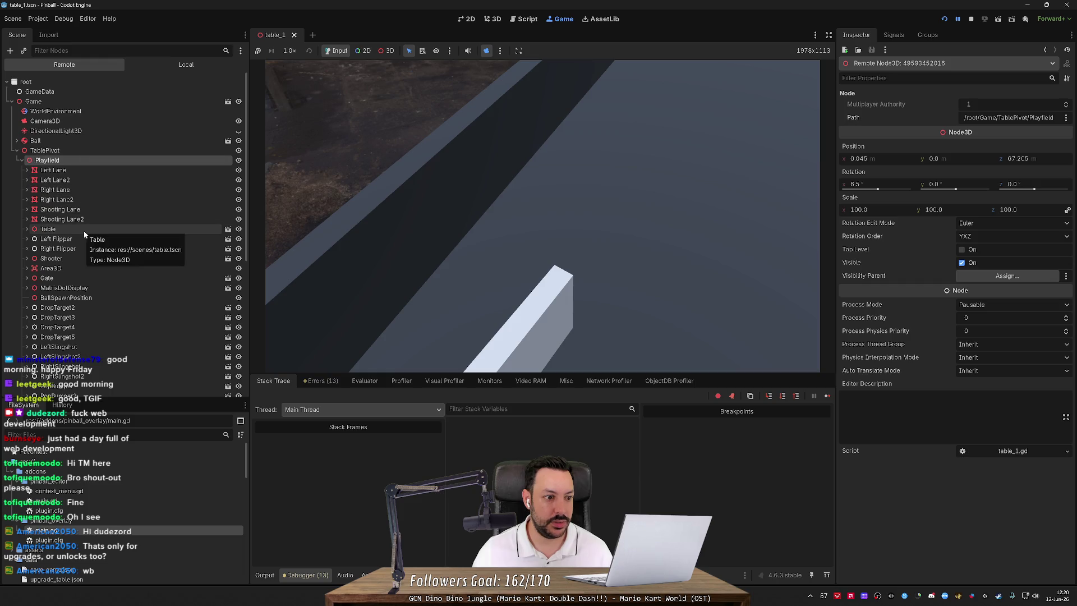
{"action": "scroll", "coordinate": [87, 247], "scroll_direction": "down", "scroll_amount": 6}
Expand StoreHolder > StoreEntranceGate > Root and inspect the live HingeJoint3D.
{"action": "left_click", "coordinate": [27, 328]}
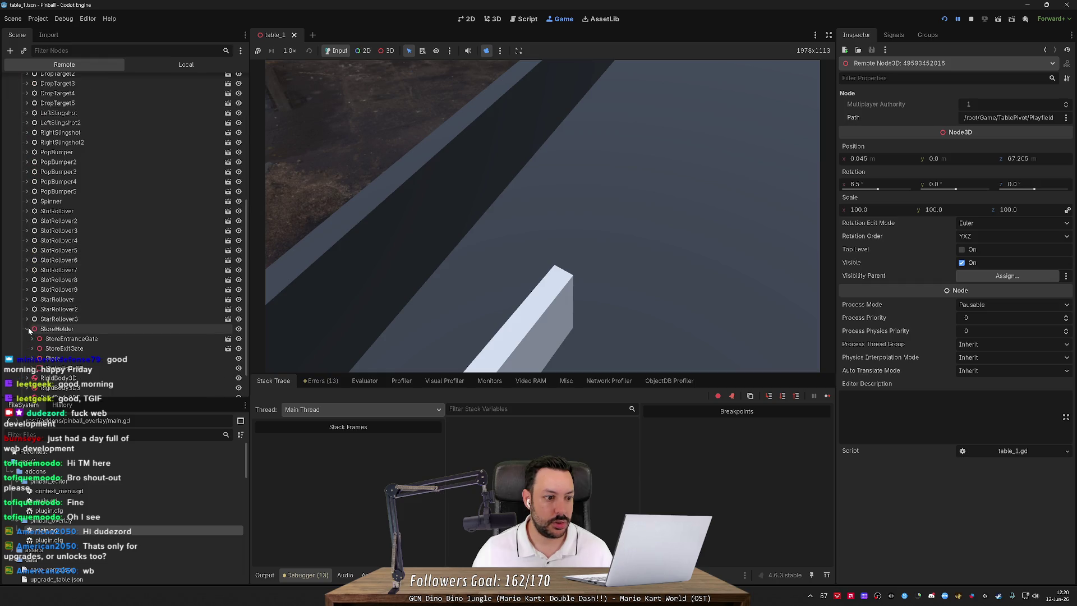
{"action": "left_click", "coordinate": [112, 339]}
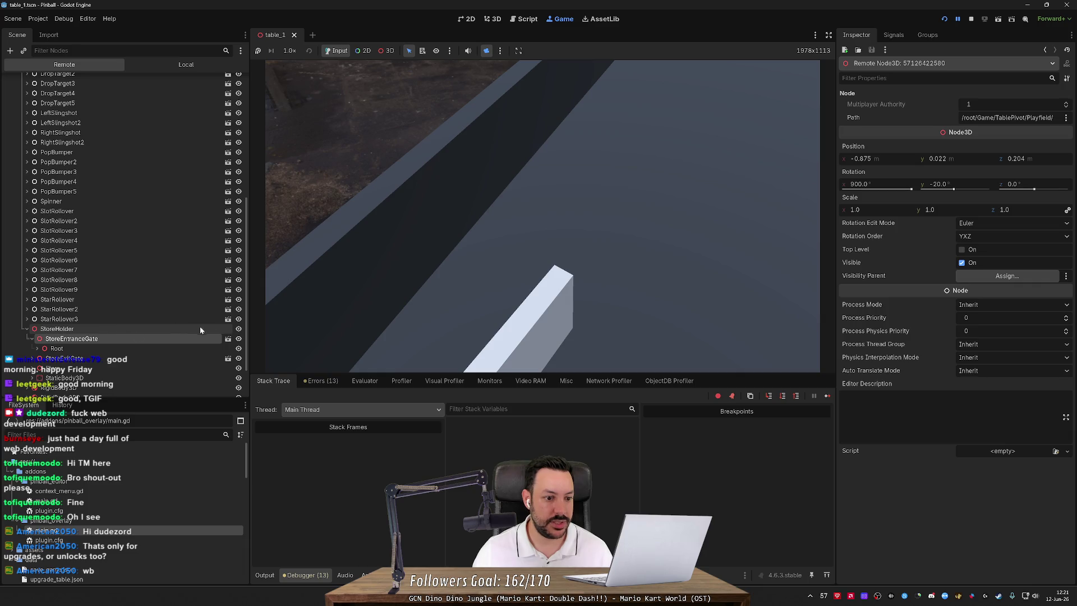
{"action": "left_click", "coordinate": [140, 348]}
{"action": "left_click", "coordinate": [35, 349]}
{"action": "left_click", "coordinate": [73, 359]}
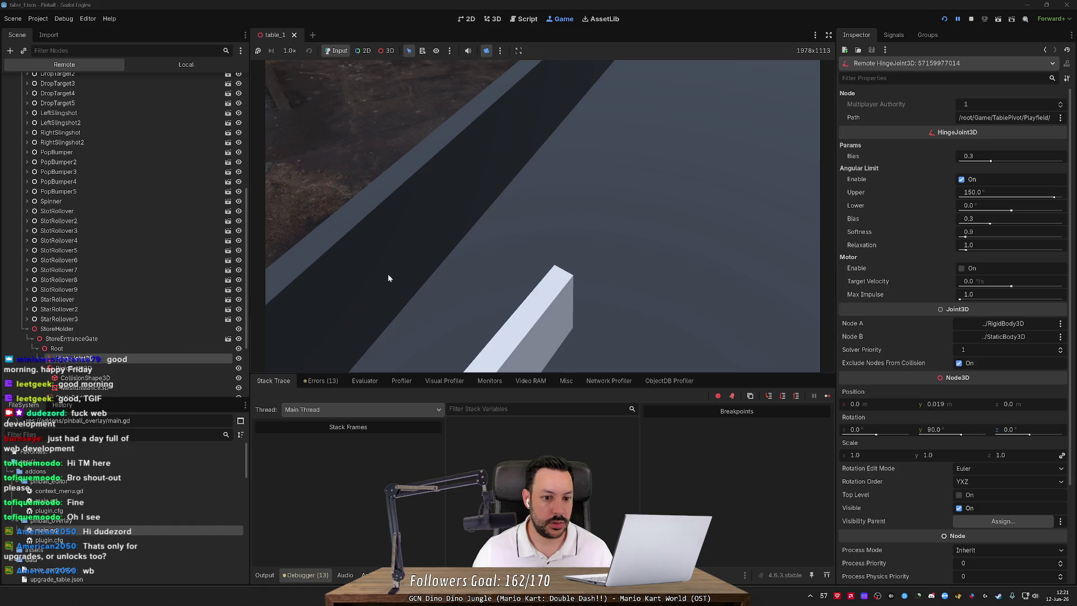
Return to the game view, hand input back and resume the paused game with F7.
{"action": "left_click", "coordinate": [492, 19]}
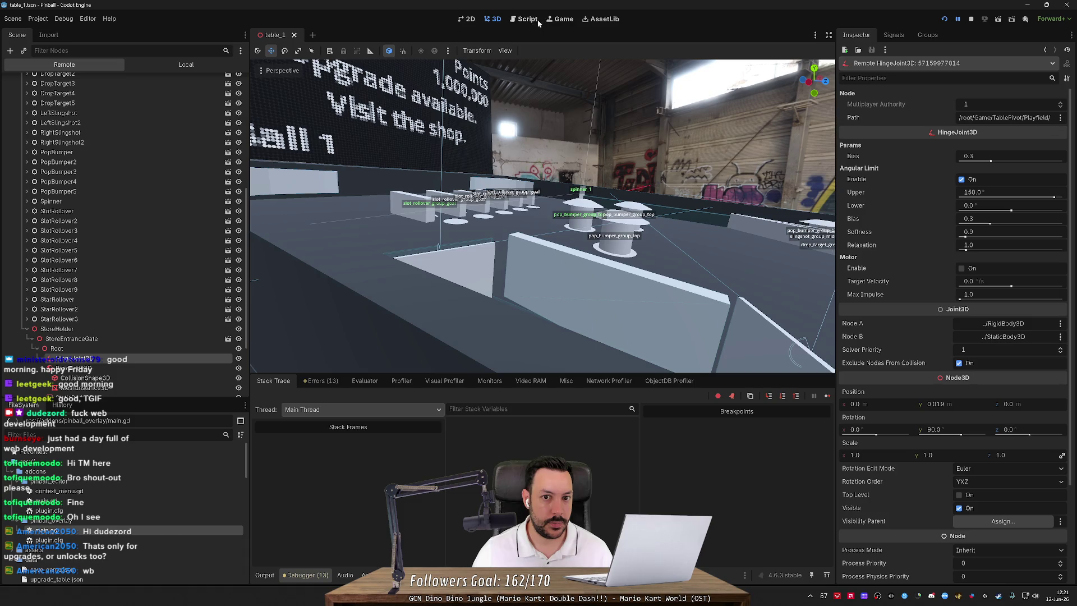
{"action": "left_click", "coordinate": [560, 19]}
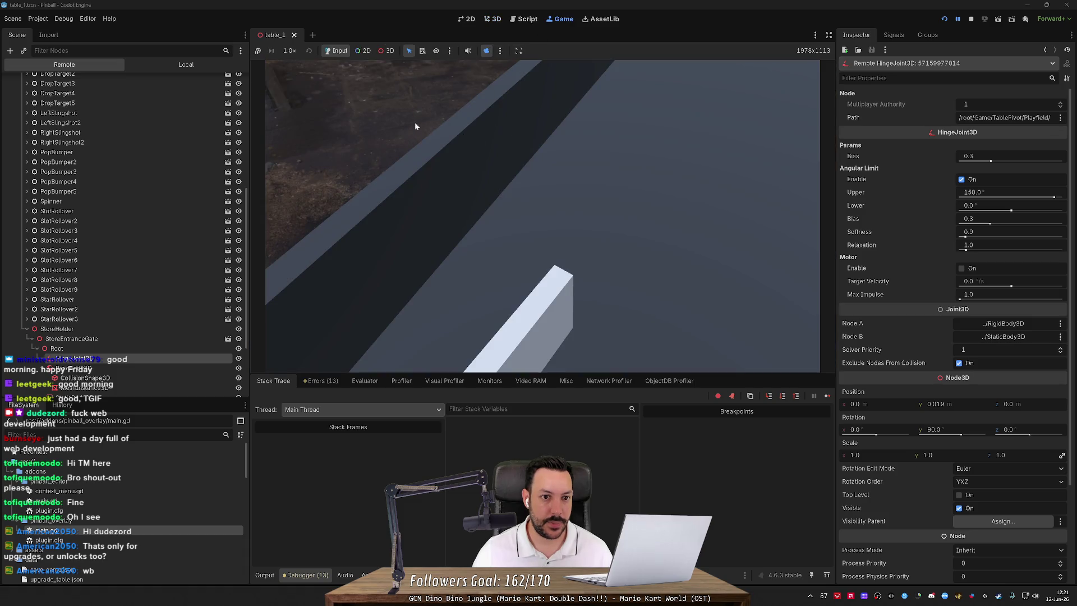
{"action": "left_click", "coordinate": [388, 51]}
{"action": "left_click", "coordinate": [337, 51]}
{"action": "key", "text": "F7"}
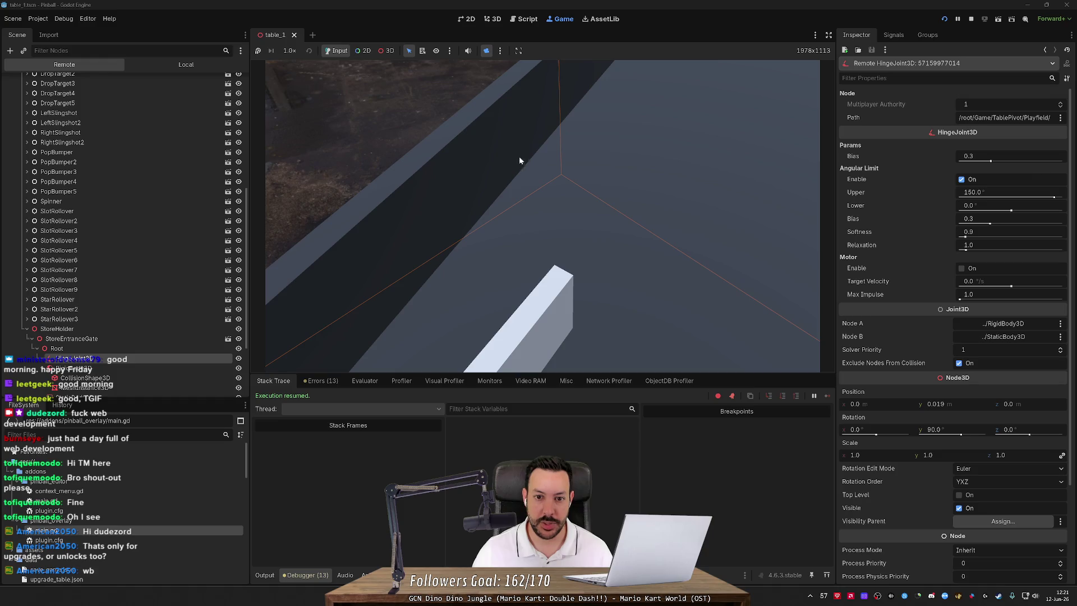
{"action": "left_click", "coordinate": [958, 20]}
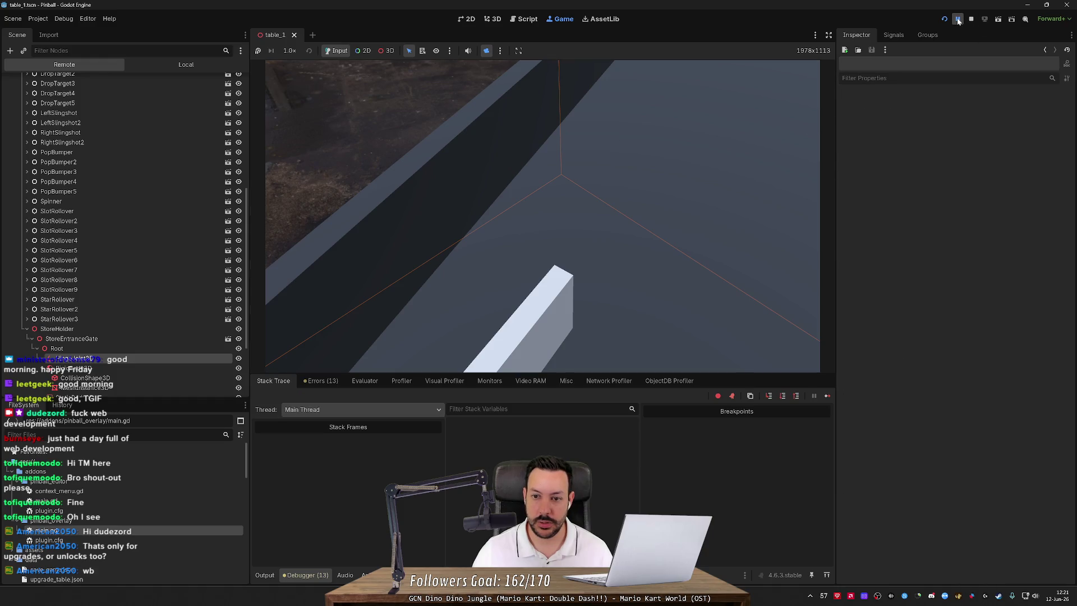
{"action": "left_click", "coordinate": [958, 20]}
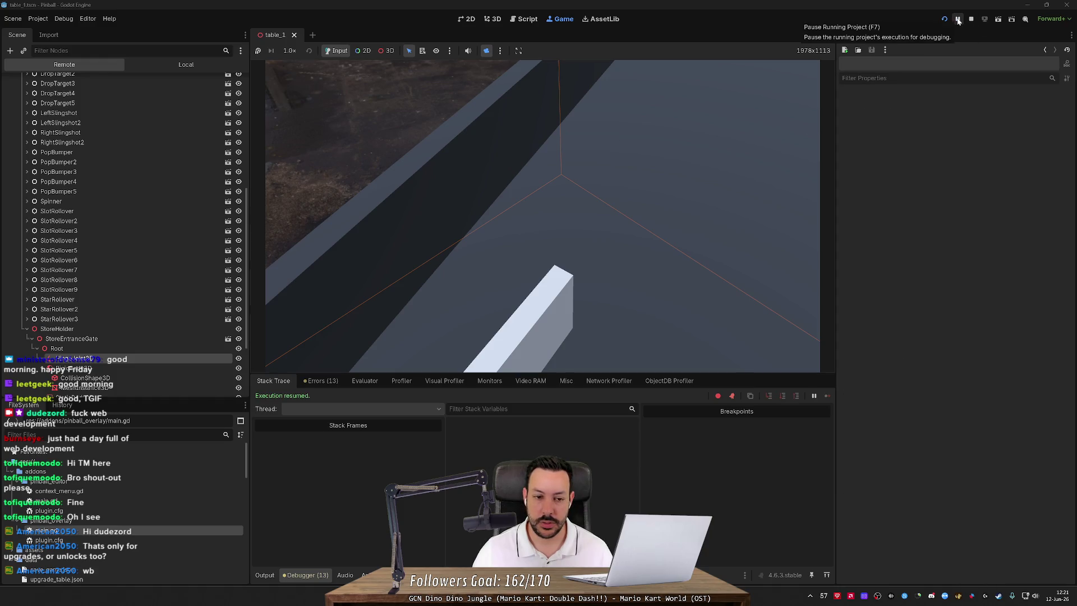
{"action": "left_click", "coordinate": [386, 51]}
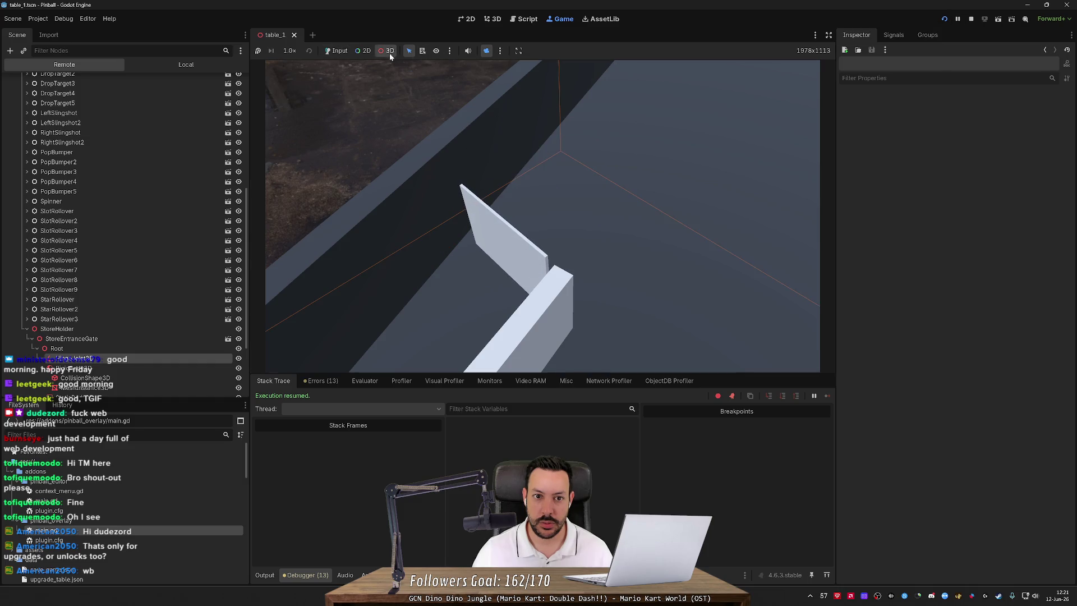
Orbit the free camera around the table toward the bumpers, then resume the paused game.
{"action": "left_click_drag", "start_coordinate": [538, 216], "coordinate": [442, 95]}
{"action": "left_click", "coordinate": [340, 53]}
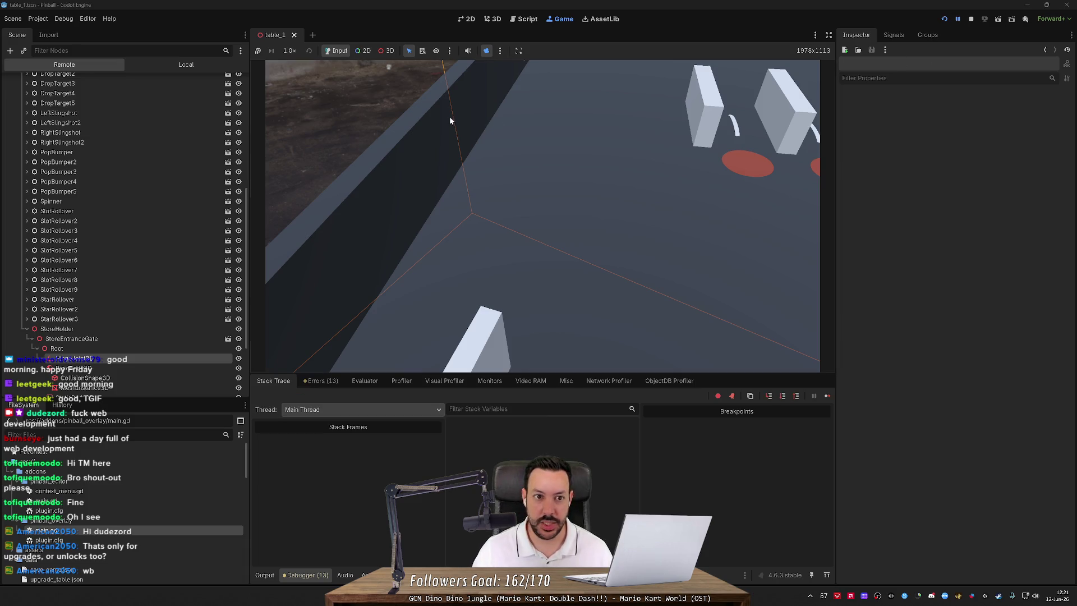
{"action": "left_click", "coordinate": [389, 51]}
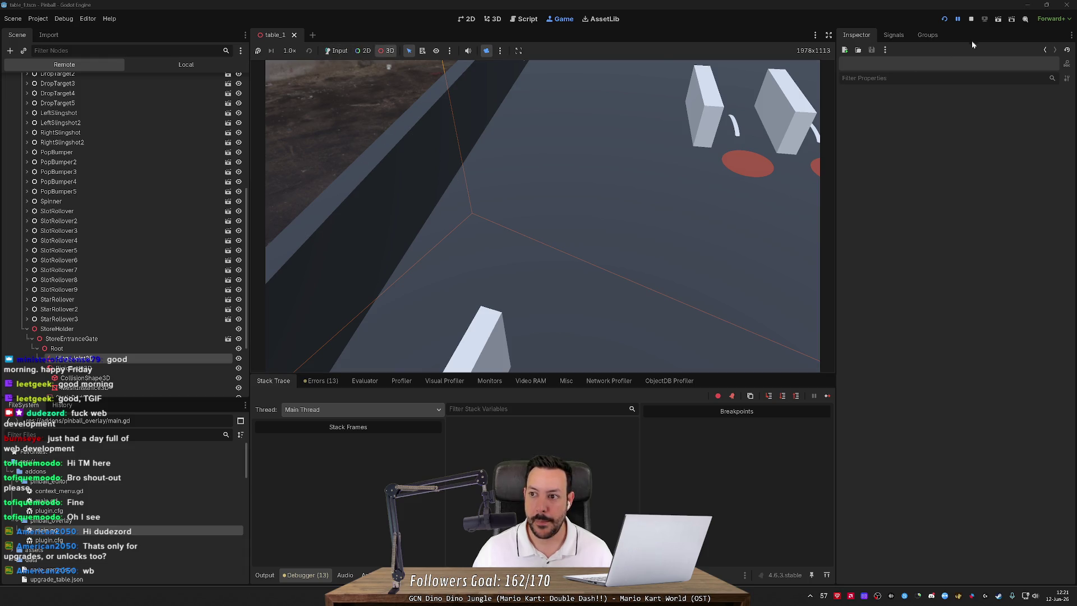
{"action": "left_click", "coordinate": [957, 23]}
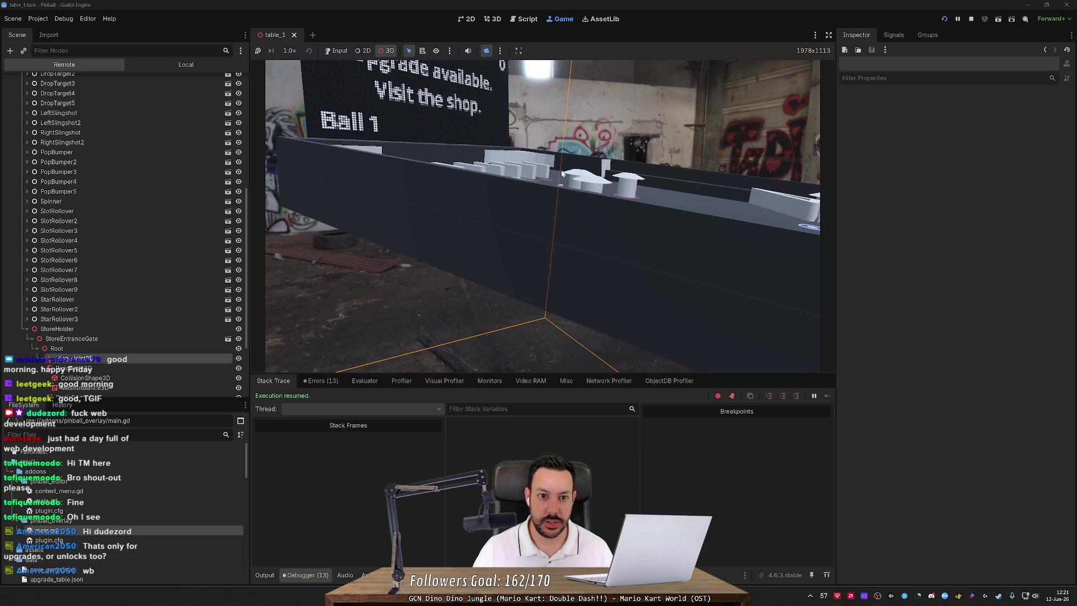
Hand input back to the game, then fly the 3D override camera toward the store gate.
{"action": "left_click", "coordinate": [337, 52]}
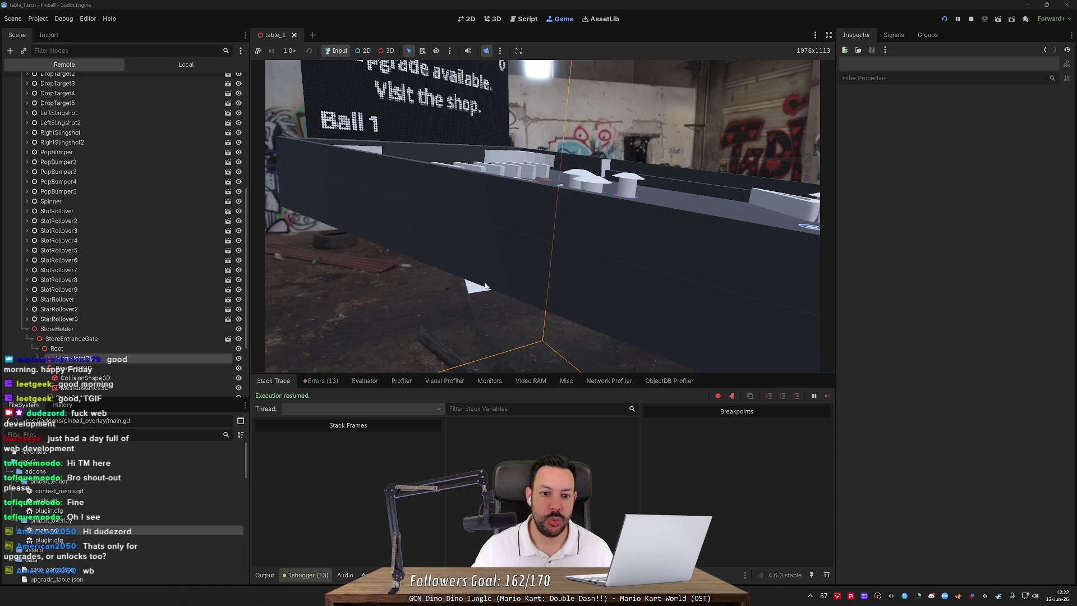
{"action": "left_click", "coordinate": [485, 286]}
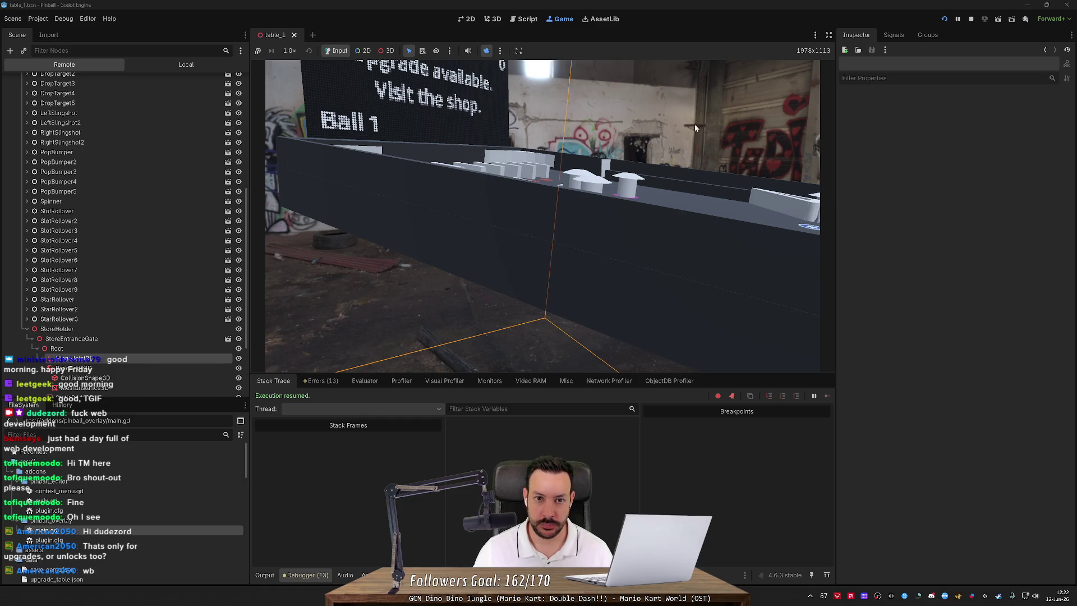
{"action": "left_click", "coordinate": [385, 51]}
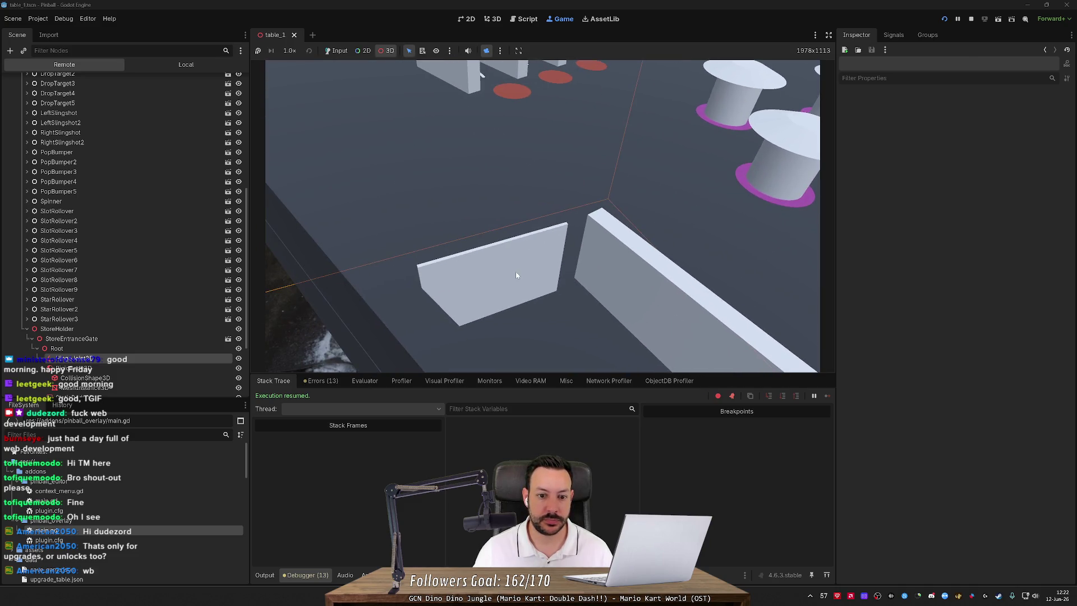
Pick the store gate panel in the running game, then switch back to the Local scene tree.
{"action": "left_click", "coordinate": [515, 272]}
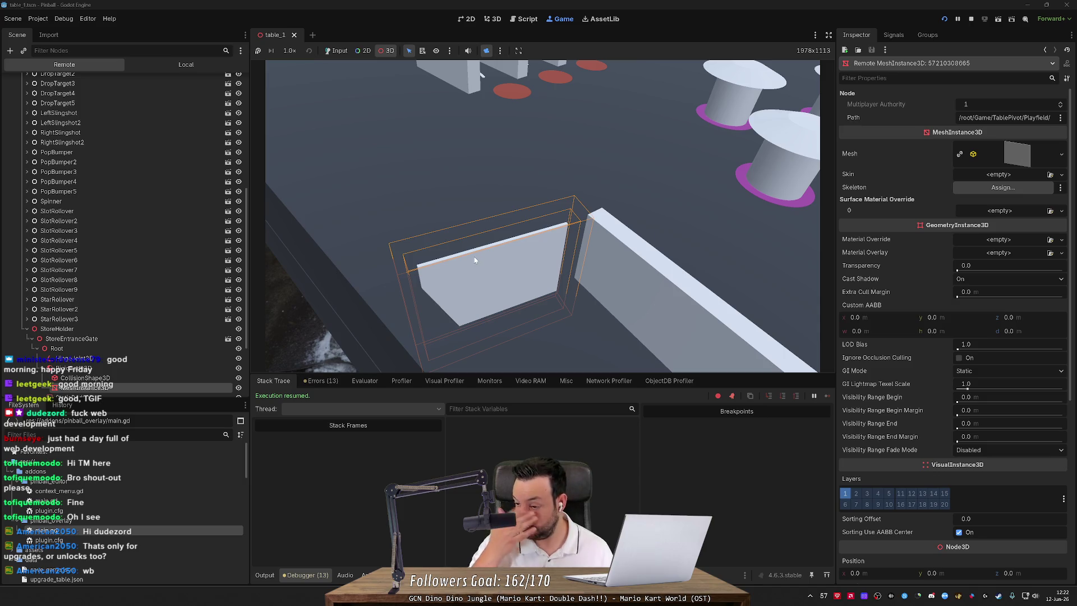
{"action": "left_click", "coordinate": [176, 65]}
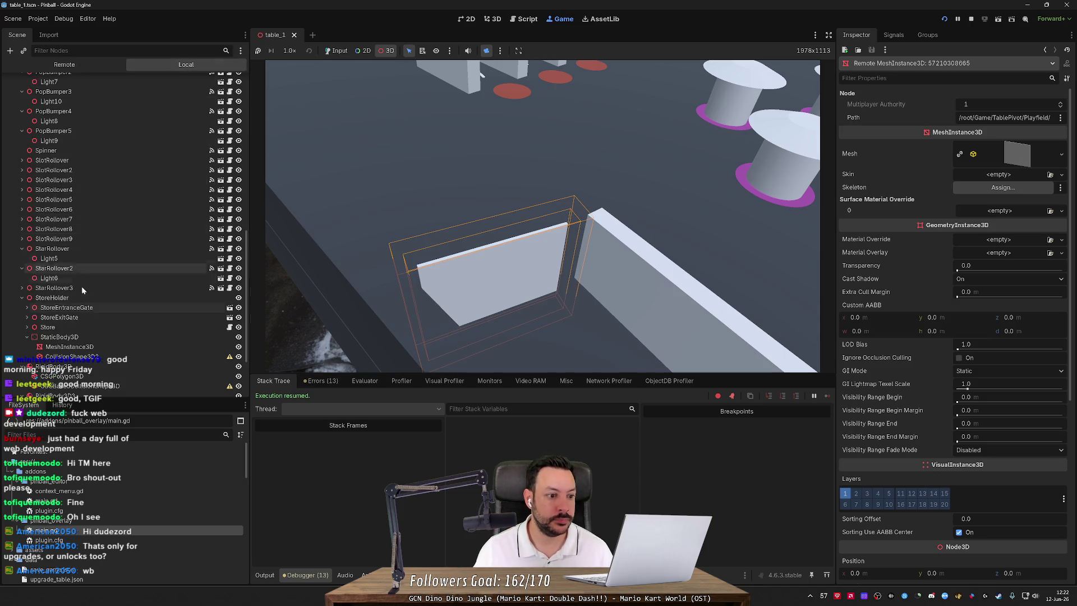